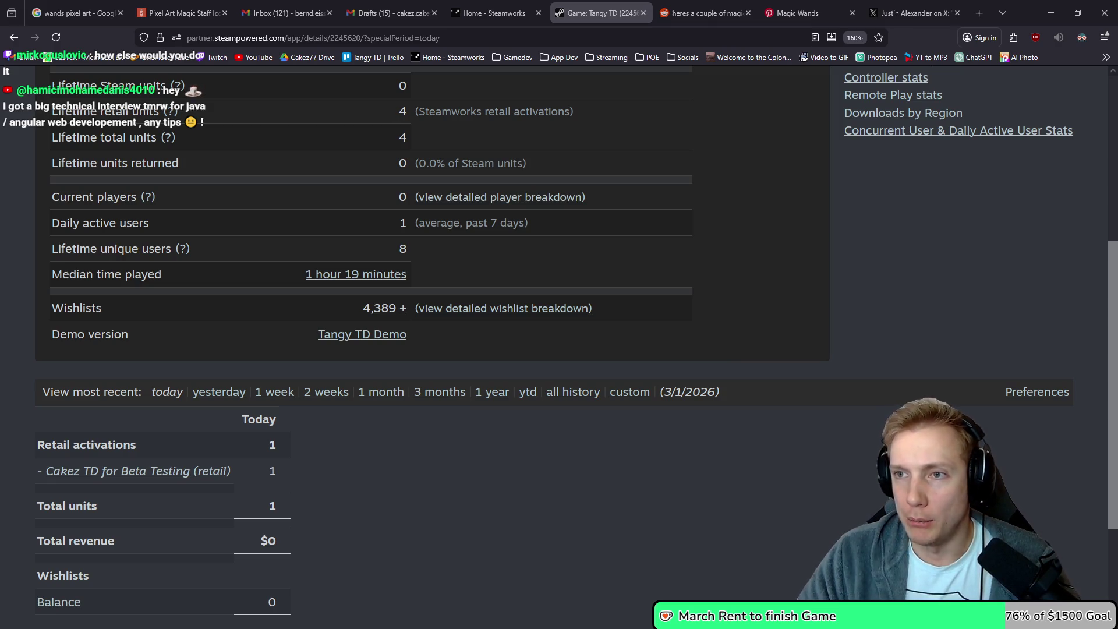
Save Texture_Atlas.aseprite and re-export it as the Texture_Atlas.png sprite sheet
left_click(1051, 13)
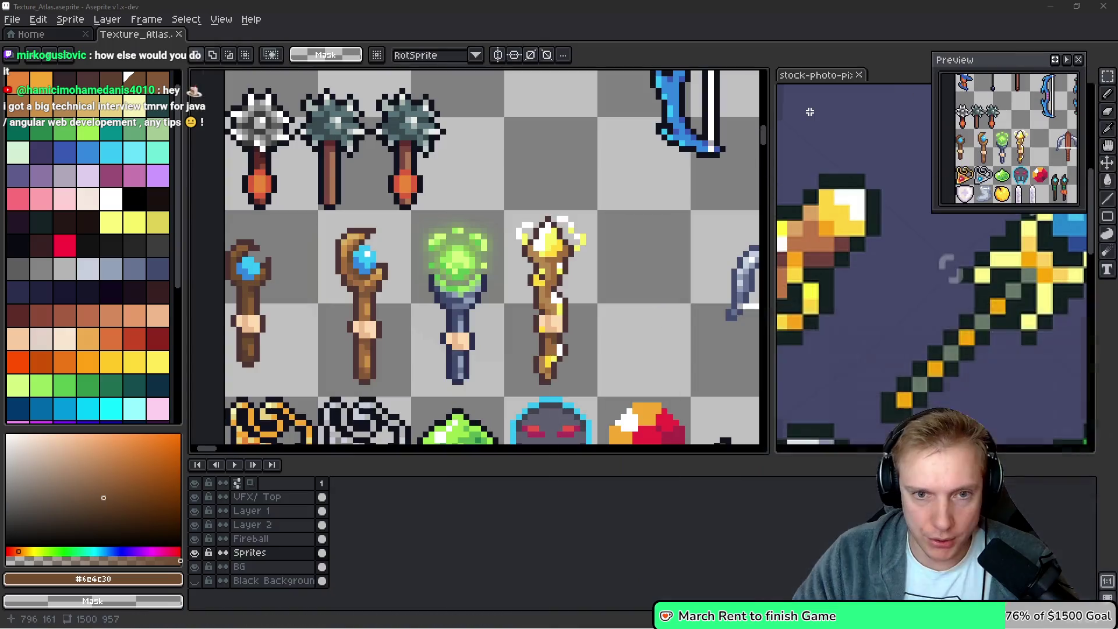
key("ctrl+s")
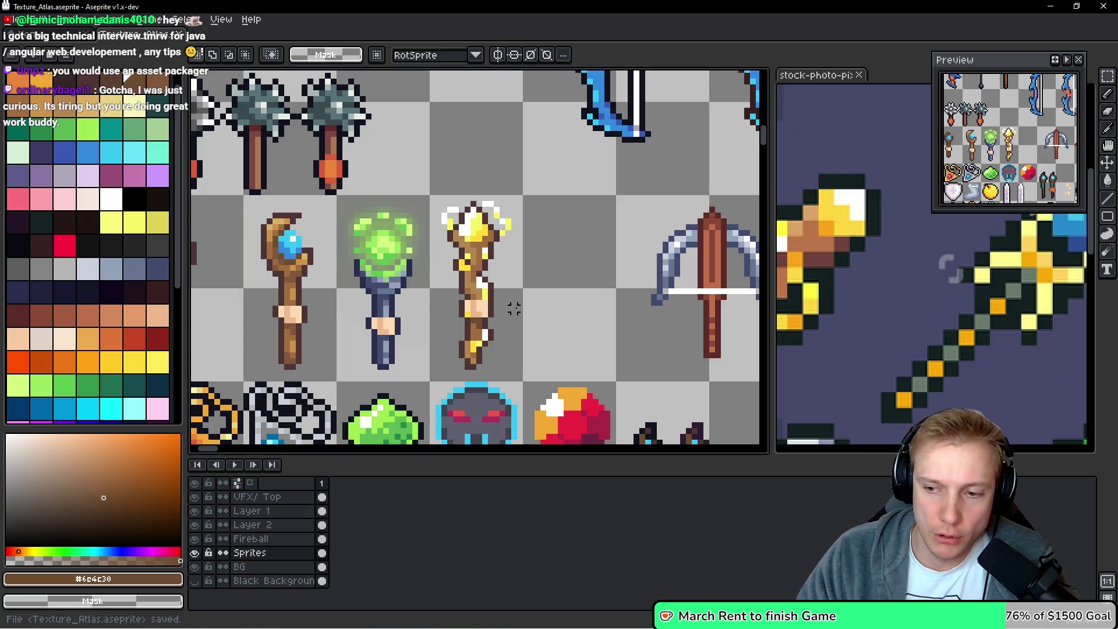
key("ctrl+e")
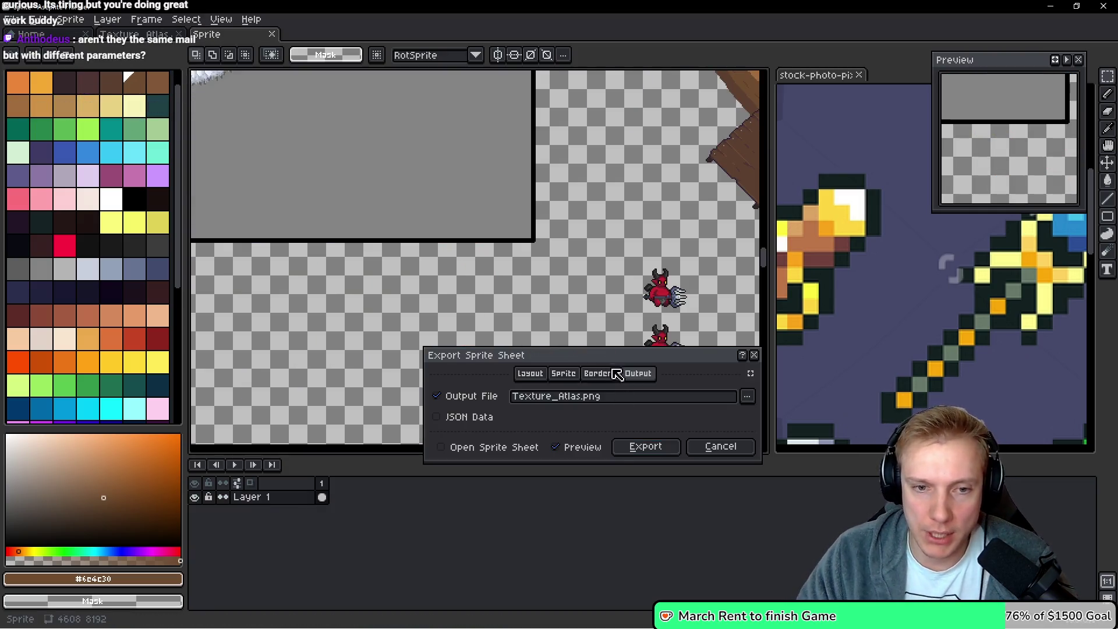
left_click(645, 450)
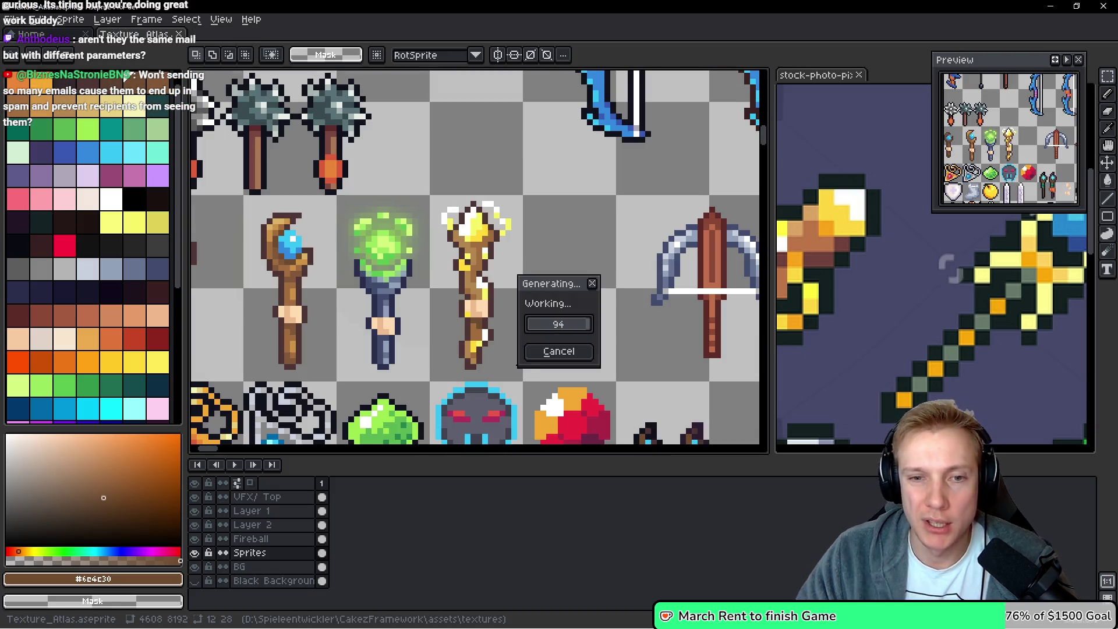
Select the Wands (Healer) sprite definitions in assets.h in VS Code
mouse_move(524, 352)
left_mouse_down()
mouse_move(550, 268)
mouse_move(438, 239)
left_mouse_up()
key("alt+Tab")
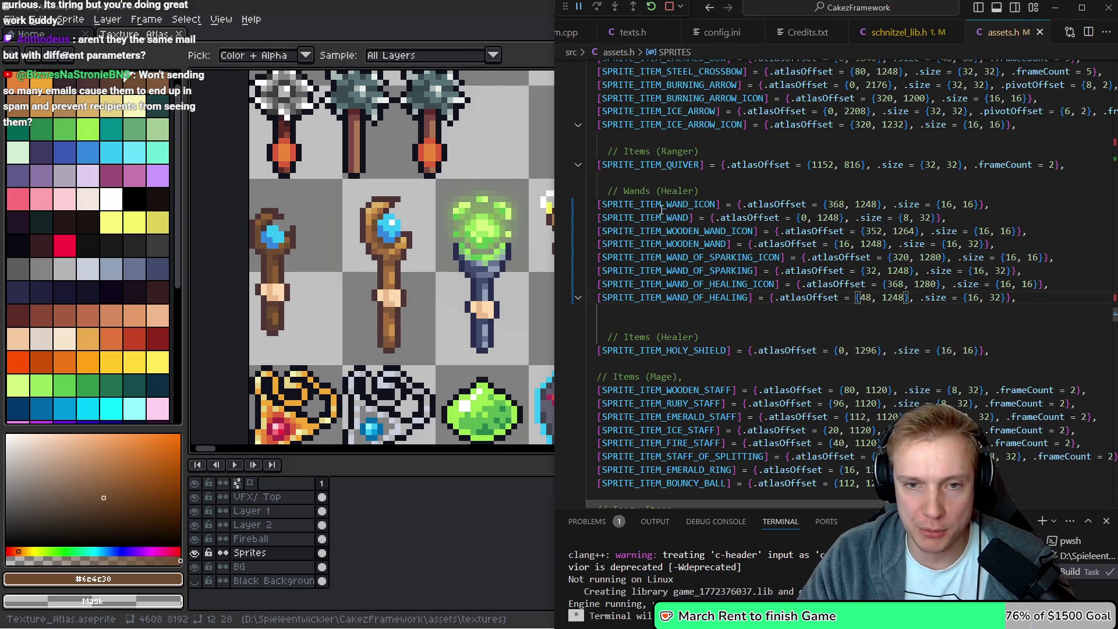
mouse_move(662, 204)
left_mouse_down()
mouse_move(1016, 298)
mouse_move(816, 270)
mouse_move(621, 205)
left_mouse_up()
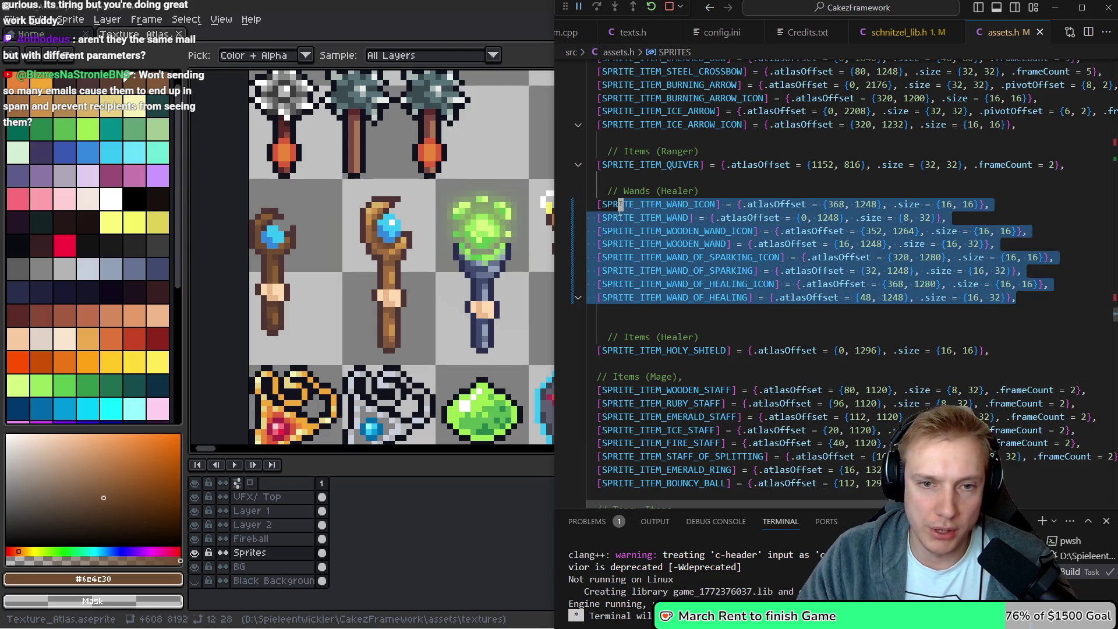
Check the wand items in the running Tangy TD game, then zoom back into the Aseprite staffs
left_click(706, 270)
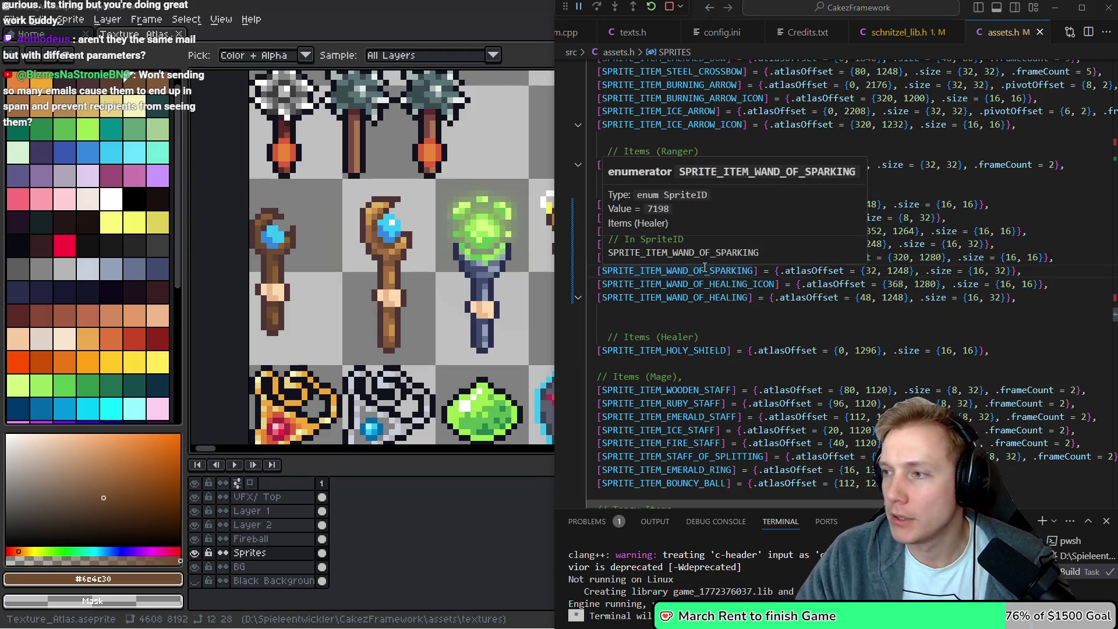
key("alt+Tab")
key("Escape")
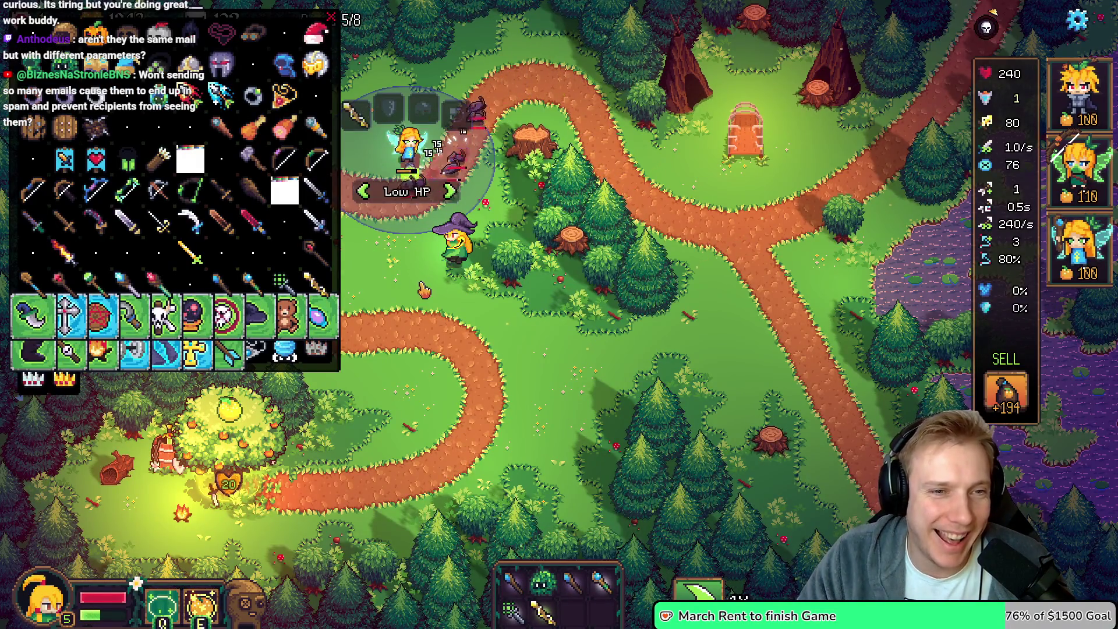
left_click(341, 26)
left_click(332, 18)
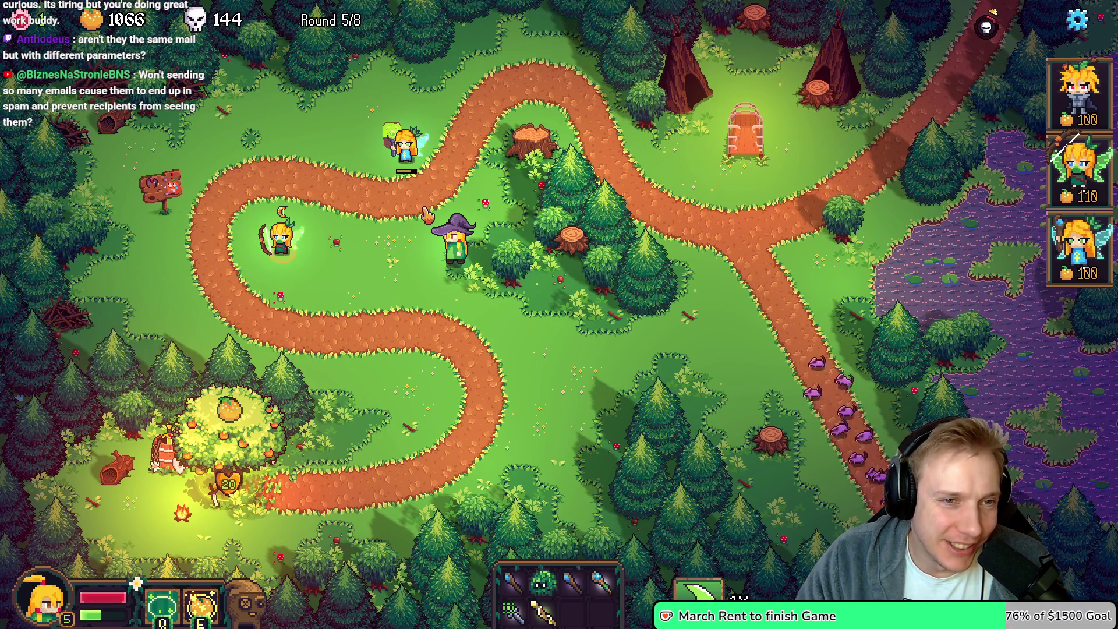
key("Escape")
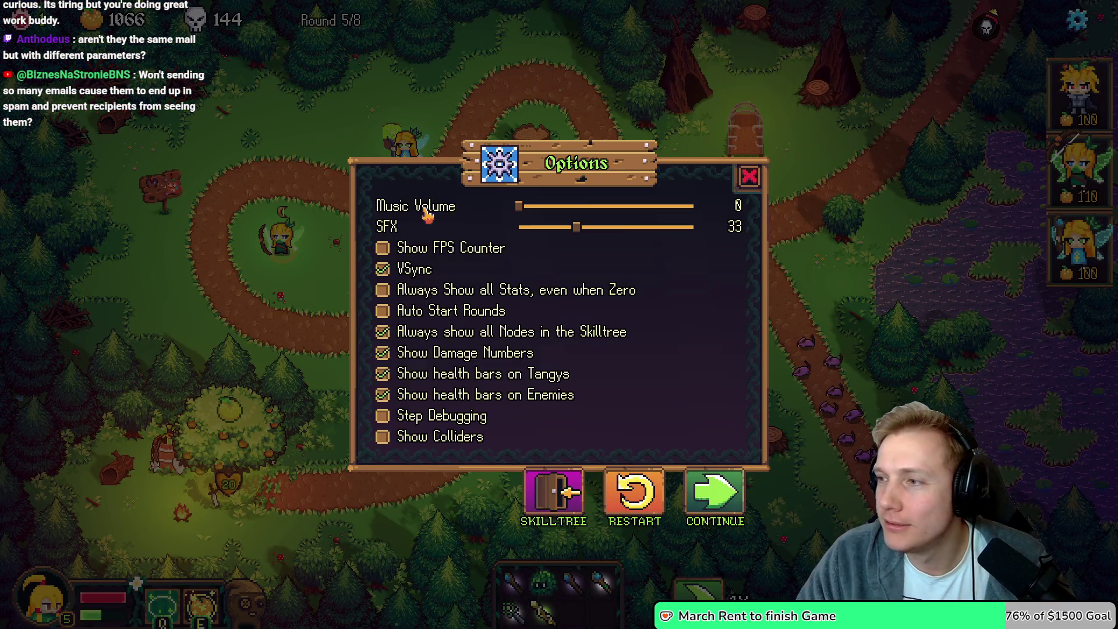
key("alt+Tab")
scroll(422, 310, "up", 3)
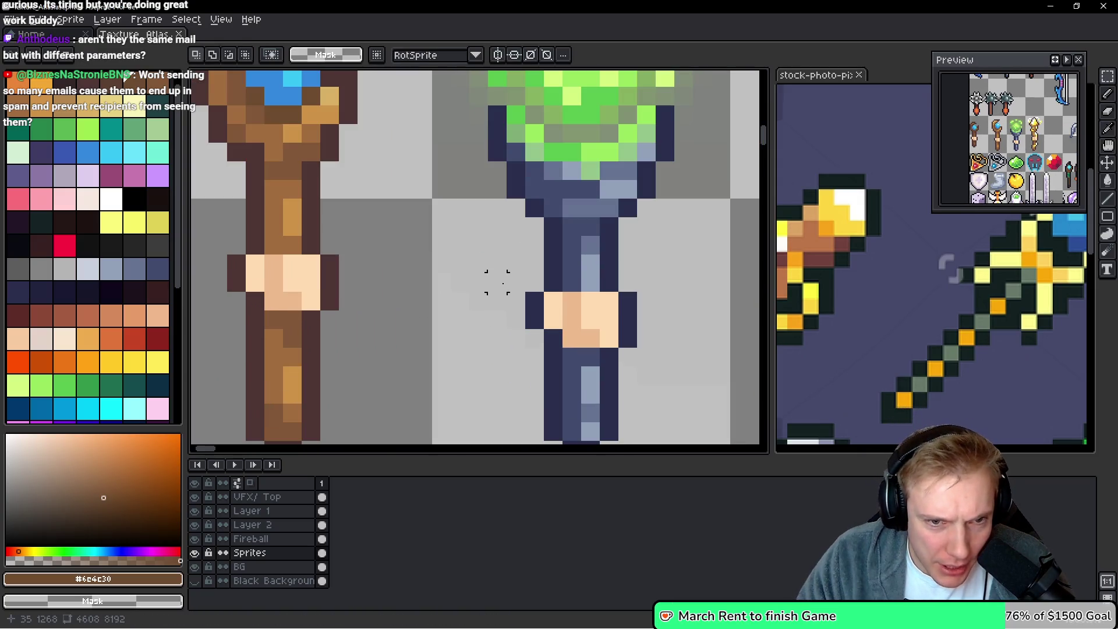
scroll(497, 282, "up", 3)
scroll(505, 276, "down", 3)
mouse_move(510, 208)
left_mouse_down()
mouse_move(462, 225)
mouse_move(449, 266)
left_mouse_up()
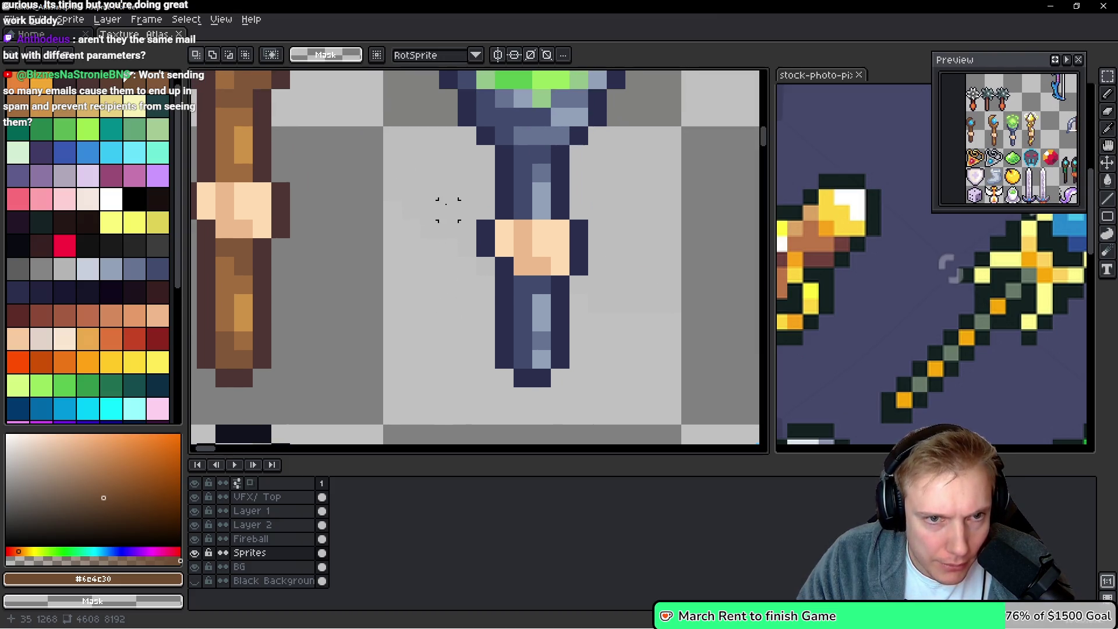
left_click(441, 191, "alt")
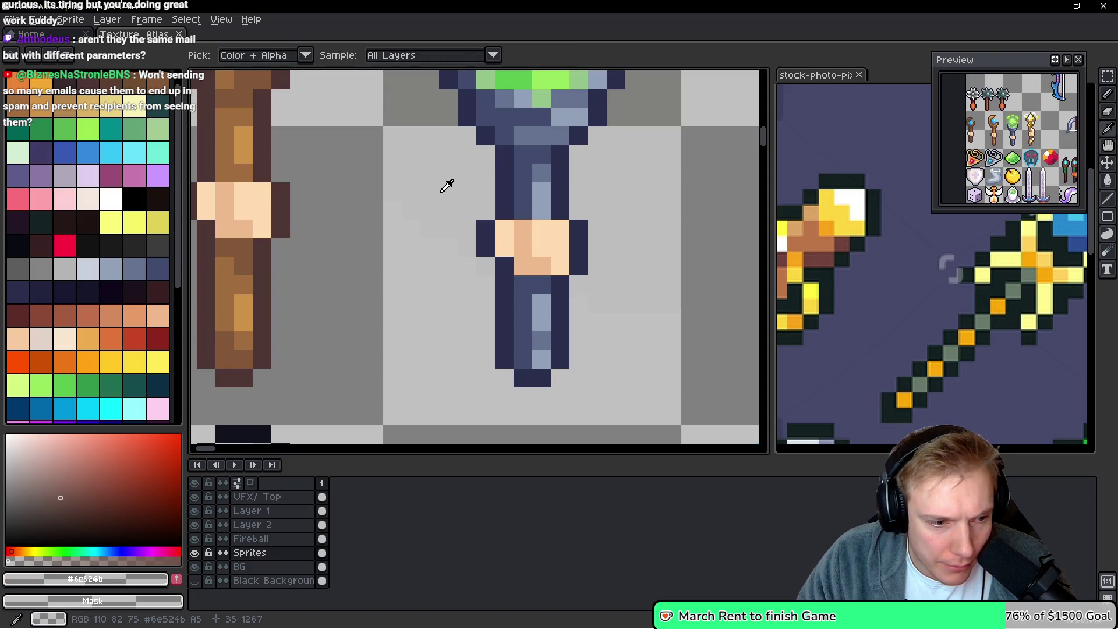
left_click(505, 199)
left_click(482, 257)
left_click(484, 302)
left_click(452, 203)
left_click(452, 266)
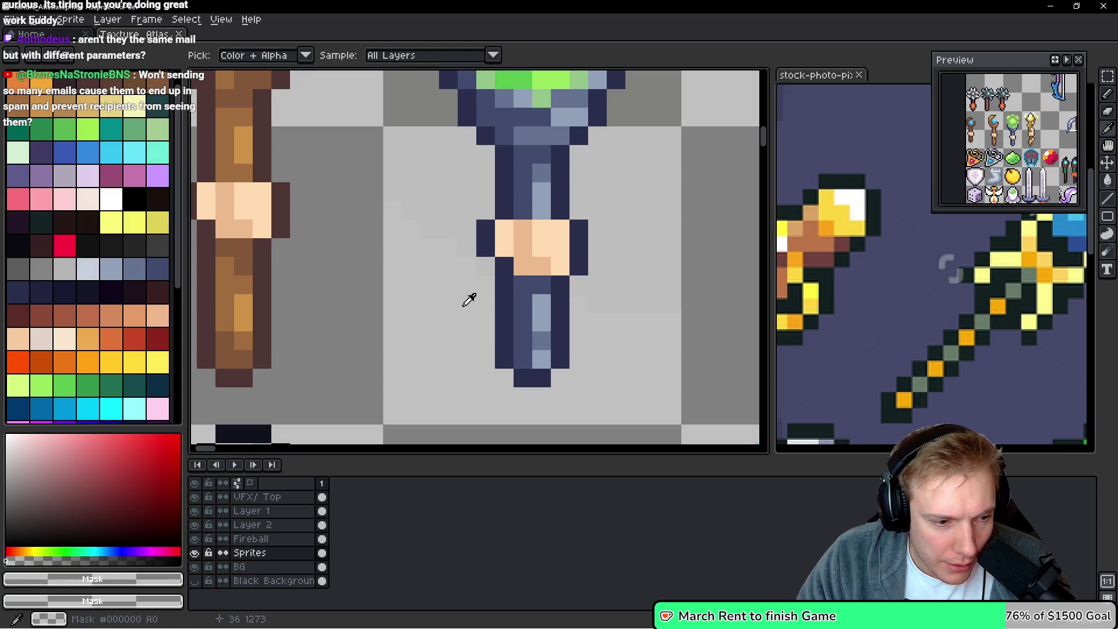
left_click(481, 243)
left_click(482, 255)
left_click(484, 256)
left_click(469, 232)
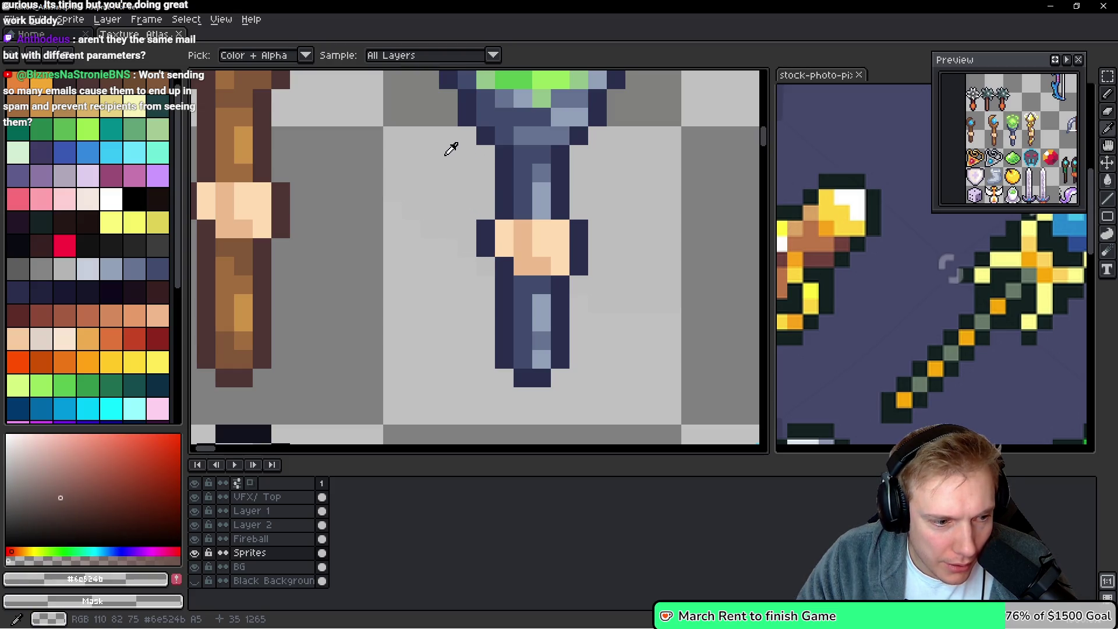
left_click(435, 221)
left_click(597, 274)
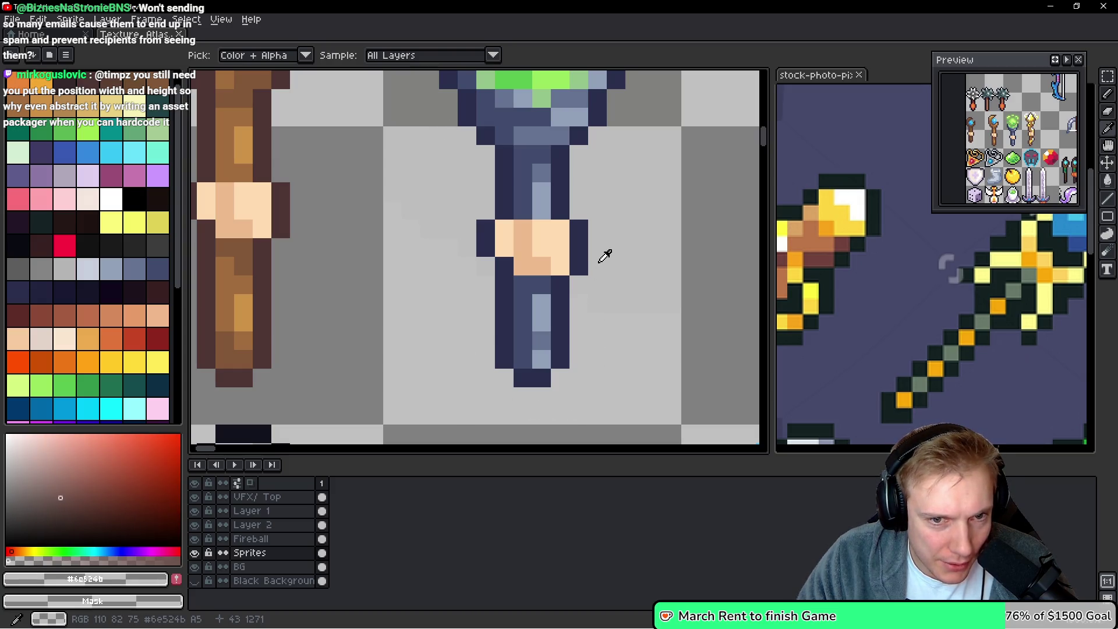
scroll(629, 150, "down", 2)
key("m")
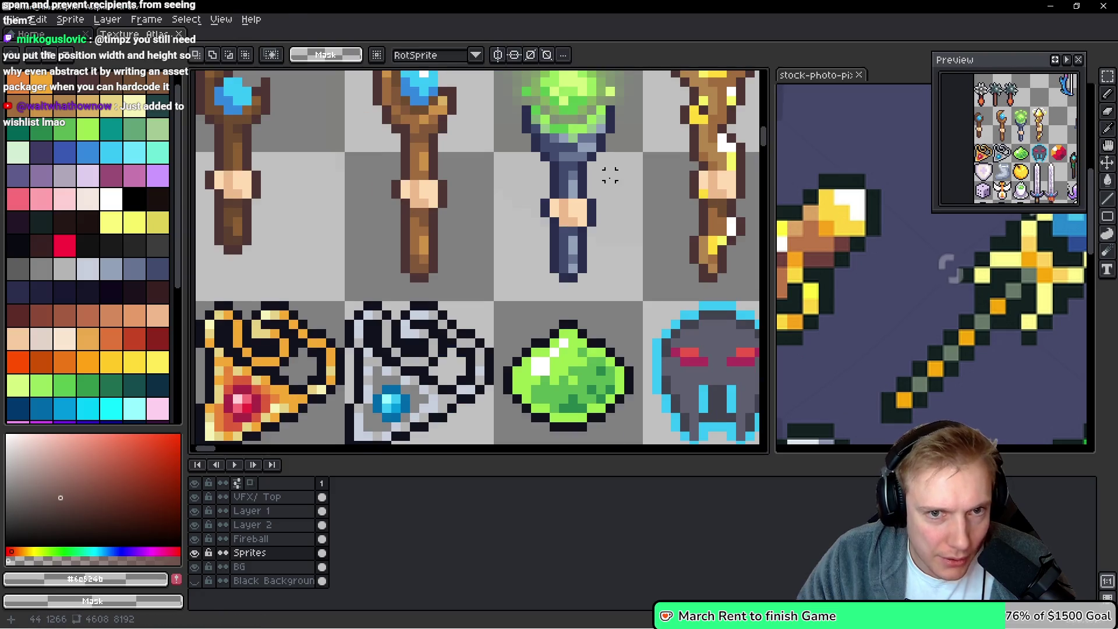
Select the green-orb wand's handle and pull its B-channel curve point down to zero
mouse_move(621, 190)
left_mouse_down()
mouse_move(527, 251)
mouse_move(482, 329)
left_mouse_up()
key("ctrl+u")
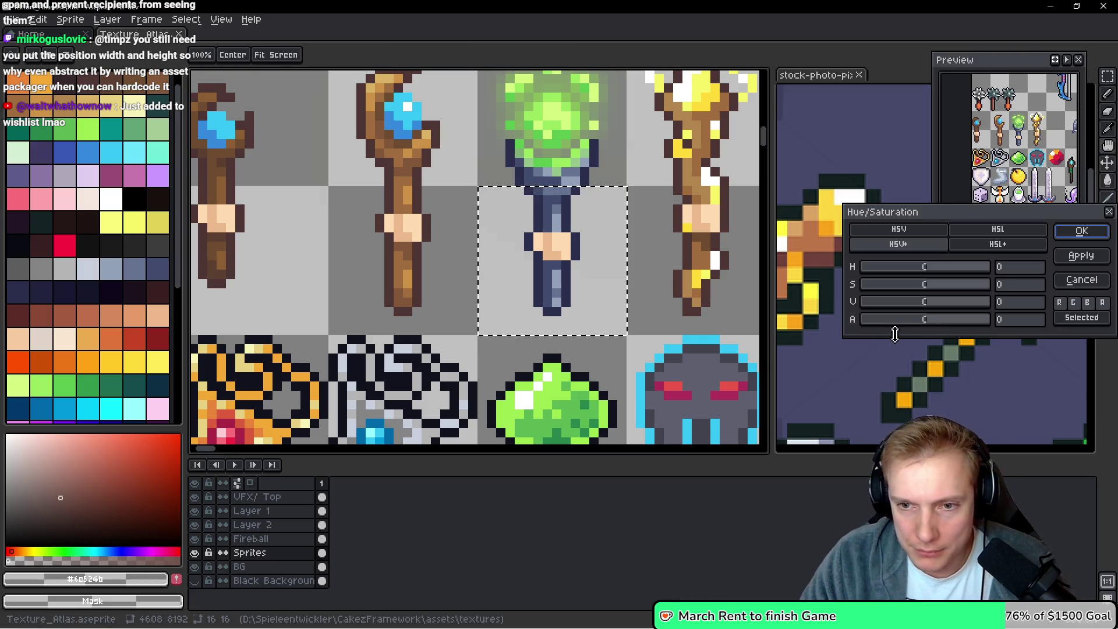
left_click_drag(924, 320, 700, 315)
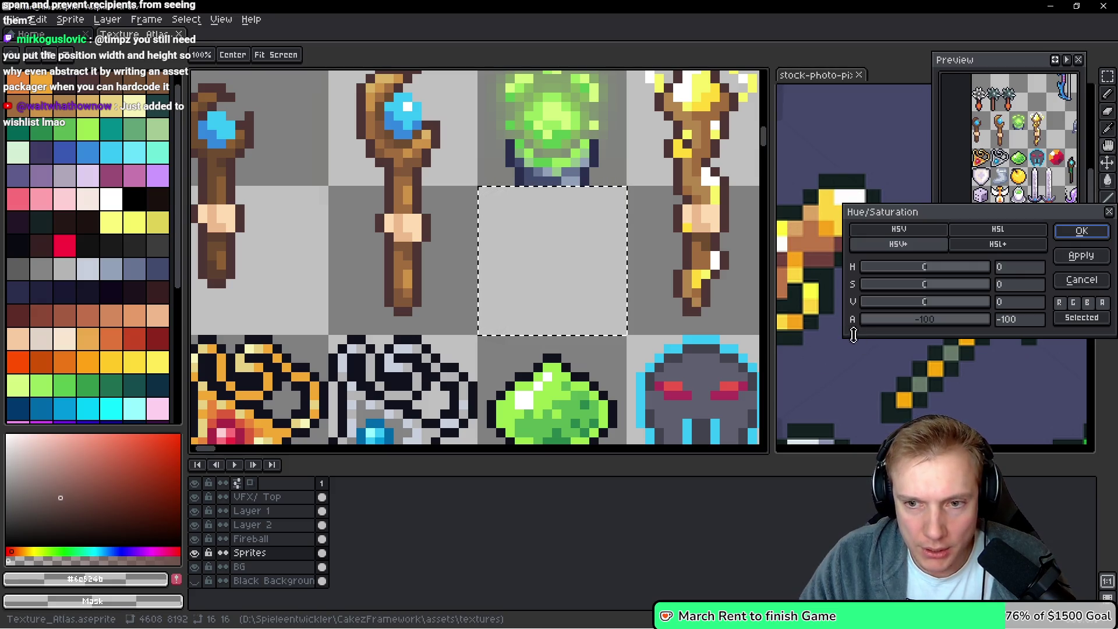
left_click(1081, 281)
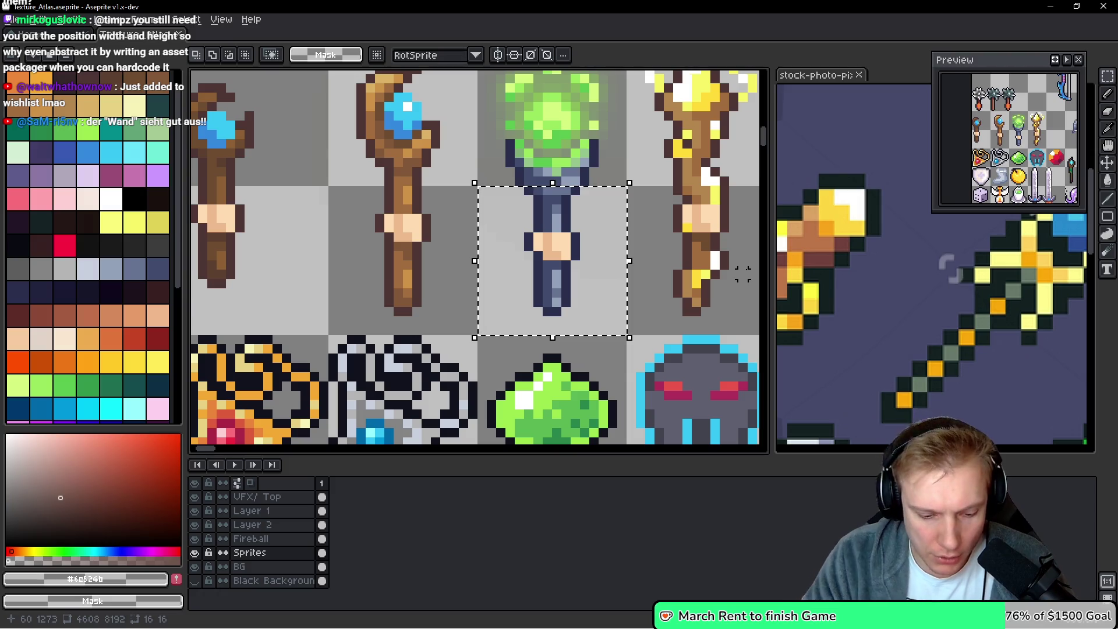
key("ctrl+m")
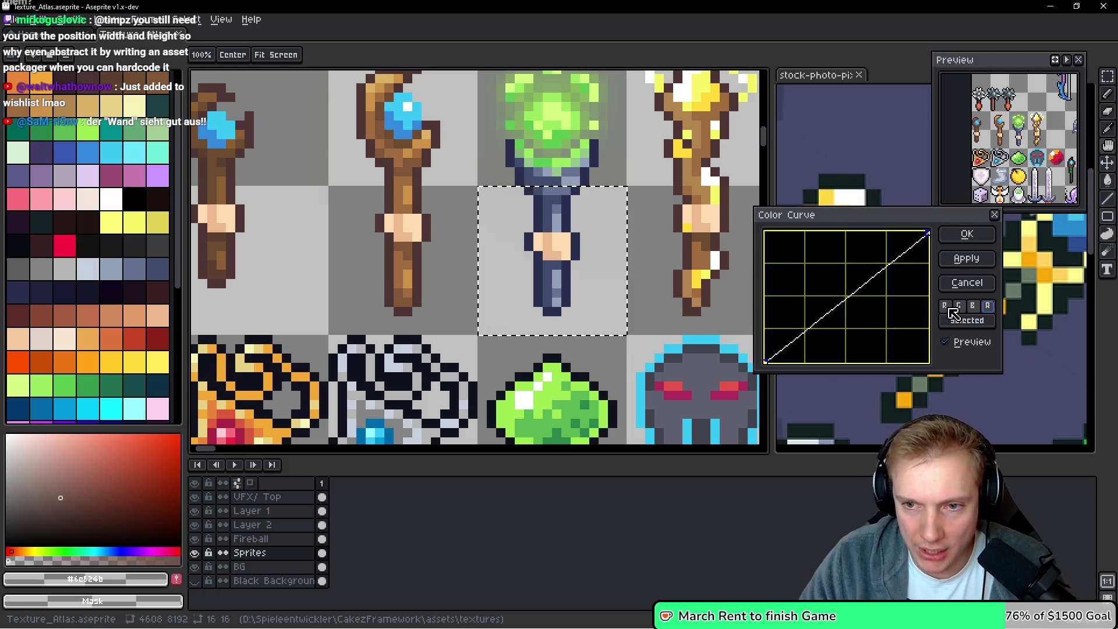
left_click(973, 306)
left_click(901, 256)
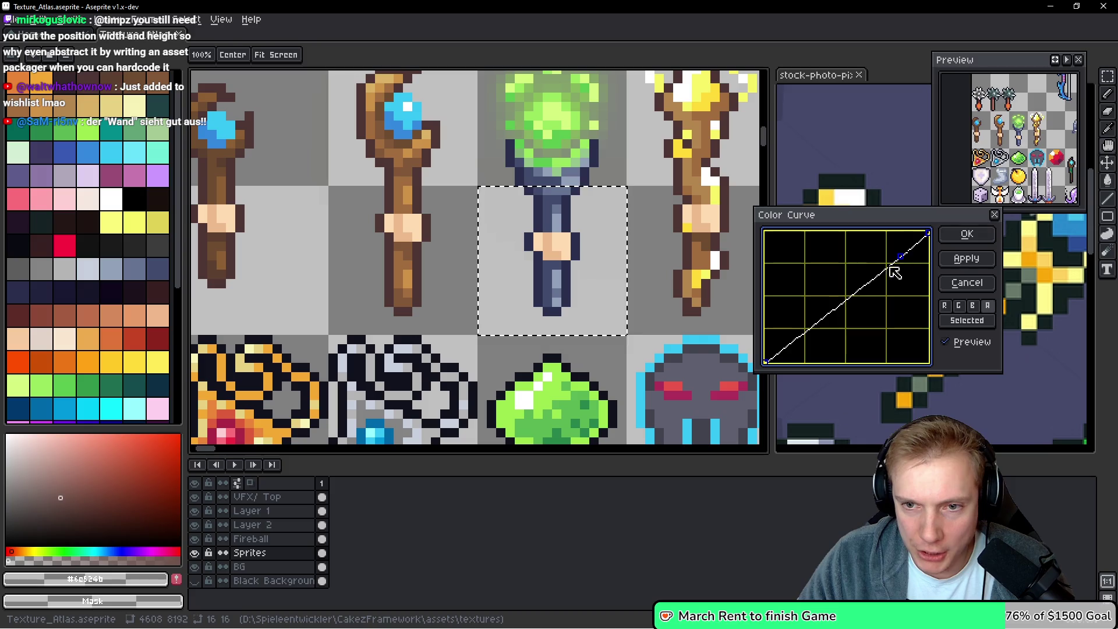
left_click(872, 280)
left_click_drag(872, 280, 873, 362)
left_click(989, 232)
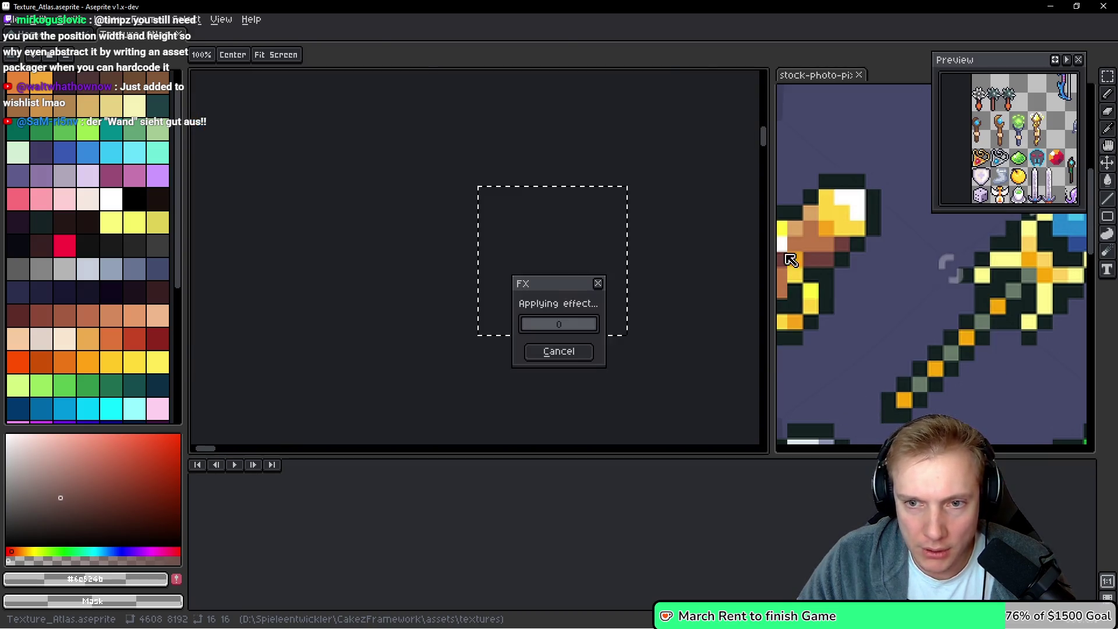
Save the atlas and re-export the Texture_Atlas.png sprite sheet for the game
key("ctrl+s")
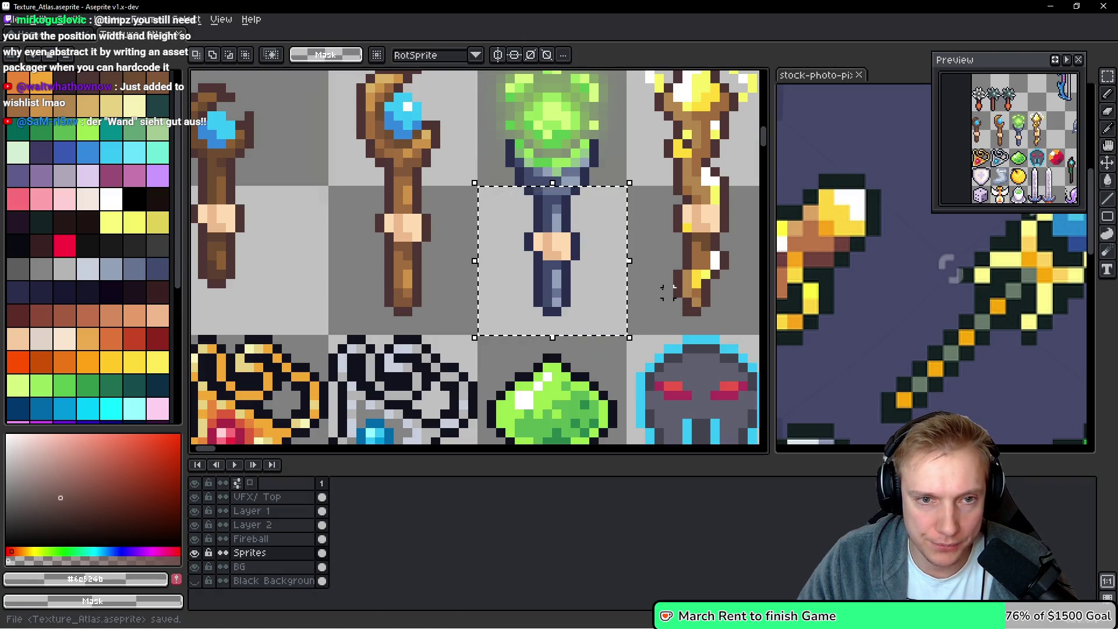
key("ctrl+e")
left_click(647, 451)
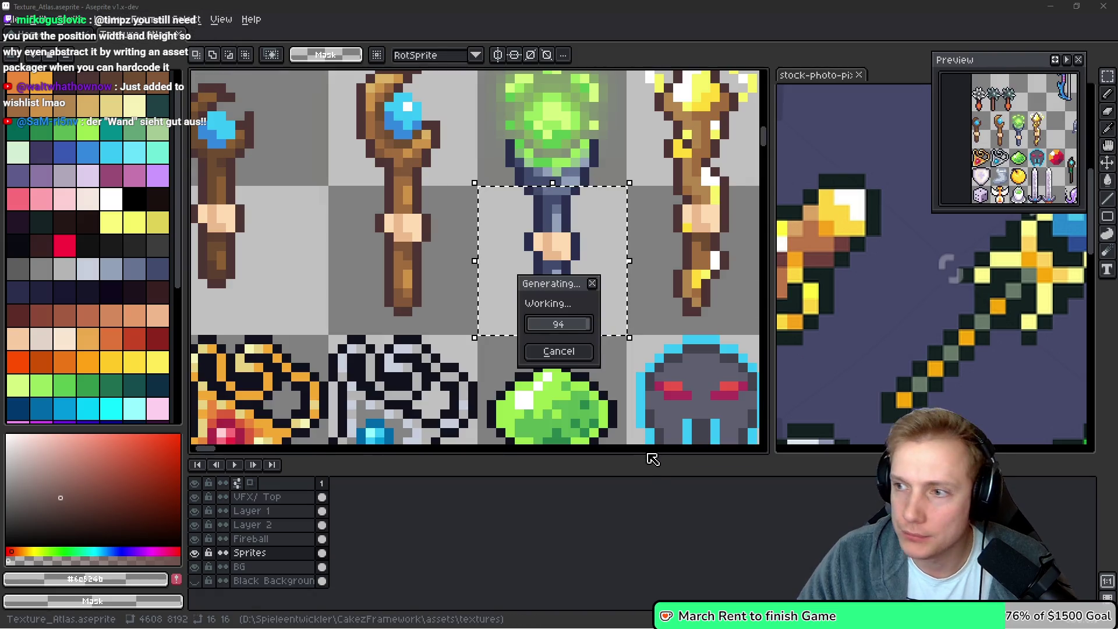
key("alt+Tab")
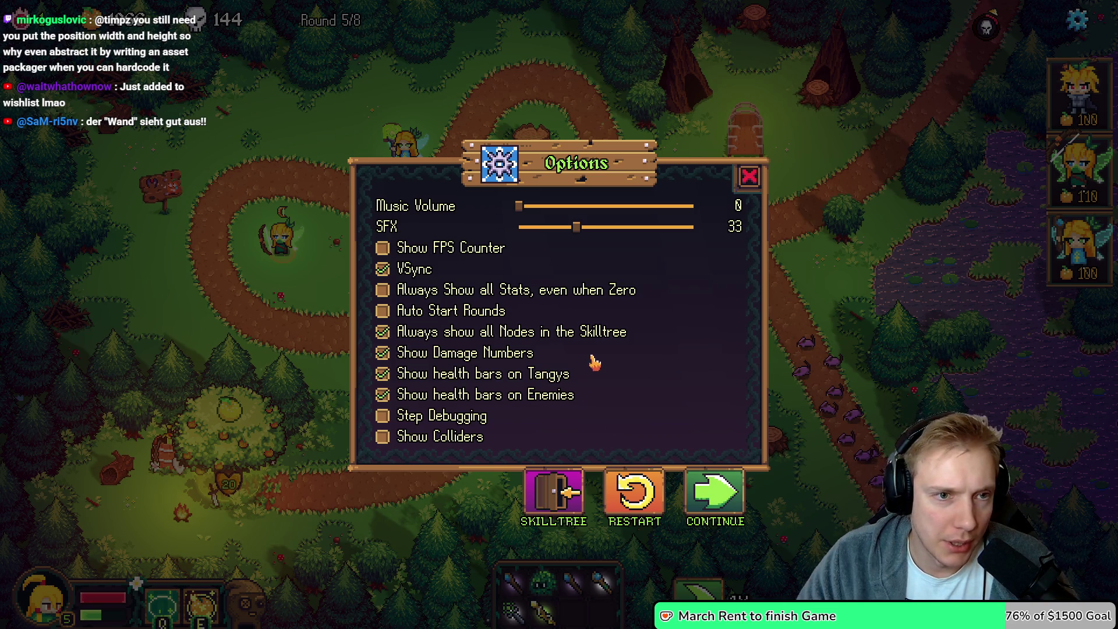
Leave the game's options screen and return to the texture atlas in Aseprite
key("Escape")
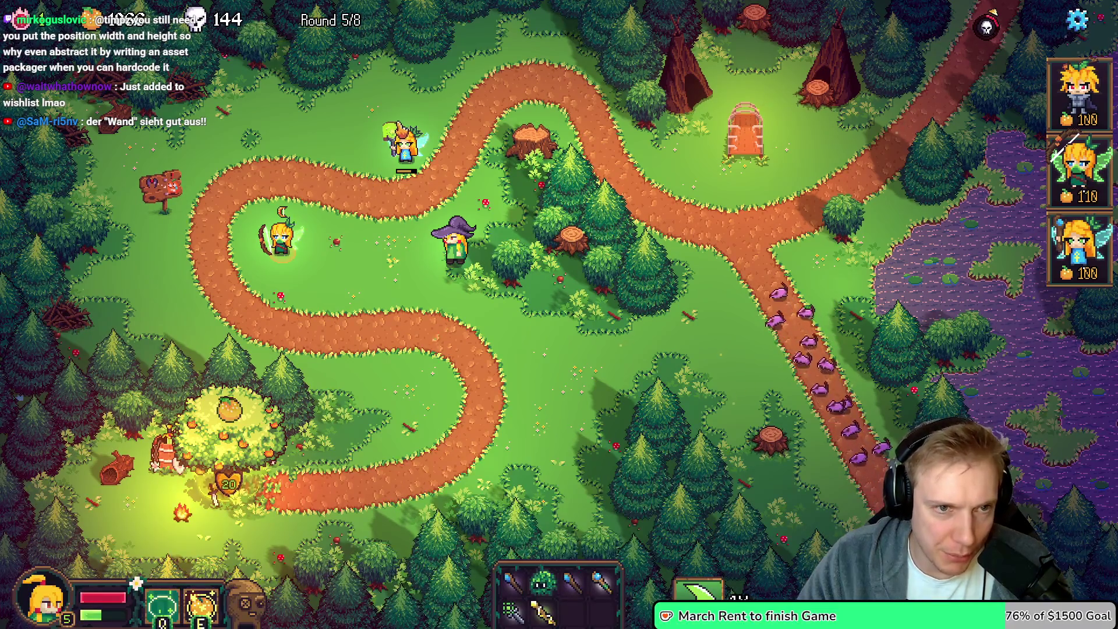
key("Escape")
key("alt+Tab")
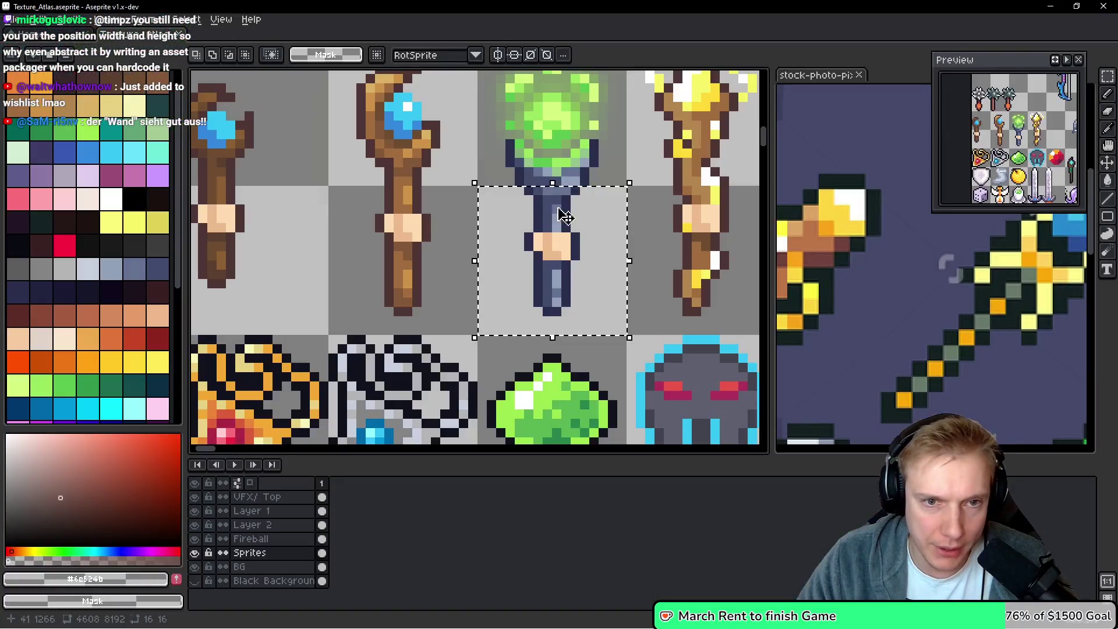
scroll(529, 181, "down", 3)
scroll(423, 284, "up", 2)
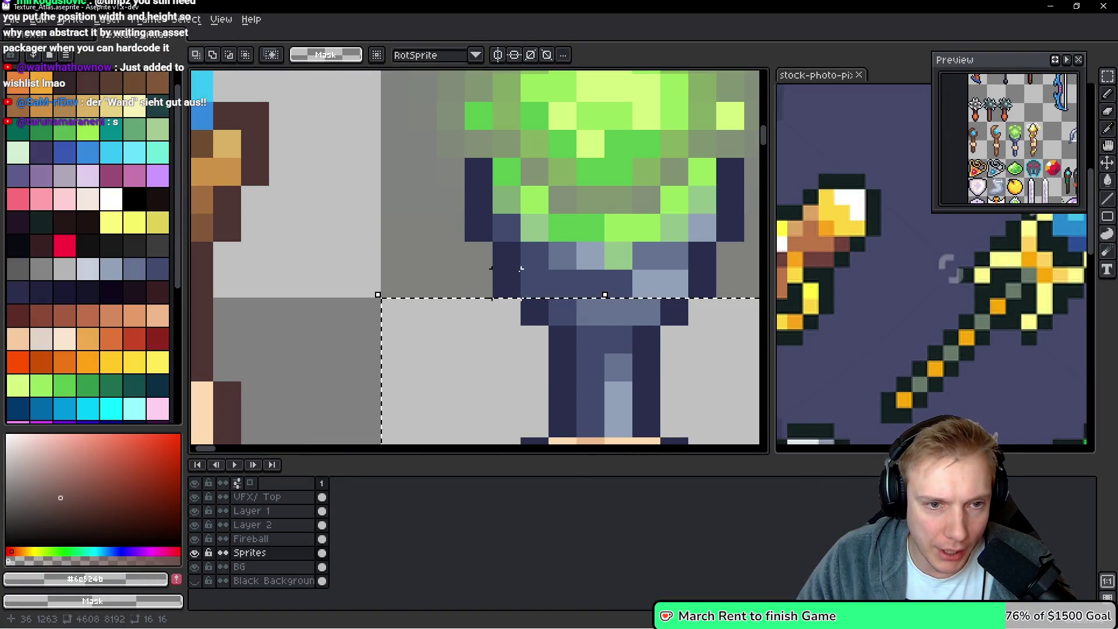
scroll(423, 284, "up", 1)
Clear the old selection and marquee the 16×16 green-orb head of the wand
key("ctrl+d")
scroll(413, 284, "down", 2)
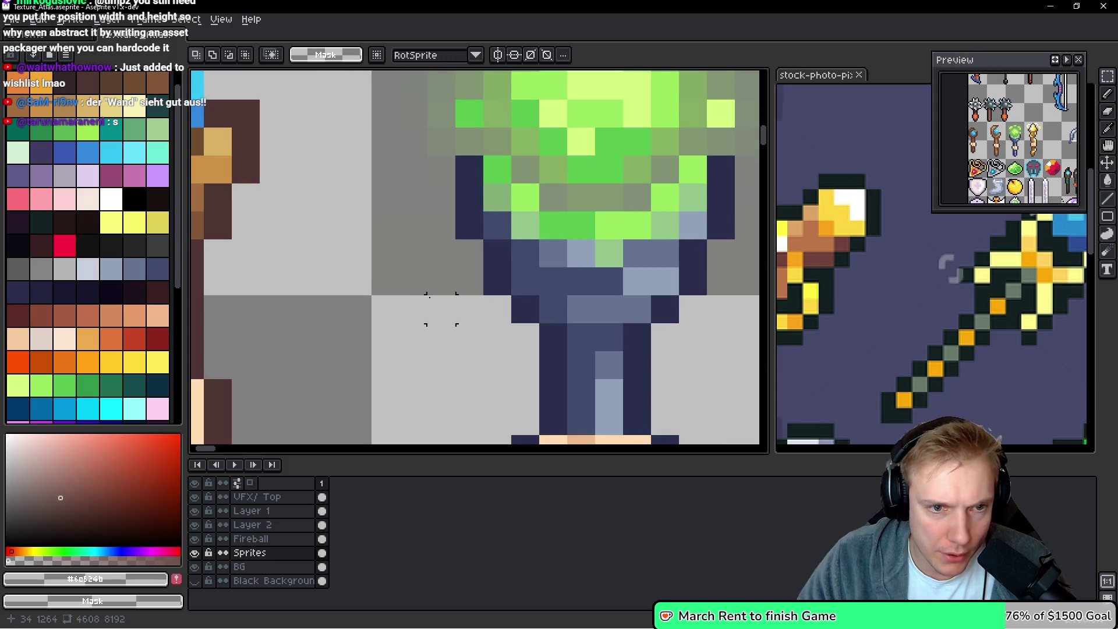
left_click_drag(386, 265, 676, 291)
scroll(553, 263, "up", 3)
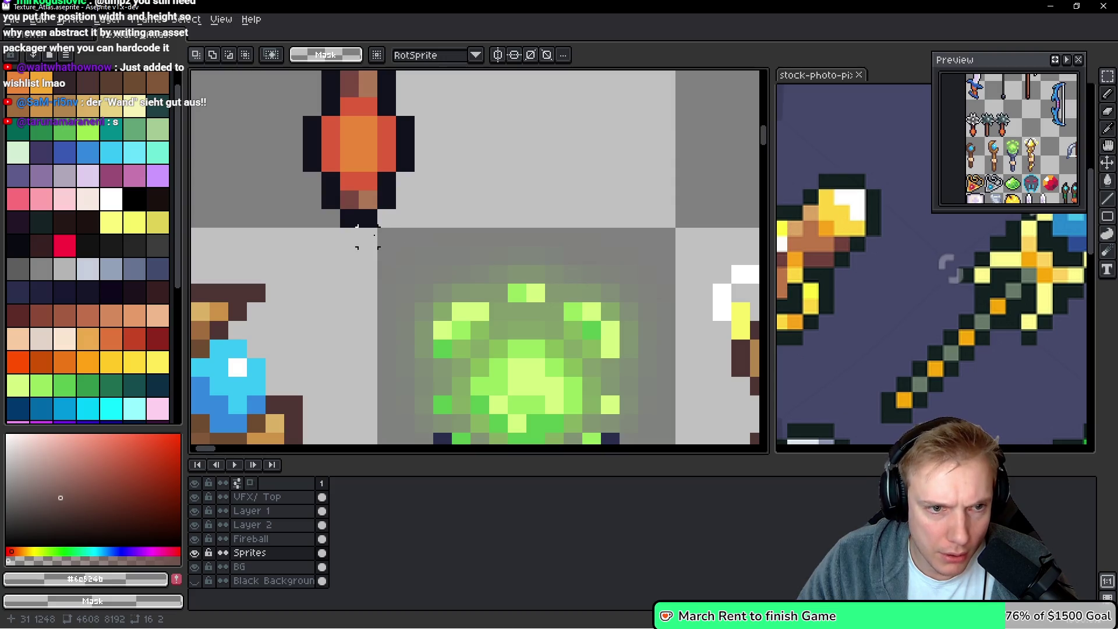
left_click_drag(385, 237, 656, 244)
scroll(607, 310, "down", 2)
scroll(607, 310, "down", 1)
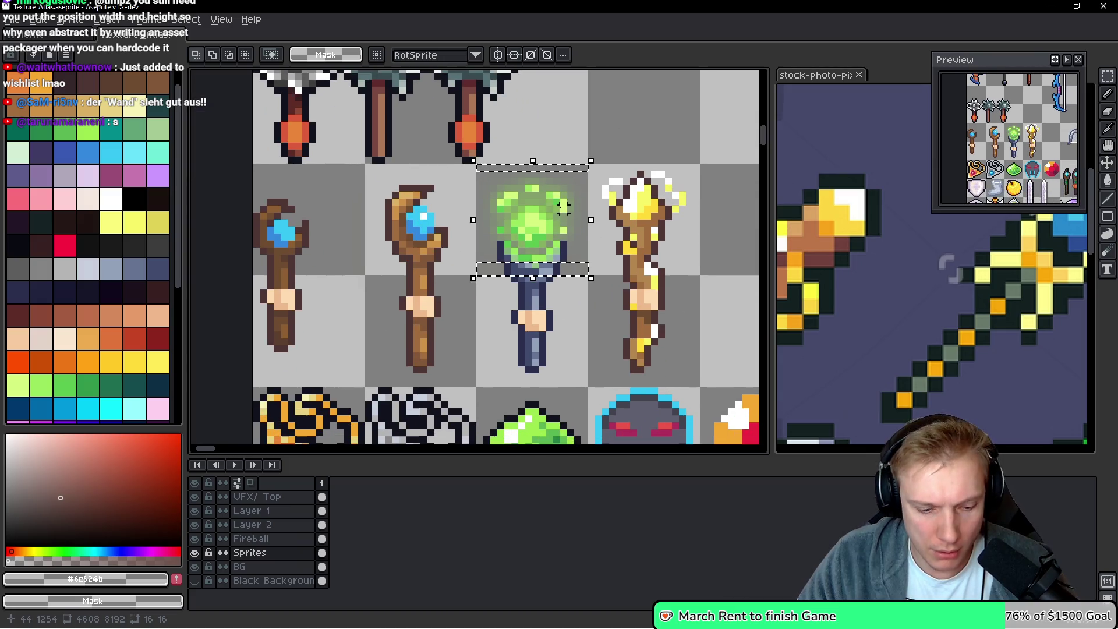
Recolour the orb head by pulling both B-channel curve points down to zero
key("ctrl+u")
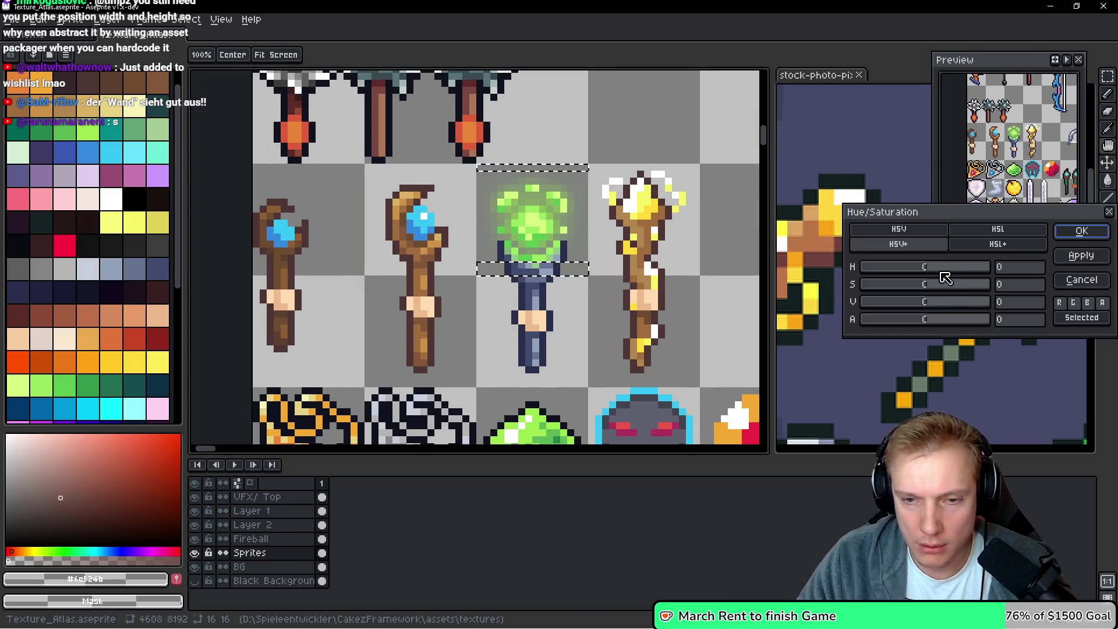
key("Escape")
key("ctrl+m")
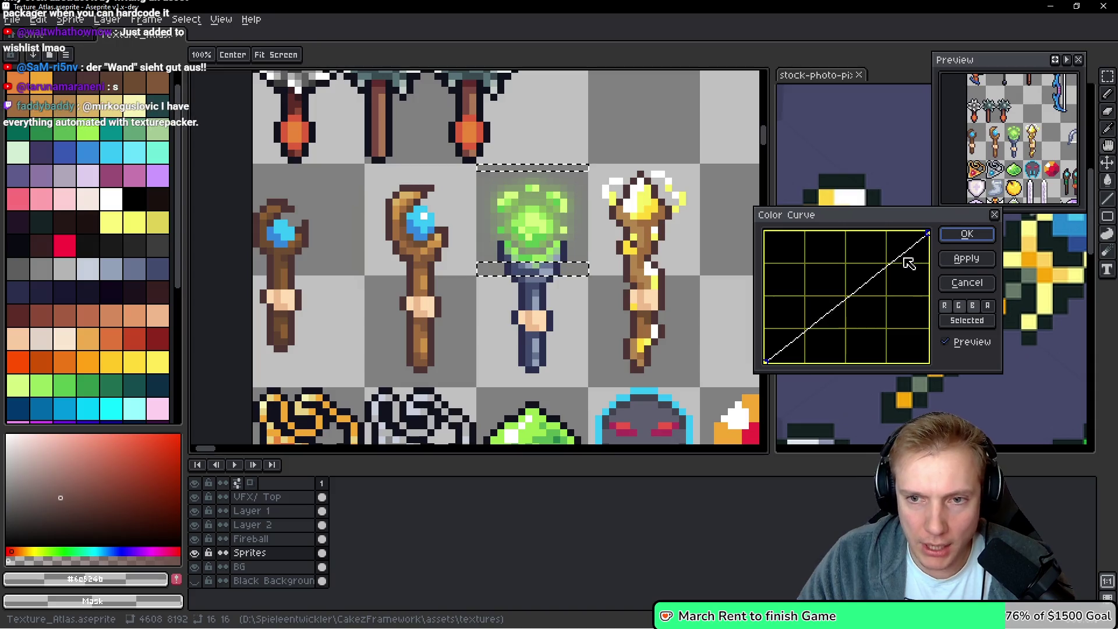
left_click(973, 306)
left_click(848, 295)
left_click(878, 273)
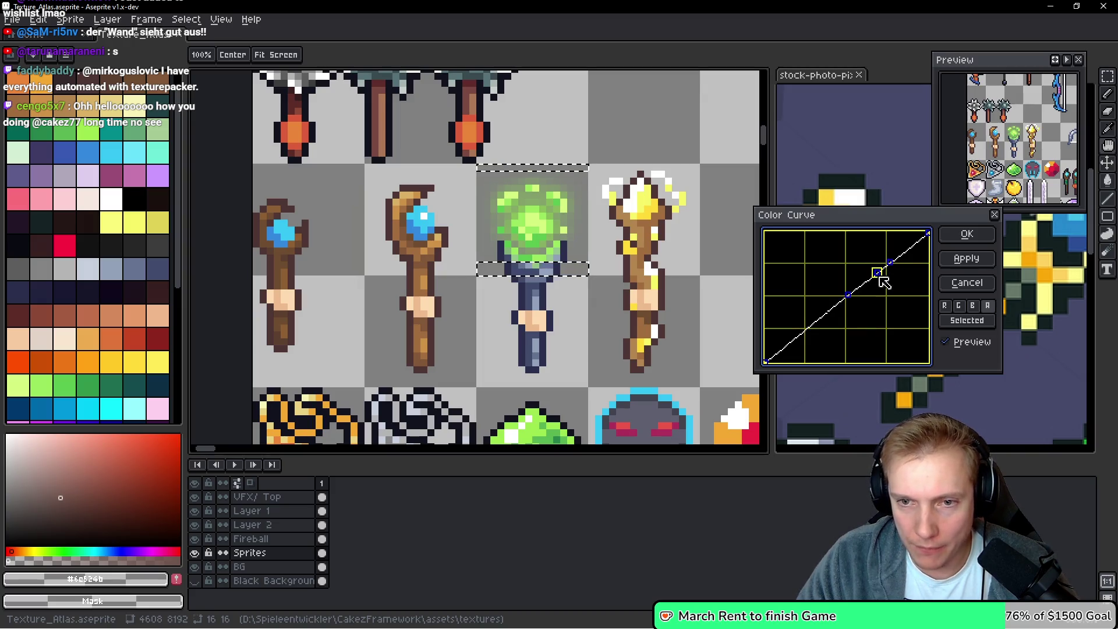
left_click_drag(878, 272, 878, 361)
mouse_move(848, 295)
left_mouse_down()
mouse_move(837, 362)
mouse_move(886, 365)
left_mouse_up()
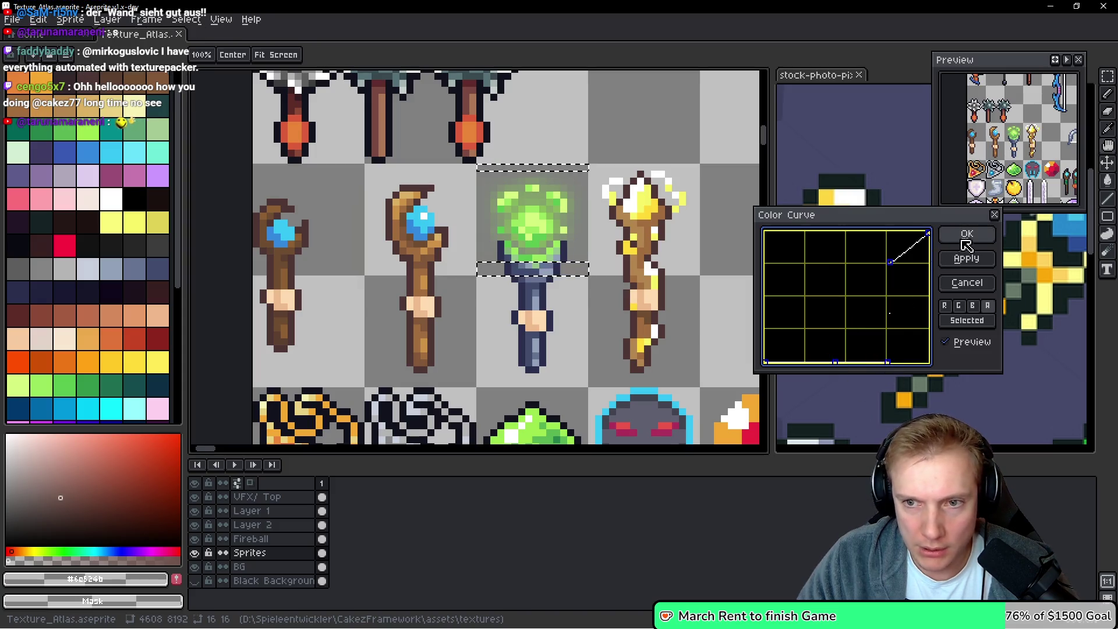
left_click(967, 233)
Save Texture_Atlas.aseprite and export it as Texture_Atlas.png
key("ctrl+s")
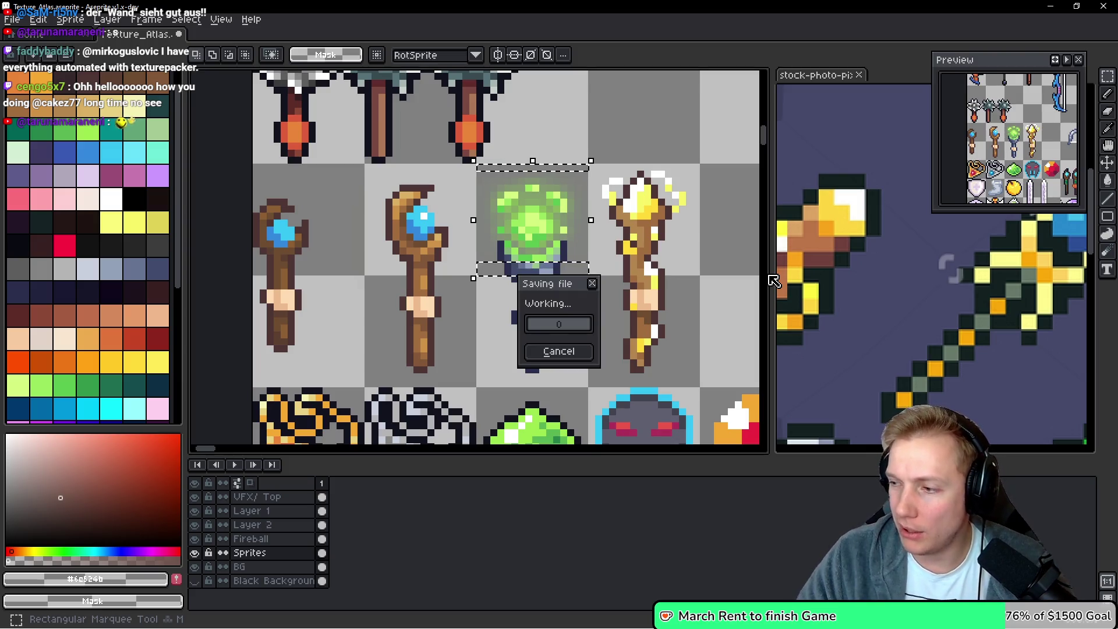
key("ctrl+e")
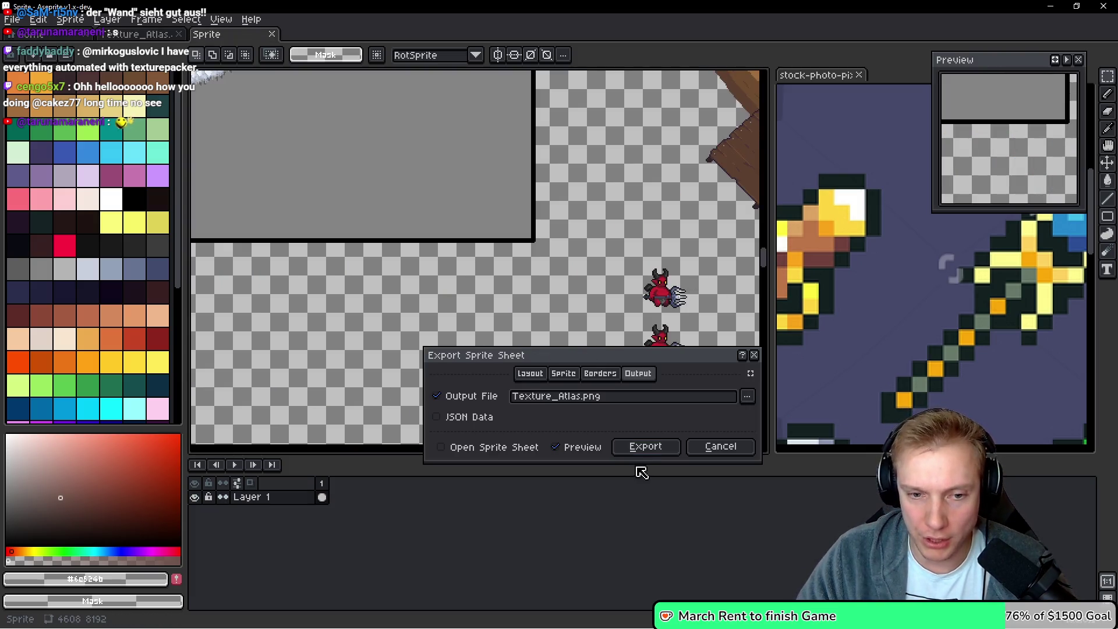
left_click(645, 448)
key("alt+Tab")
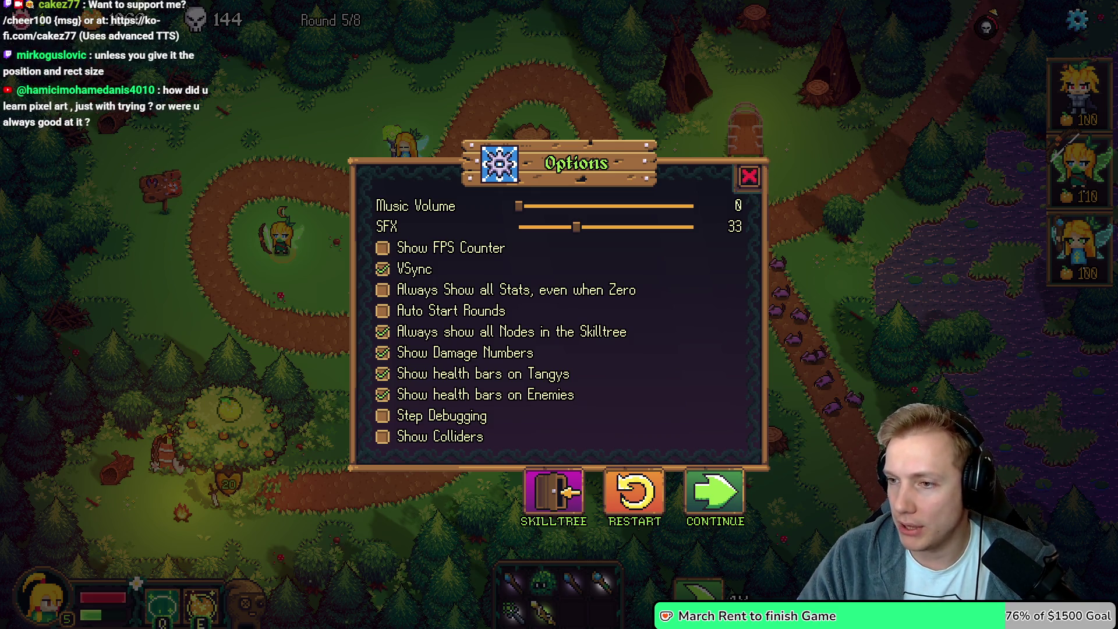
Move from the game's Options menu to the Steamworks stats page showing 4,389 wishlists
key("alt+Tab")
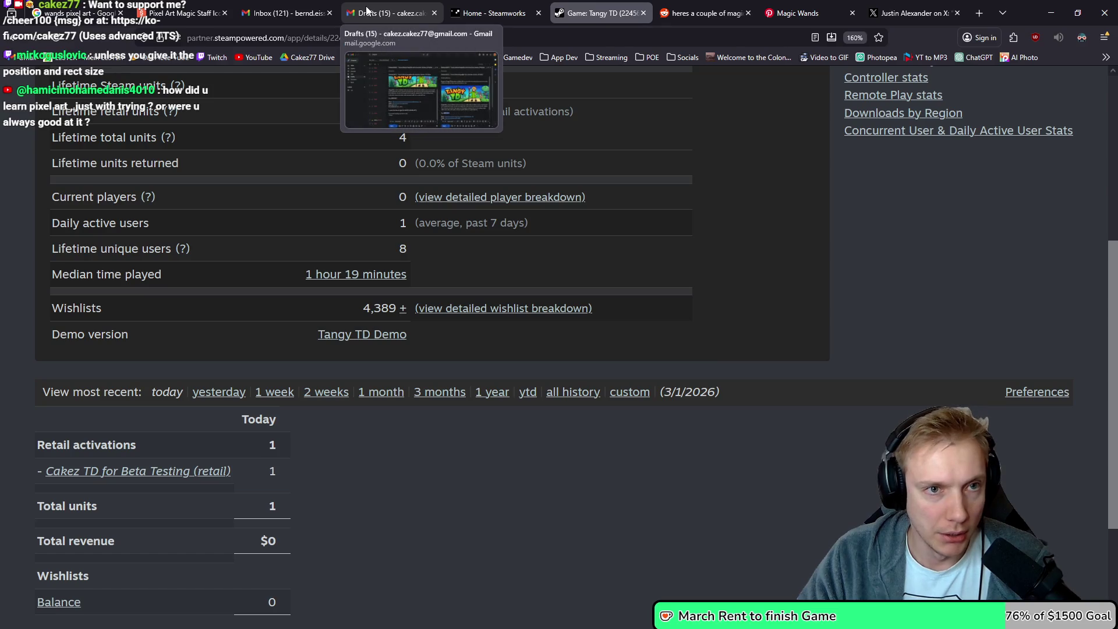
Read through the [Release][KEY] key-request drafts in Gmail, then minimise the browser
left_click(367, 11)
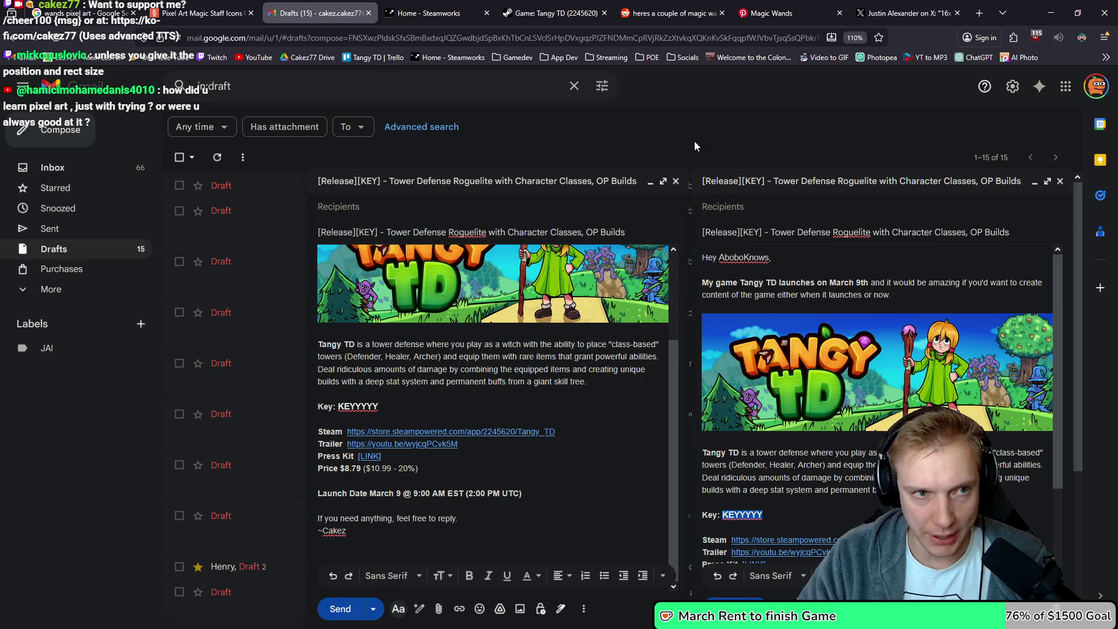
scroll(570, 395, "up", 2)
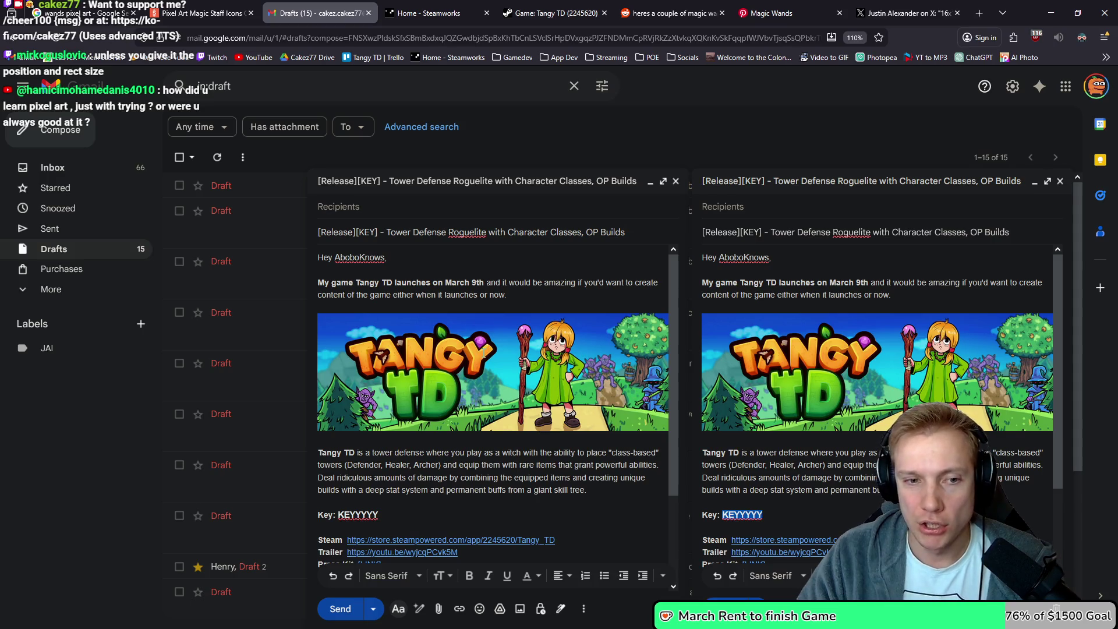
scroll(483, 352, "down", 3)
scroll(484, 352, "up", 3)
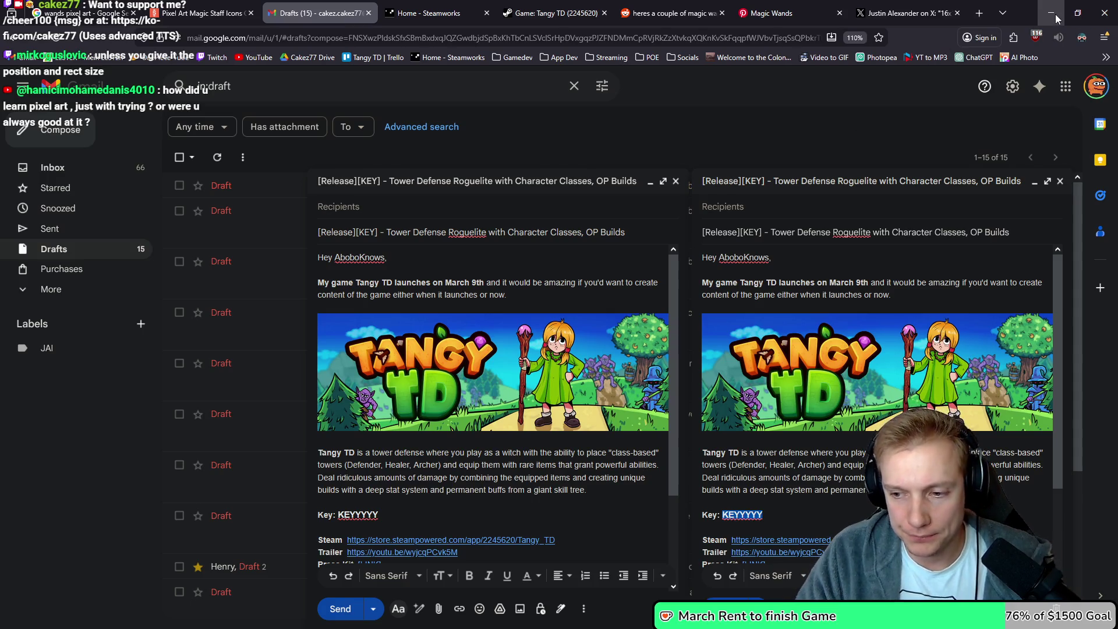
scroll(577, 351, "down", 2)
scroll(536, 351, "up", 2)
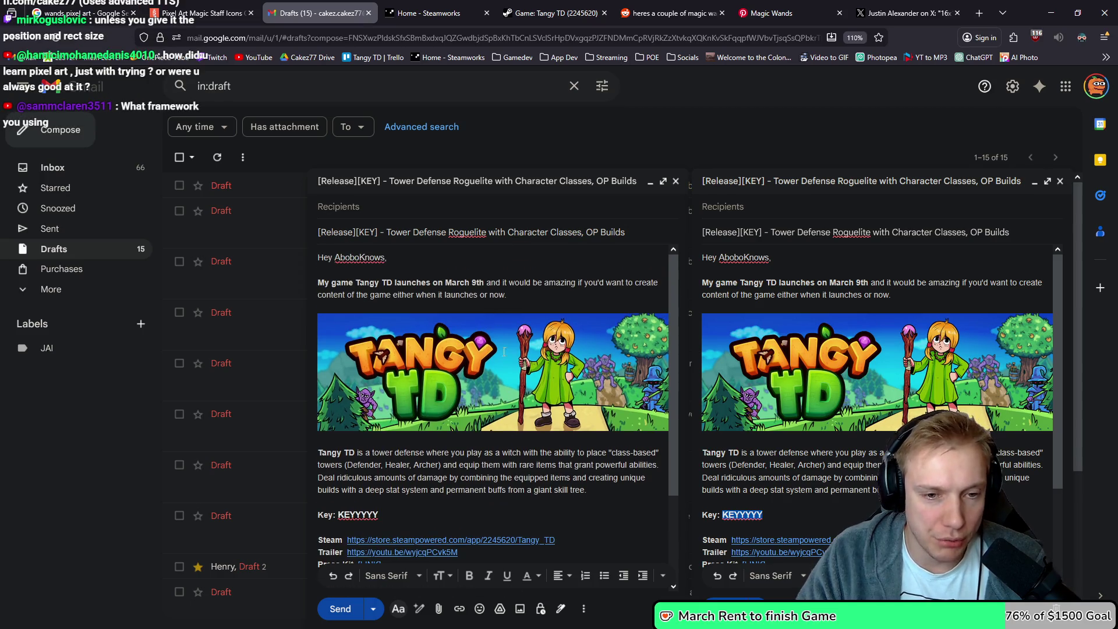
scroll(477, 382, "down", 2)
scroll(477, 383, "up", 2)
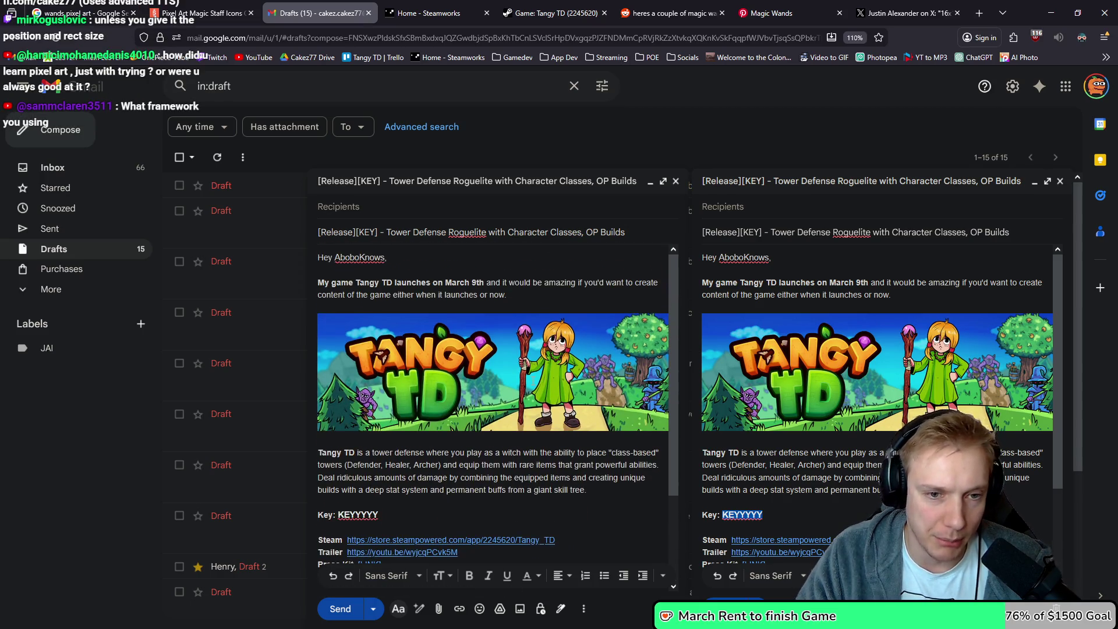
left_click(1053, 8)
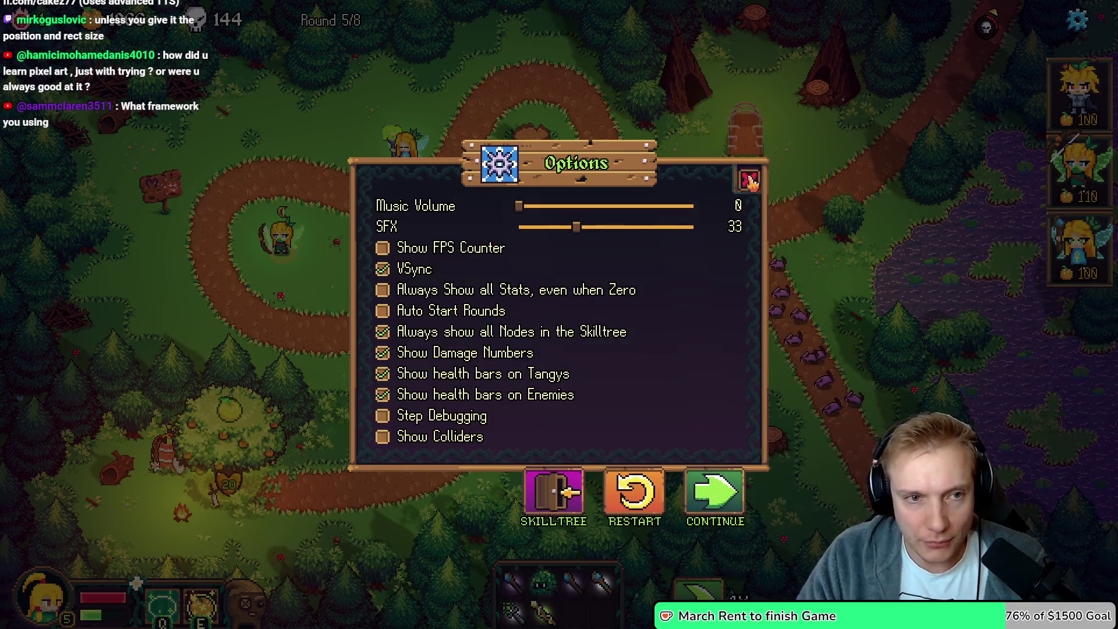
Switch to VS Code and open game.h via the quick file search
left_click(752, 182)
key("Escape")
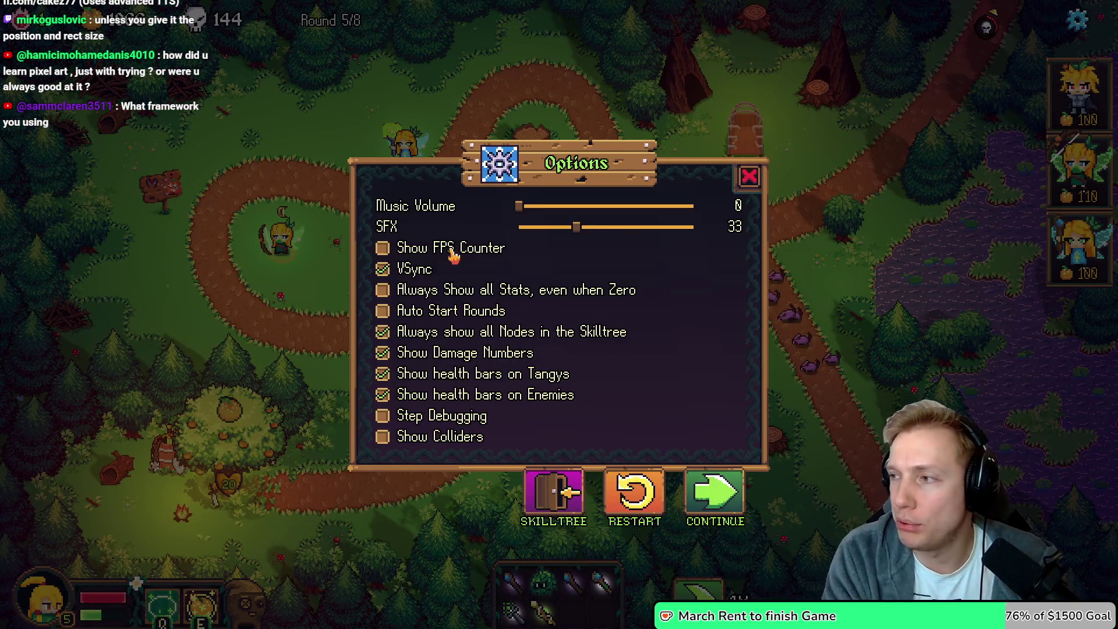
key("alt+Tab")
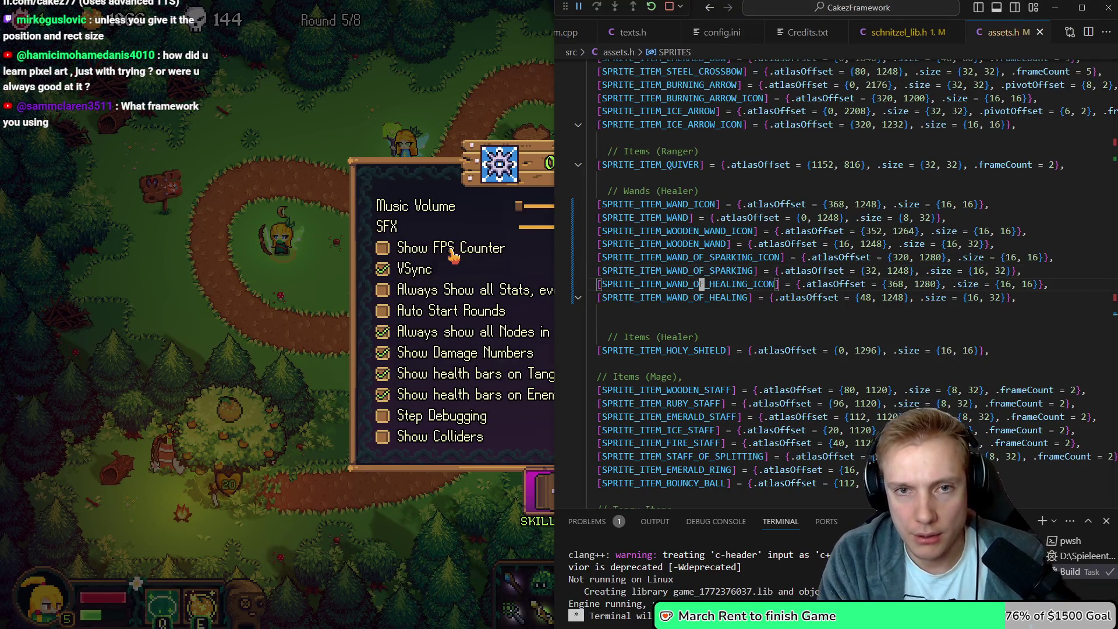
key("ctrl+p")
key("ctrl+p")
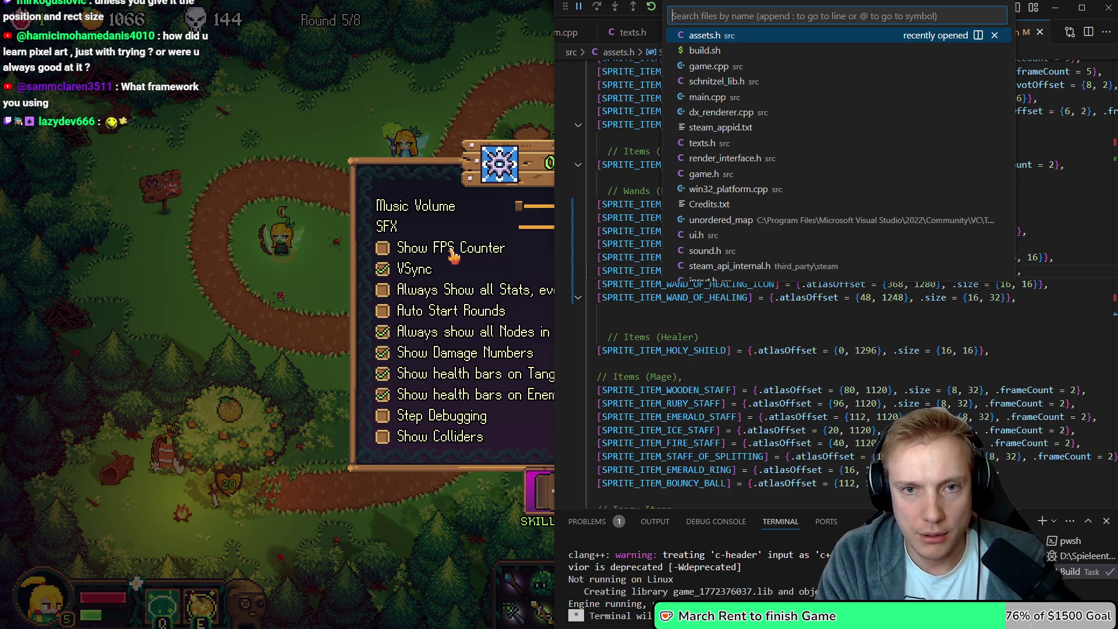
key("Escape")
key("ctrl+p")
type("item")
key("BackSpace")
key("BackSpace")
key("BackSpace")
type("game")
key("Return")
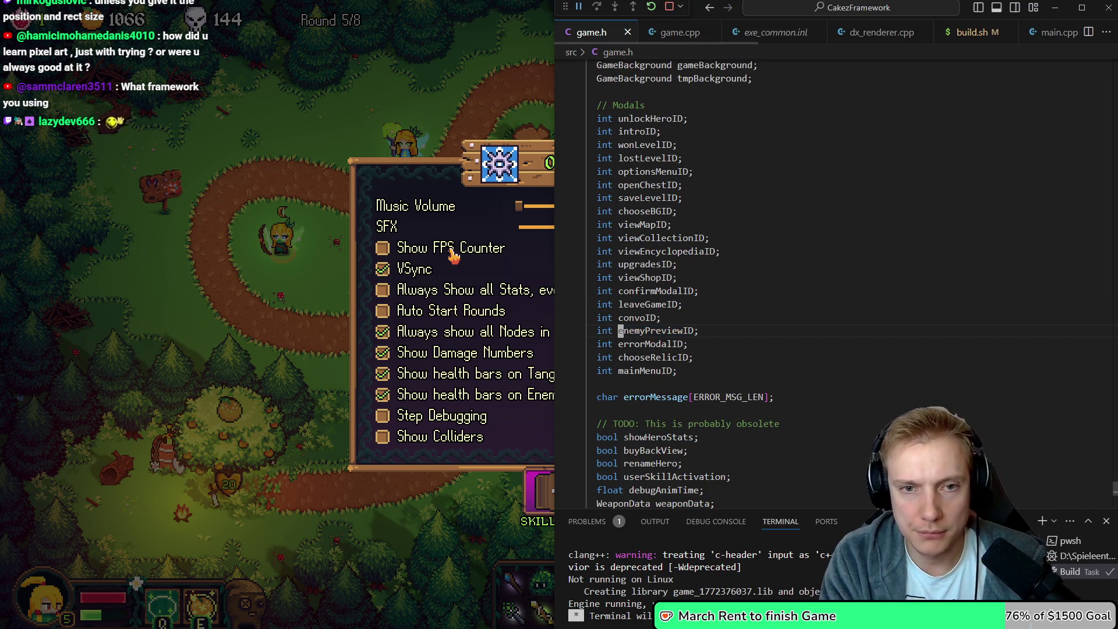
Look over the ItemData struct fields down to iconID in game.h
key("alt+Left")
key("alt+Left")
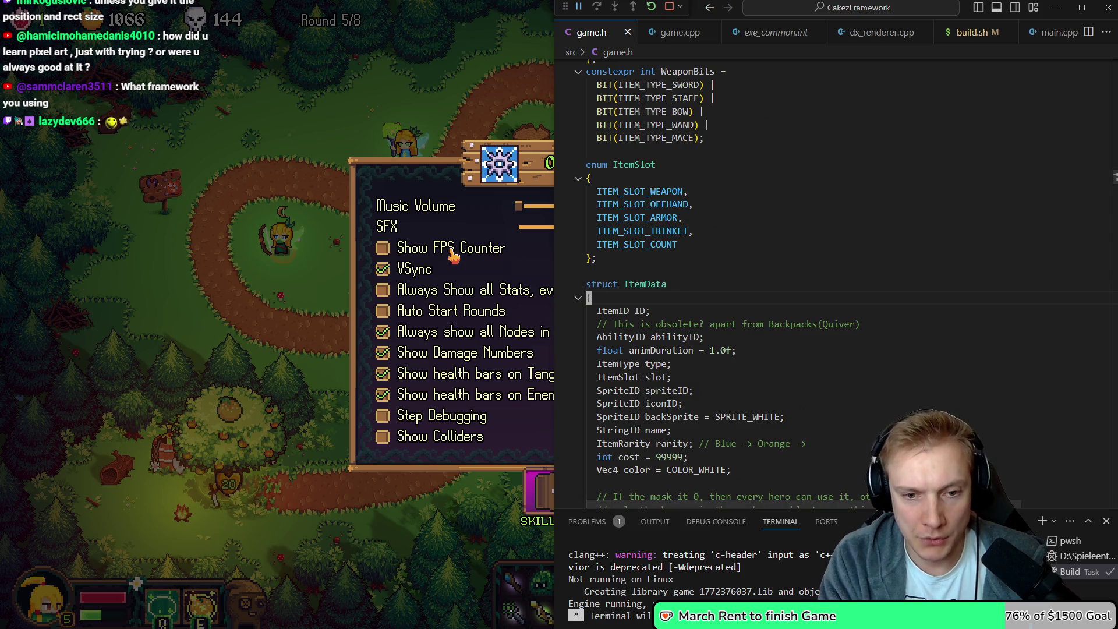
key("Down")
key("Down")
key("Down")
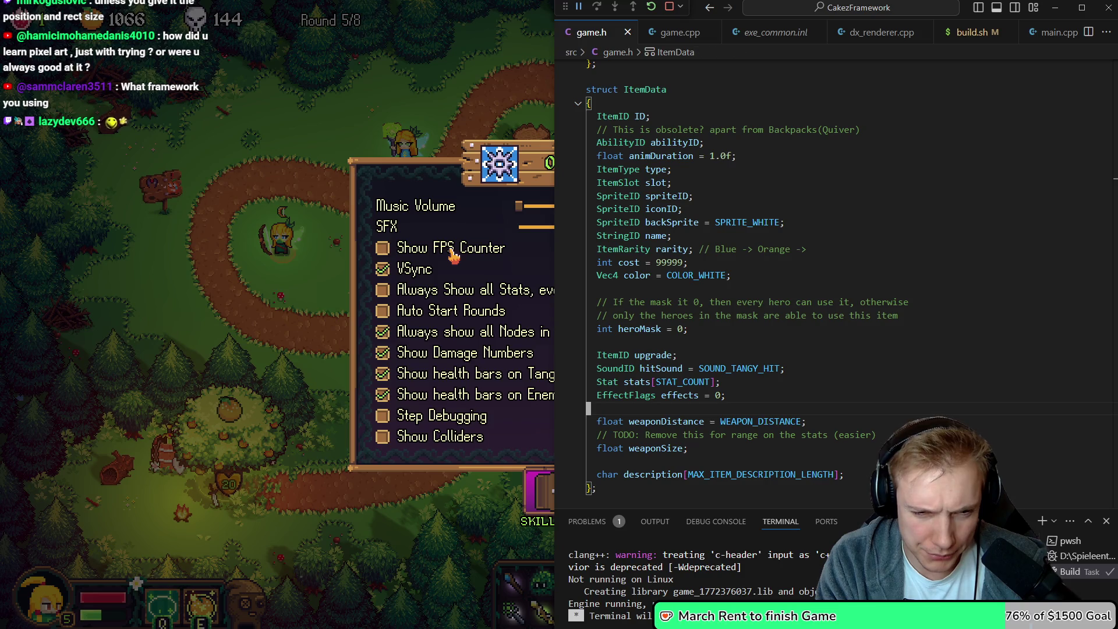
key("Down")
key("Down")
key("Down")
key("Up")
key("Up")
key("Up")
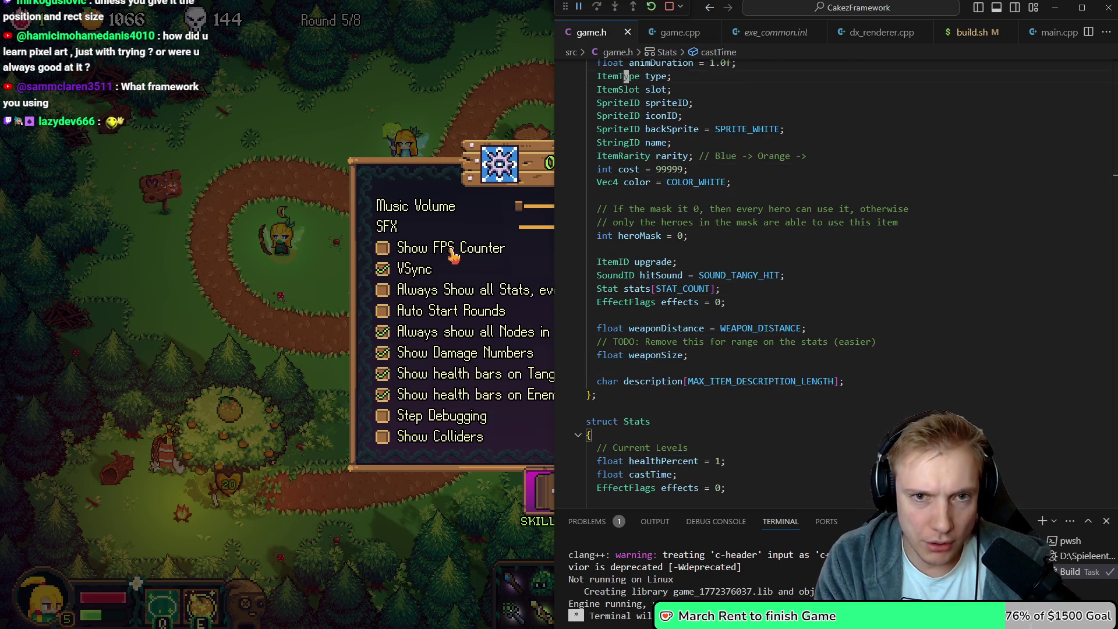
key("Down")
key("Down")
key("Down")
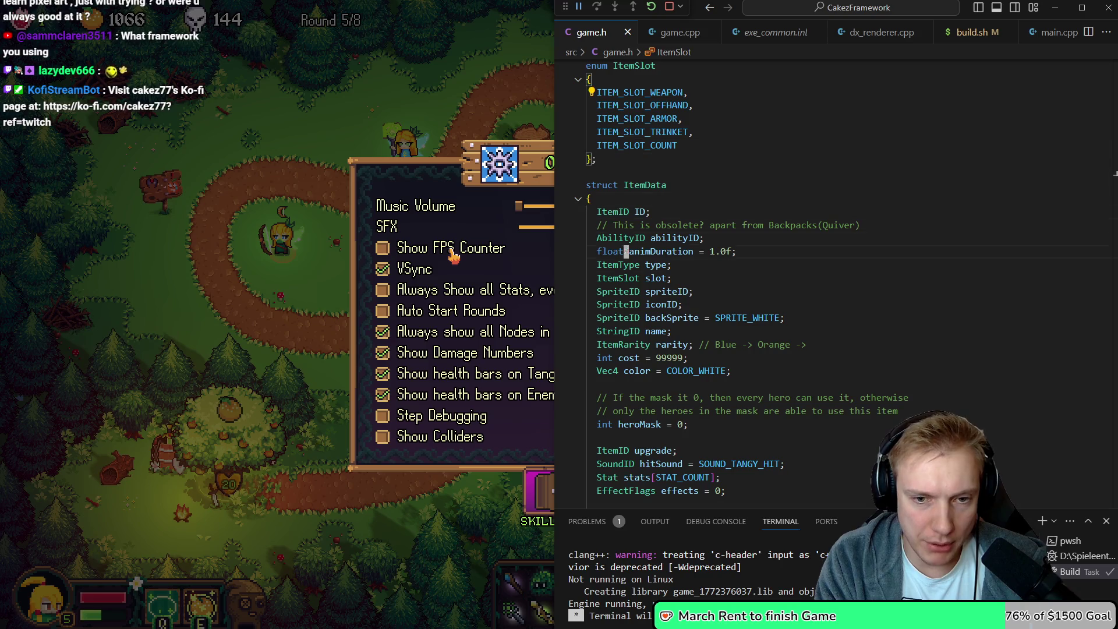
key("Down")
key("Down")
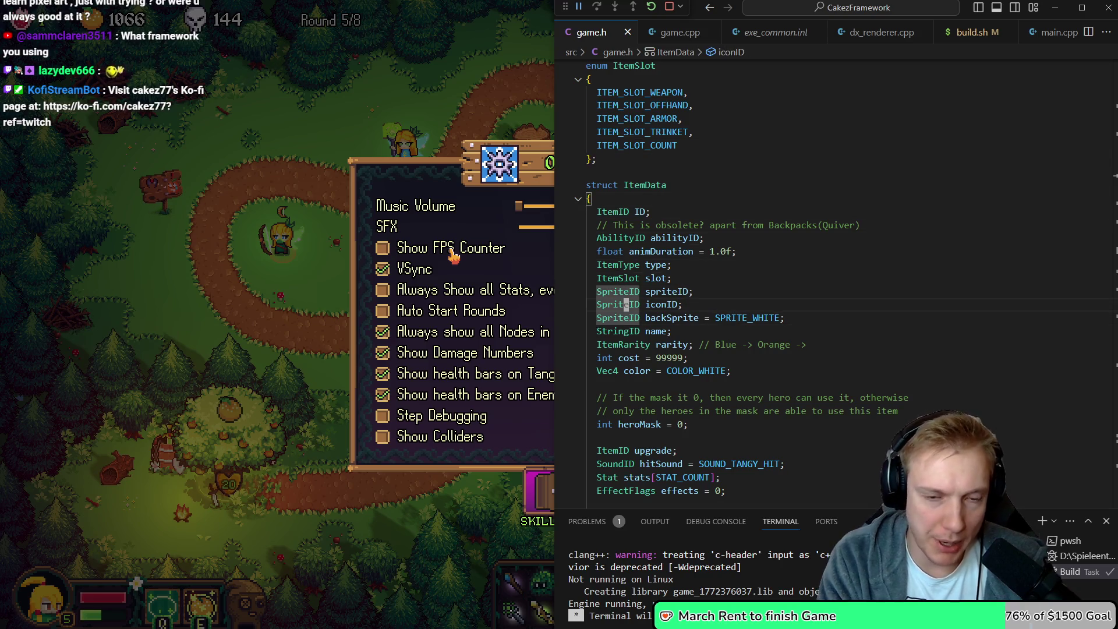
Open game.cpp and go from draw_weapon to the ITEM_TYPE_WAND branch of update_weapon
key("ctrl+p")
key("Down")
key("Down")
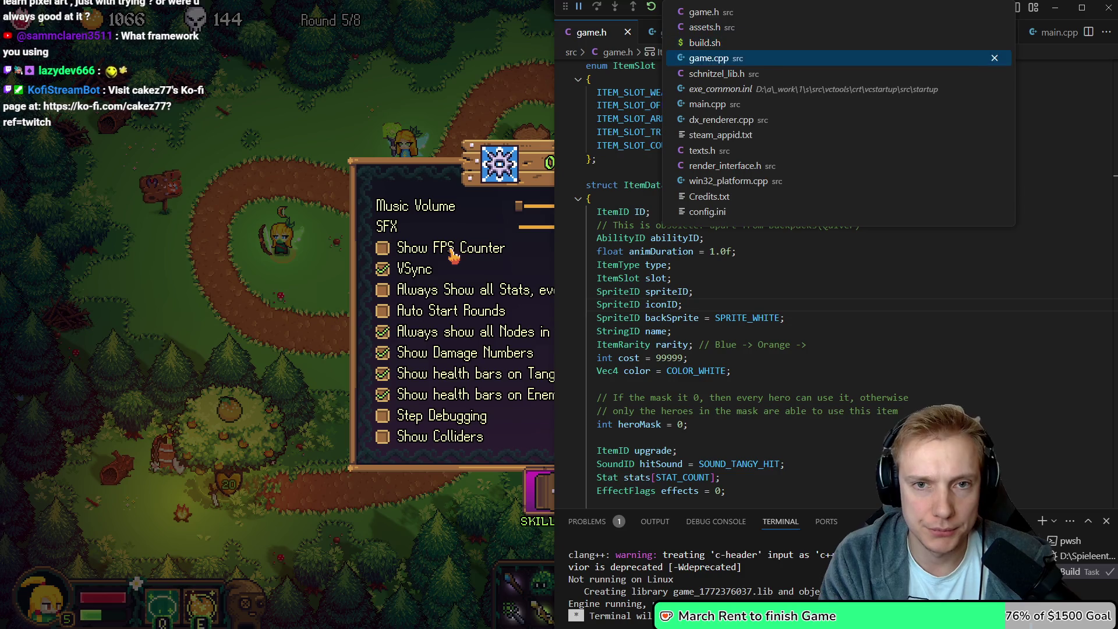
key("Return")
key("alt+Left")
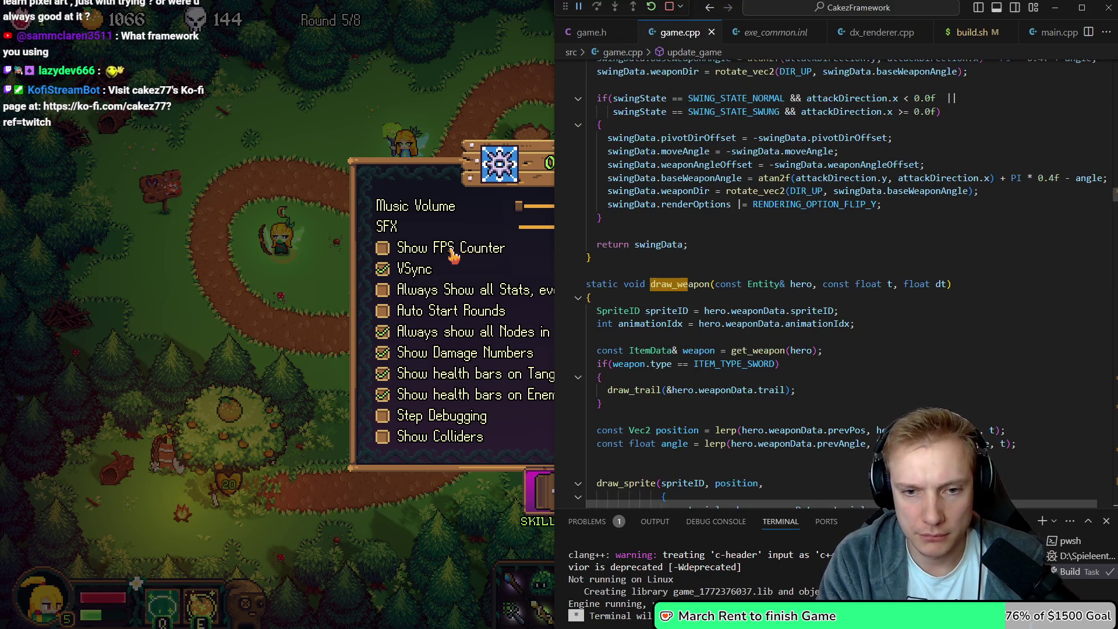
key("Down")
key("Down")
key("Down")
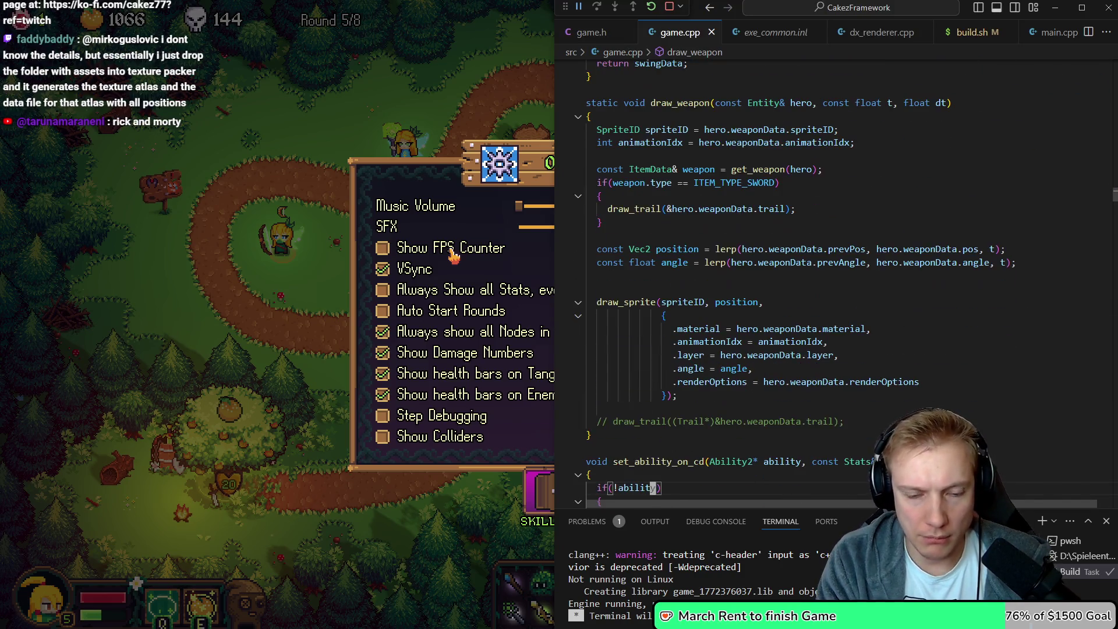
key("Up")
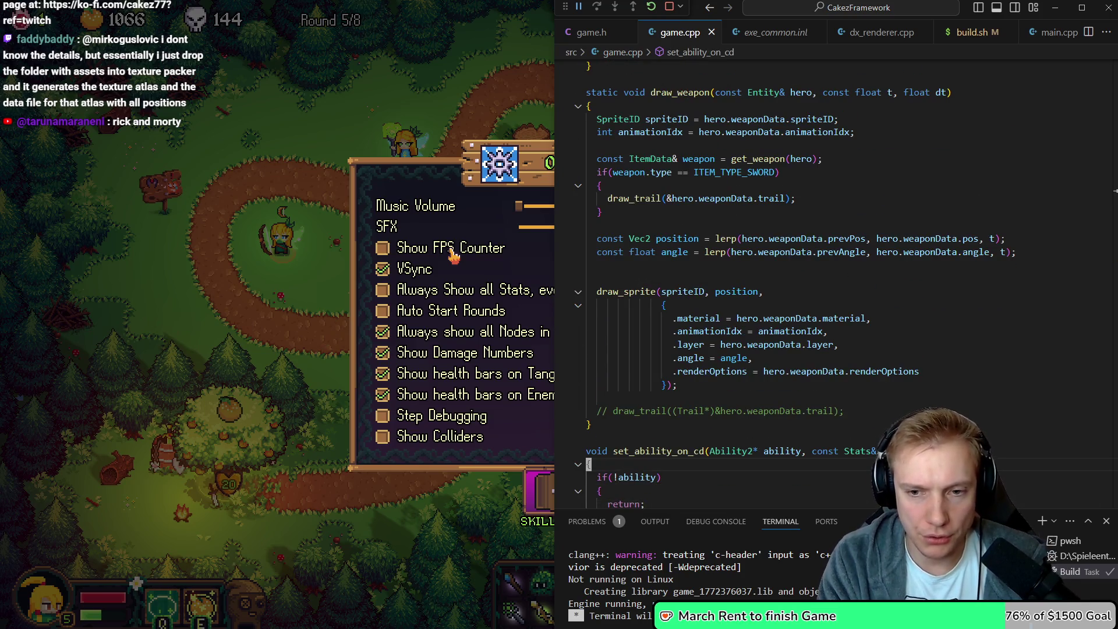
key("Up")
key("Up")
key("Up")
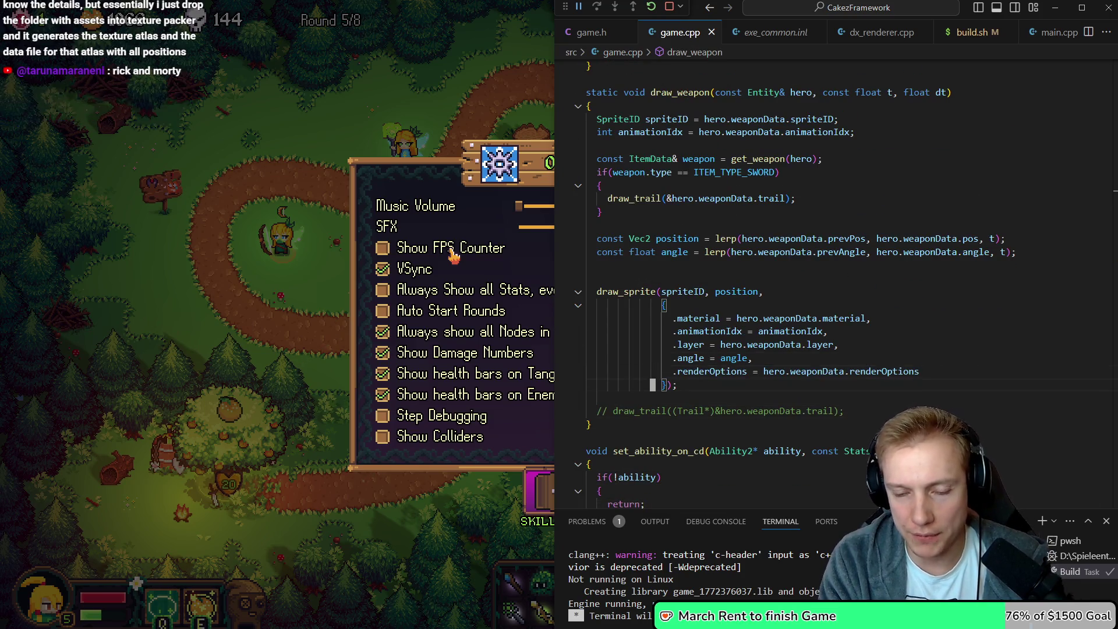
key("Down")
key("Down")
key("Down")
key("Down")
key("Down")
key("Down")
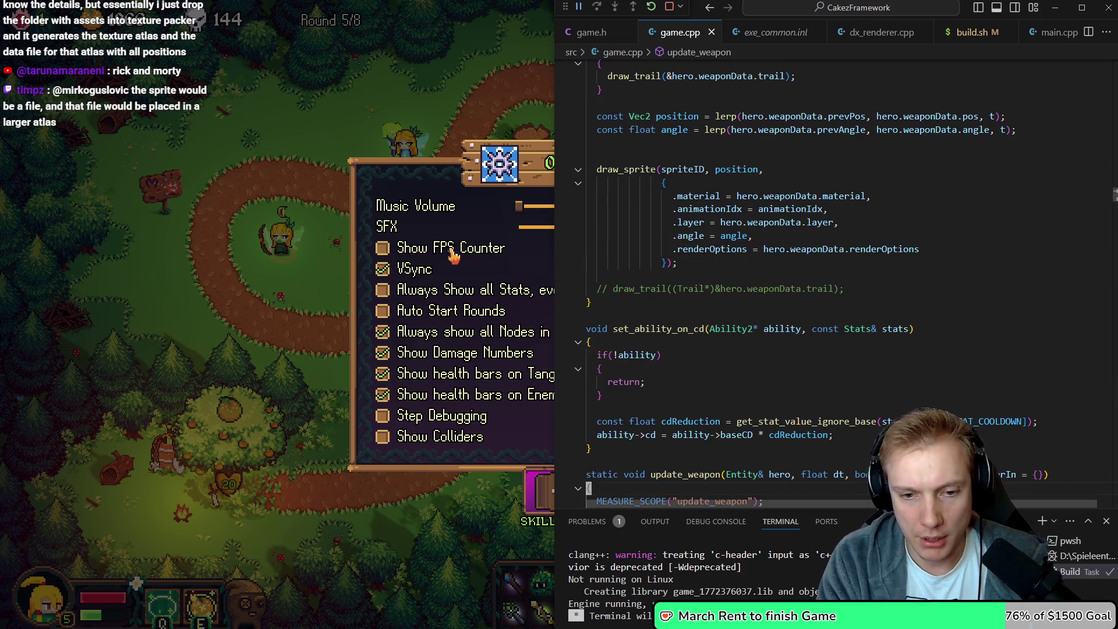
key("Down")
key("Down")
key("Down")
key("End")
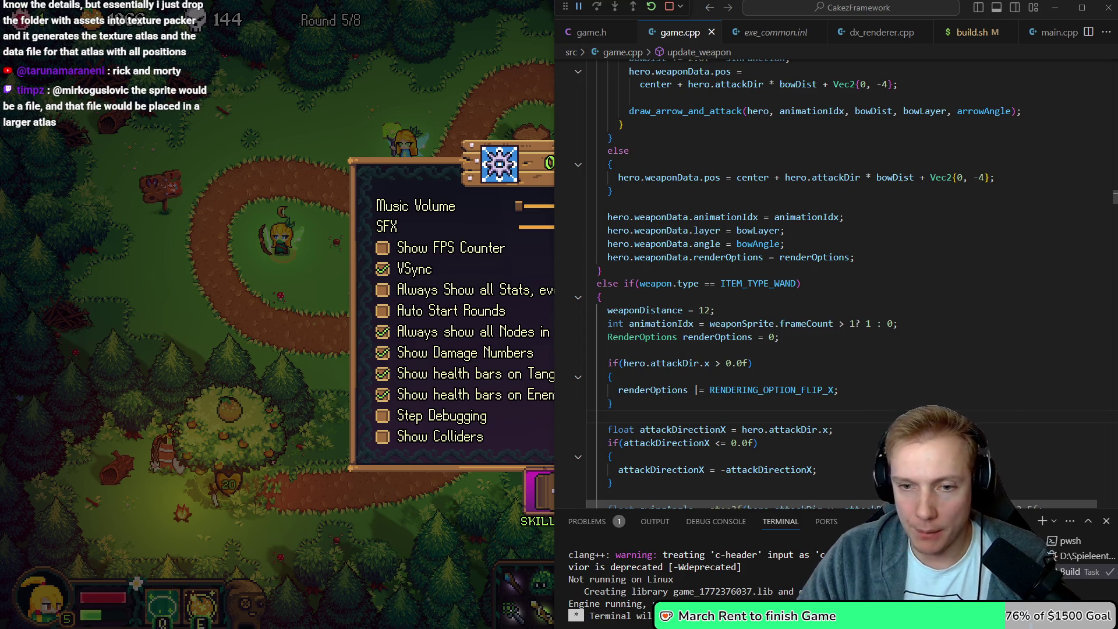
key("alt+Tab")
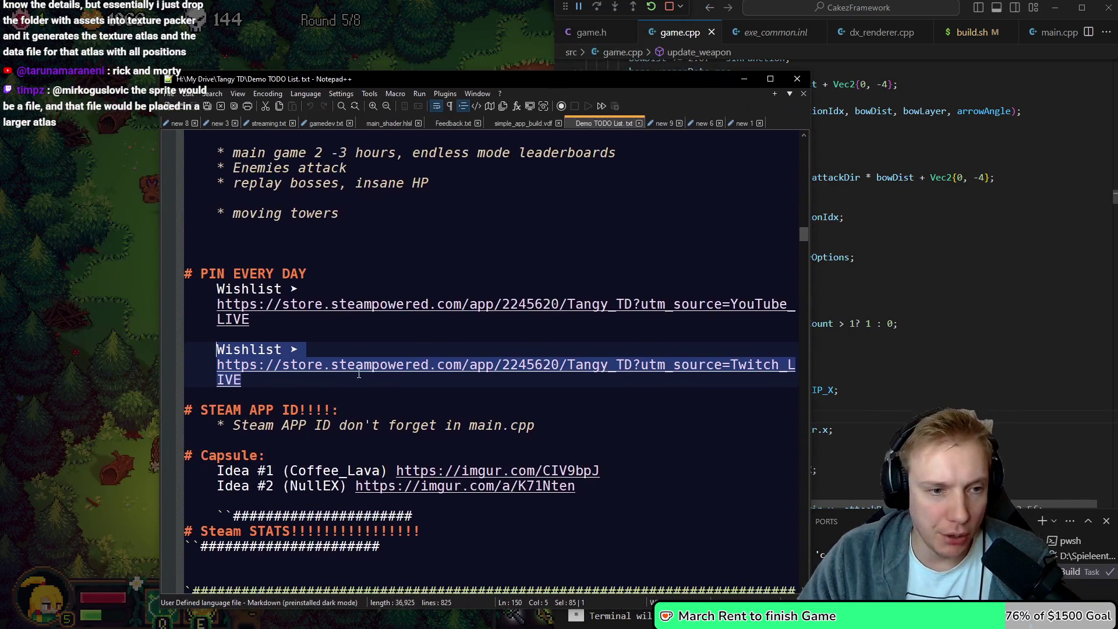
Copy the YouTube and Twitch Steam wishlist link lines from Demo TODO List.txt
triple_click(224, 291)
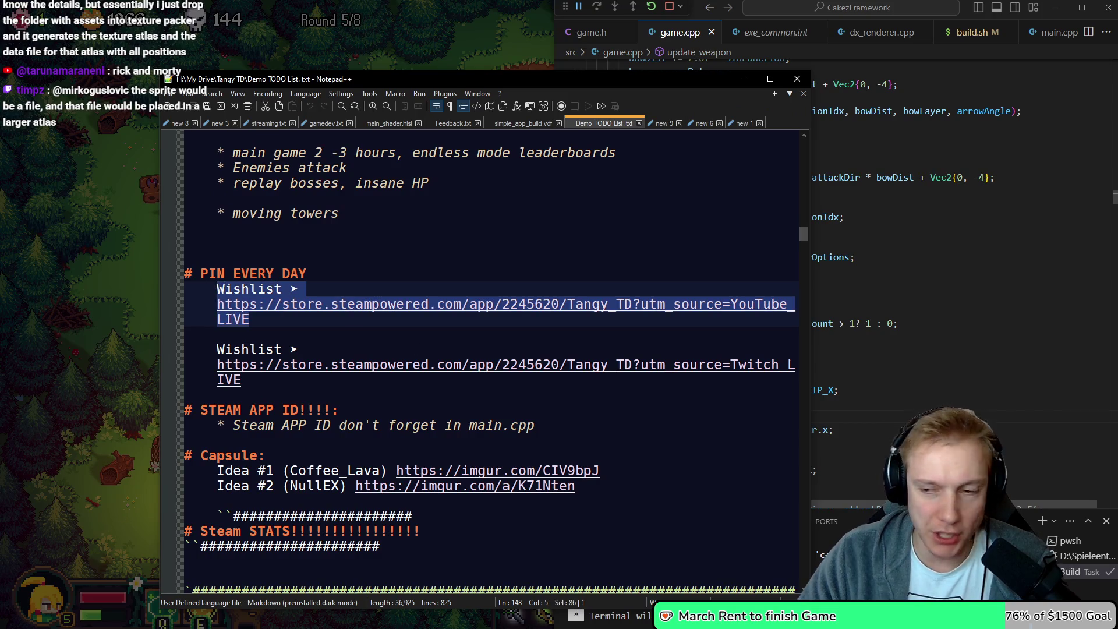
key("alt+Tab")
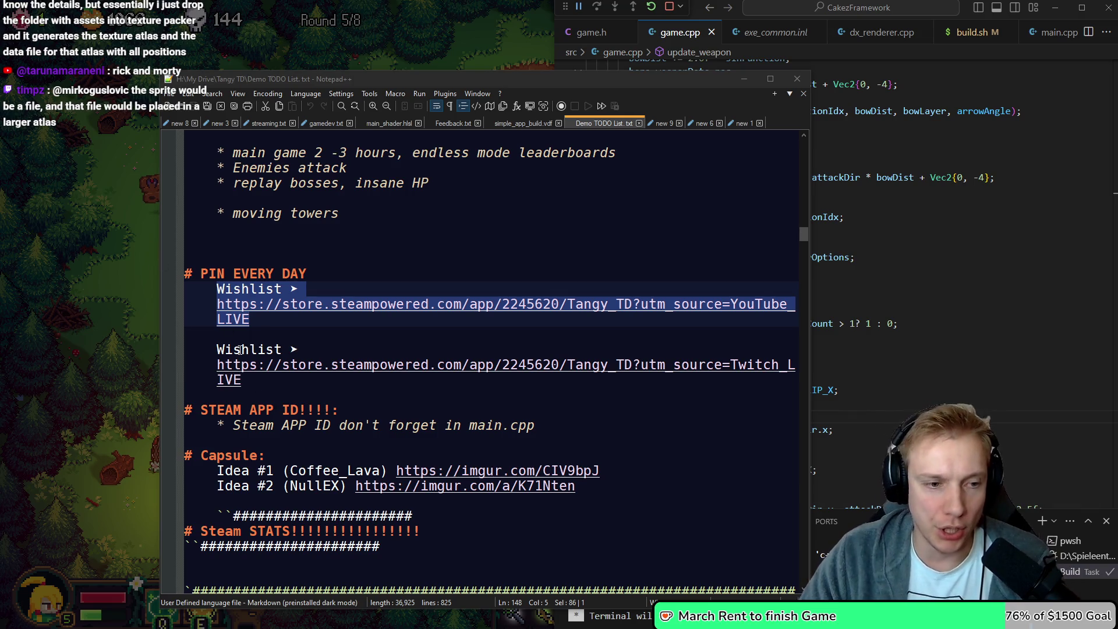
left_click_drag(257, 393, 216, 349)
mouse_move(266, 380)
left_mouse_down()
mouse_move(248, 382)
mouse_move(224, 349)
left_mouse_up()
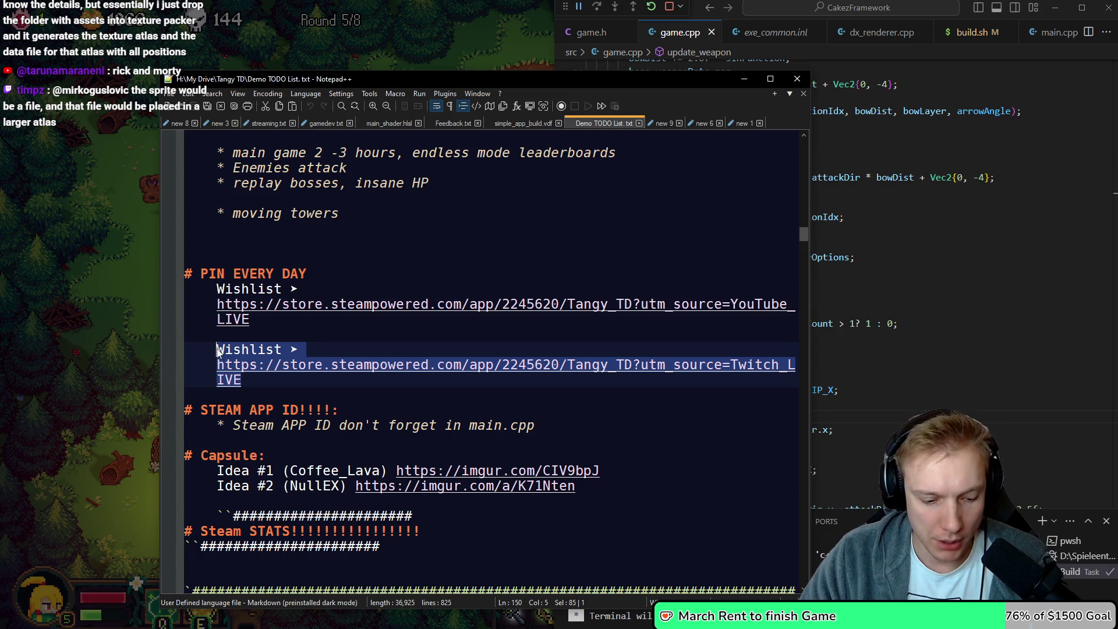
key("alt+Tab")
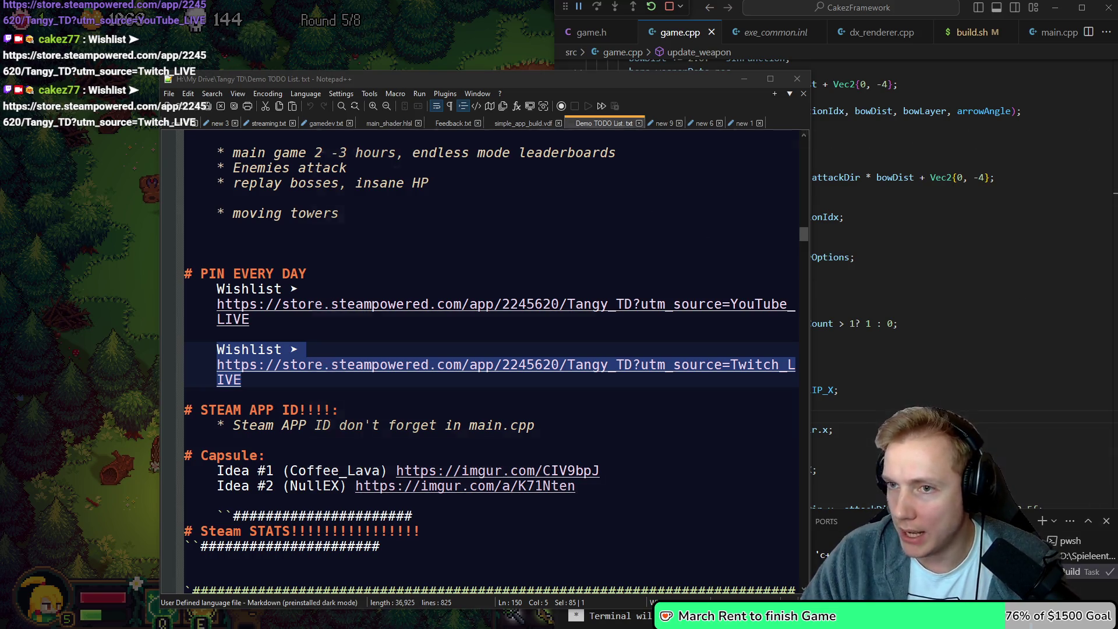
key("alt+Tab")
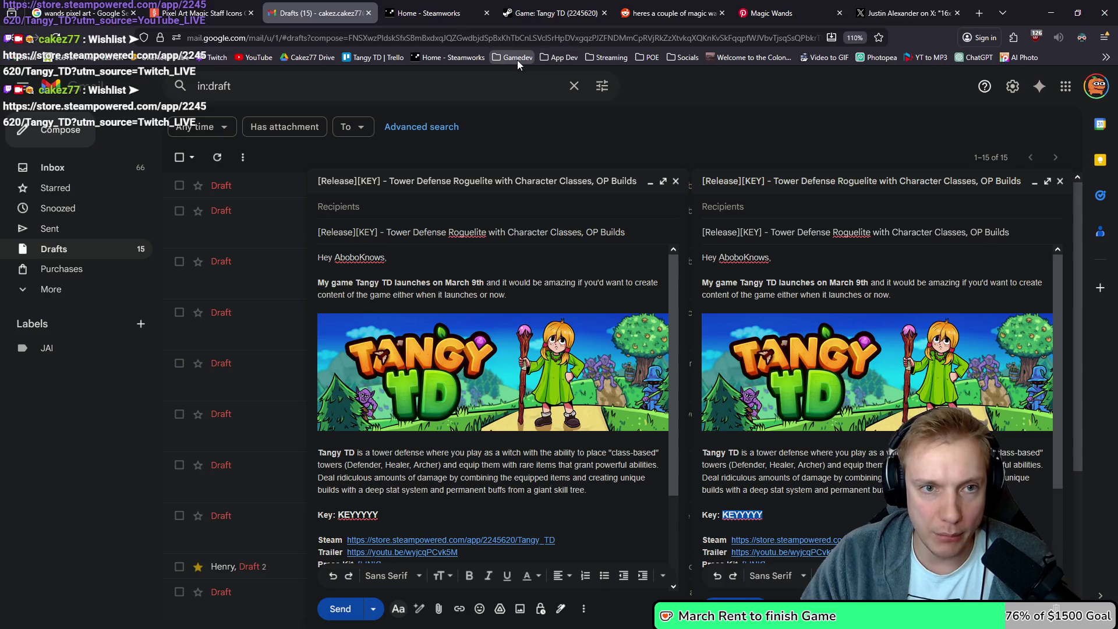
Open Pixel Art Tutorials - Saint11 from Gamedev > Pixel Art bookmarks and reach the 1-bit panel
left_click(517, 60)
mouse_move(600, 100)
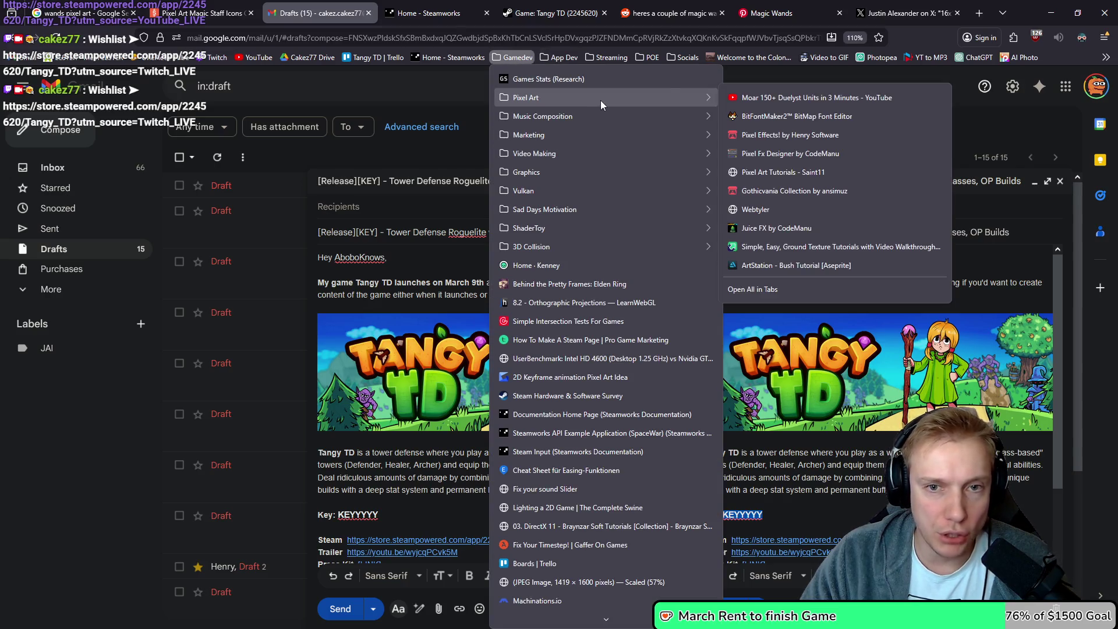
left_click(757, 175)
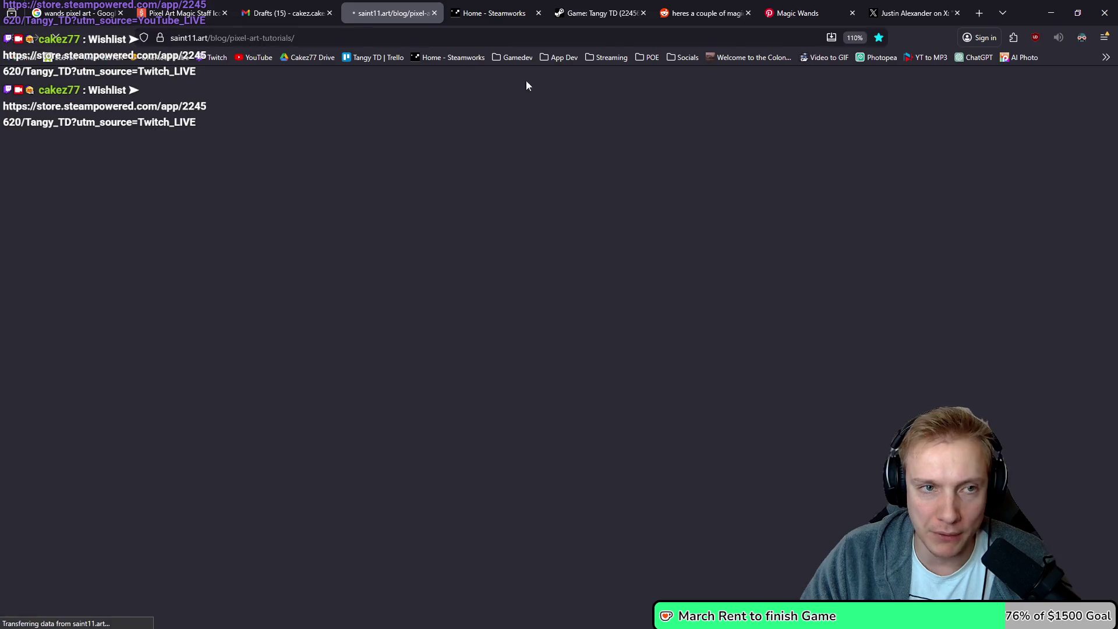
left_click(350, 38)
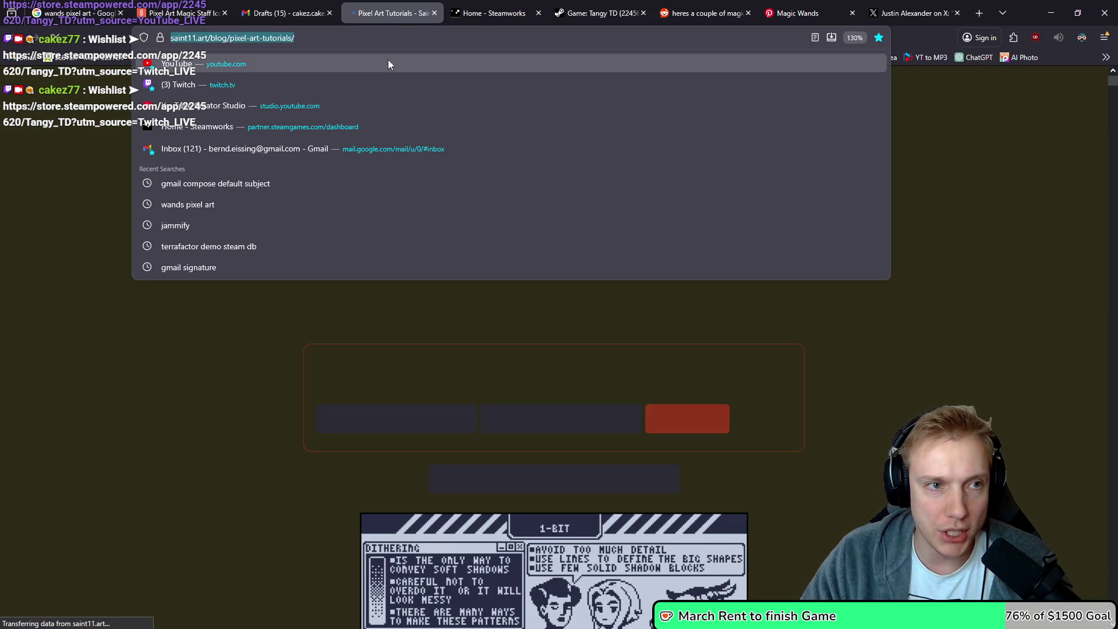
left_click(65, 240)
scroll(191, 310, "down", 8)
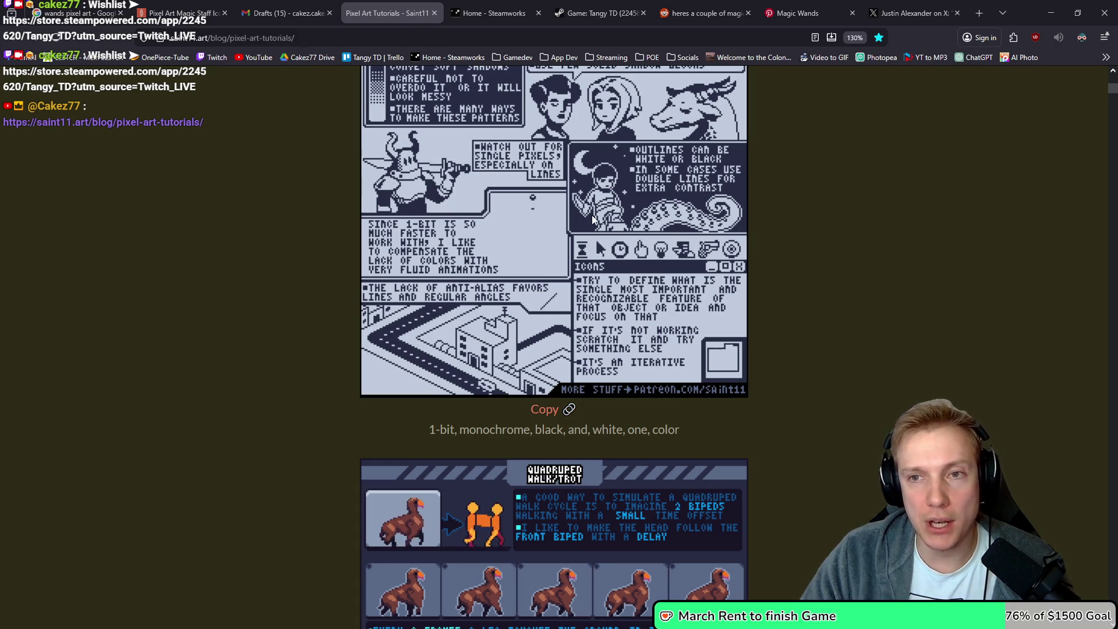
double_click(1036, 10)
Drag the 1-bit tutorial GIF from the browser into Aseprite
left_click_drag(1013, 54, 1008, 53)
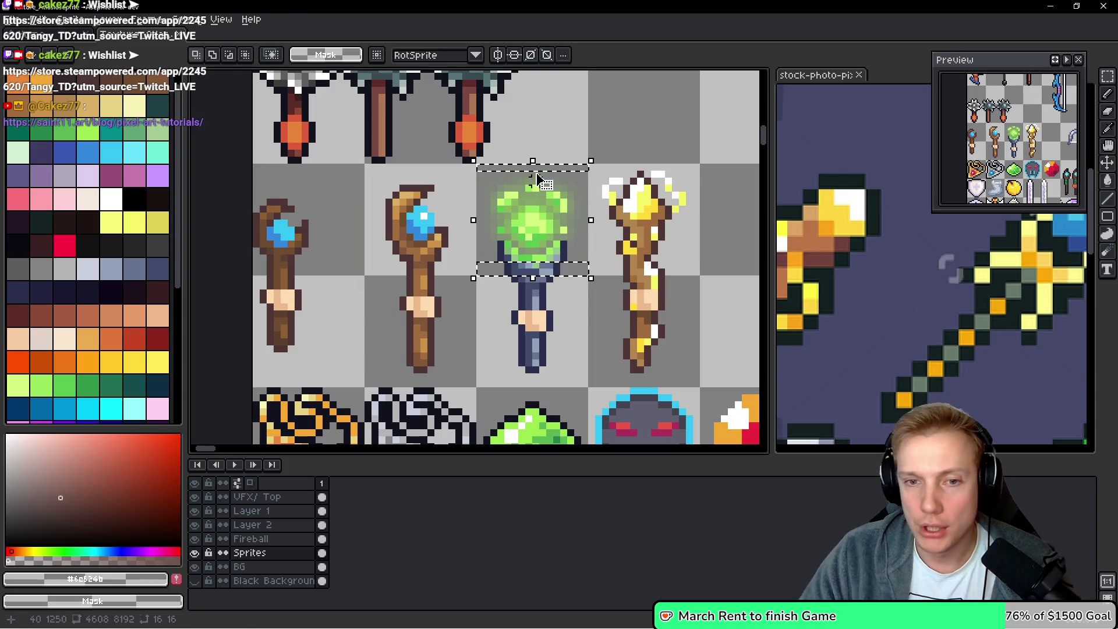
key("alt+Tab")
key("alt+Tab")
mouse_move(757, 254)
left_mouse_down()
mouse_move(342, 169)
mouse_move(412, 198)
left_mouse_up()
left_click(412, 198)
scroll(441, 185, "down", 2)
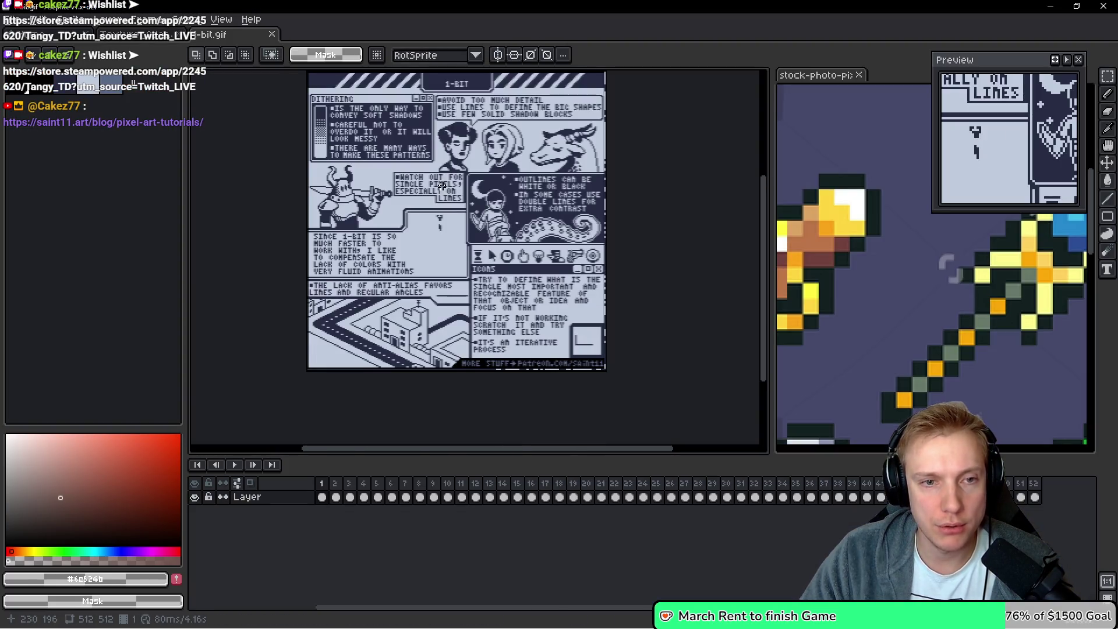
scroll(466, 172, "up", 2)
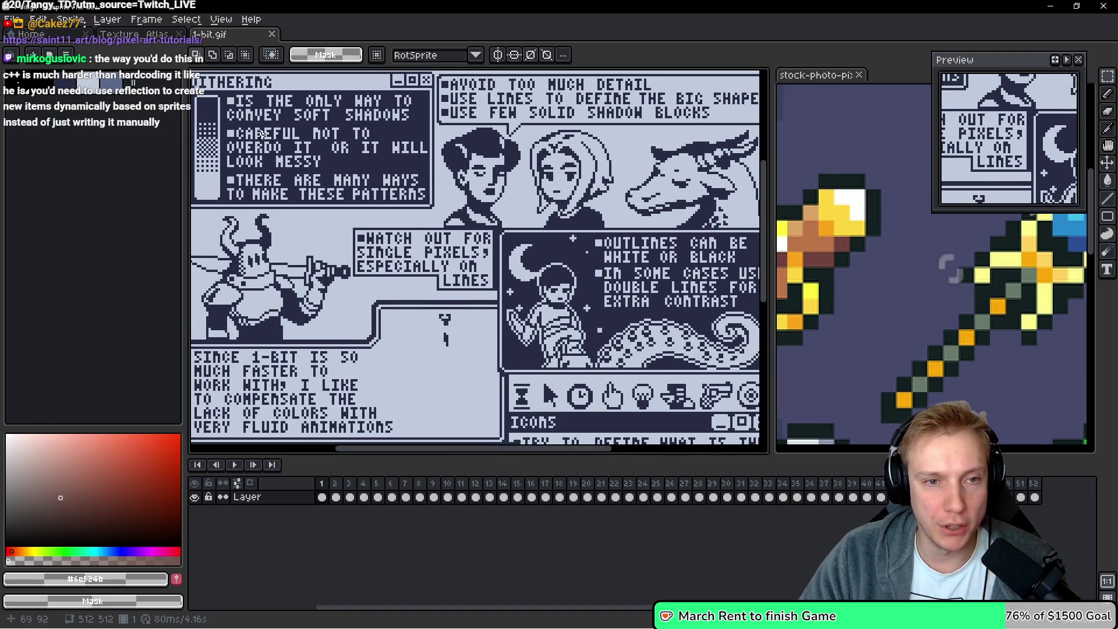
Dock 1-bit.gif with the stock-photo reference and widen its pane to show the single-pixels tip
mouse_move(209, 34)
left_mouse_down()
mouse_move(288, 34)
mouse_move(868, 137)
mouse_move(694, 125)
mouse_move(803, 140)
left_mouse_up()
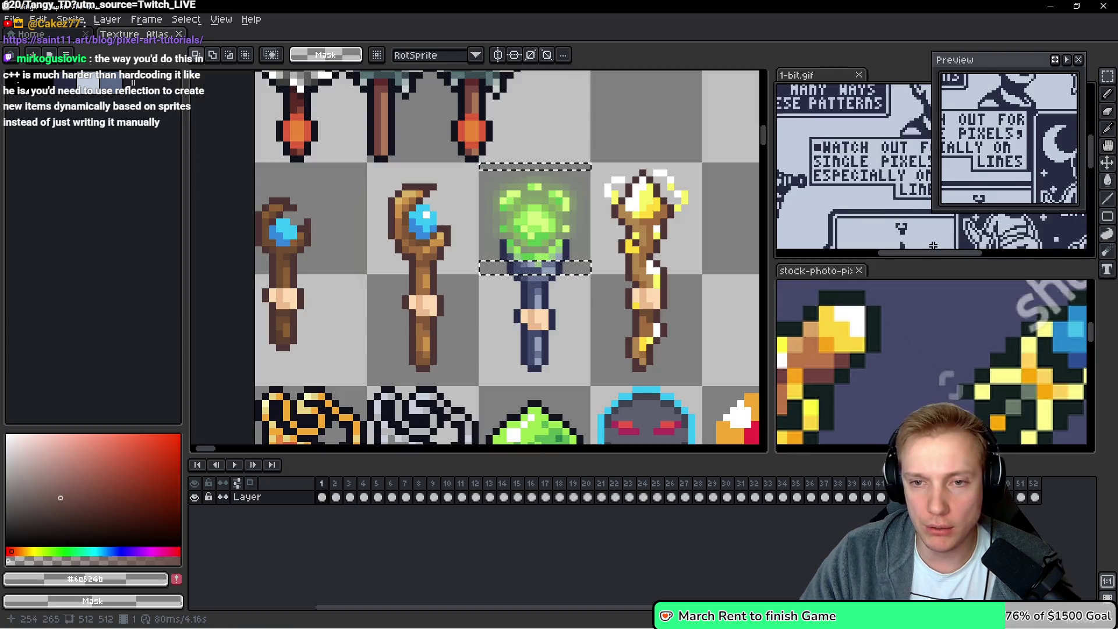
left_click_drag(905, 246, 903, 228)
left_click_drag(839, 86, 892, 273)
mouse_move(896, 200)
left_mouse_down()
mouse_move(901, 269)
mouse_move(914, 277)
left_mouse_up()
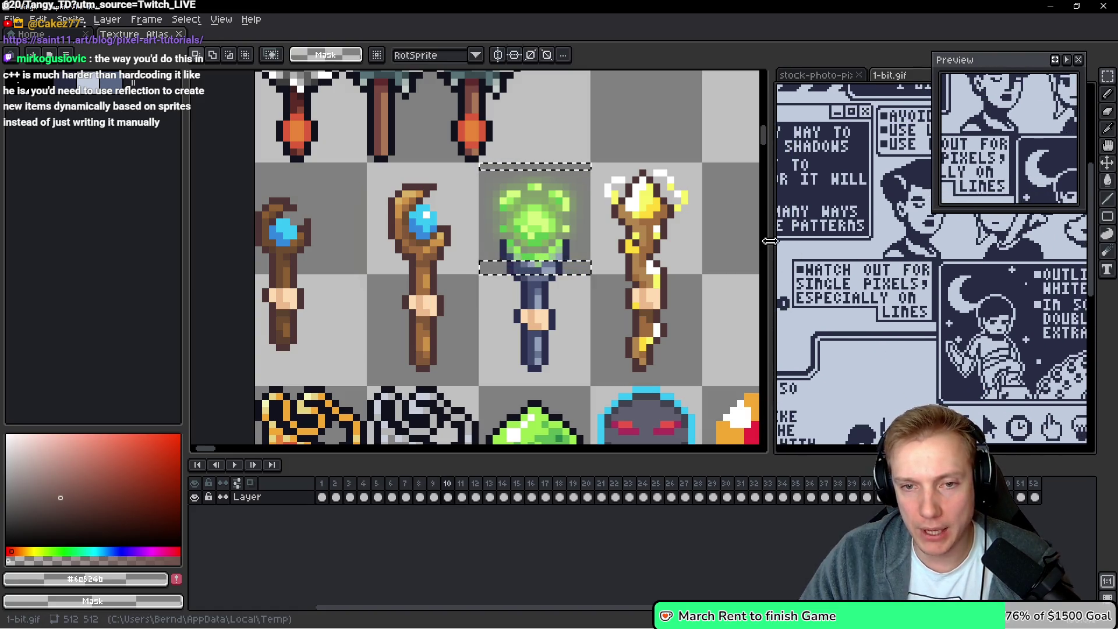
left_click_drag(770, 240, 532, 239)
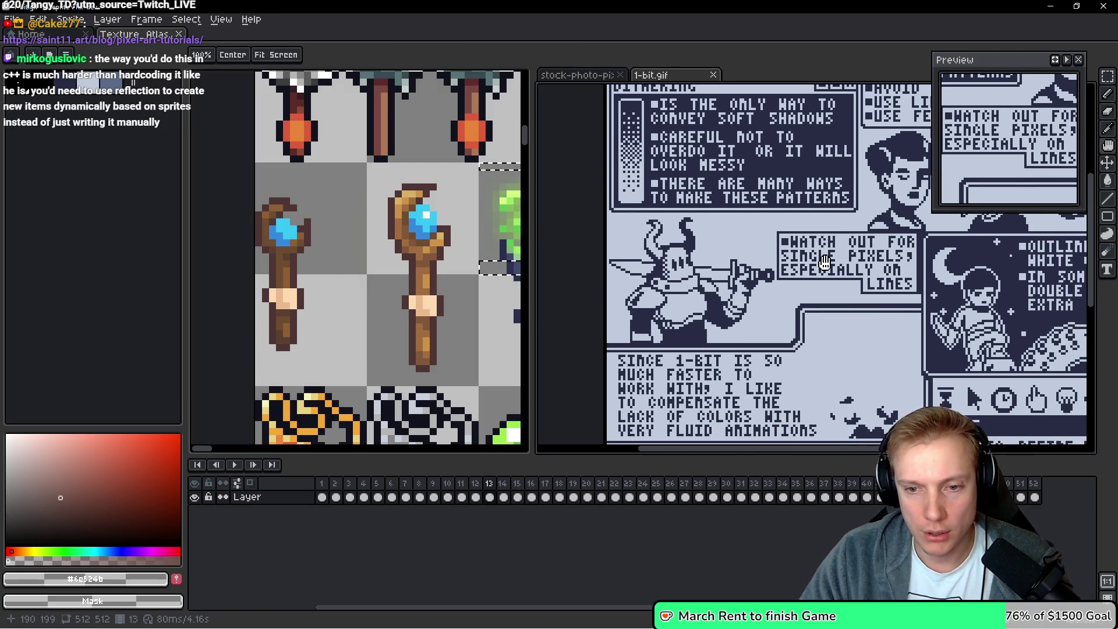
left_click_drag(822, 286, 812, 219)
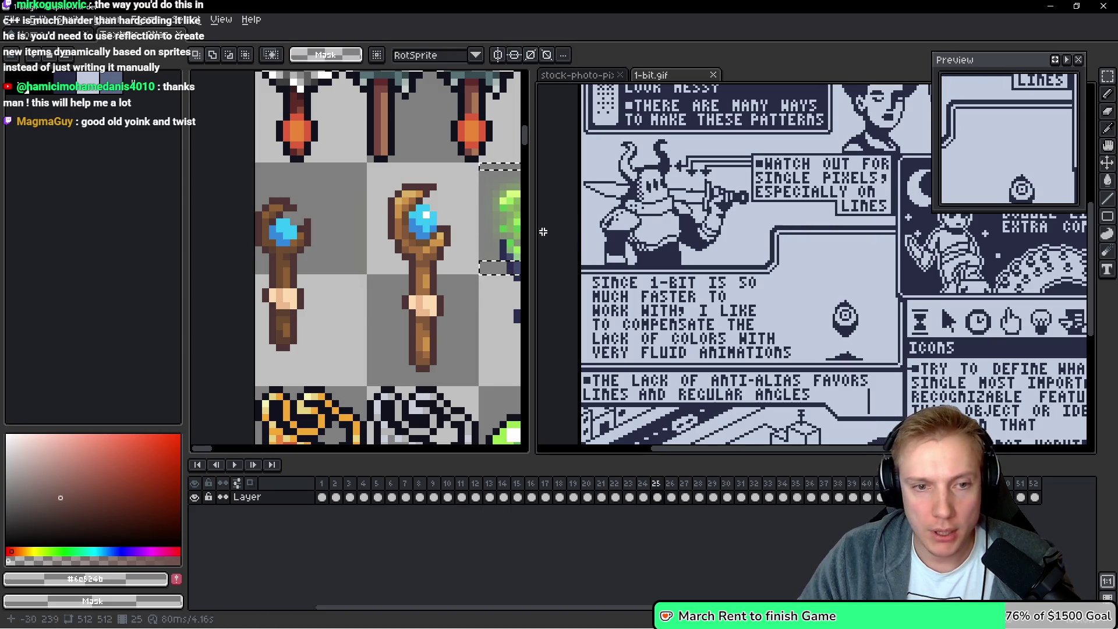
Widen the sprite editor, centre the wand sprites, and return to the Blood and Guts tutorial
left_click_drag(533, 228, 738, 228)
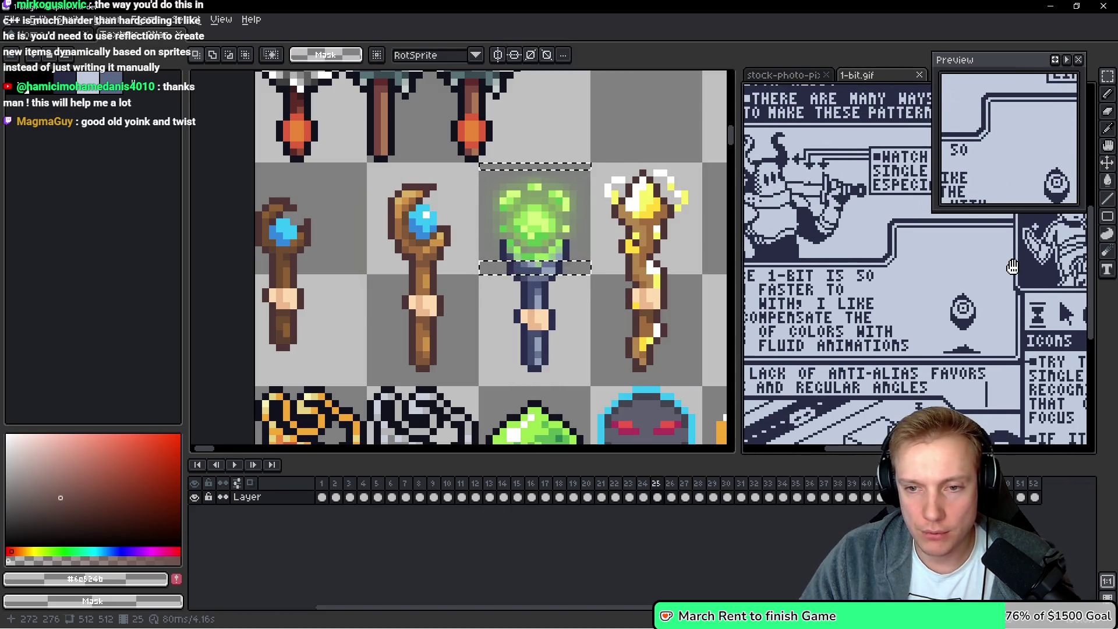
left_click(559, 221)
left_click_drag(558, 221, 554, 253)
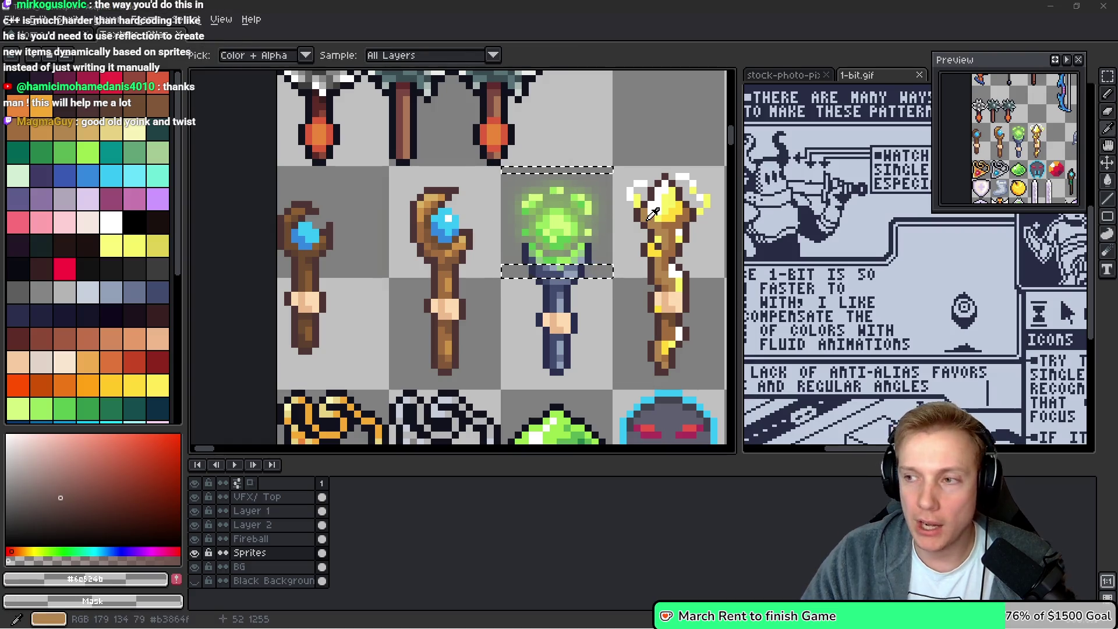
key("alt+Tab")
scroll(749, 271, "down", 10)
scroll(747, 262, "down", 2)
scroll(798, 281, "down", 3)
scroll(715, 171, "up", 3)
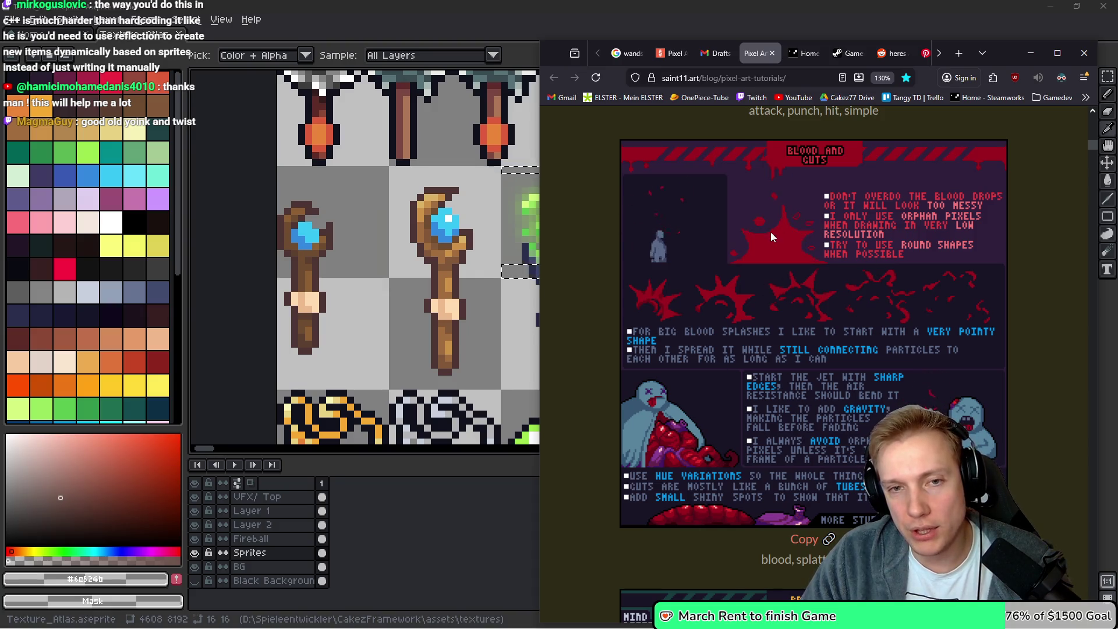
Move the browser to the top and widen it to read the Blood and Guts tutorial
left_click_drag(881, 45, 881, 5)
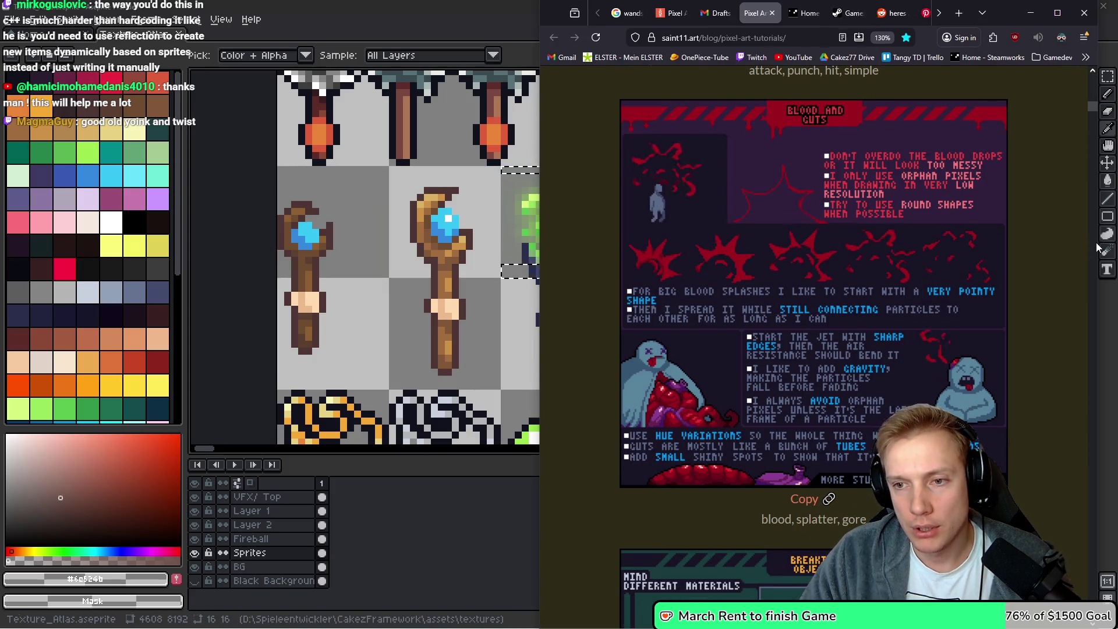
left_click_drag(1100, 241, 1113, 242)
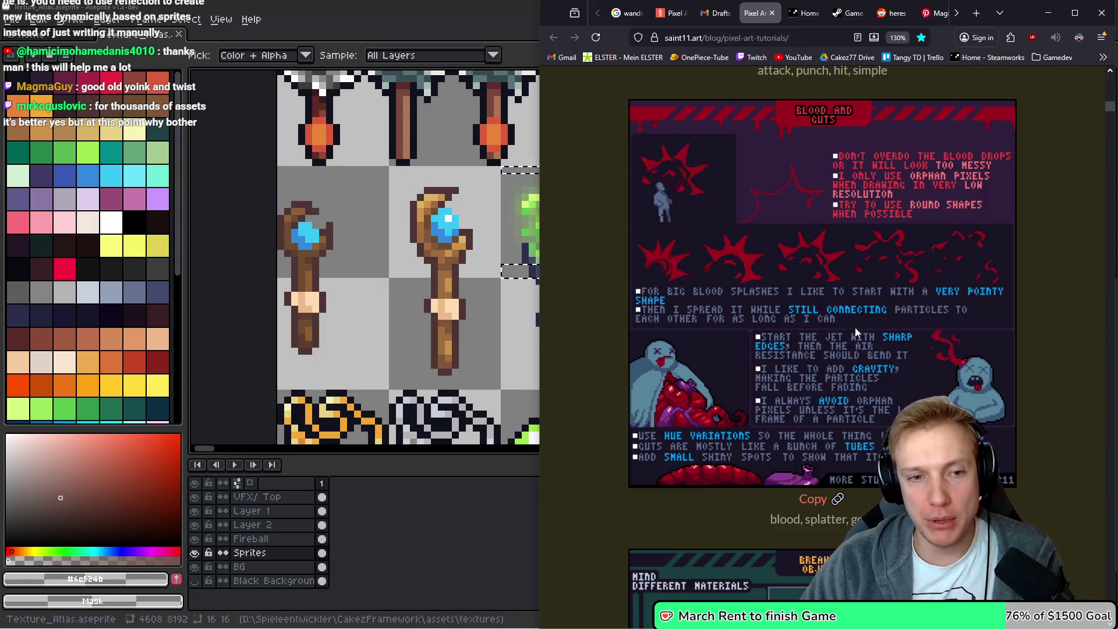
key("alt+Tab")
Deselect the green staff and save Texture_Atlas.aseprite
key("ctrl+d")
scroll(579, 312, "right", 3)
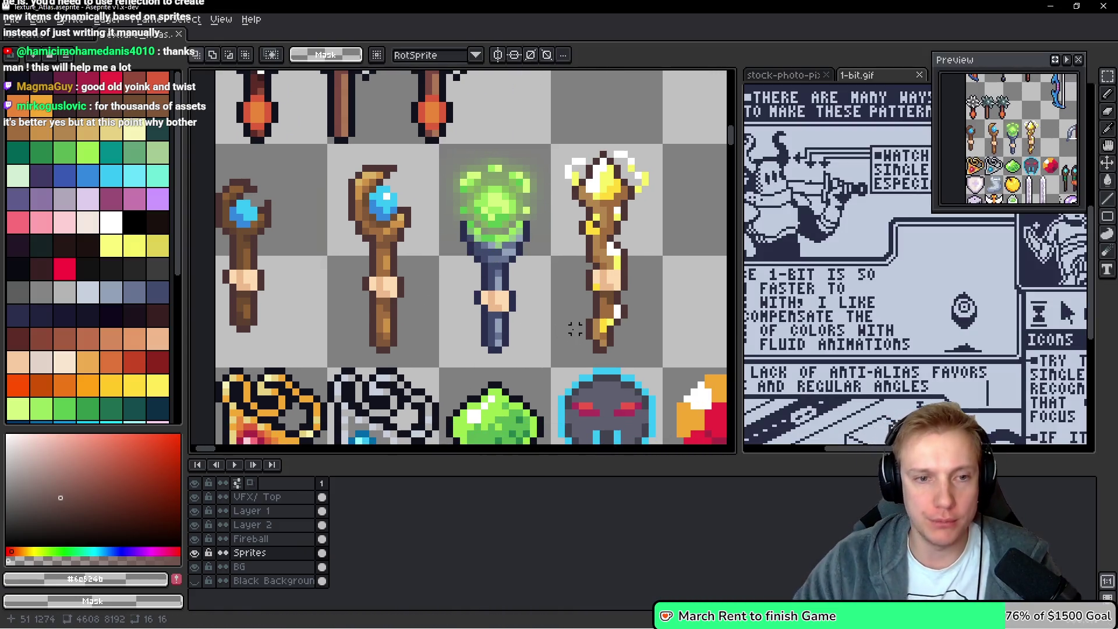
key("ctrl+s")
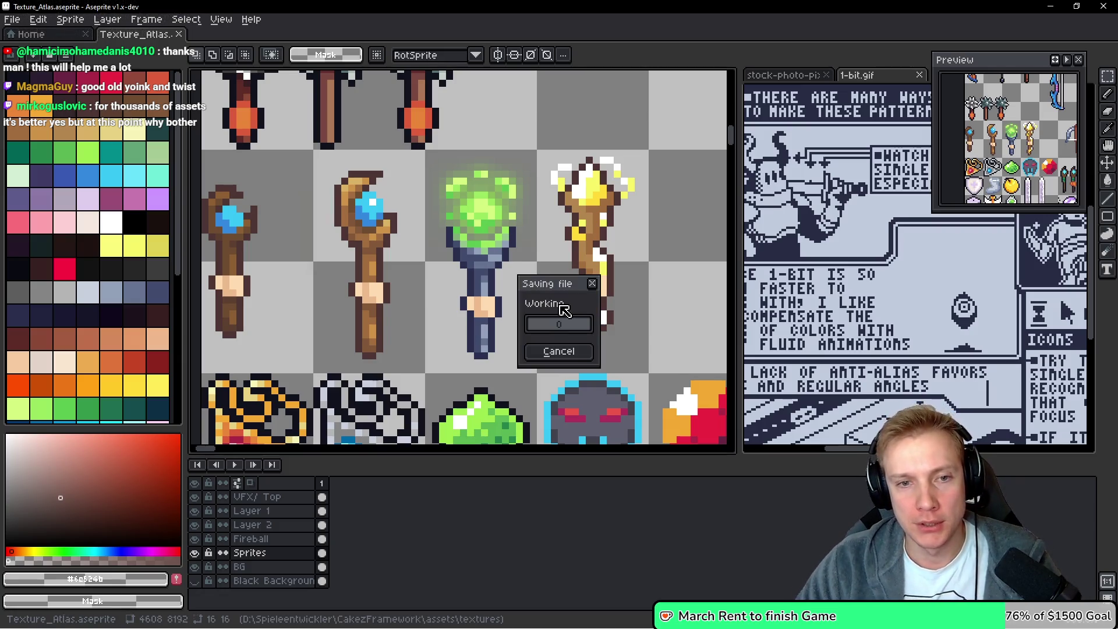
Re-export the atlas sprite sheet to Texture_Atlas.png
key("ctrl+e")
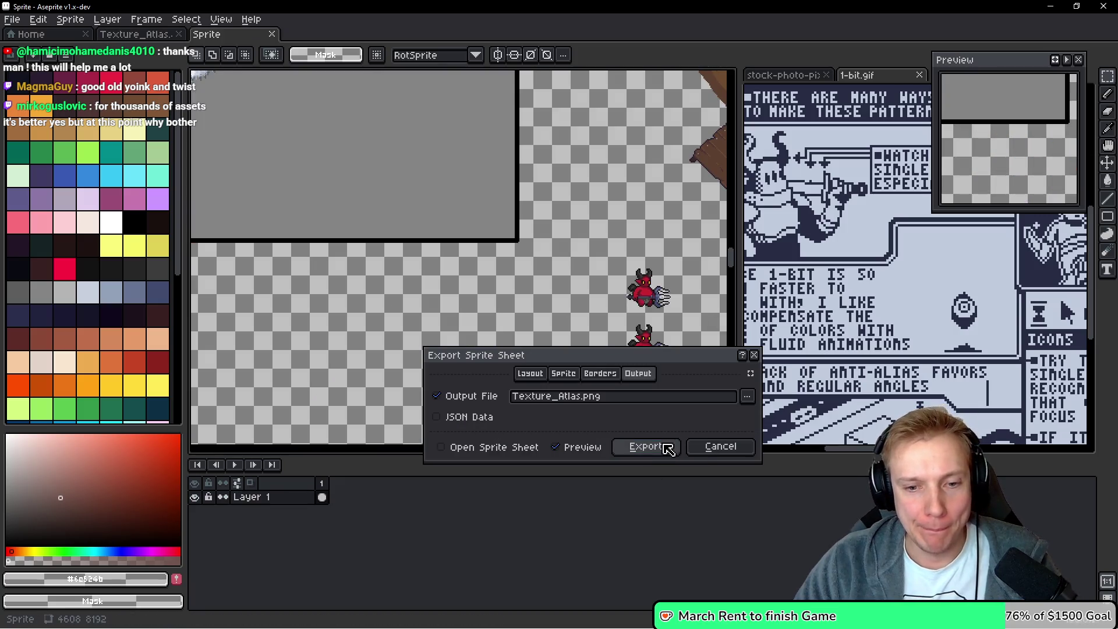
left_click(656, 450)
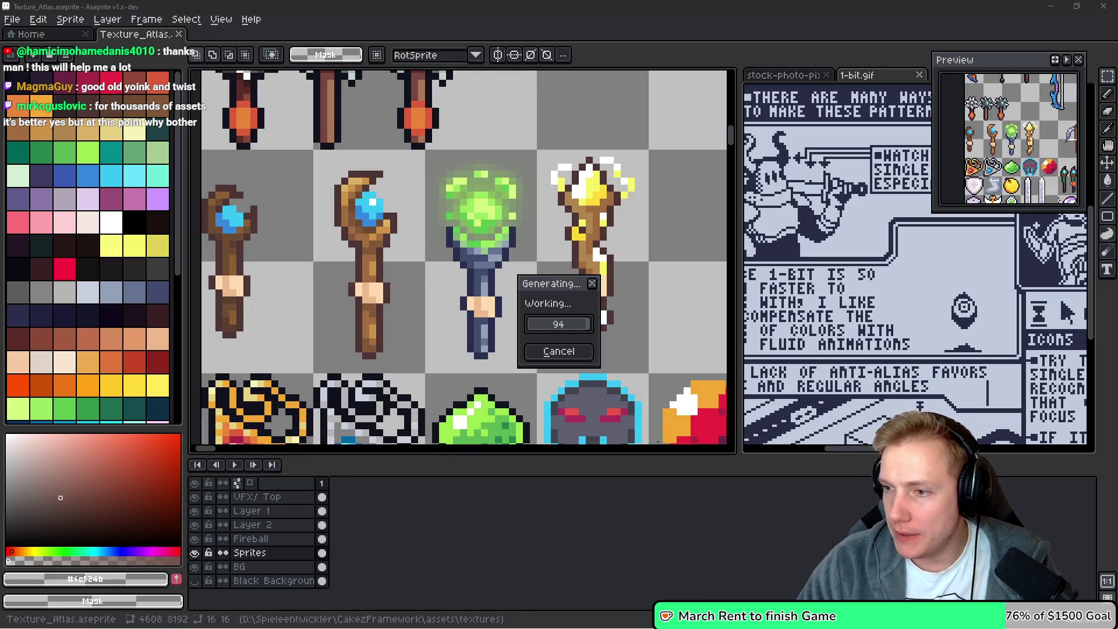
key("alt+Tab")
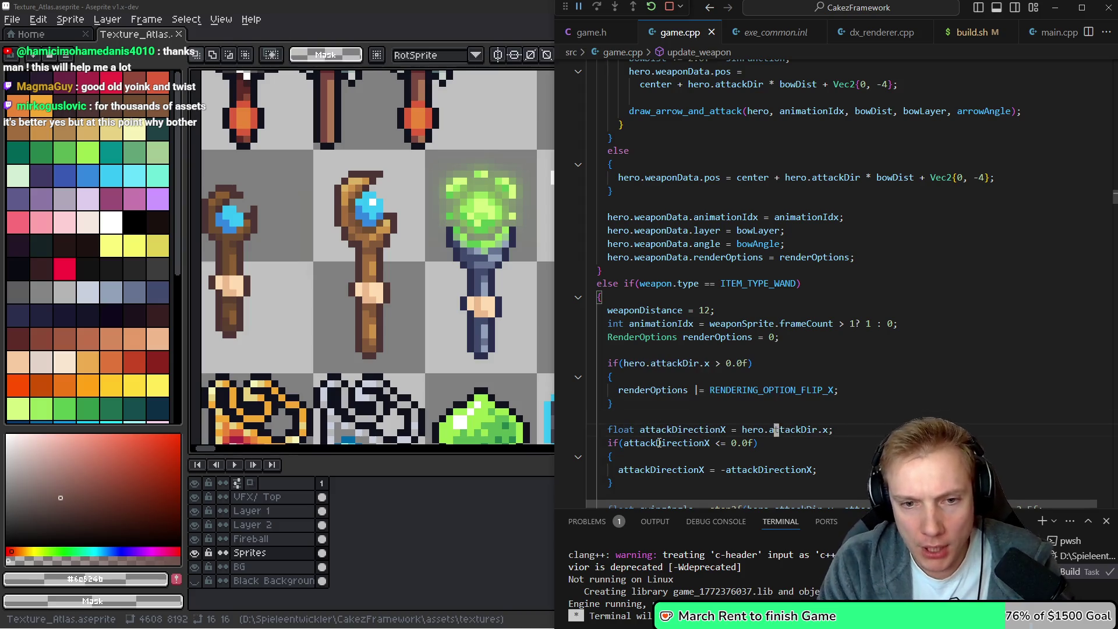
Set the wand's renderOptions to RENDERING_OPTION_TRANSPARENT in game.cpp, then save and rebuild
key("Up")
key("Up")
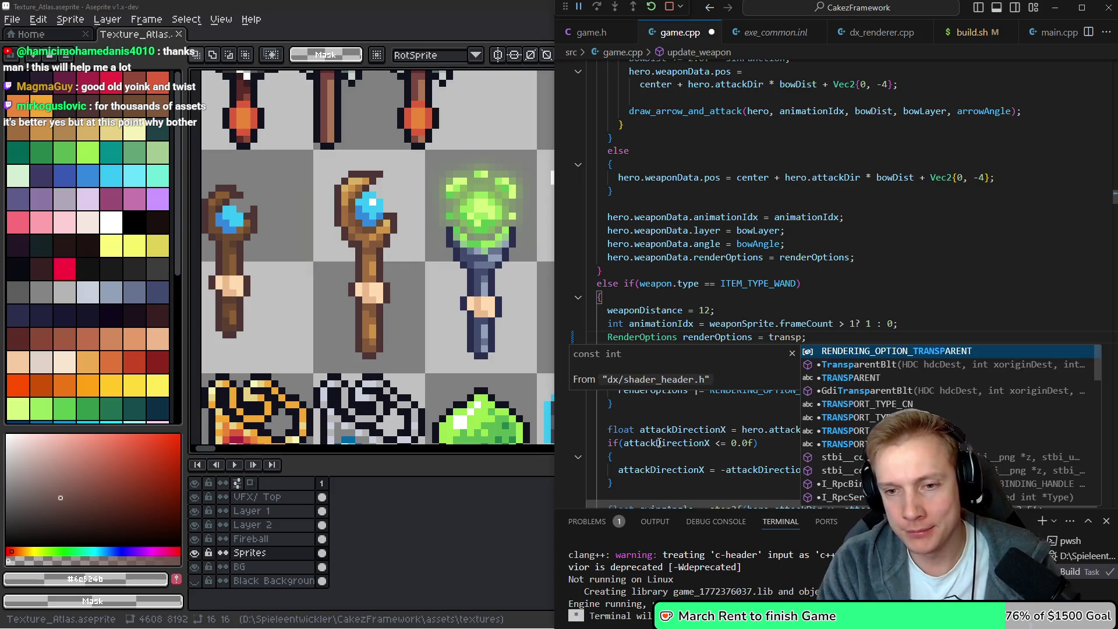
key("Tab")
key("ctrl+shift+b")
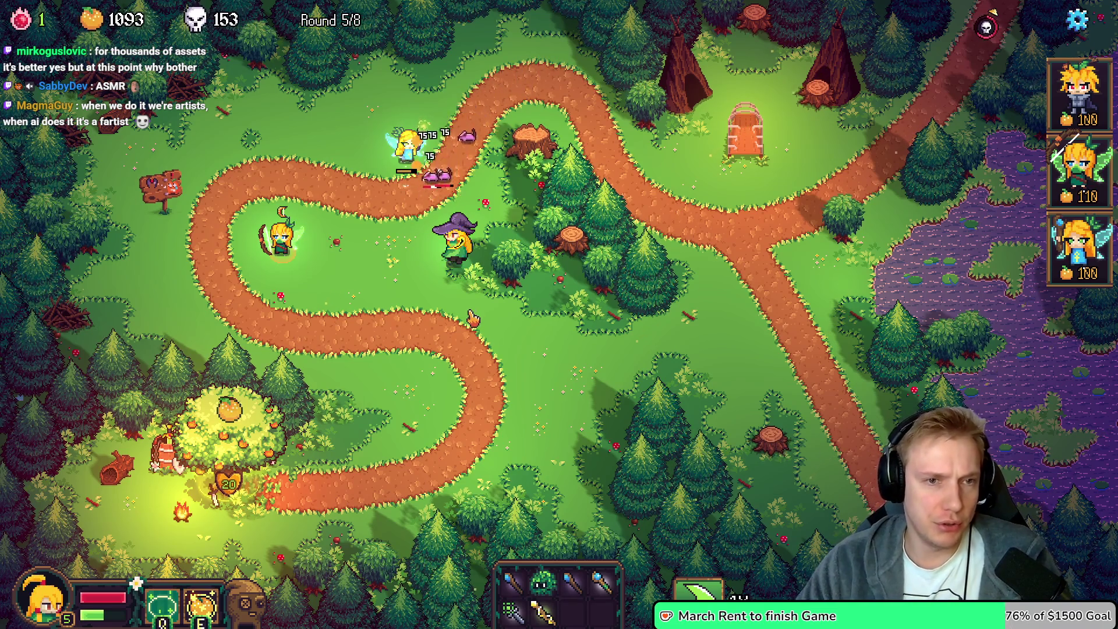
Pause the game, rebuild, and check the wand sprite entries in assets.h
key("Escape")
key("alt+Tab")
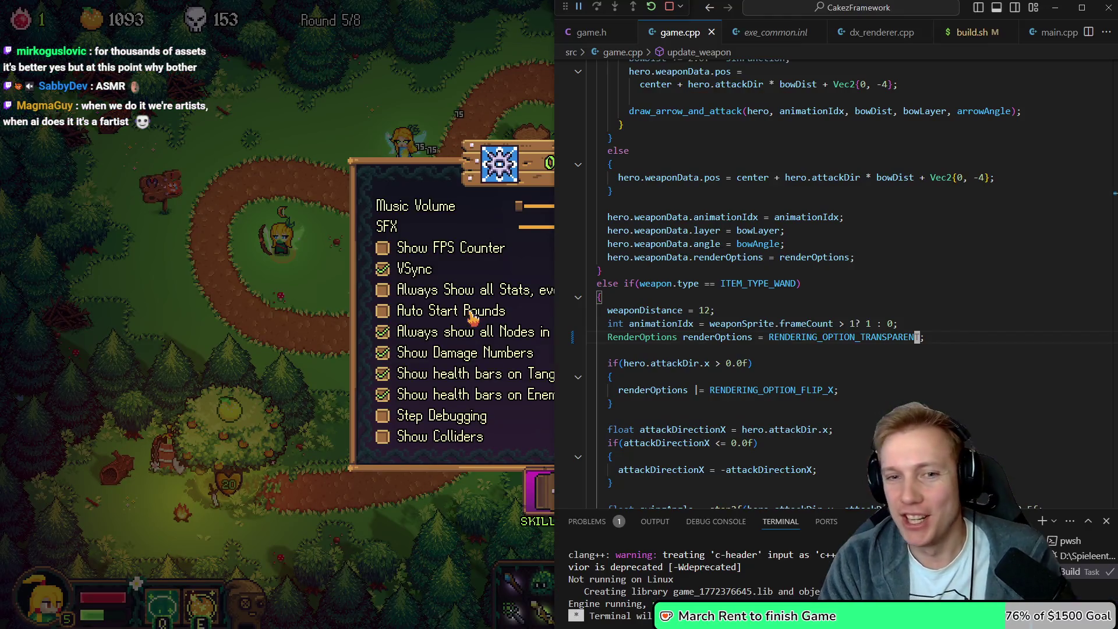
key("ctrl+shift+b")
key("ctrl+Tab")
key("ctrl+Tab")
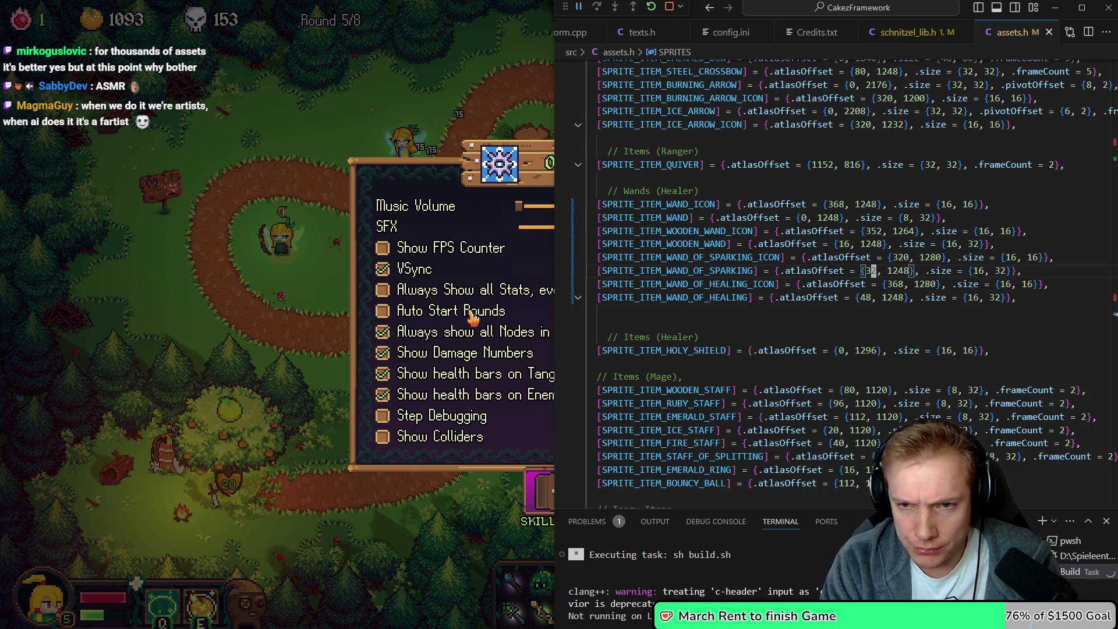
key("alt+Tab")
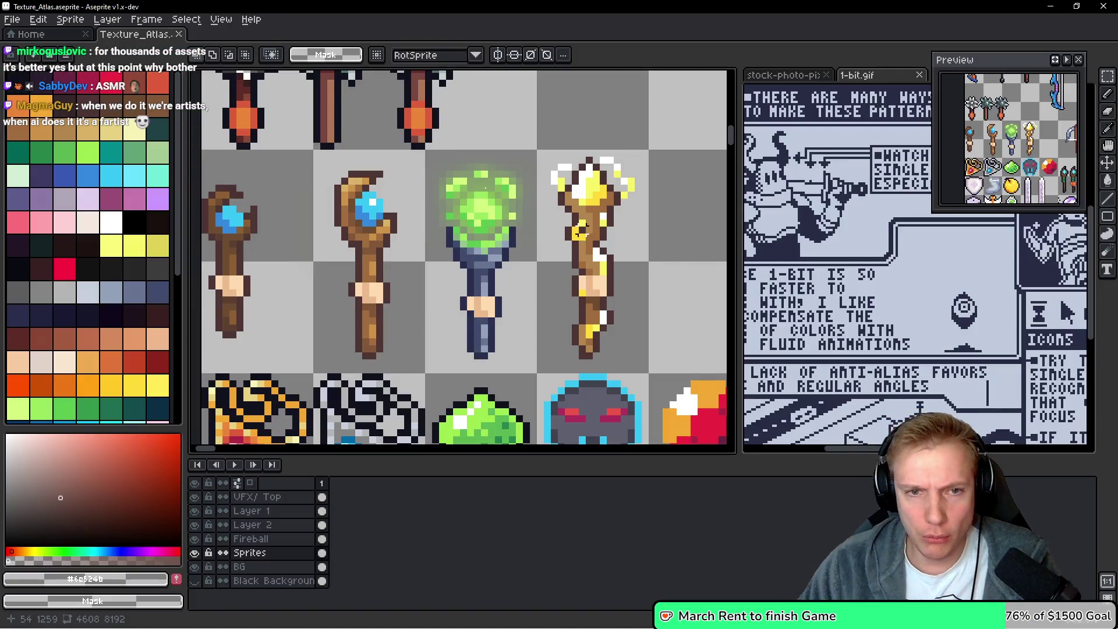
Move the Wand of Healing sprite IDs above the sparking ones in the enum
scroll(546, 160, "up", 3)
key("alt+Tab")
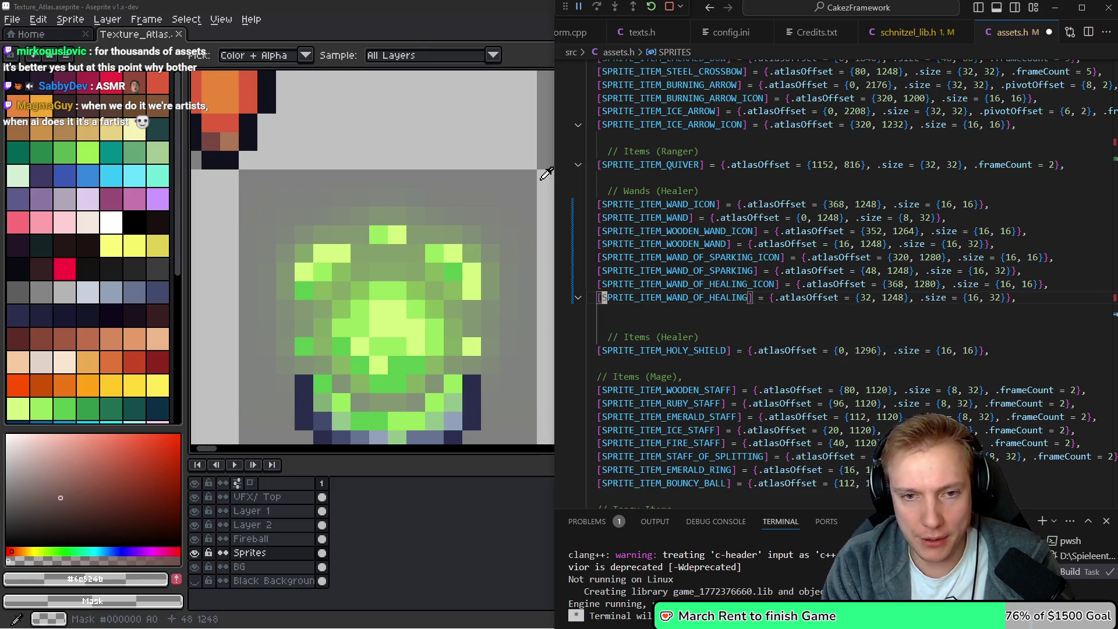
key("F12")
key("shift+Up")
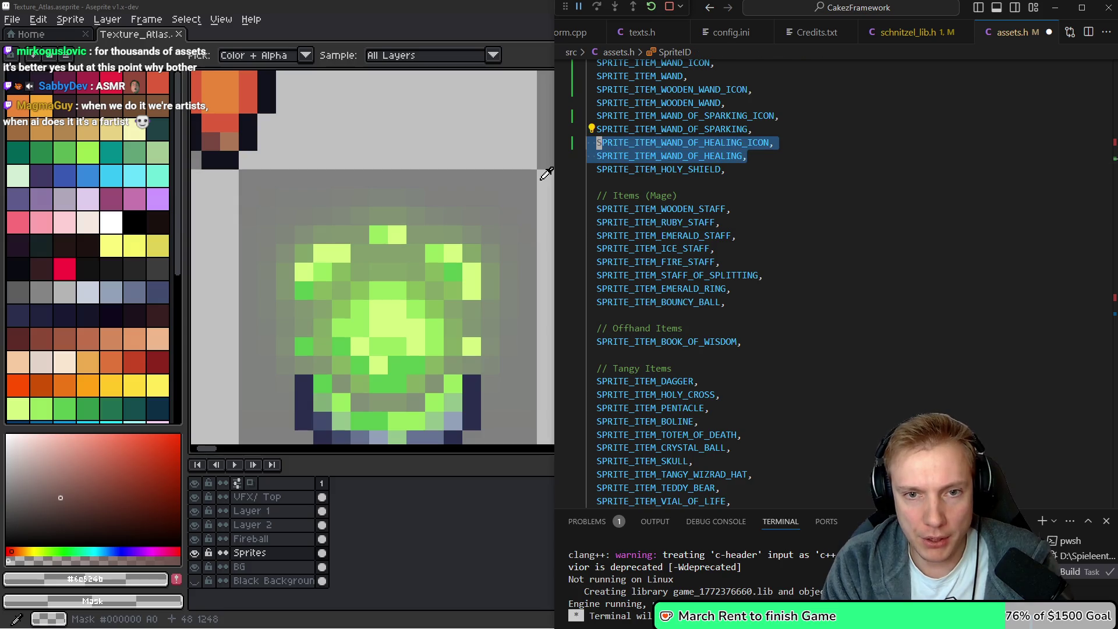
key("alt+Up")
key("alt+Up")
Move the healing wand entries above sparking in the SPRITES array, then save and rebuild
key("ctrl+Tab")
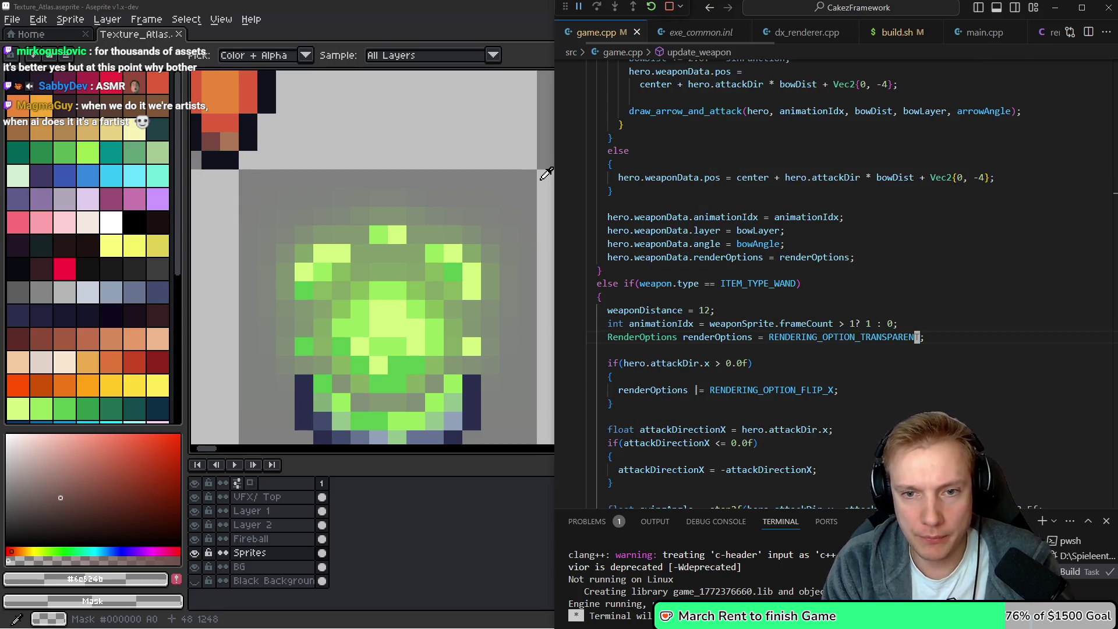
key("ctrl+Tab")
key("alt+Left")
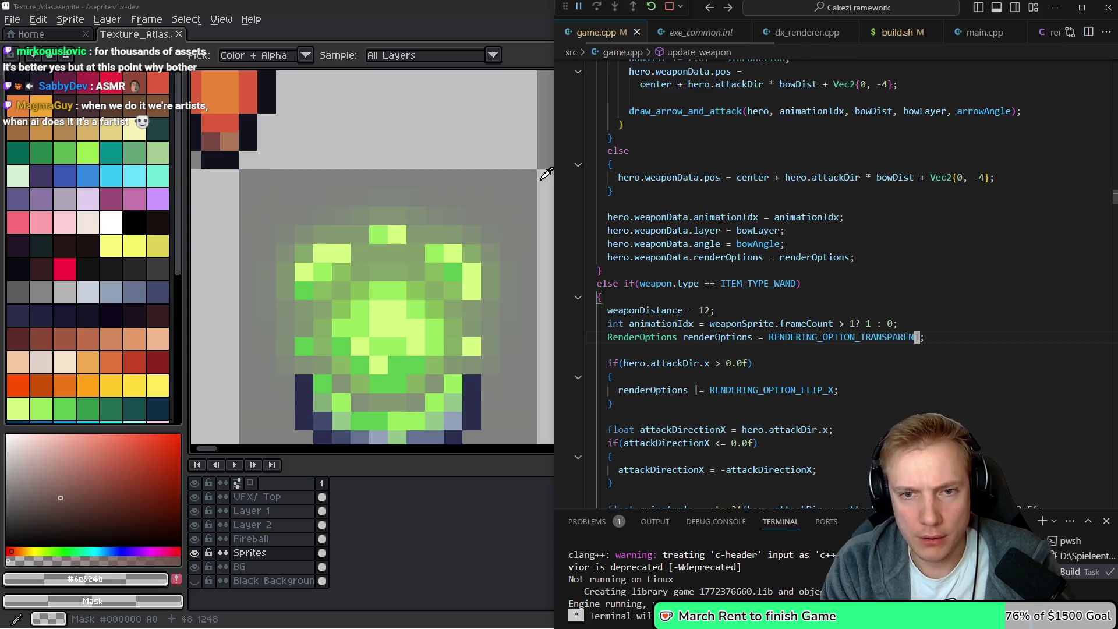
key("alt+Left")
key("shift+Down")
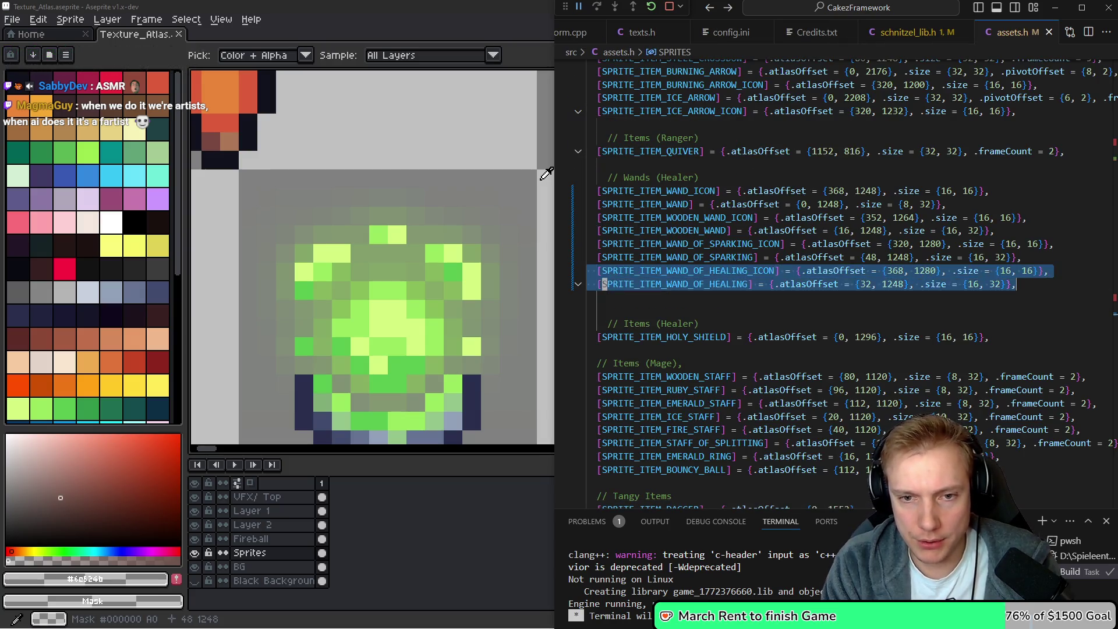
key("alt+Up")
key("alt+Up")
key("Up")
key("Up")
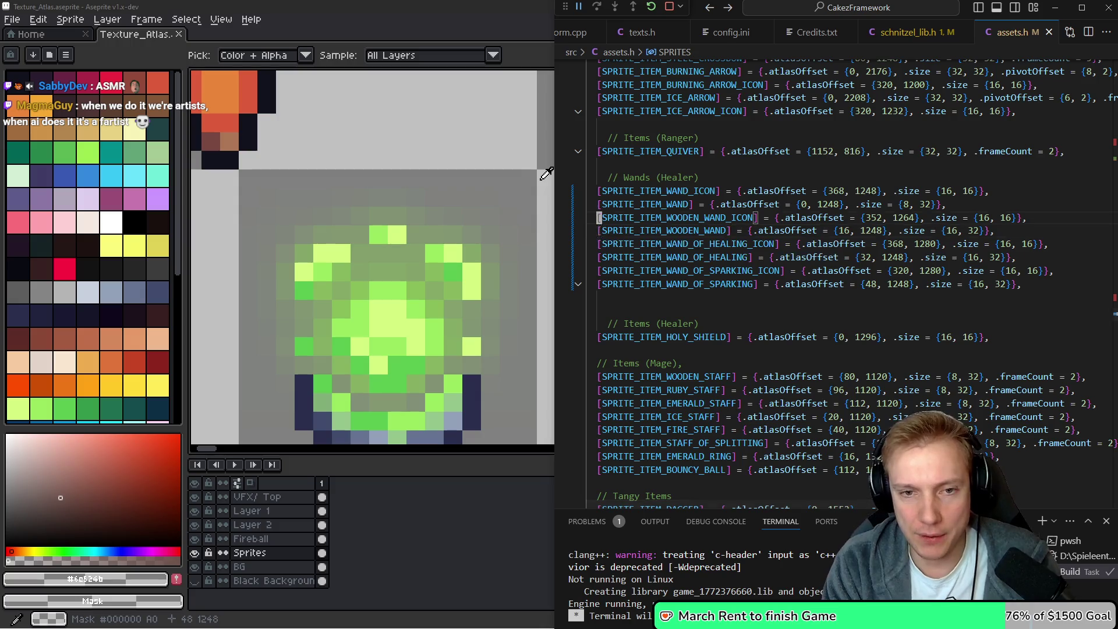
key("ctrl+shift+b")
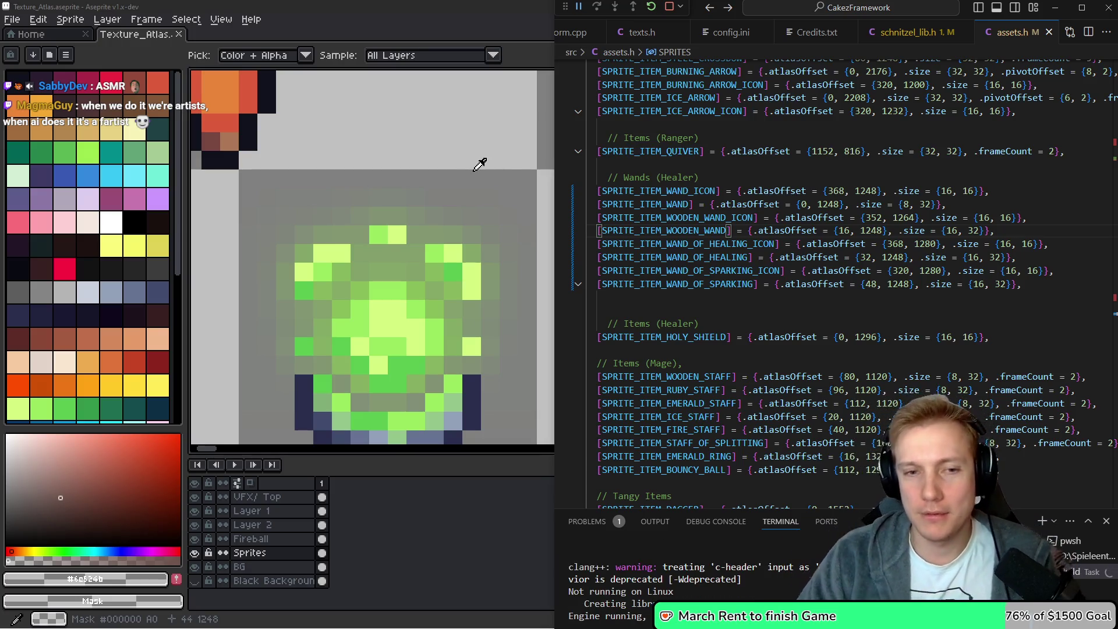
key("super+Up")
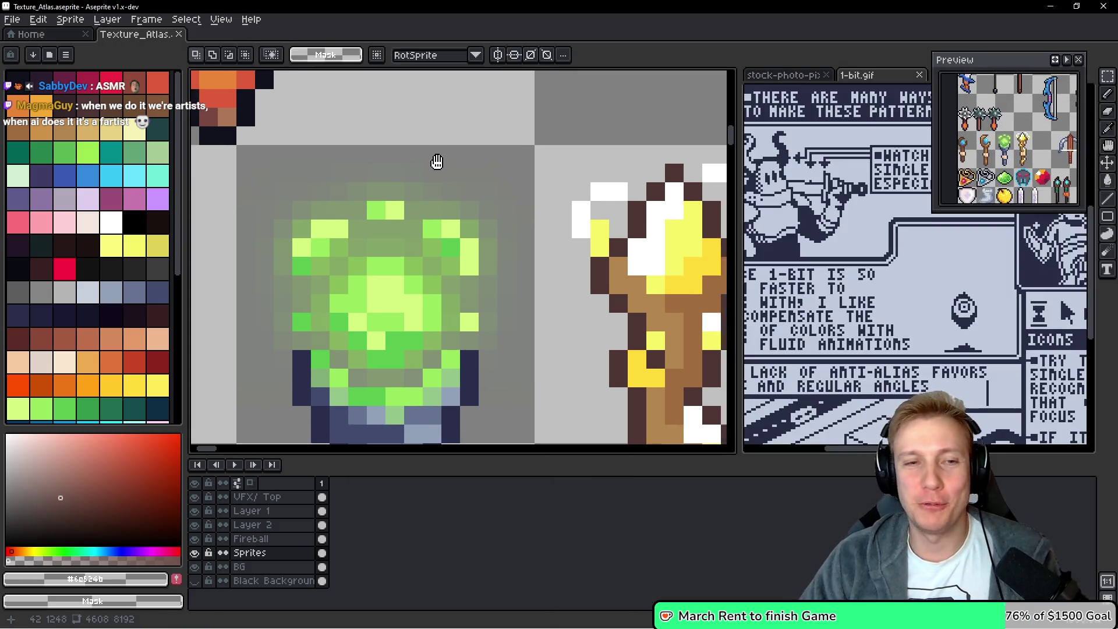
key("alt+Tab")
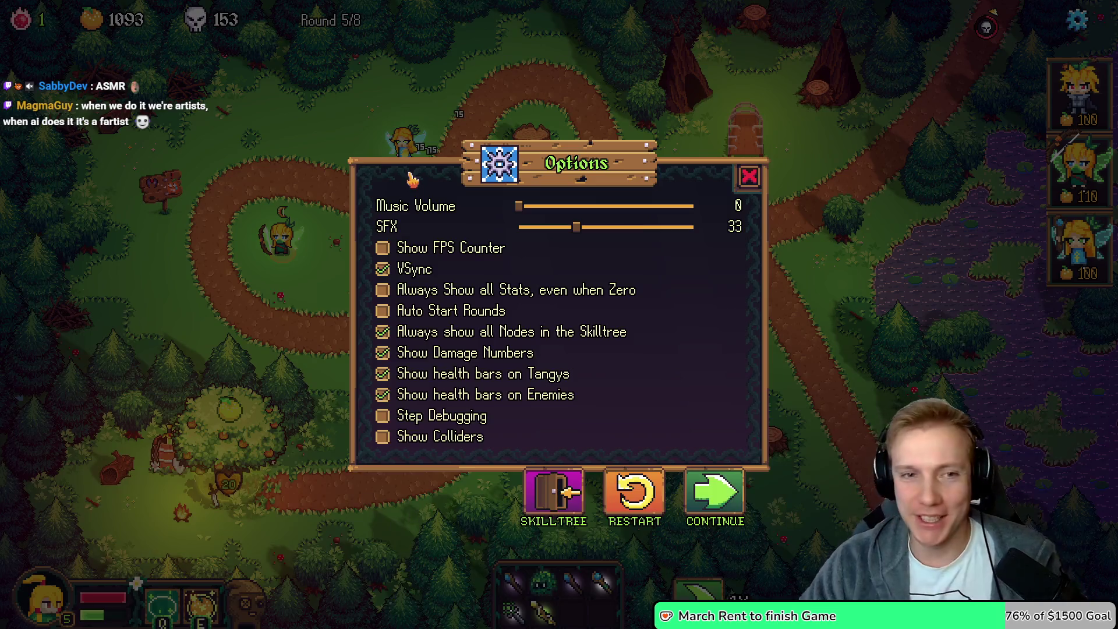
Resume play and place the third fairy tower beside the path for 100 gold
key("Escape")
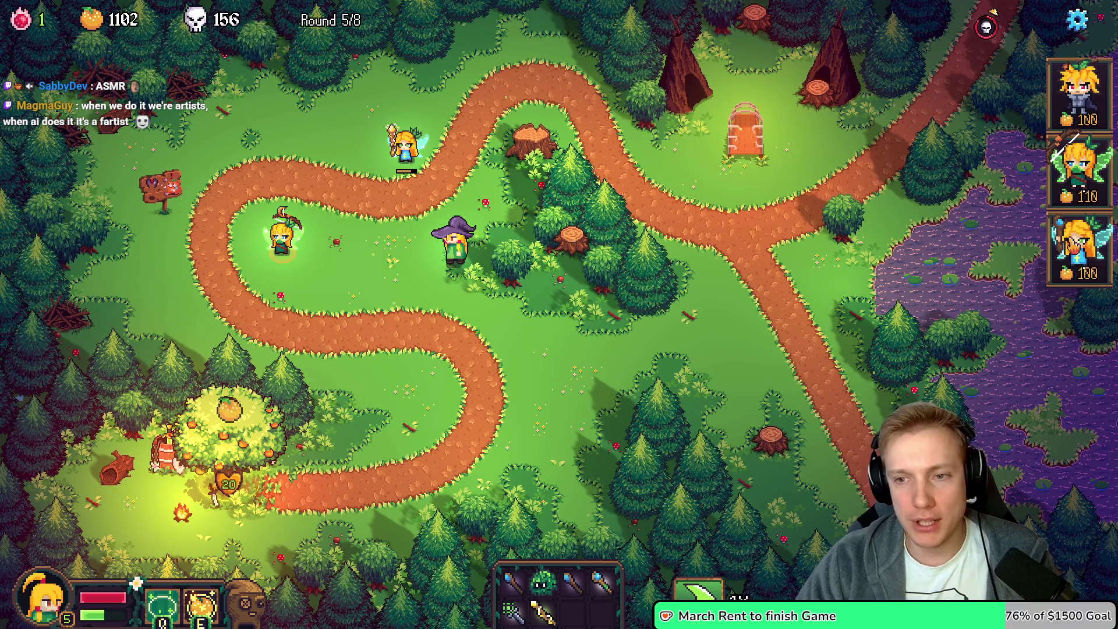
left_click(1079, 247)
left_click(335, 156)
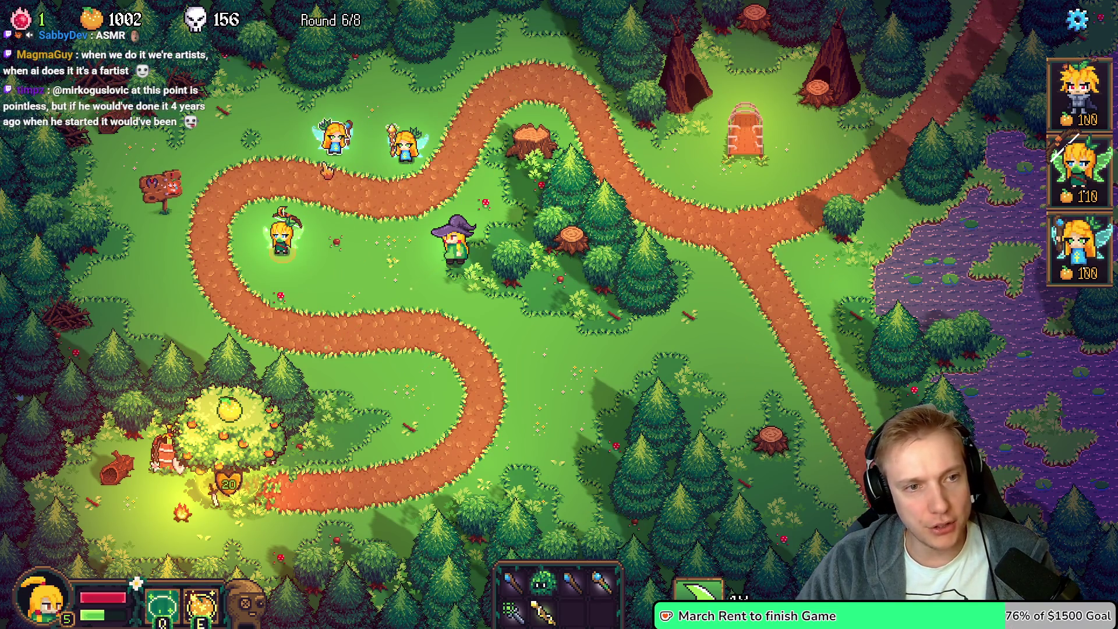
key("alt+Tab")
scroll(475, 203, "down", 2)
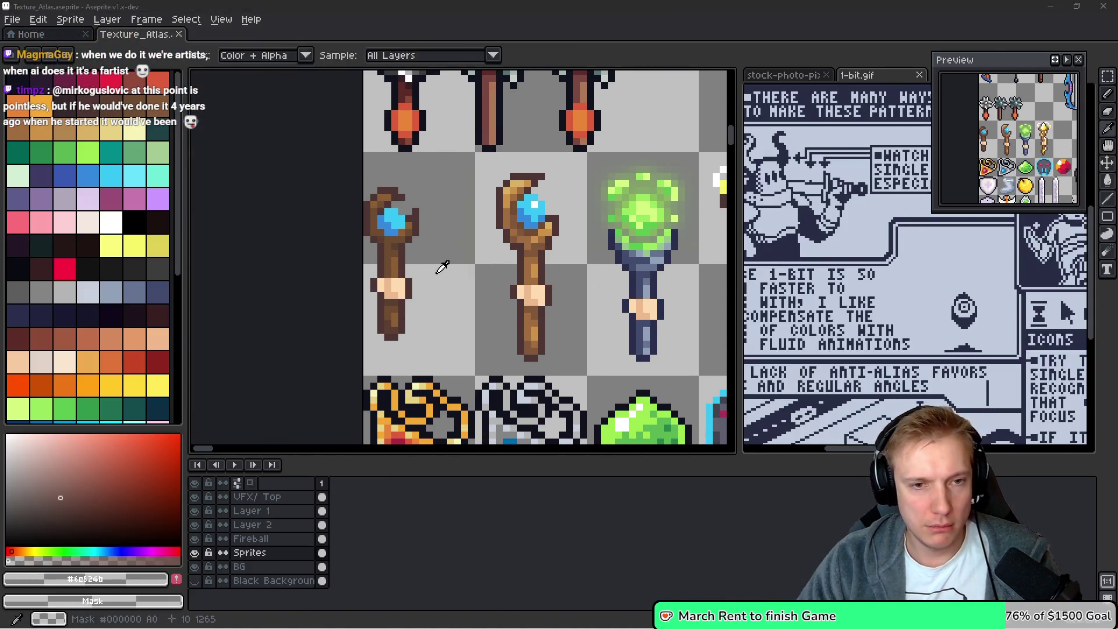
Select the left staff sprite in the atlas and start transforming it
key("alt+Tab")
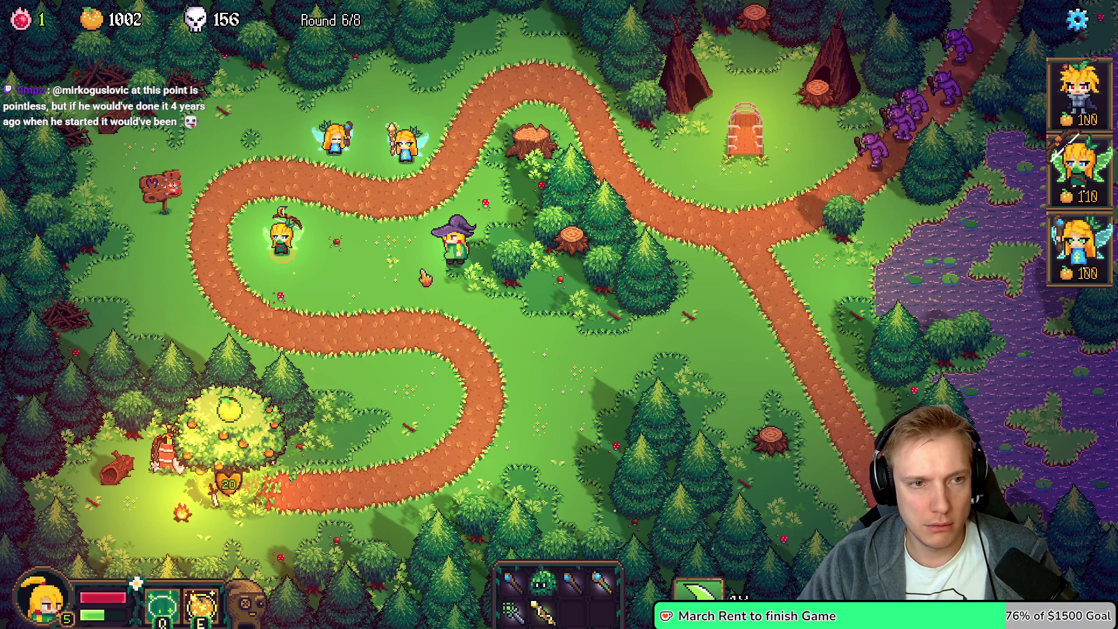
key("alt+Tab")
scroll(429, 329, "up", 1)
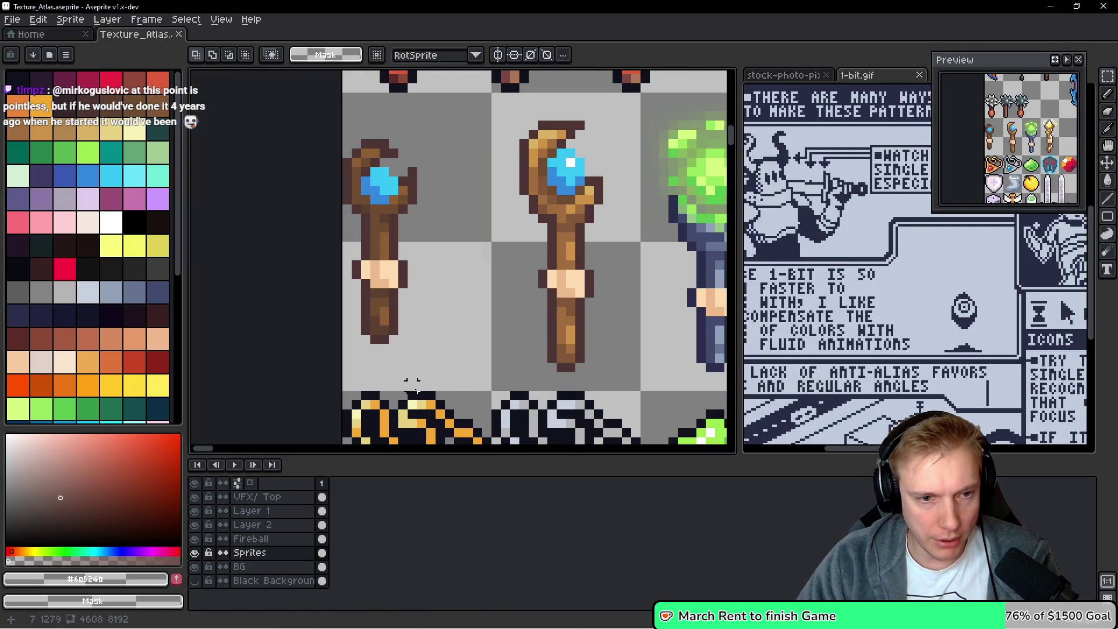
mouse_move(412, 383)
left_mouse_down()
mouse_move(367, 134)
mouse_move(340, 127)
left_mouse_up()
left_click(349, 138)
scroll(474, 239, "right", 1)
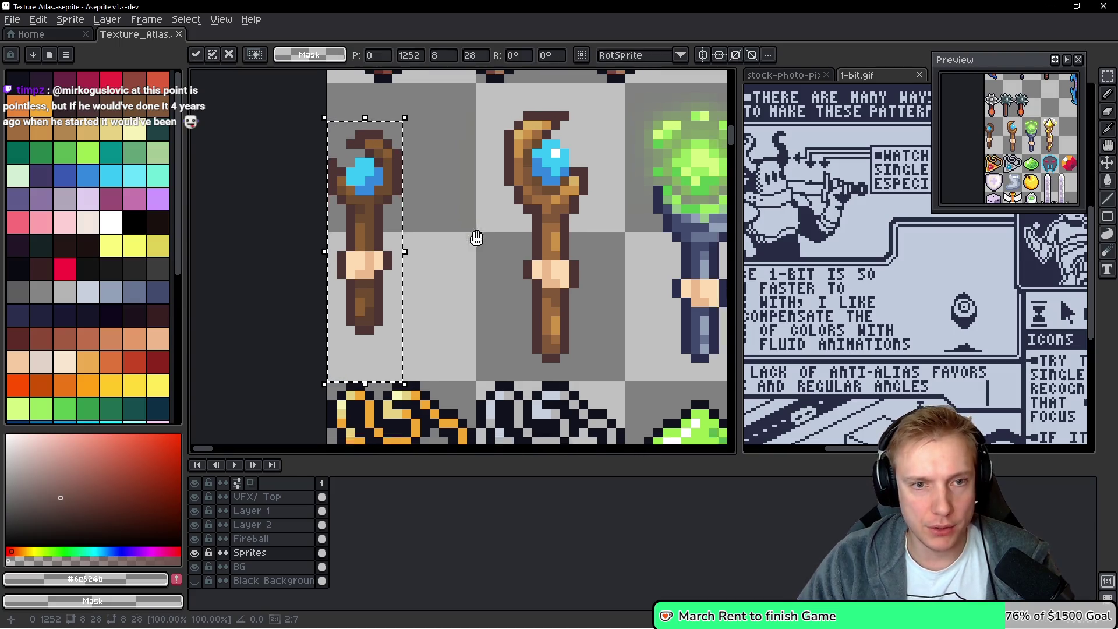
Flip the middle staff horizontally and save Texture_Atlas.aseprite
mouse_move(620, 390)
left_mouse_down()
mouse_move(607, 195)
mouse_move(520, 100)
mouse_move(482, 111)
mouse_move(476, 98)
left_mouse_up()
key("shift+h")
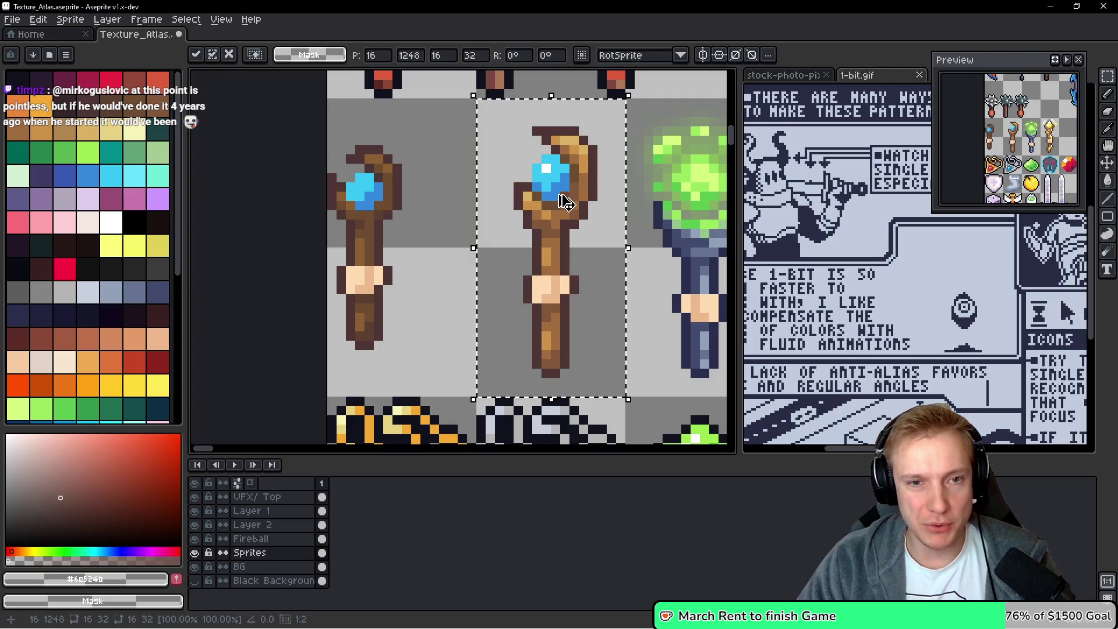
key("ctrl+s")
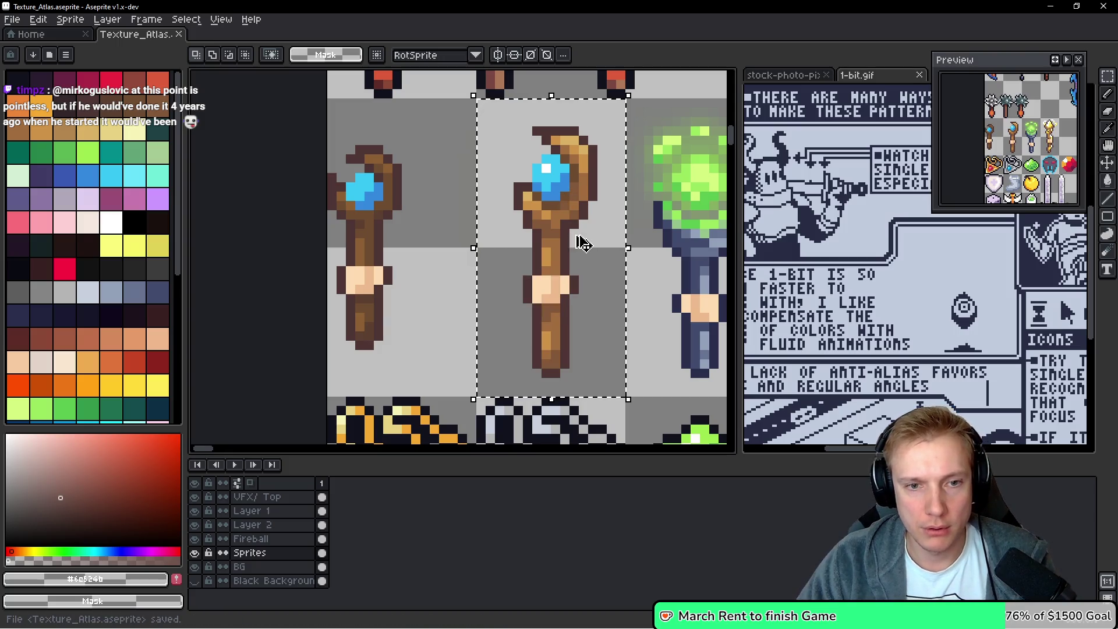
key("alt+Tab")
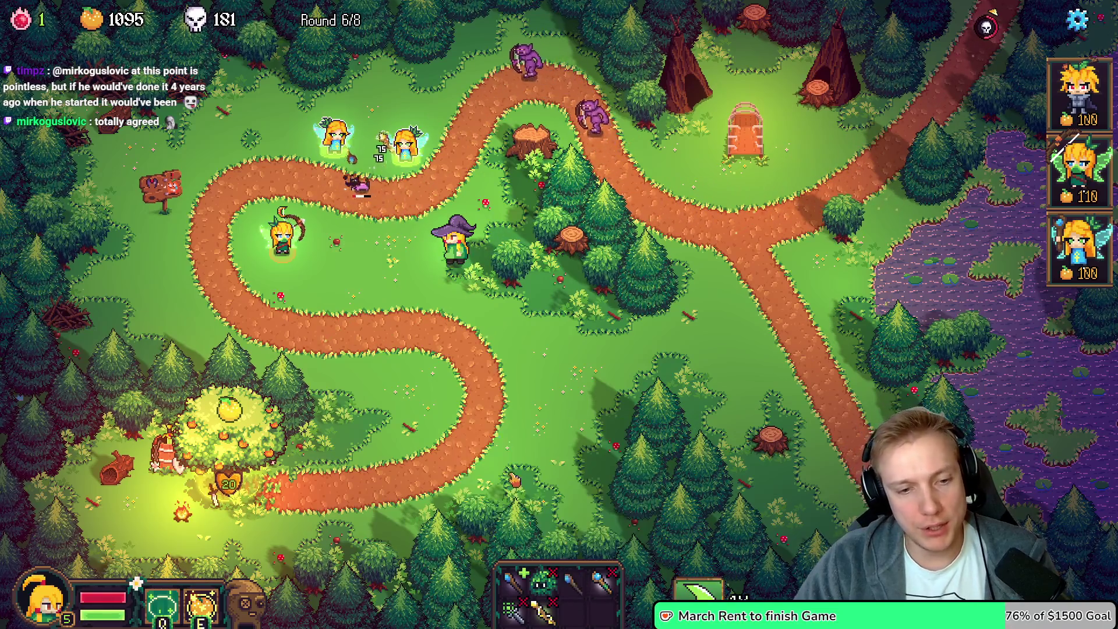
Equip the healing wand on the left fairy tower, then return it to the inventory
key("Escape")
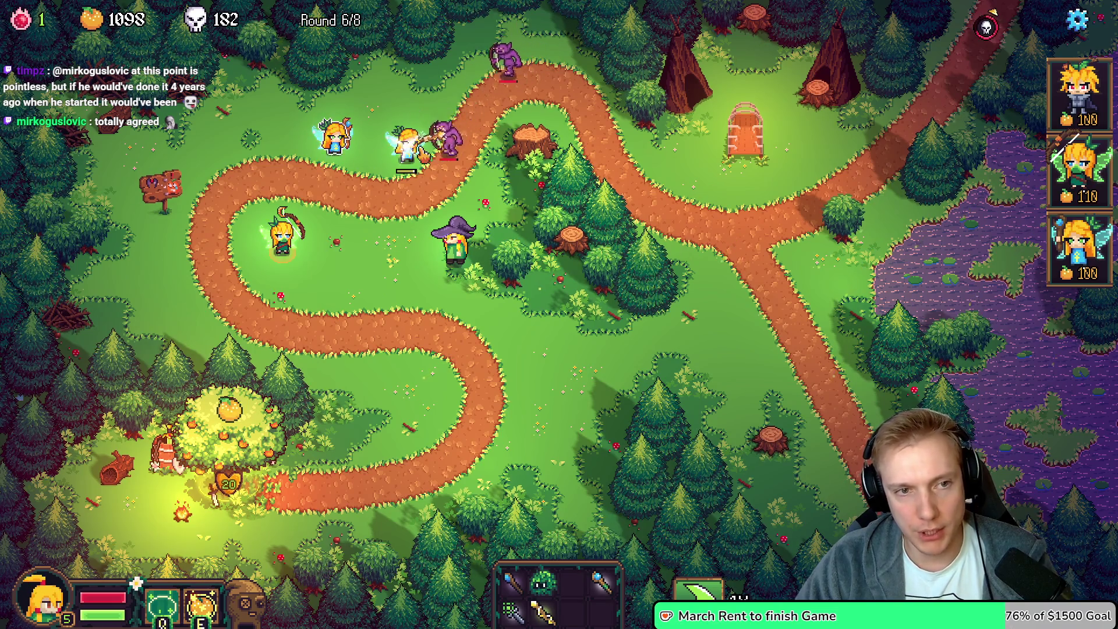
mouse_move(545, 612)
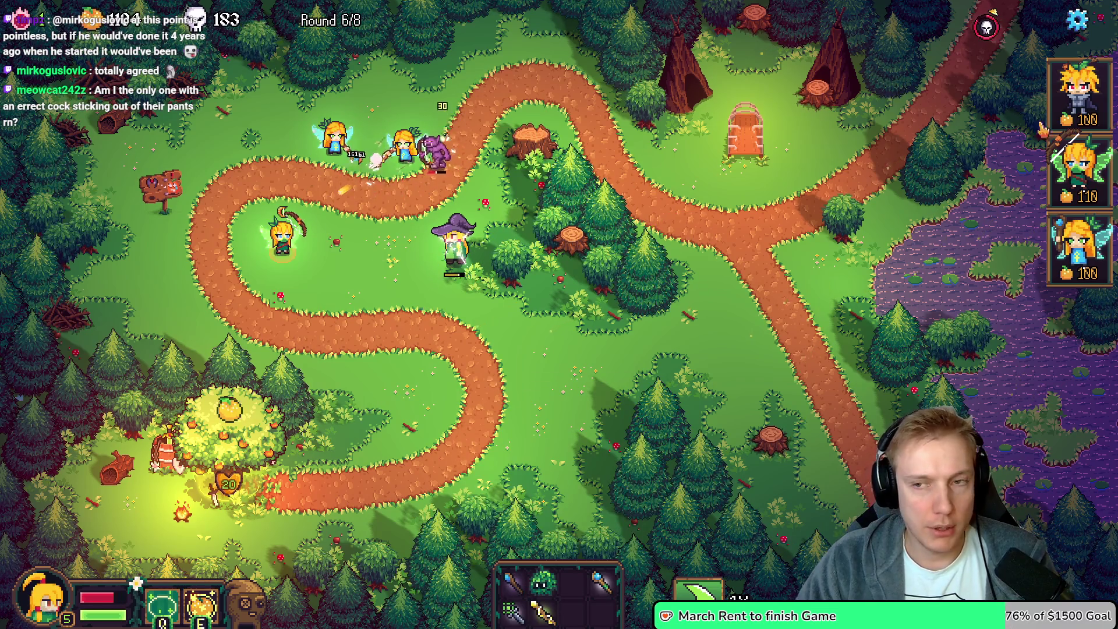
left_click_drag(512, 607, 339, 133)
left_click_drag(352, 190, 388, 308)
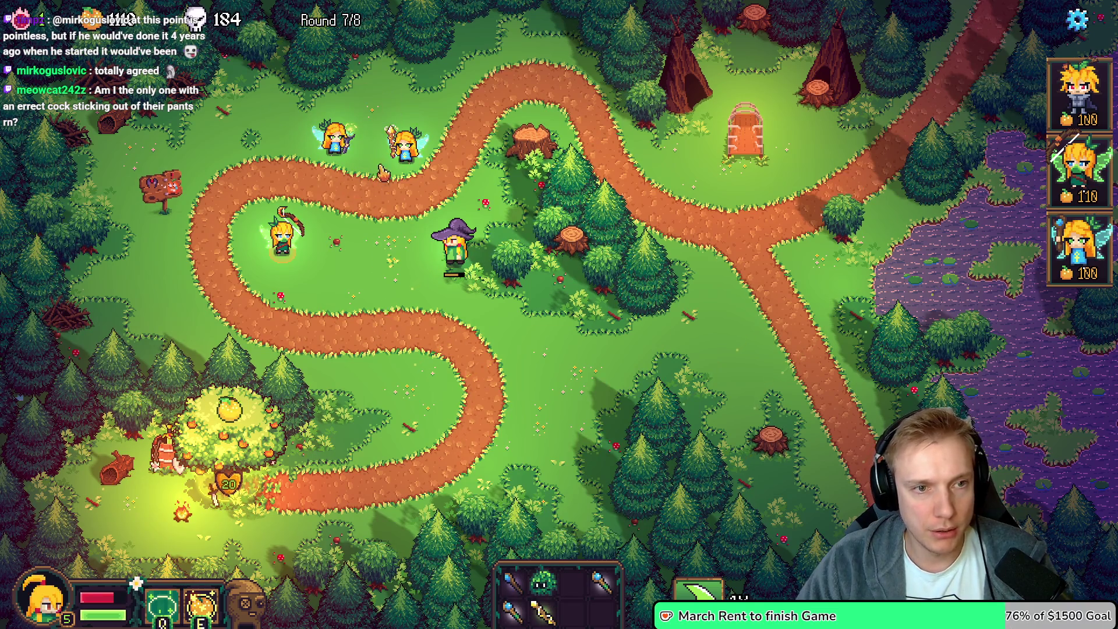
key("alt+Tab")
mouse_move(664, 285)
left_mouse_down()
mouse_move(438, 282)
mouse_move(474, 288)
left_mouse_up()
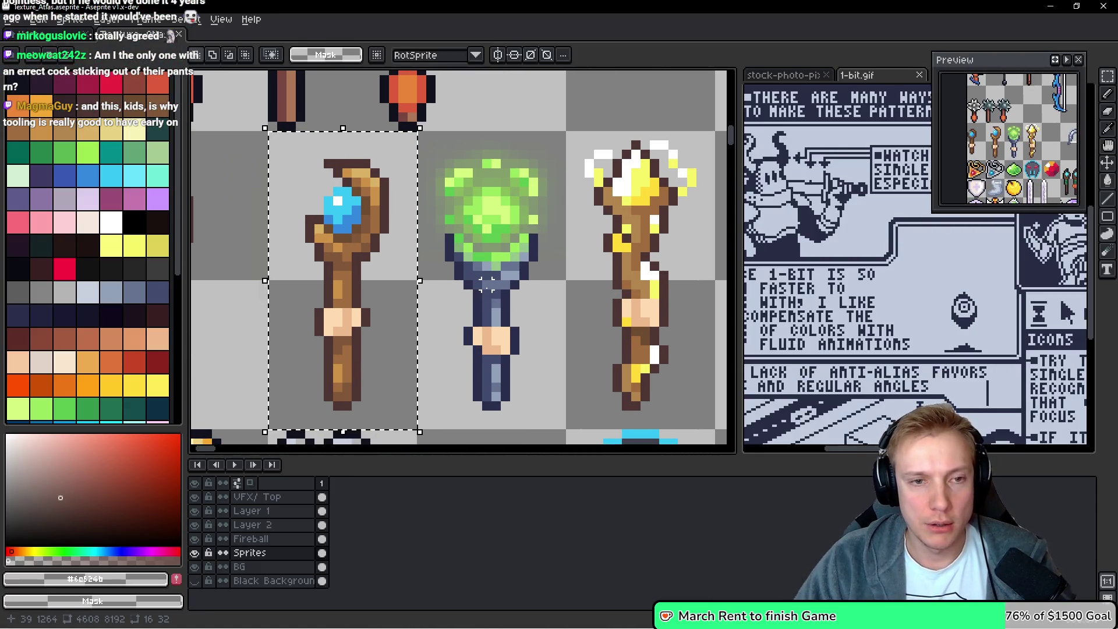
Add .pivotOffset = {0, -2} to the Wand of Healing sprite and rebuild the game
key("alt+Tab")
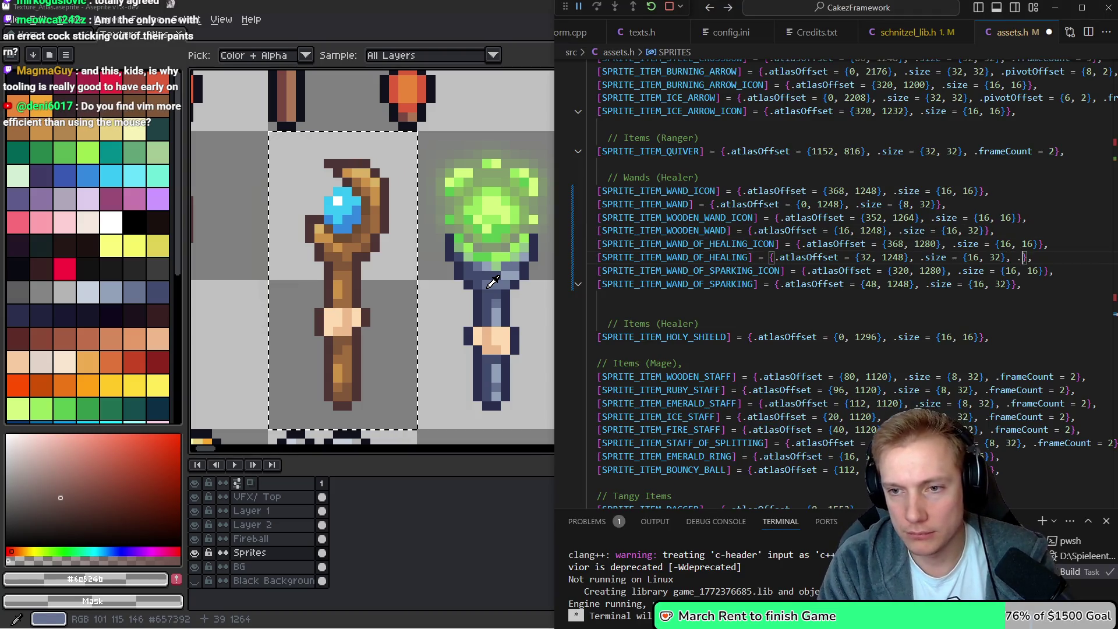
type("pivotOffset = {0, -2")
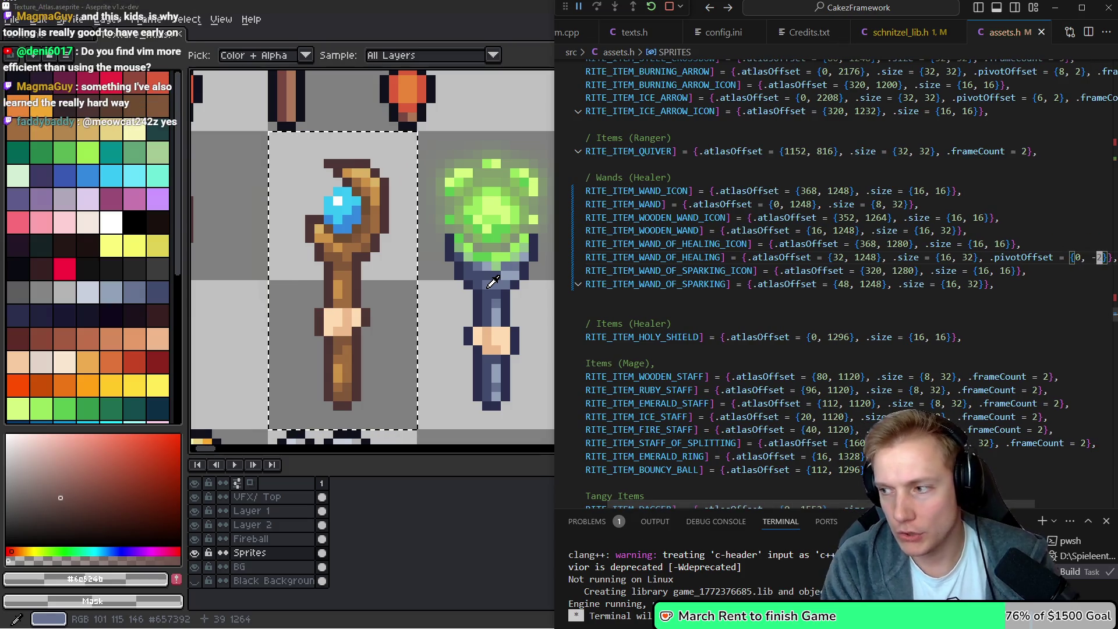
key("ctrl+shift+b")
key("alt+space")
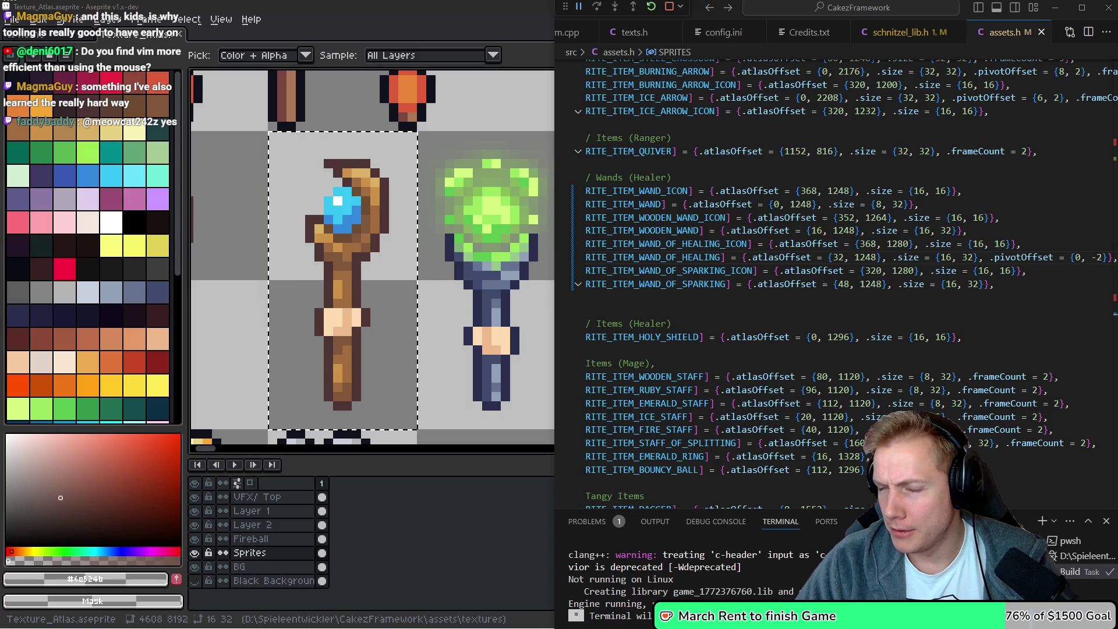
key("alt+Tab")
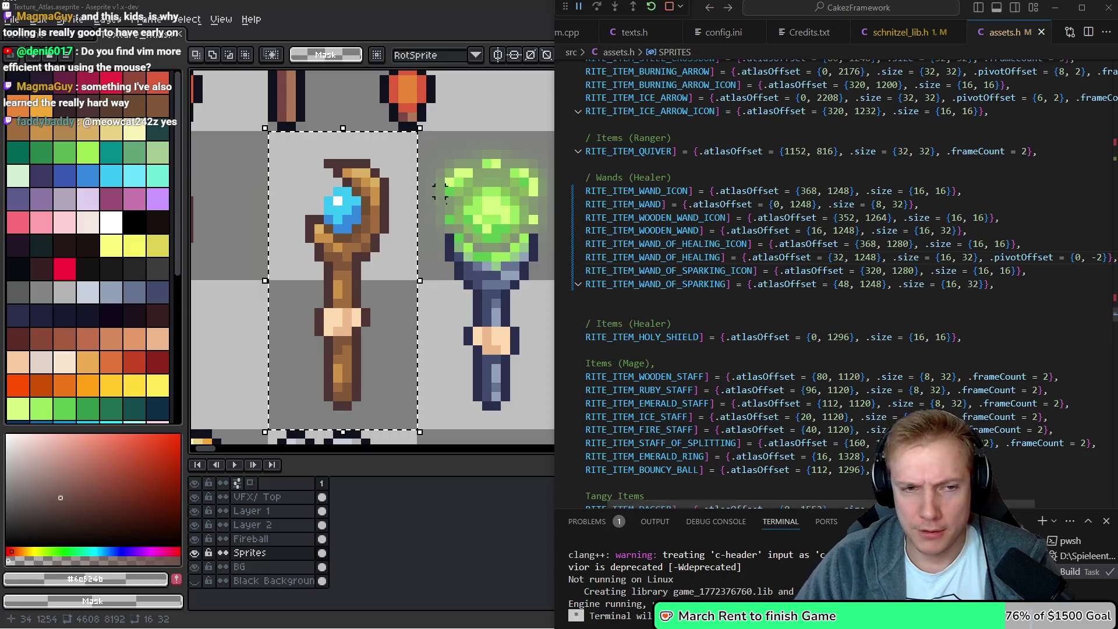
key("alt")
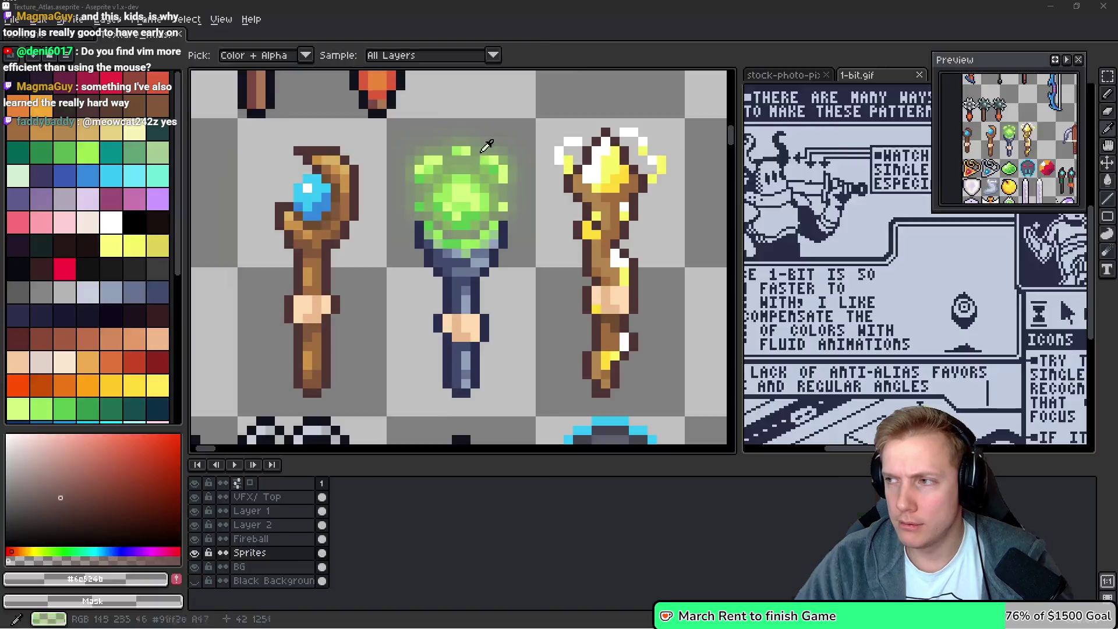
key("alt+Tab")
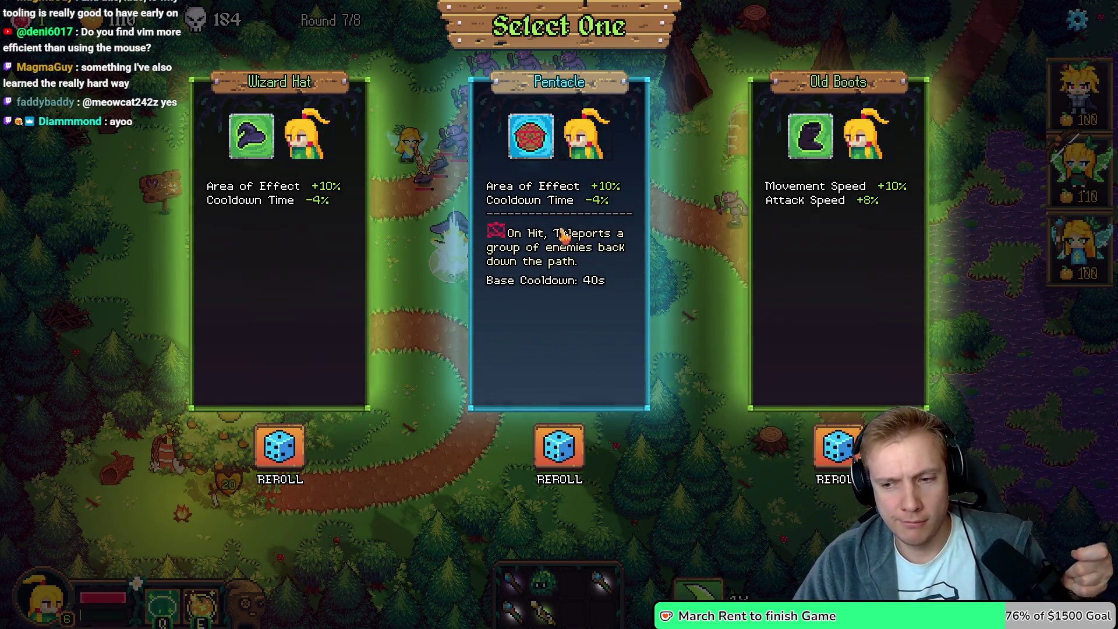
Reroll the Old Boots, Pentacle and Wizard Hat offers, take the Dumbbell, and start round 8
left_click(843, 452)
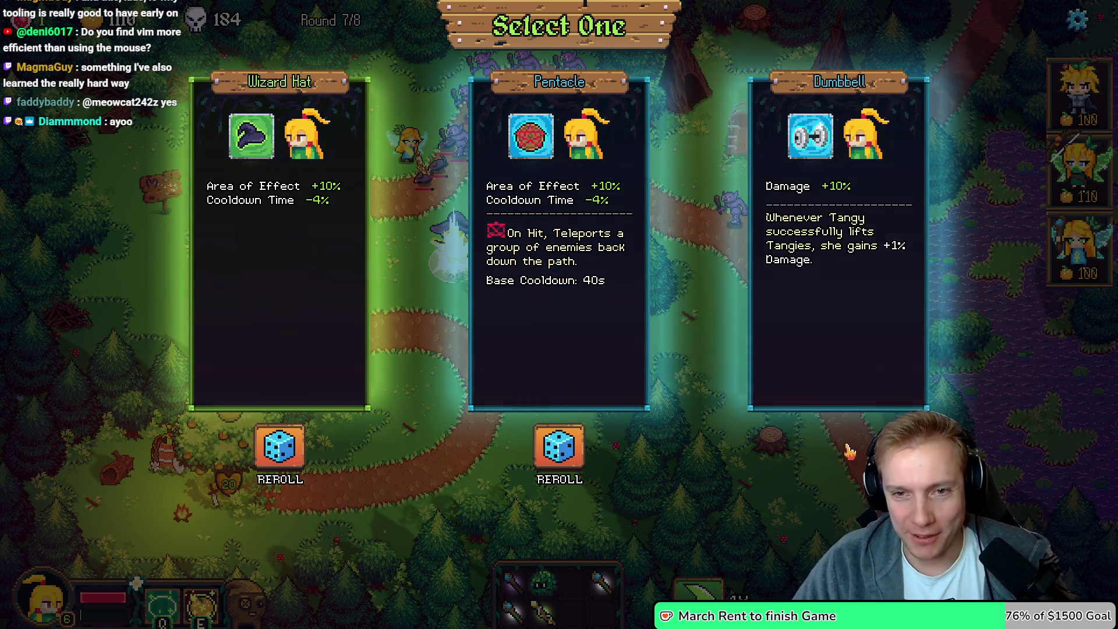
left_click(573, 454)
left_click(279, 448)
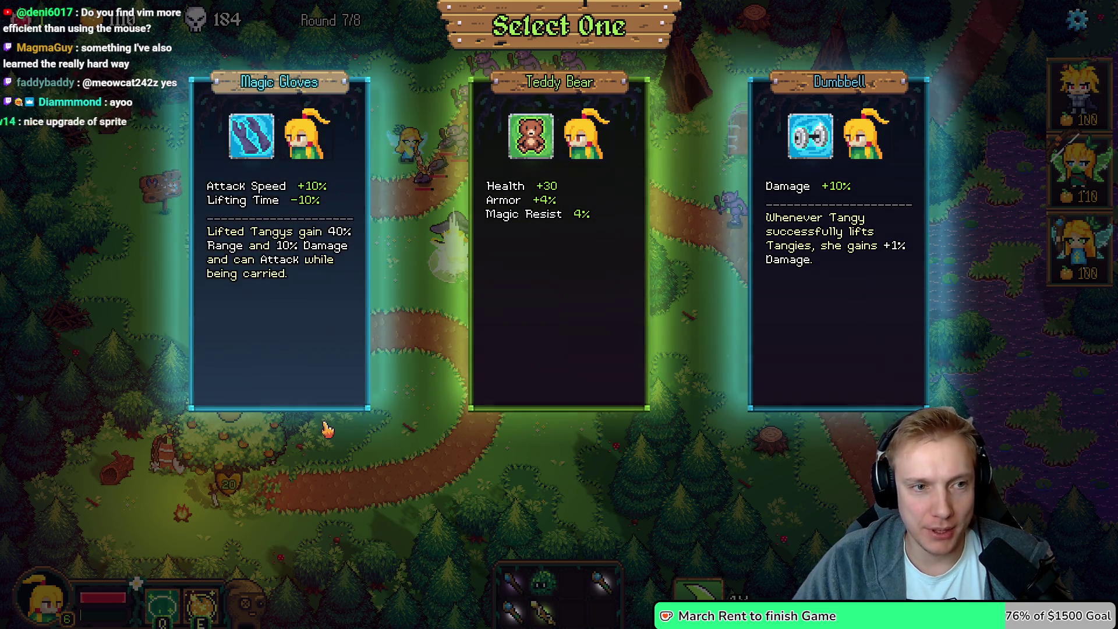
left_click(912, 120)
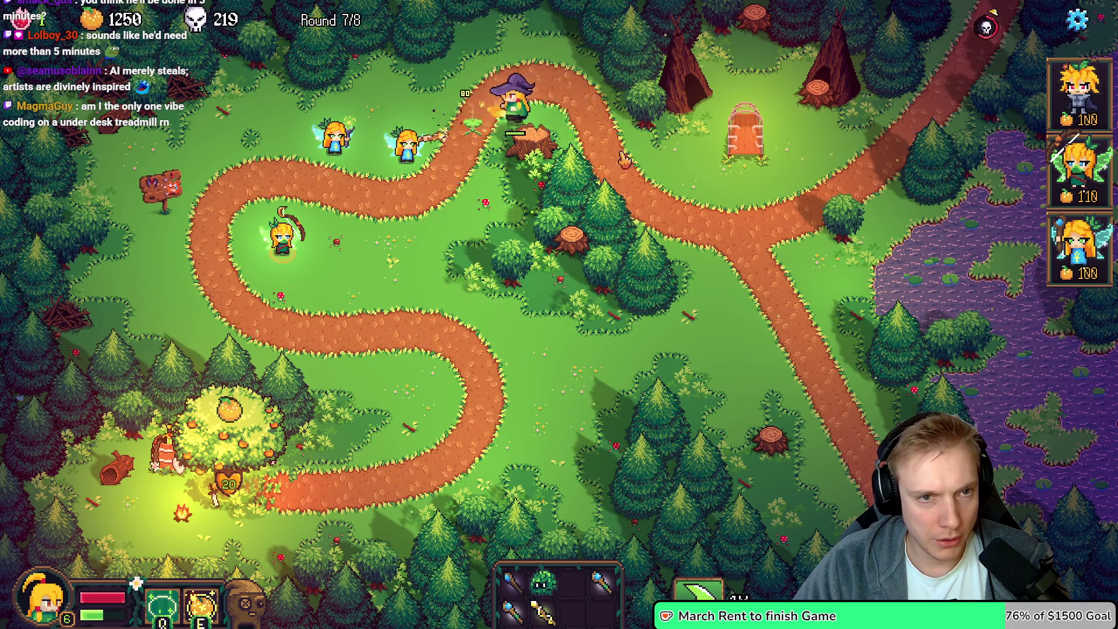
left_click(986, 26)
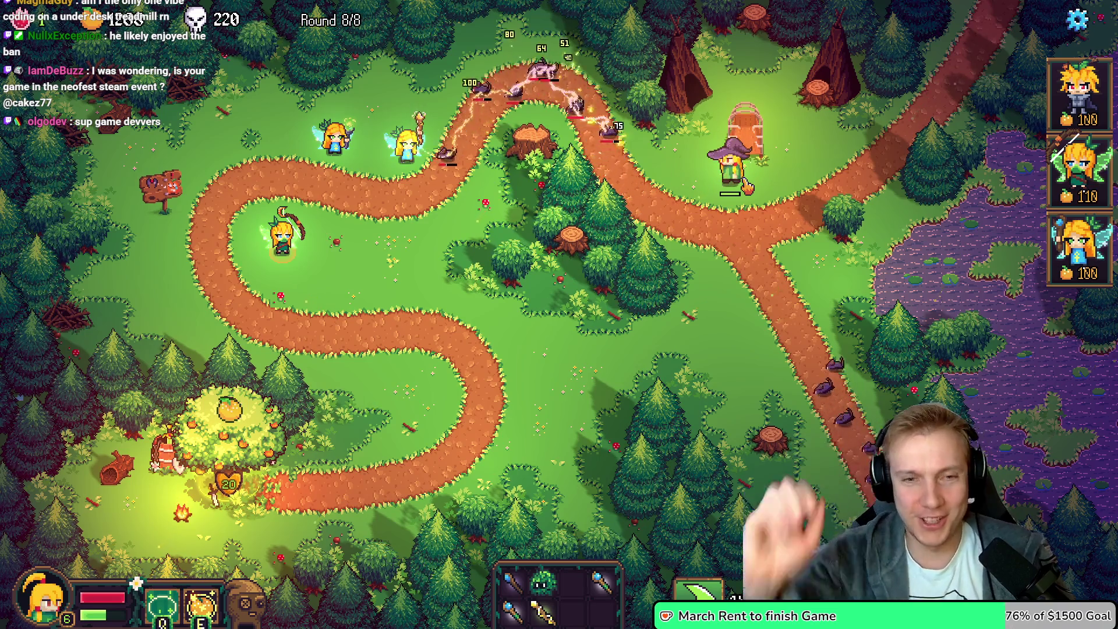
key("alt+Tab")
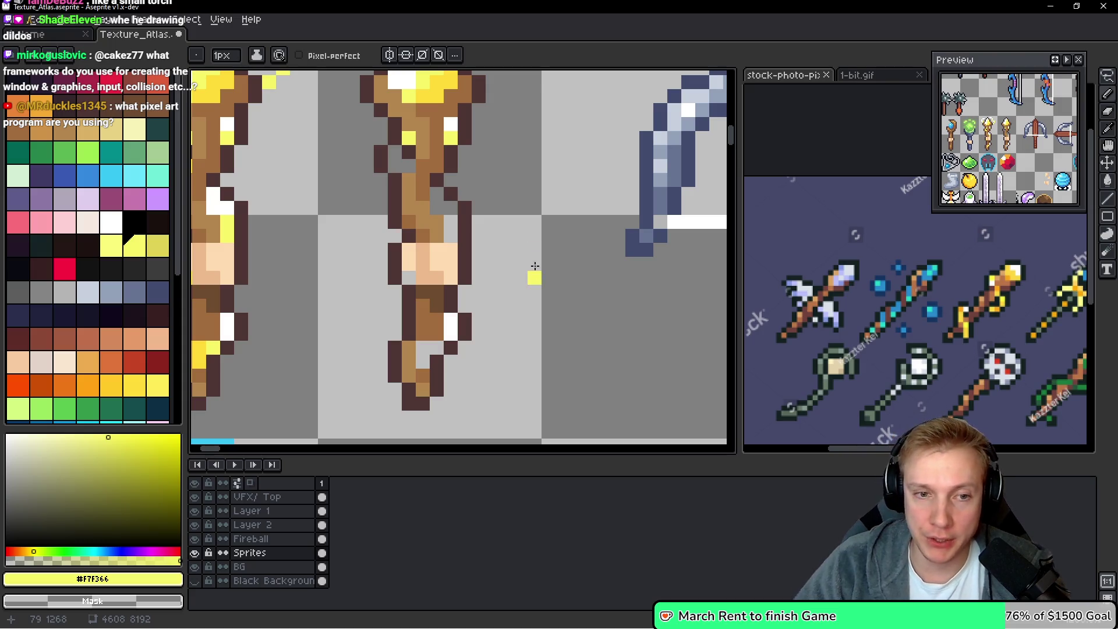
Paint a few yellow pixels beside the torch wand as the sparkle's base
mouse_move(533, 239)
left_mouse_down()
mouse_move(517, 248)
mouse_move(524, 282)
left_mouse_up()
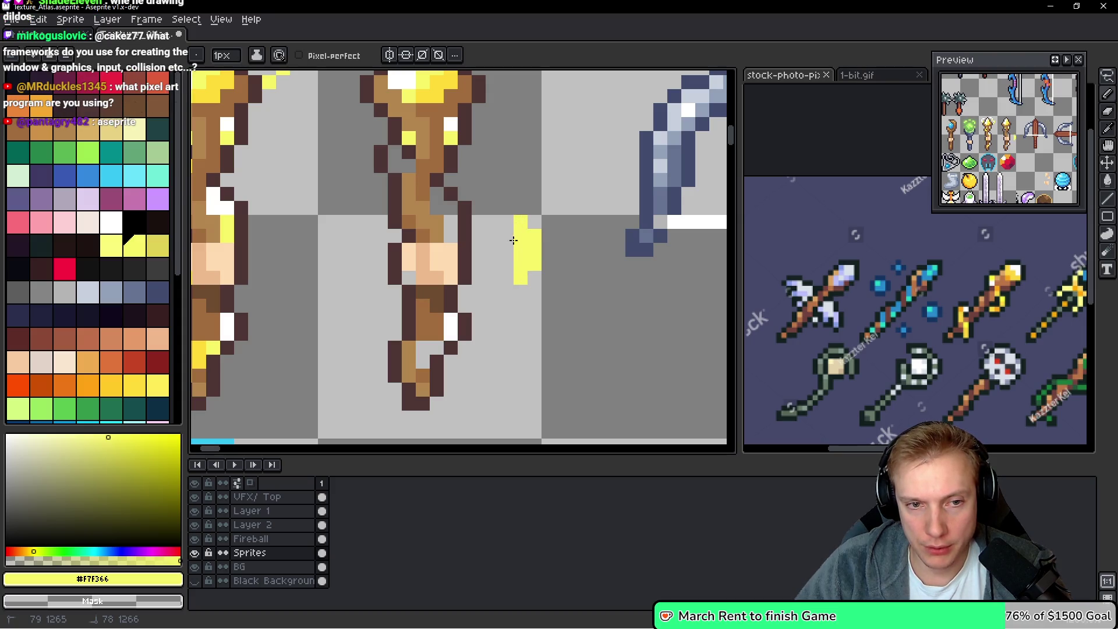
scroll(577, 242, "down", 3)
scroll(587, 263, "up", 3)
scroll(592, 243, "down", 3)
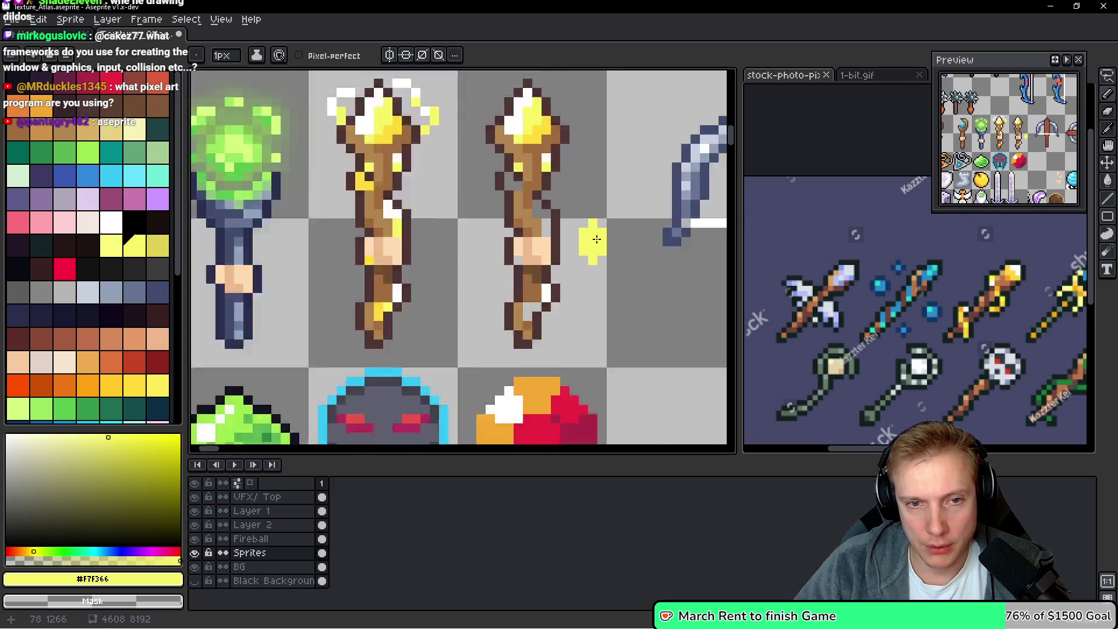
scroll(596, 235, "up", 3)
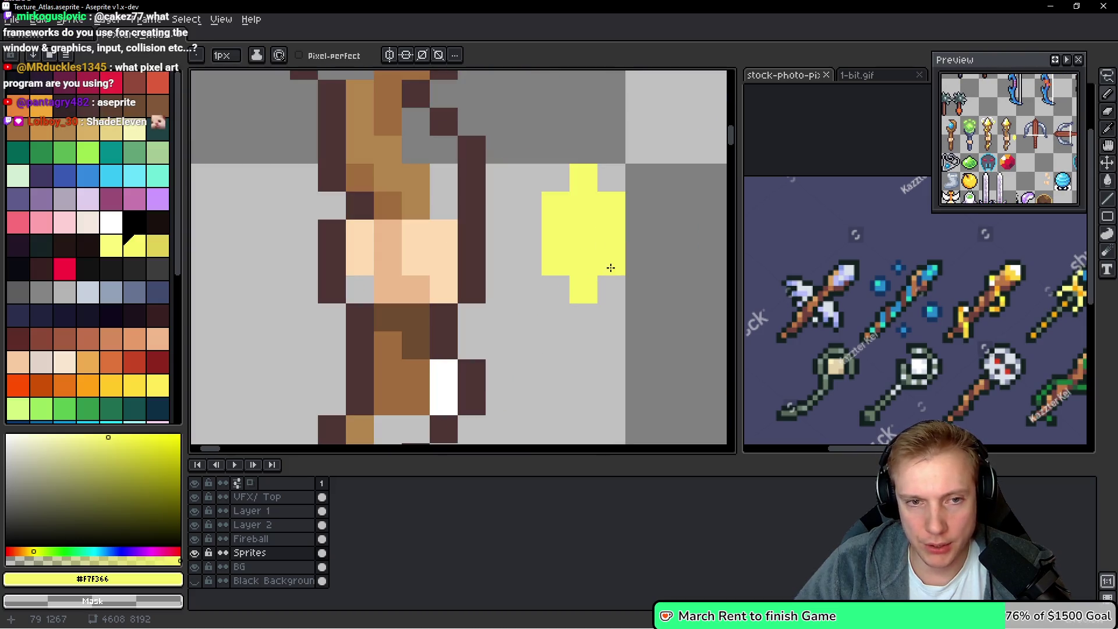
Shade the sparkle's bottom and left side with a slightly darker yellow
left_click(157, 386)
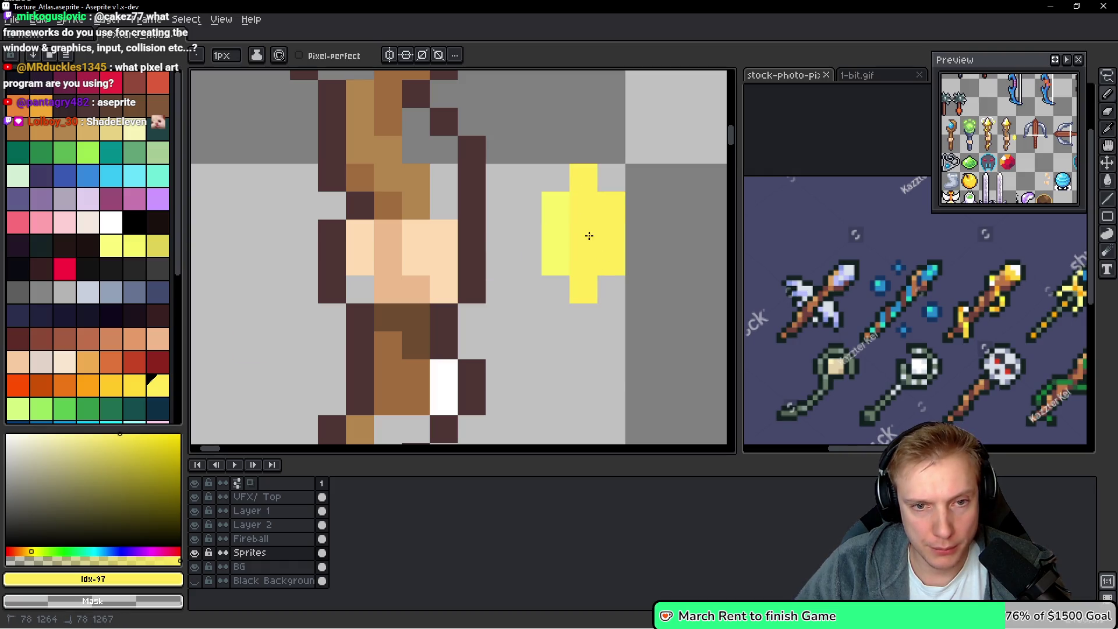
key("[")
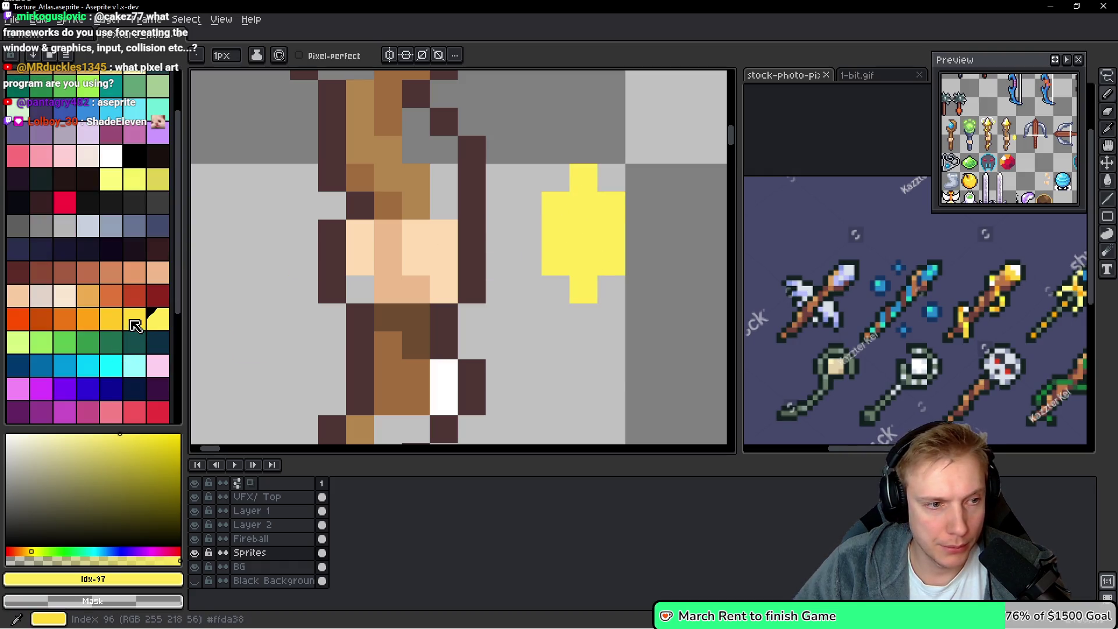
left_click(583, 289)
mouse_move(584, 271)
left_mouse_down()
mouse_move(554, 256)
mouse_move(556, 203)
left_mouse_up()
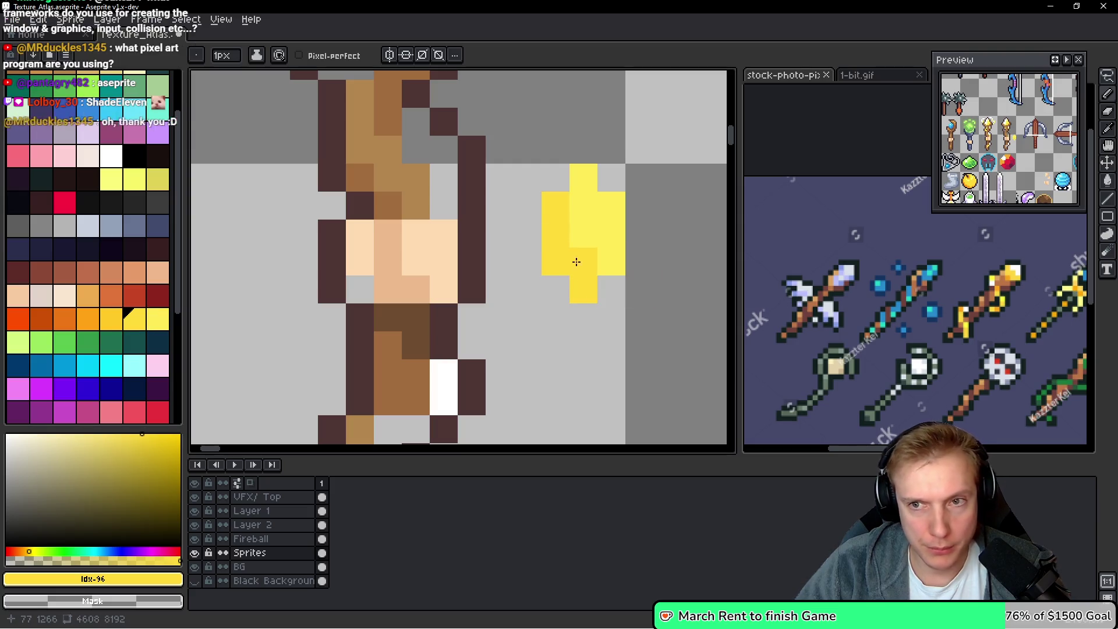
left_click(621, 316)
key("ctrl+z")
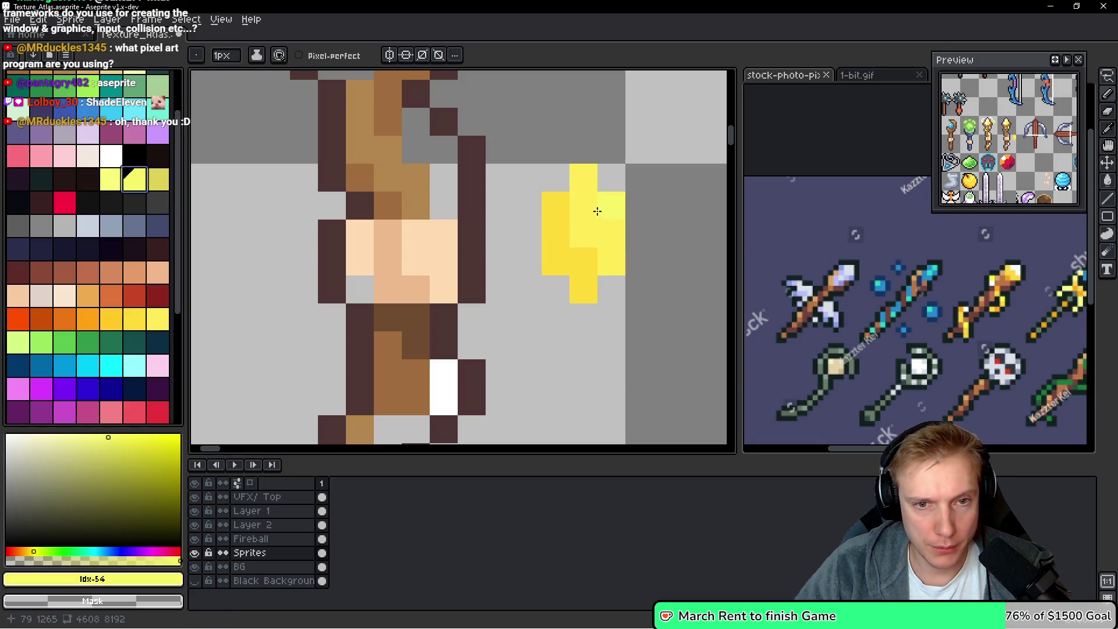
Add a white highlight in the sparkle's centre
left_click(134, 180)
scroll(132, 202, "up", 2)
left_click(111, 221)
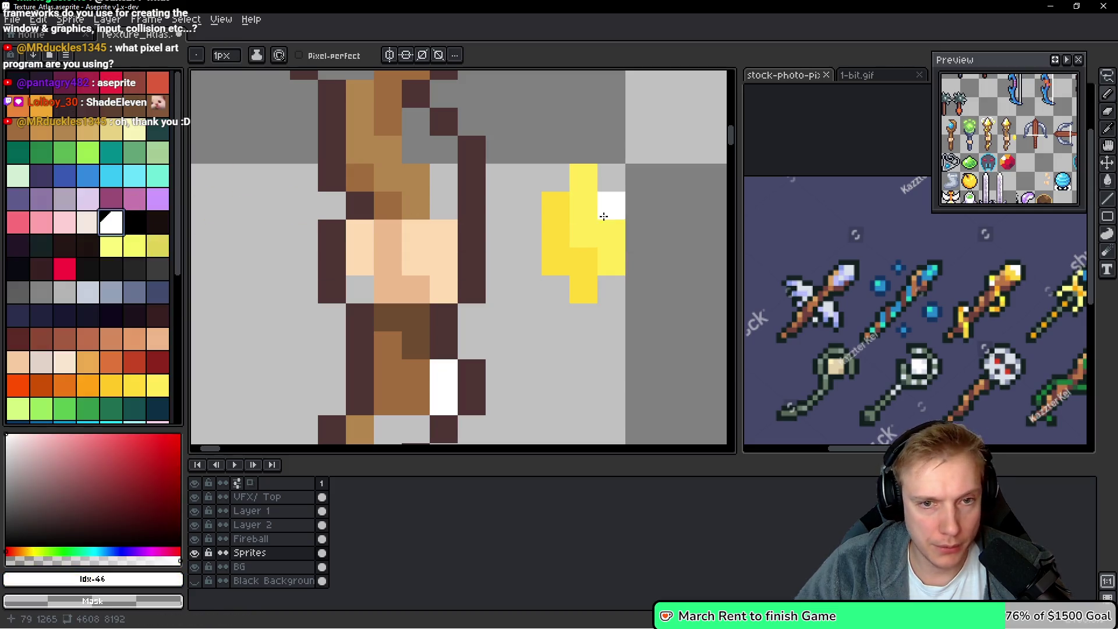
left_click_drag(587, 214, 583, 235)
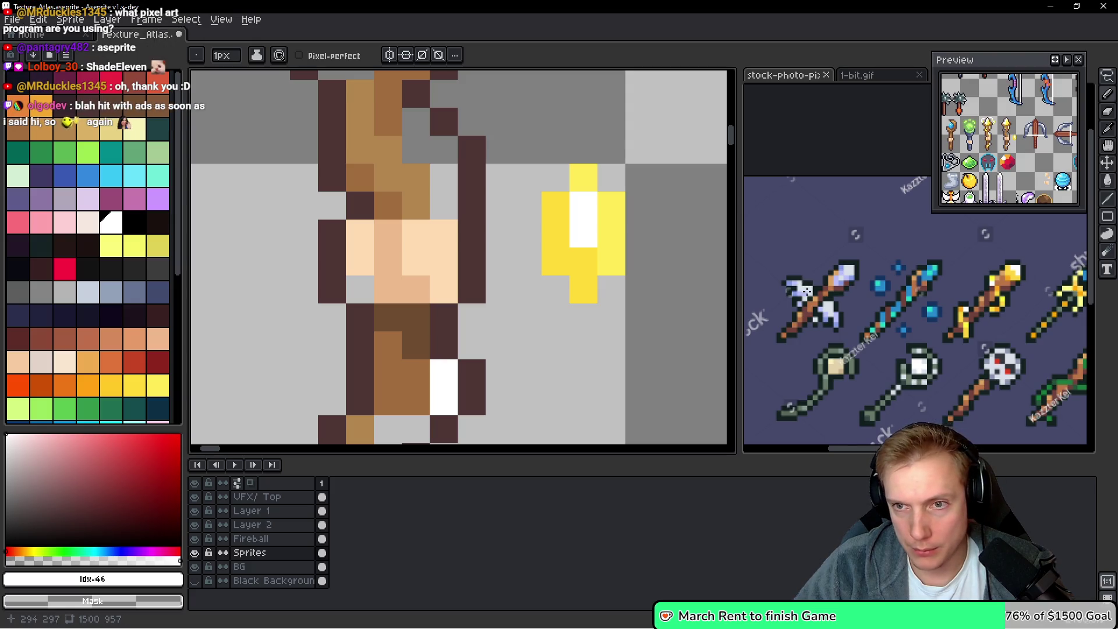
scroll(772, 282, "down", 2)
scroll(773, 282, "up", 4)
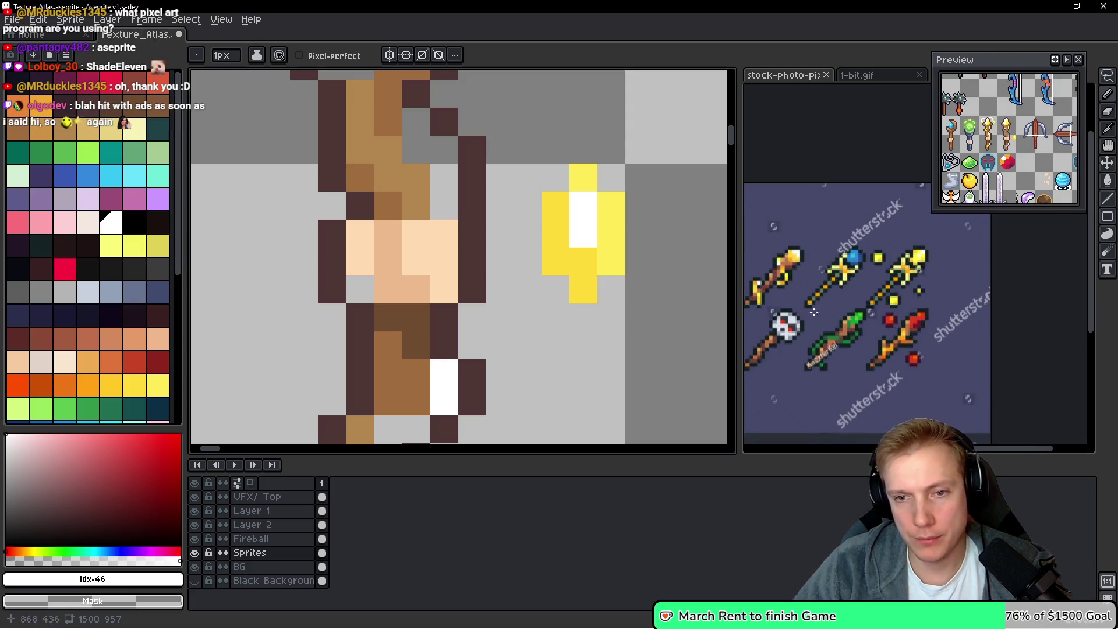
scroll(643, 229, "down", 1)
scroll(643, 229, "down", 2)
scroll(642, 228, "up", 2)
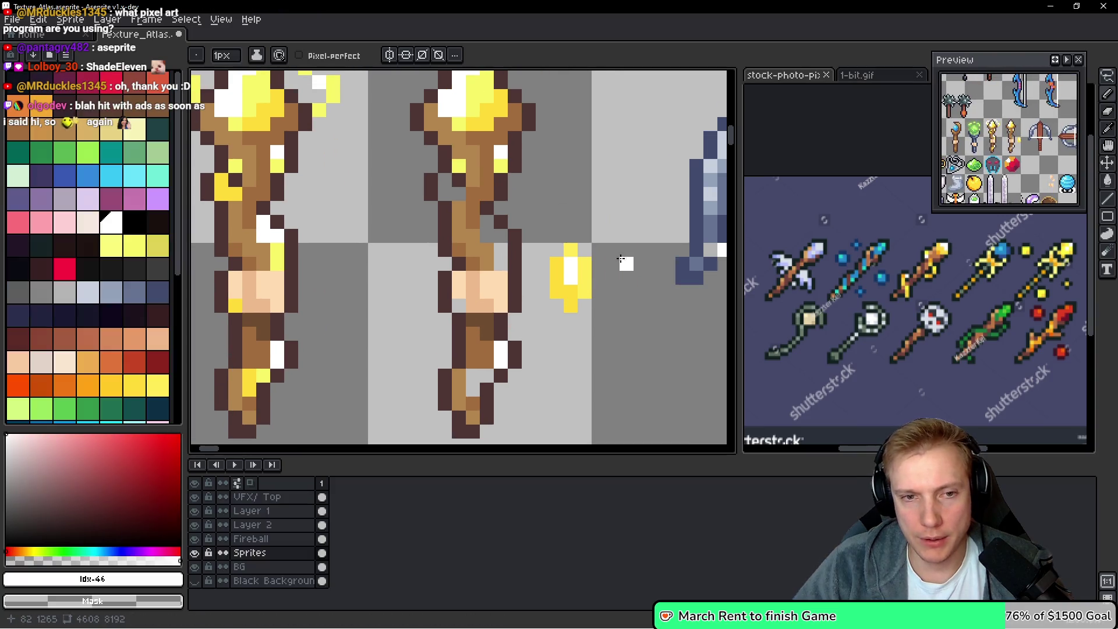
Lasso the sparkle and drag it up beside the torch wand's head
key("q")
mouse_move(599, 249)
left_mouse_down()
mouse_move(586, 326)
mouse_move(589, 257)
left_mouse_up()
scroll(588, 256, "up", 3)
mouse_move(574, 350)
left_mouse_down()
mouse_move(577, 205)
mouse_move(591, 211)
left_mouse_up()
key("ctrl+d")
Erase the middle torch's flame head and outline, then set the sparkle on top of it
key("b")
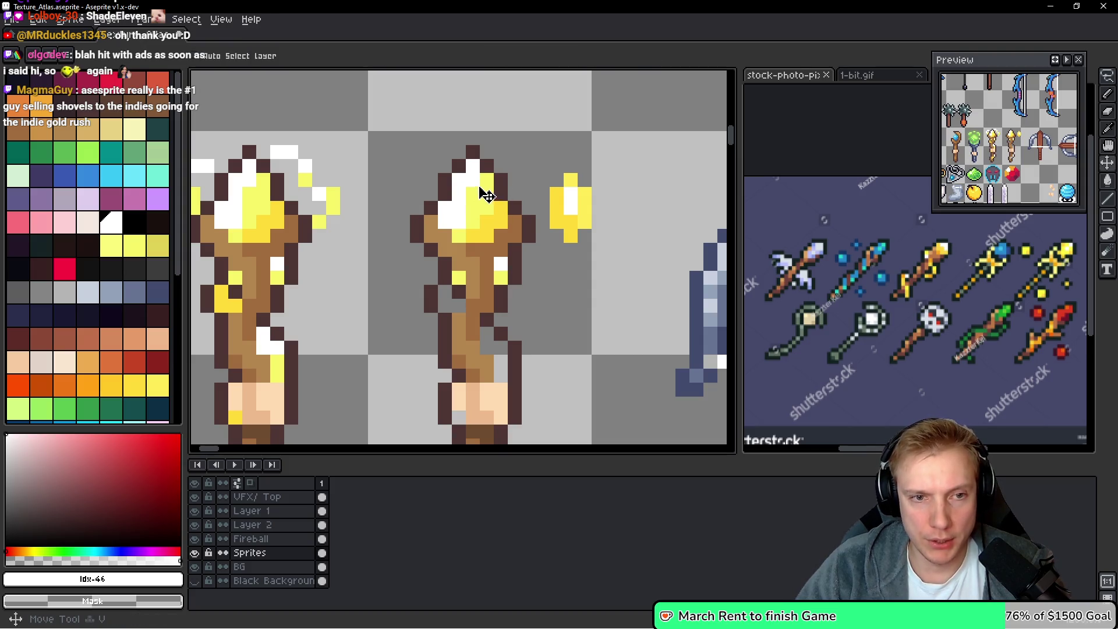
mouse_move(477, 165)
left_mouse_down()
mouse_move(455, 230)
mouse_move(487, 172)
mouse_move(501, 233)
mouse_move(466, 237)
mouse_move(446, 208)
mouse_move(425, 248)
mouse_move(420, 214)
left_mouse_up()
mouse_move(523, 210)
left_mouse_down()
mouse_move(501, 268)
mouse_move(526, 231)
left_mouse_up()
key("q")
mouse_move(612, 166)
left_mouse_down()
mouse_move(551, 158)
mouse_move(594, 212)
mouse_move(491, 192)
left_mouse_up()
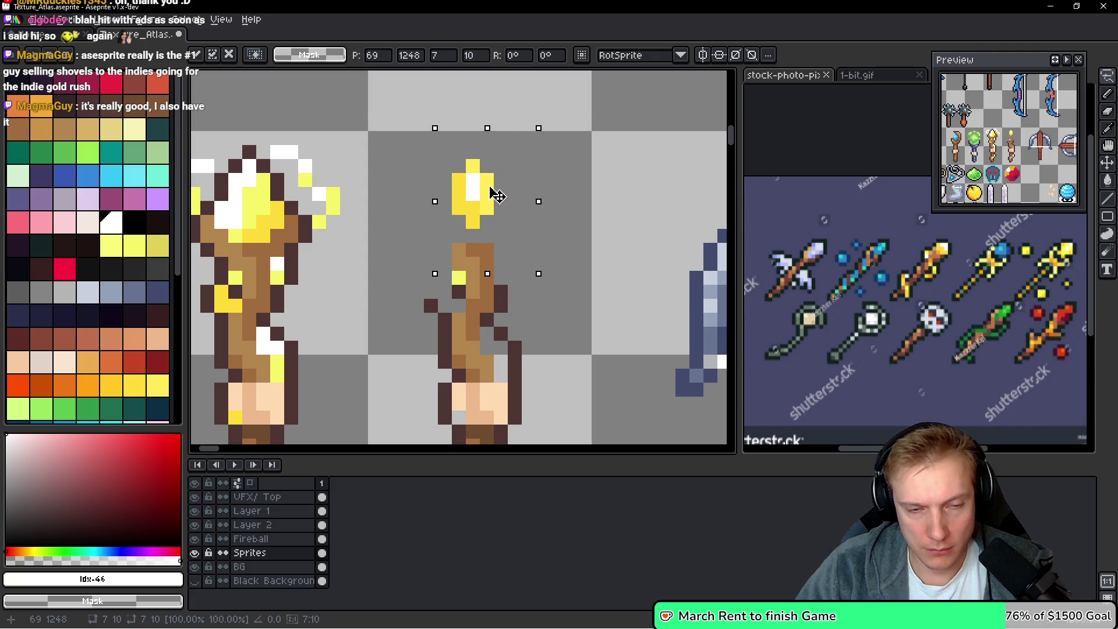
left_click(459, 251)
Extend the light brown shaft up to the sparkle and flatten the body's shading to light brown
key("b")
left_click(459, 244, "alt")
left_click(460, 234)
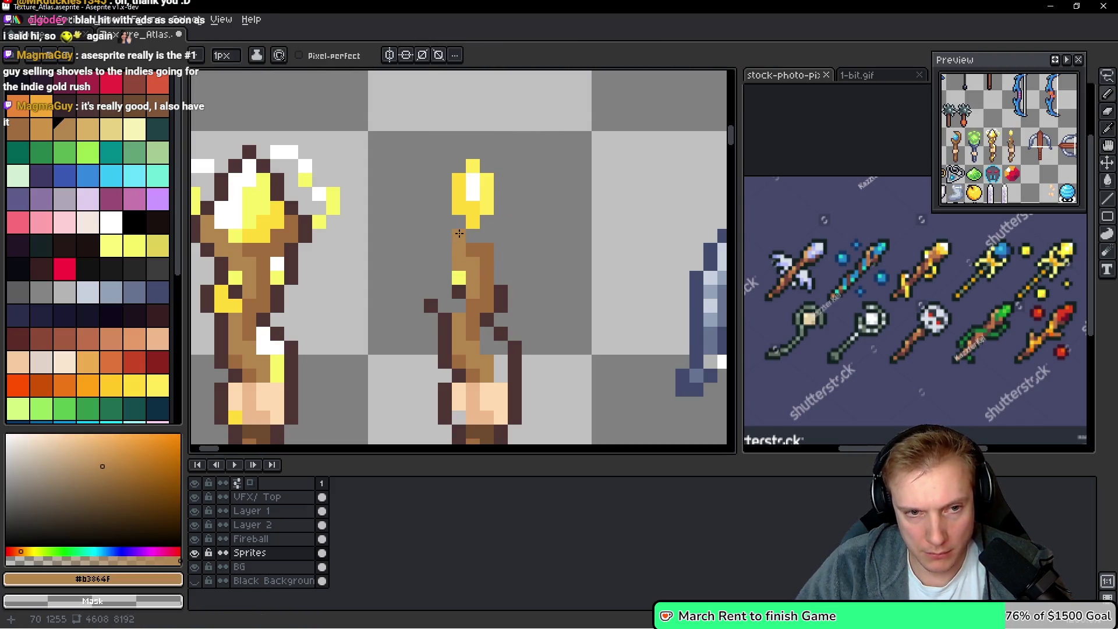
left_click_drag(441, 208, 442, 235)
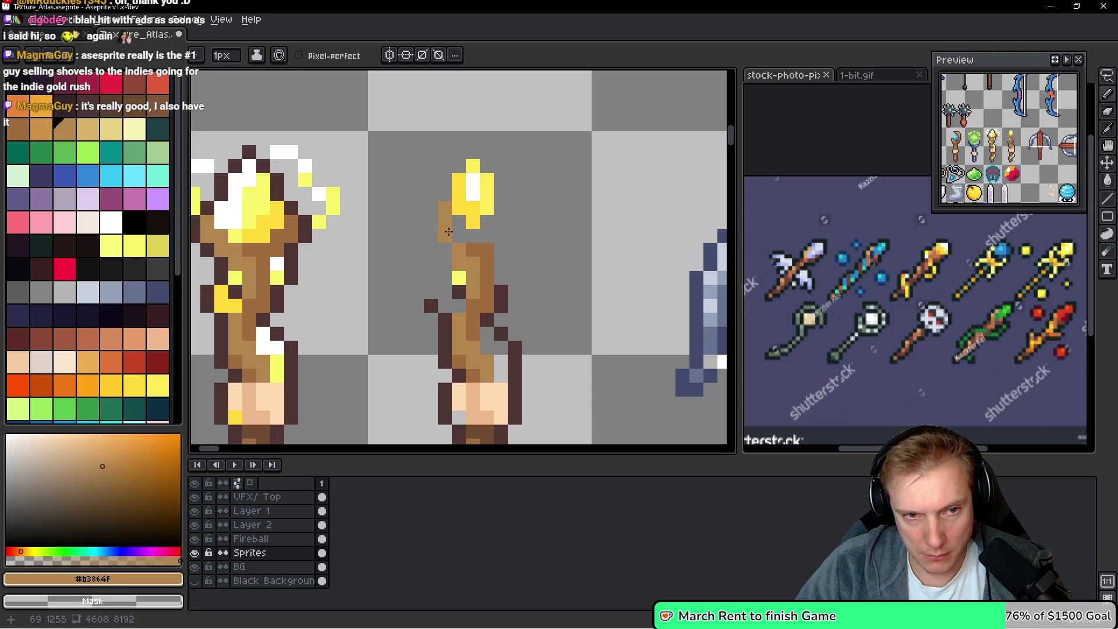
left_click(459, 227)
mouse_move(472, 247)
left_mouse_down()
mouse_move(487, 304)
mouse_move(464, 298)
mouse_move(449, 342)
left_mouse_up()
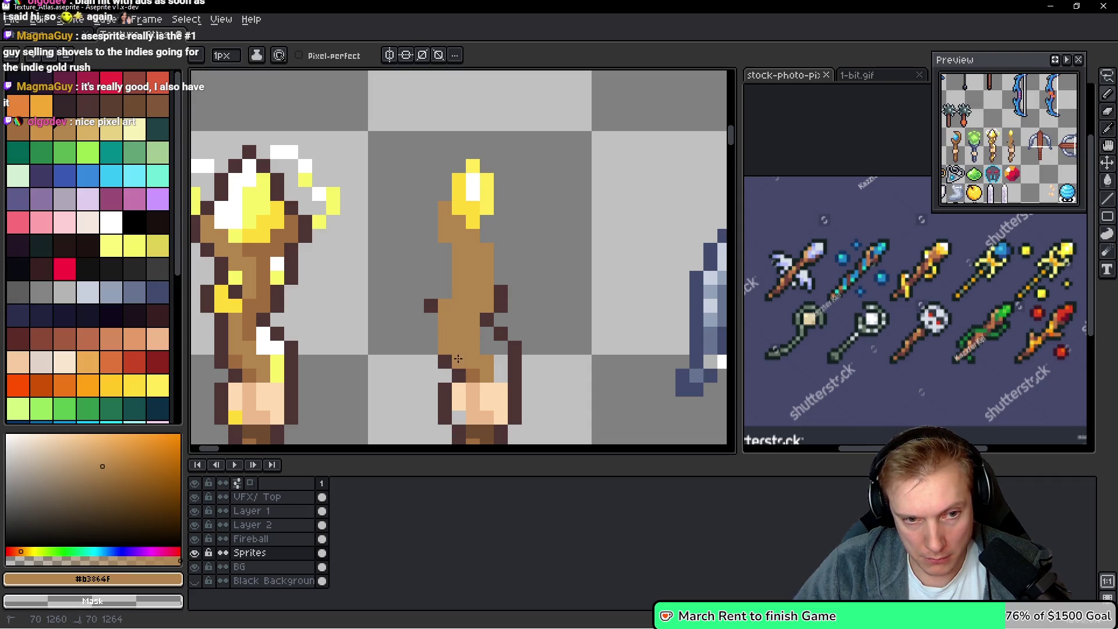
left_click(501, 333)
left_click(486, 319)
left_click(501, 291)
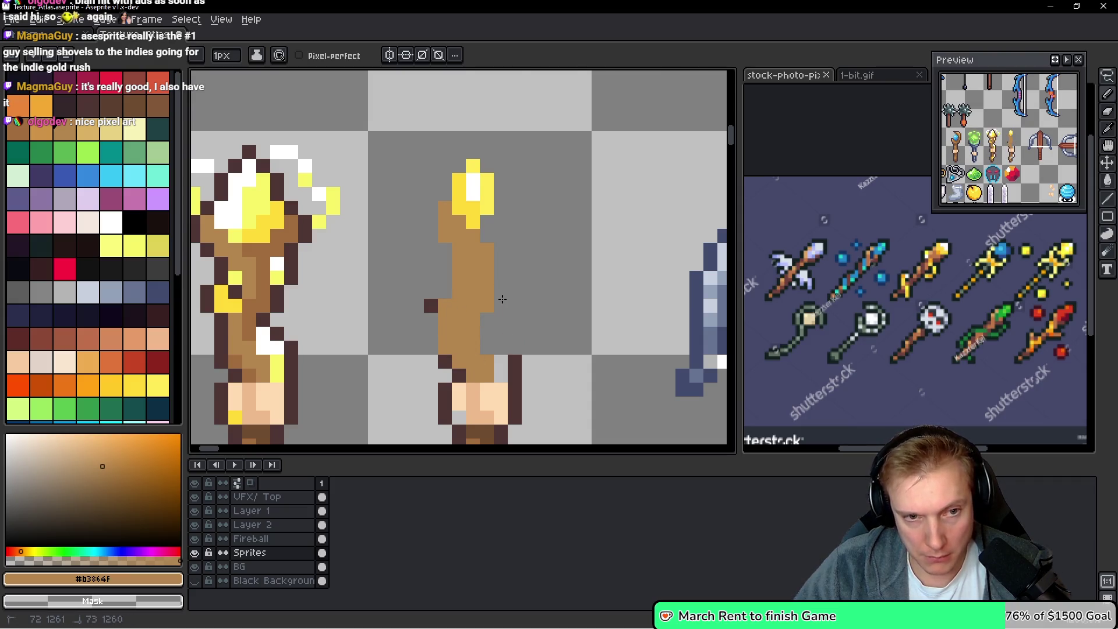
scroll(526, 247, "down", 2)
Select the thin wand and clear its dark outline with a Paint Bucket right-click
key("q")
mouse_move(454, 204)
left_mouse_down()
mouse_move(437, 341)
mouse_move(460, 201)
left_mouse_up()
key("ctrl+d")
mouse_move(540, 235)
left_mouse_down()
mouse_move(437, 332)
mouse_move(495, 408)
mouse_move(568, 227)
left_mouse_up()
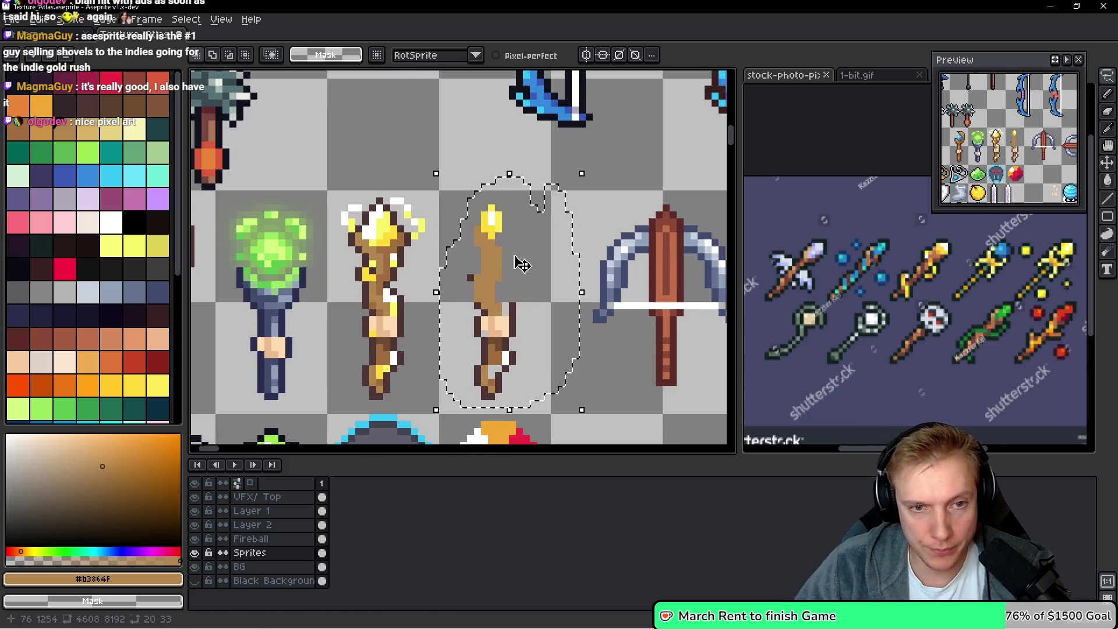
scroll(508, 330, "up", 2)
left_click_drag(509, 331, 512, 270)
key("g")
right_click(530, 263)
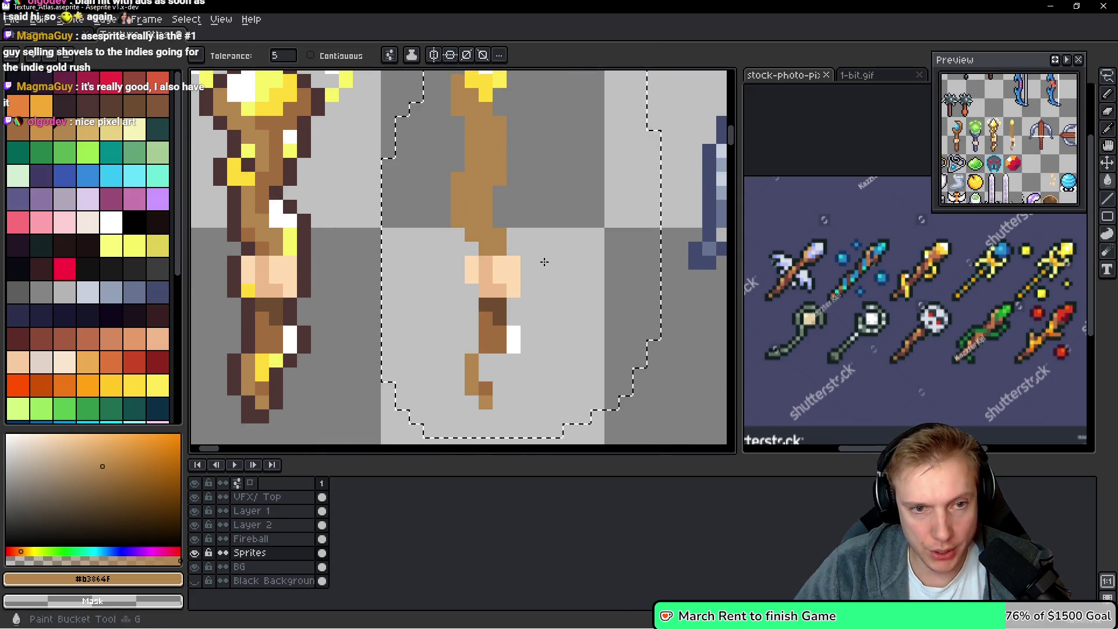
scroll(524, 250, "down", 2)
scroll(501, 233, "up", 2)
key("ctrl+d")
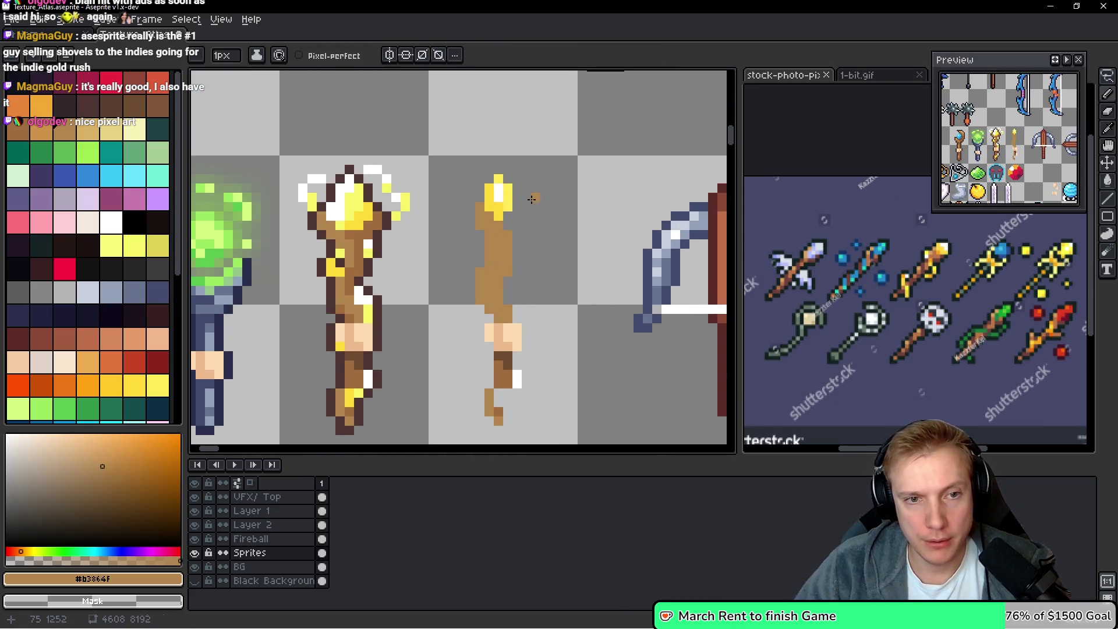
Move the flame at the thin wand's top down one pixel
key("q")
mouse_move(454, 174)
left_mouse_down()
mouse_move(446, 204)
mouse_move(450, 177)
left_mouse_up()
left_click_drag(500, 224, 498, 233)
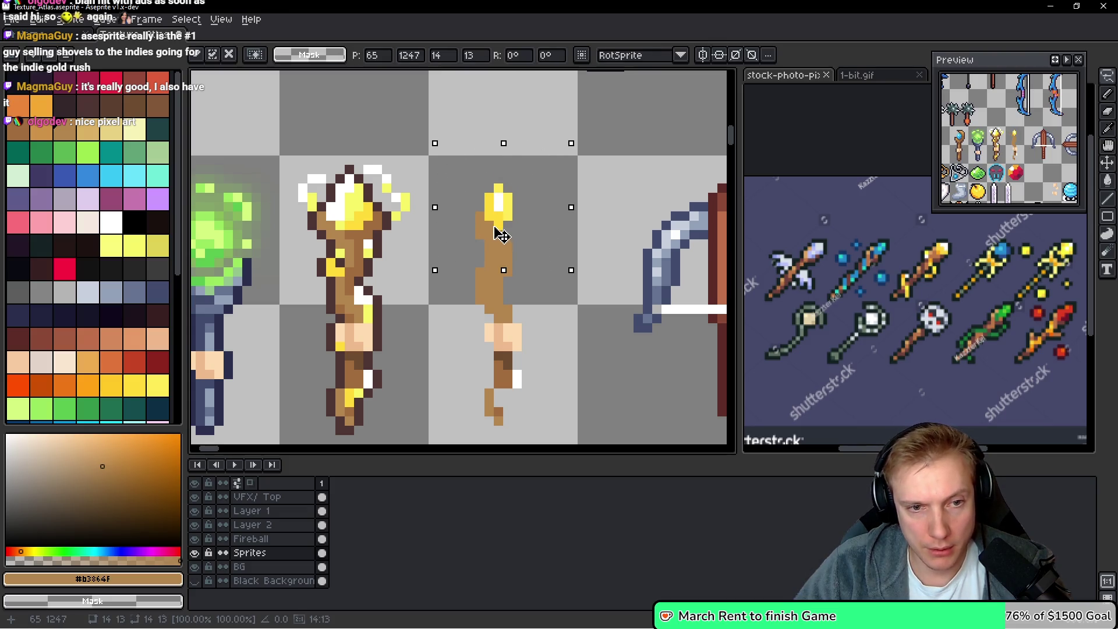
key("ctrl+d")
Redraw the shaft's left and right pixels and add two brown pixels at its lower end
key("b")
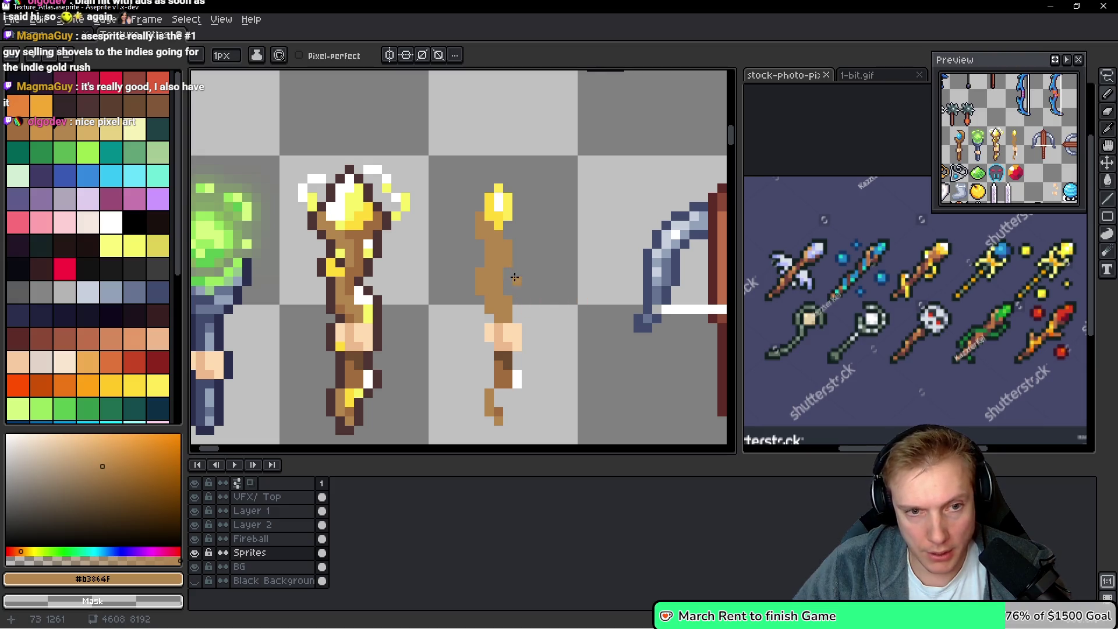
left_click_drag(476, 265, 481, 291)
mouse_move(507, 239)
left_mouse_down()
mouse_move(511, 264)
mouse_move(499, 255)
left_mouse_up()
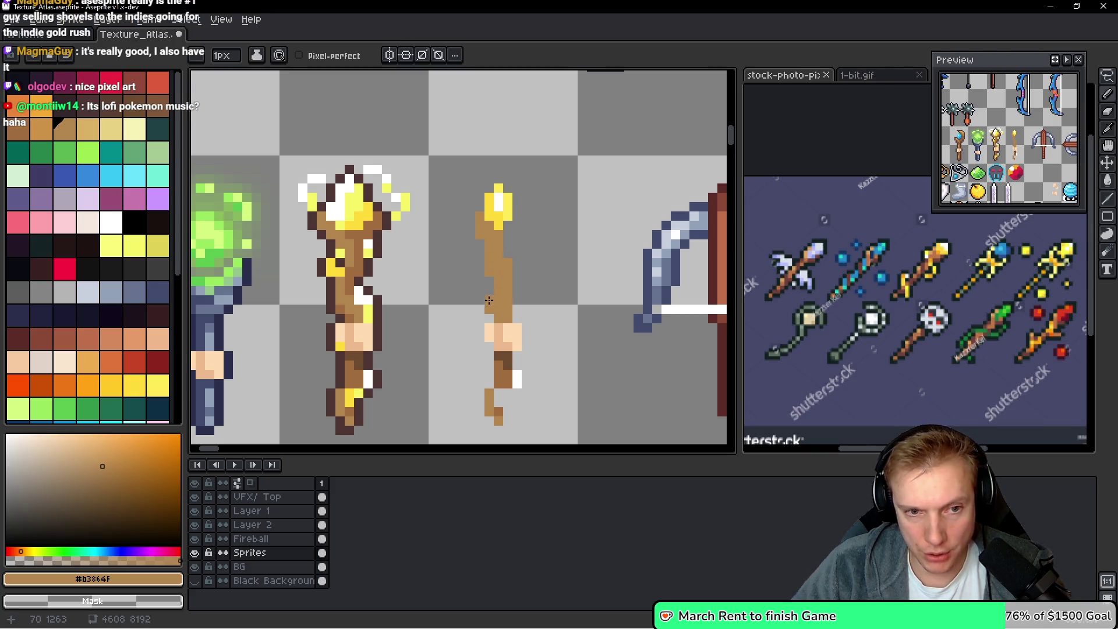
scroll(488, 313, "down", 2)
scroll(498, 315, "up", 1)
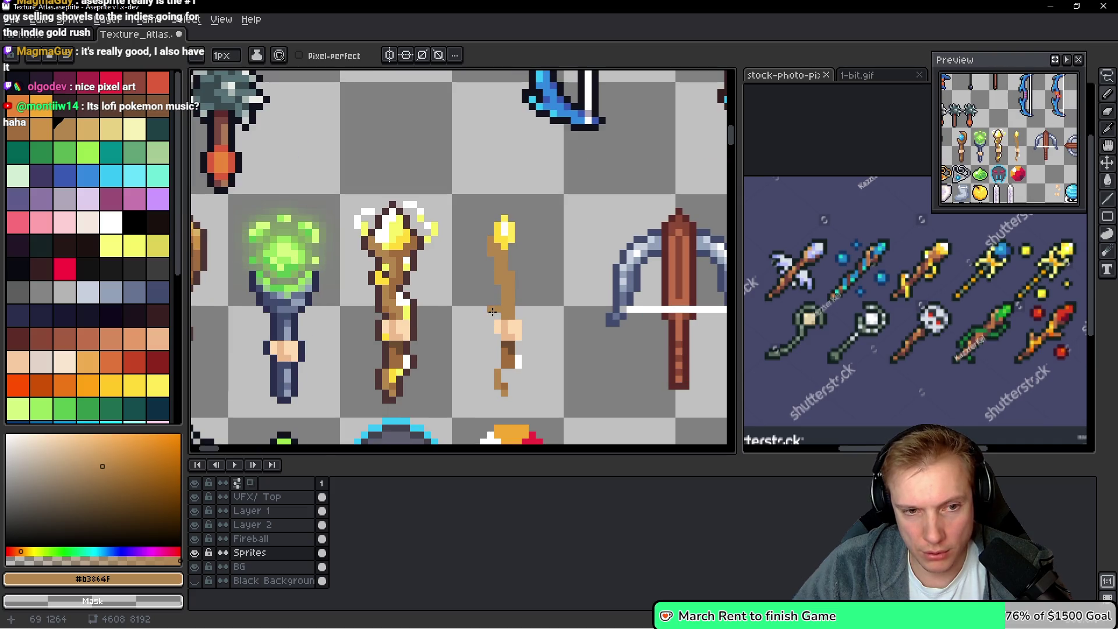
scroll(496, 310, "up", 2)
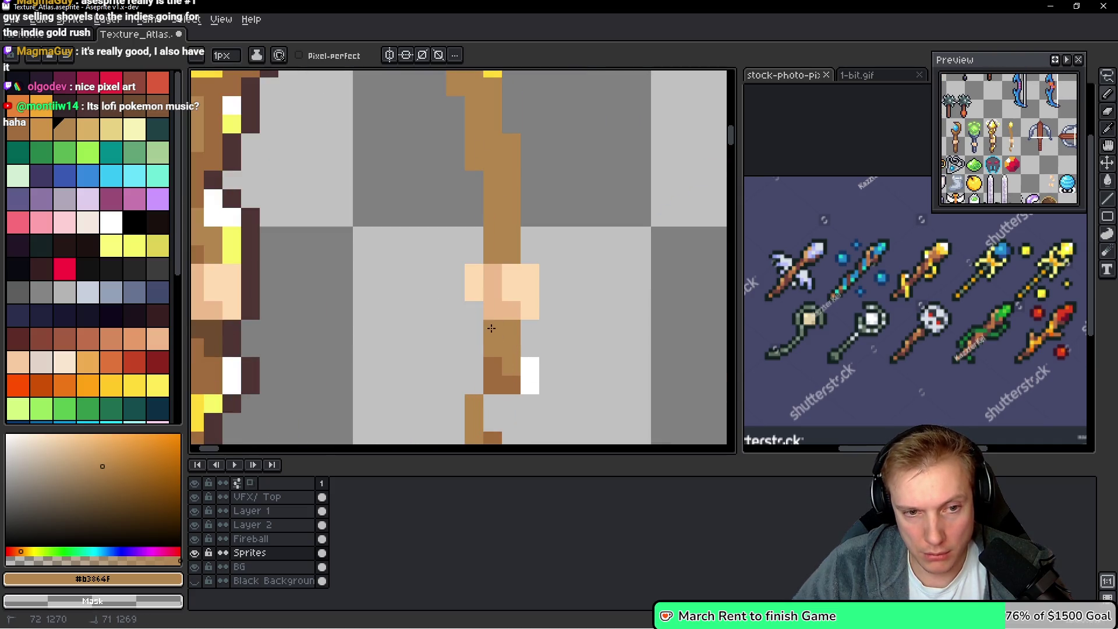
left_click_drag(491, 373, 493, 408)
scroll(493, 408, "down", 2)
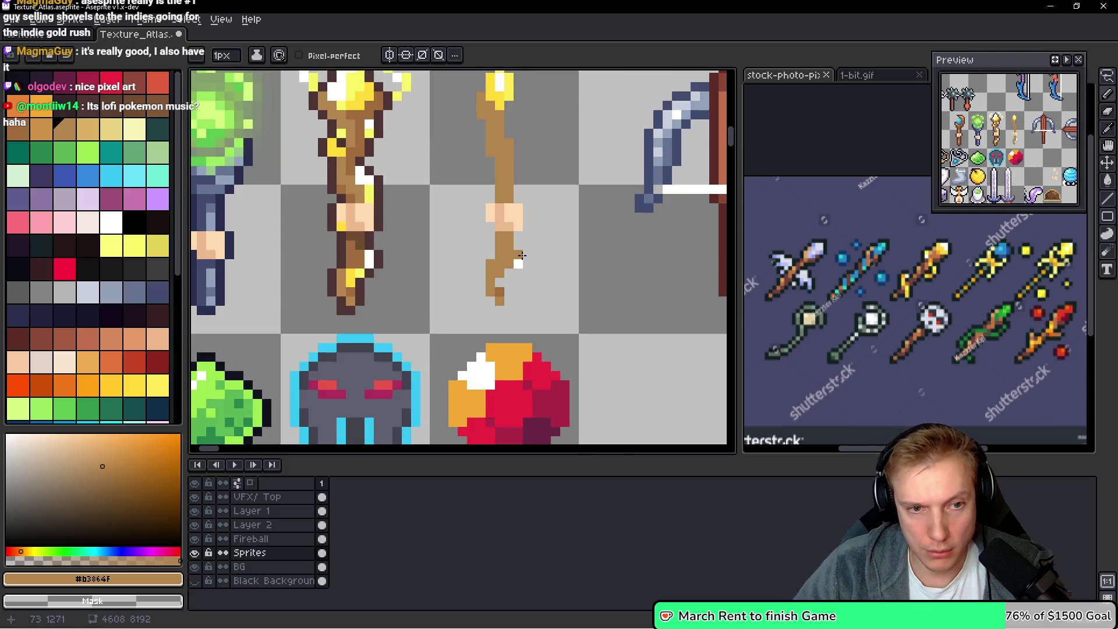
scroll(533, 250, "down", 1)
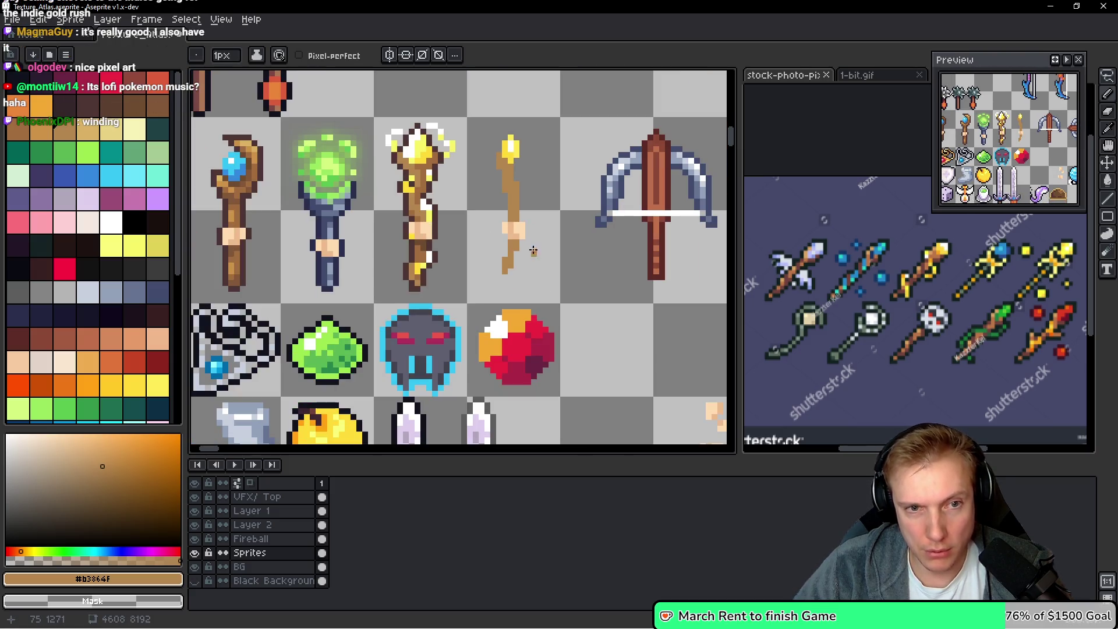
scroll(538, 179, "up", 1)
key("shift+m")
left_click_drag(448, 112, 574, 231)
Drop the wand selection and try a dark stroke over the wand's top, then undo it
key("Return")
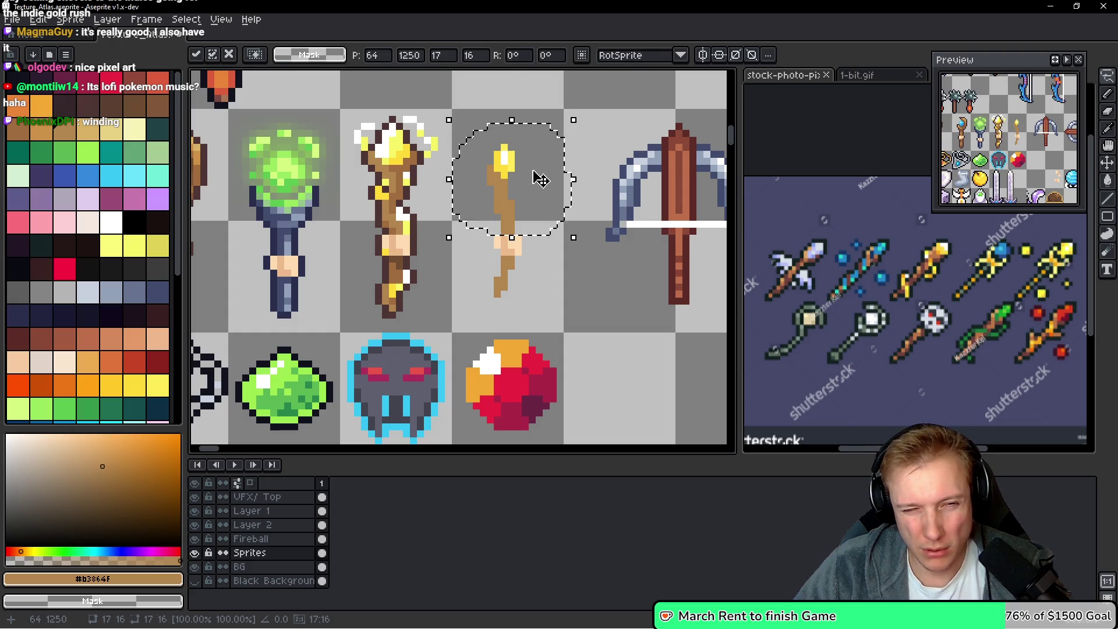
key("ctrl+d")
key("b")
left_click_drag(545, 154, 475, 176)
key("ctrl+z")
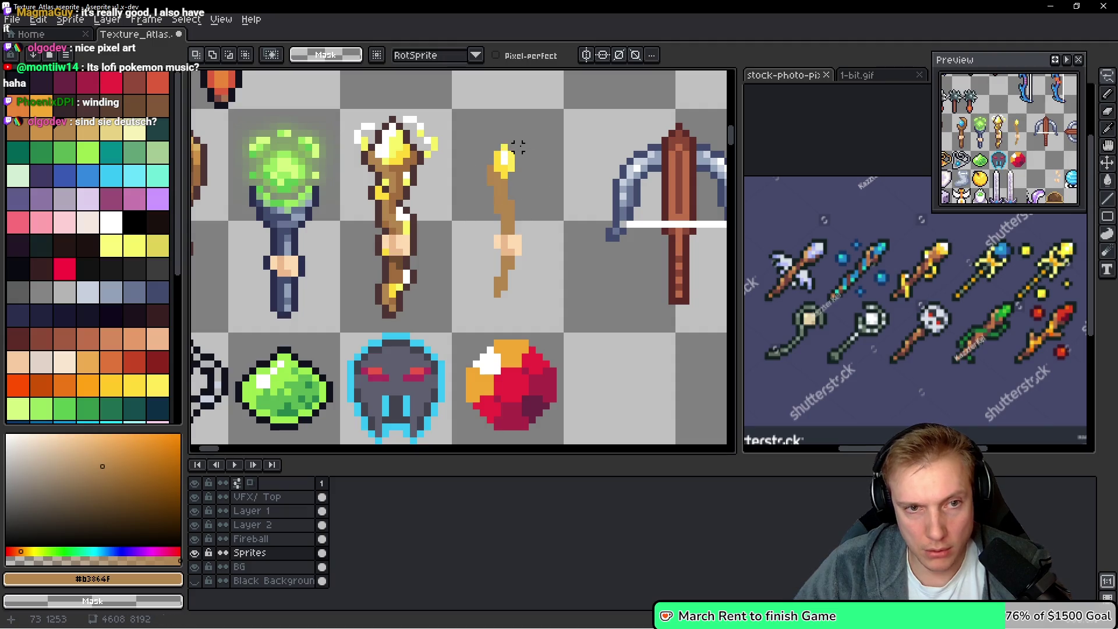
scroll(461, 212, "up", 2)
scroll(461, 212, "down", 4)
scroll(430, 201, "up", 3)
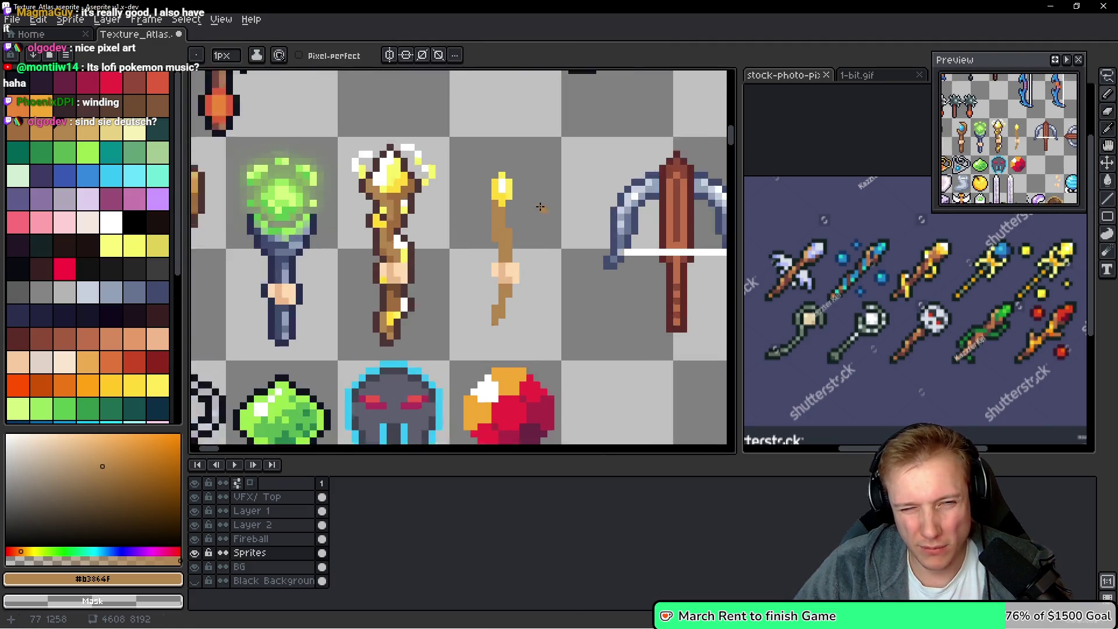
Add brown pixels to the left and right of the thin wand's top
left_click_drag(433, 191, 434, 216)
scroll(518, 225, "up", 1)
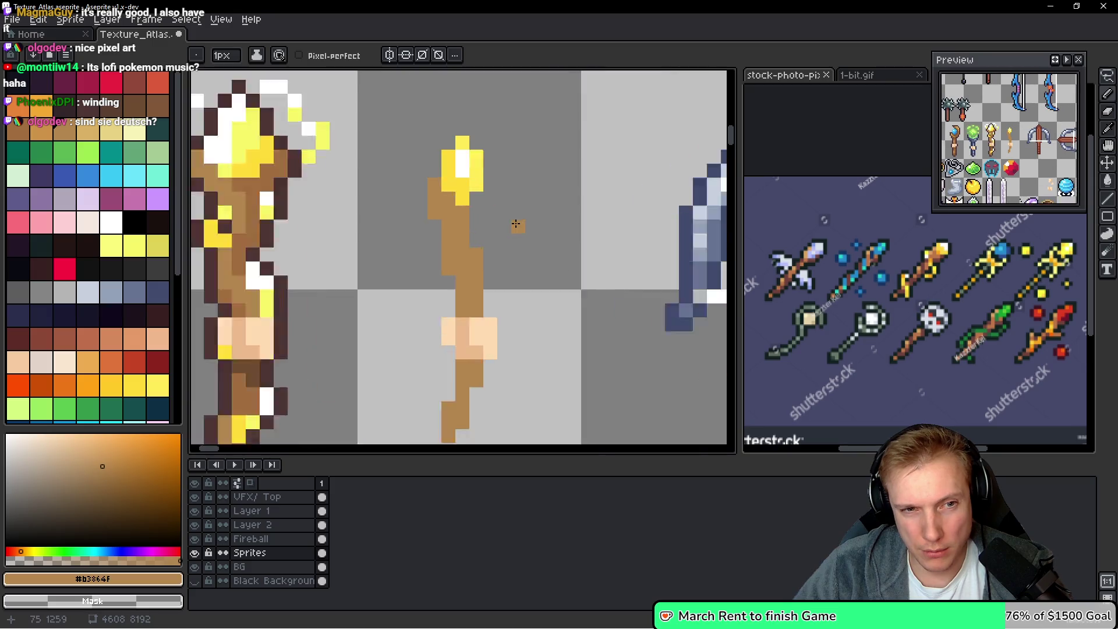
left_click(456, 203)
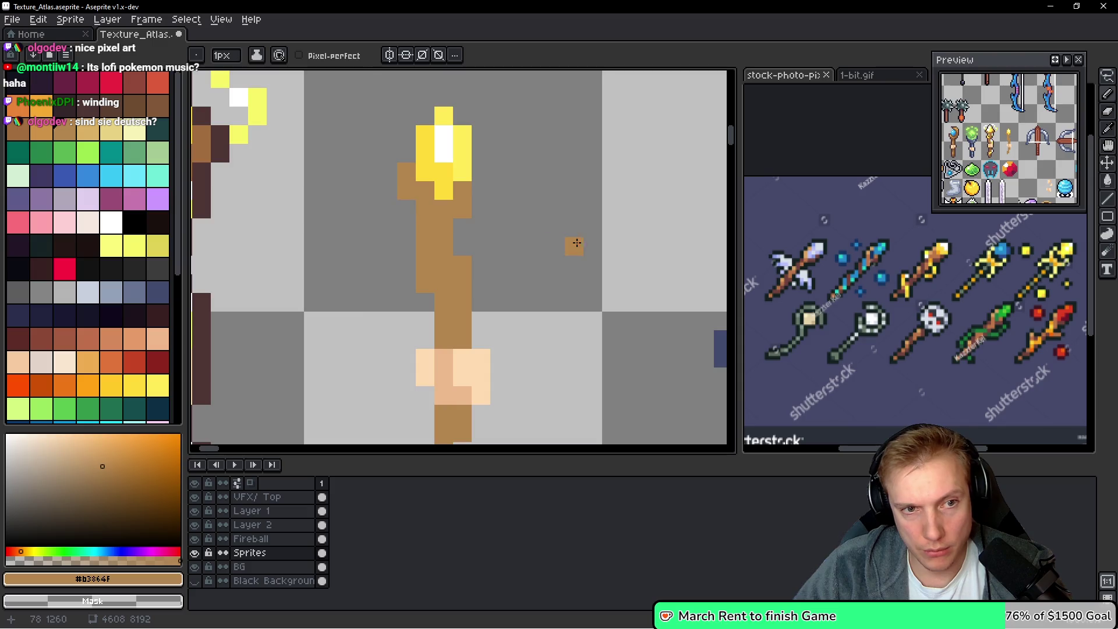
scroll(579, 240, "down", 3)
scroll(579, 239, "down", 1)
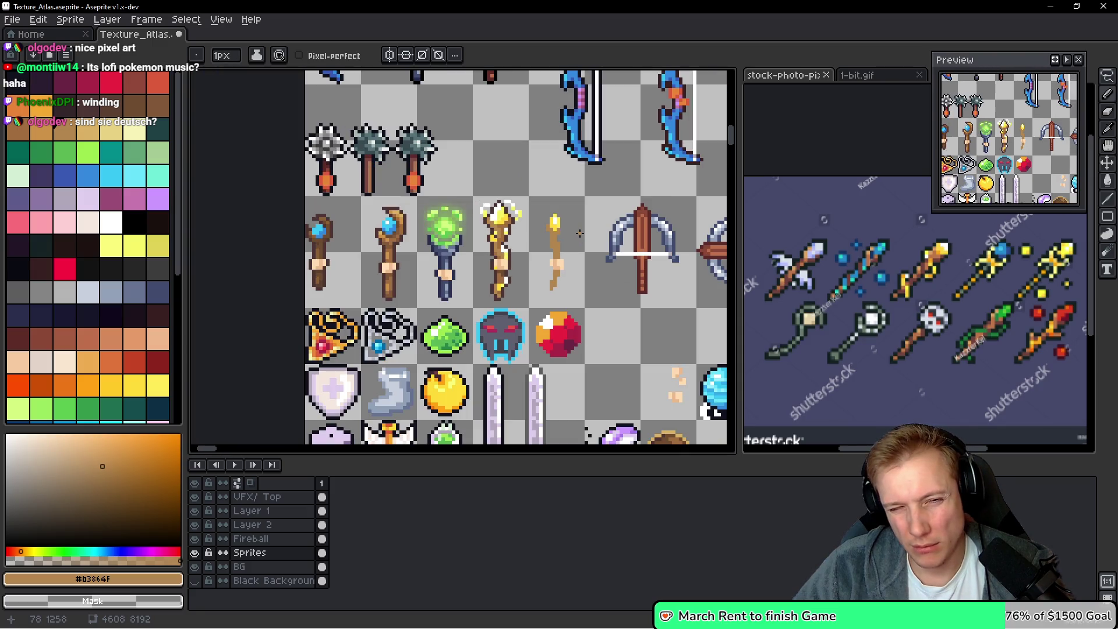
scroll(578, 233, "up", 2)
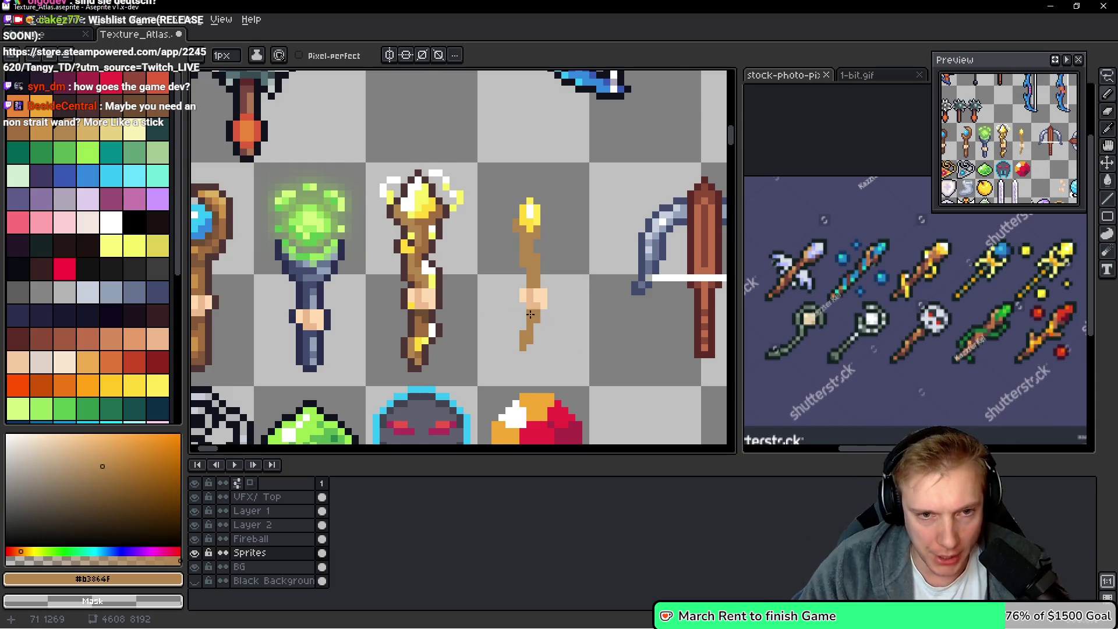
Select the wand's hand-grip pixels and shift the grip up the shaft
scroll(530, 315, "up", 1)
key("m")
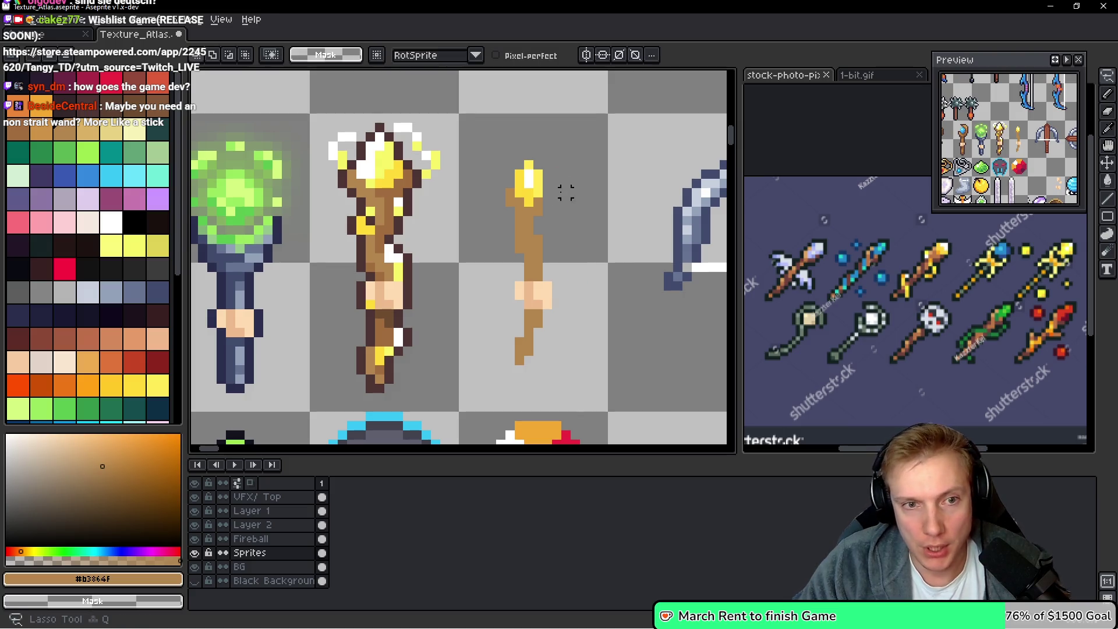
mouse_move(548, 287)
left_mouse_down()
mouse_move(519, 294)
mouse_move(537, 295)
mouse_move(532, 282)
left_mouse_up()
key("b")
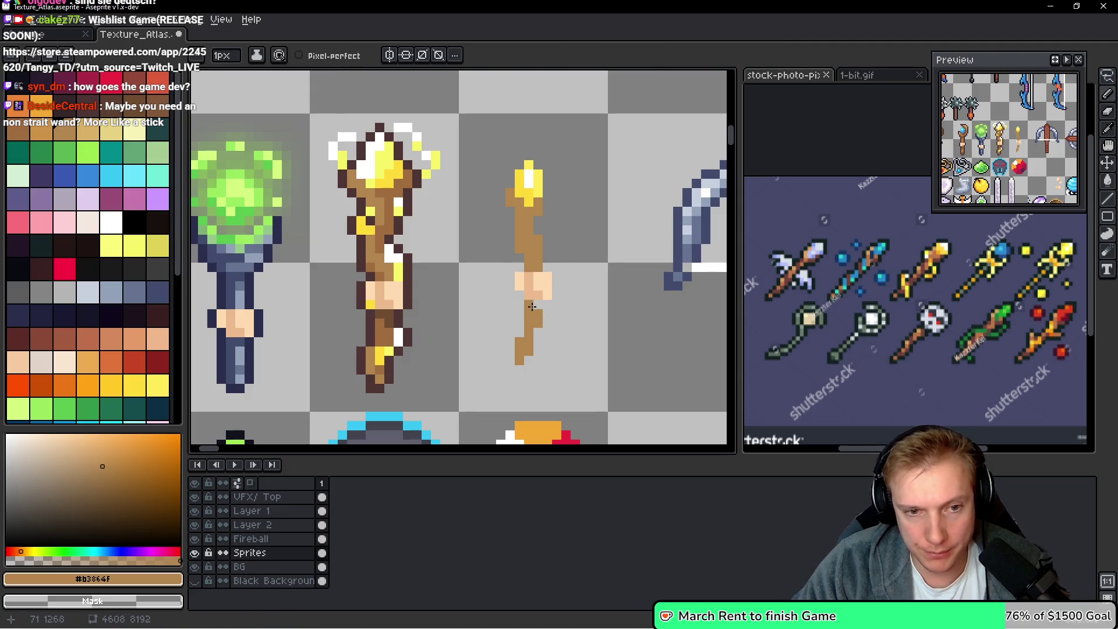
scroll(530, 306, "down", 2)
scroll(581, 305, "up", 2)
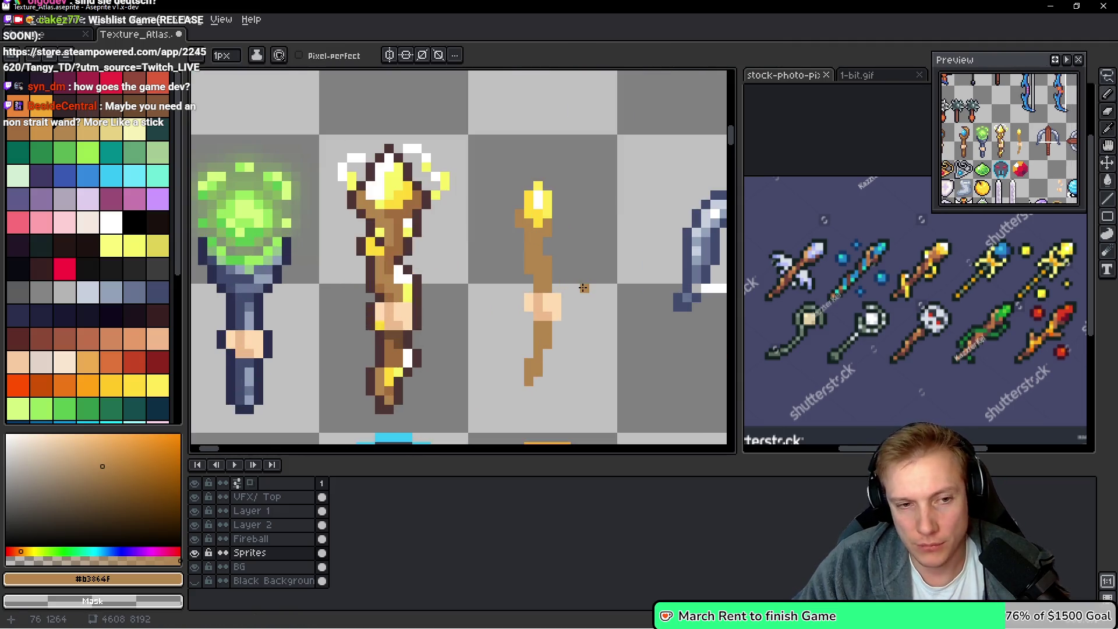
Outline the wand's left edge and bottom end in dark brown #4d3533
left_click(403, 292, "alt")
scroll(507, 288, "up", 1)
left_click(541, 287)
left_click(541, 274)
left_click_drag(533, 291, 532, 374)
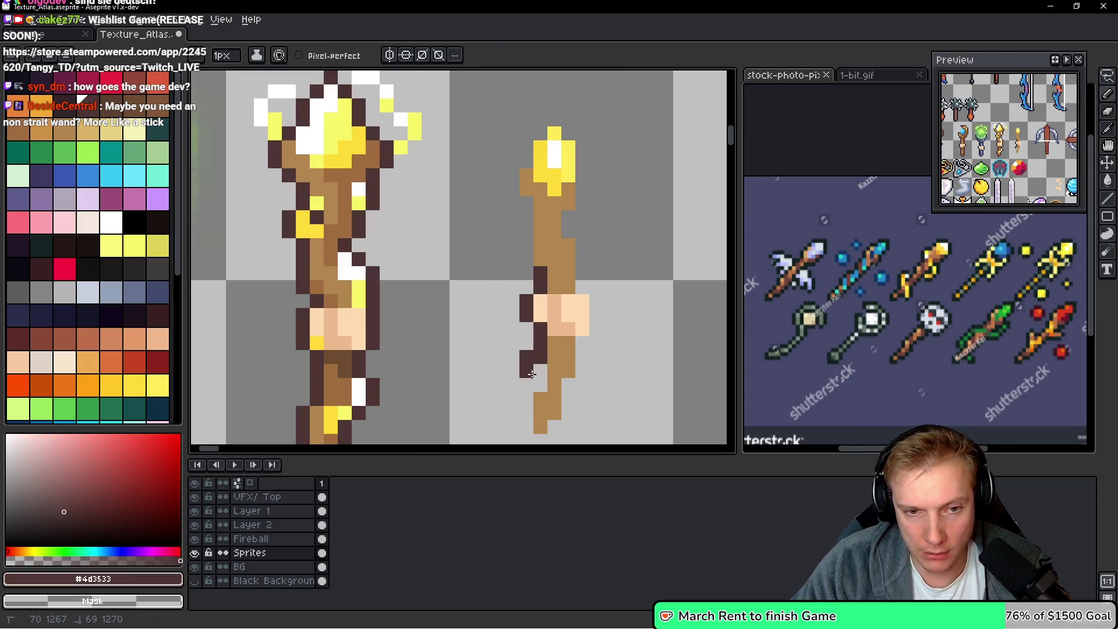
scroll(518, 315, "down", 3)
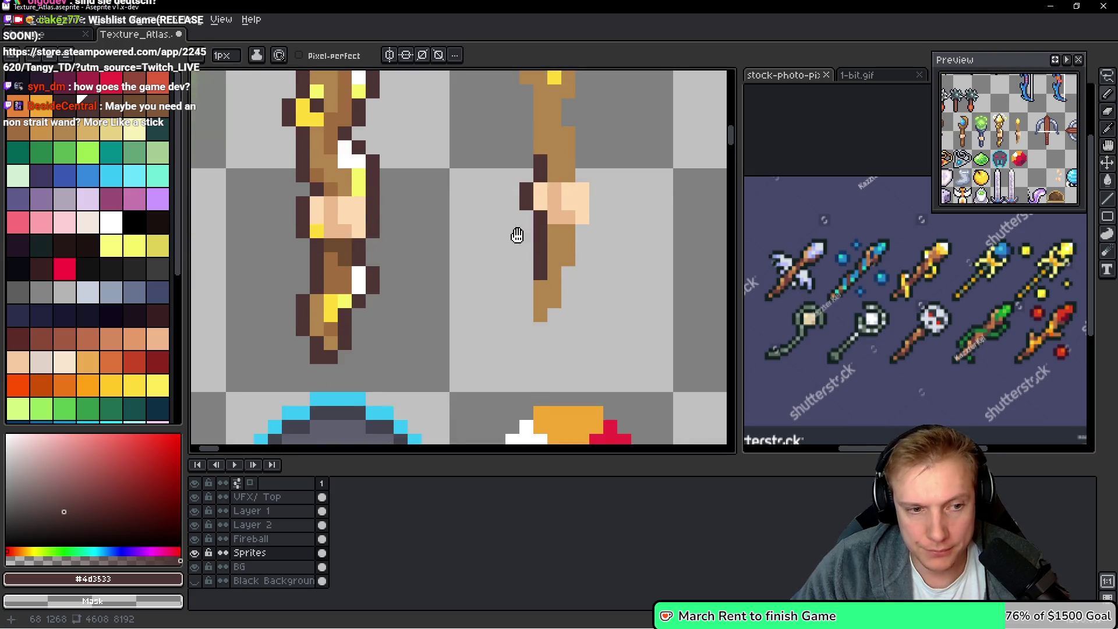
mouse_move(514, 309)
left_mouse_down()
mouse_move(517, 361)
mouse_move(552, 294)
left_mouse_up()
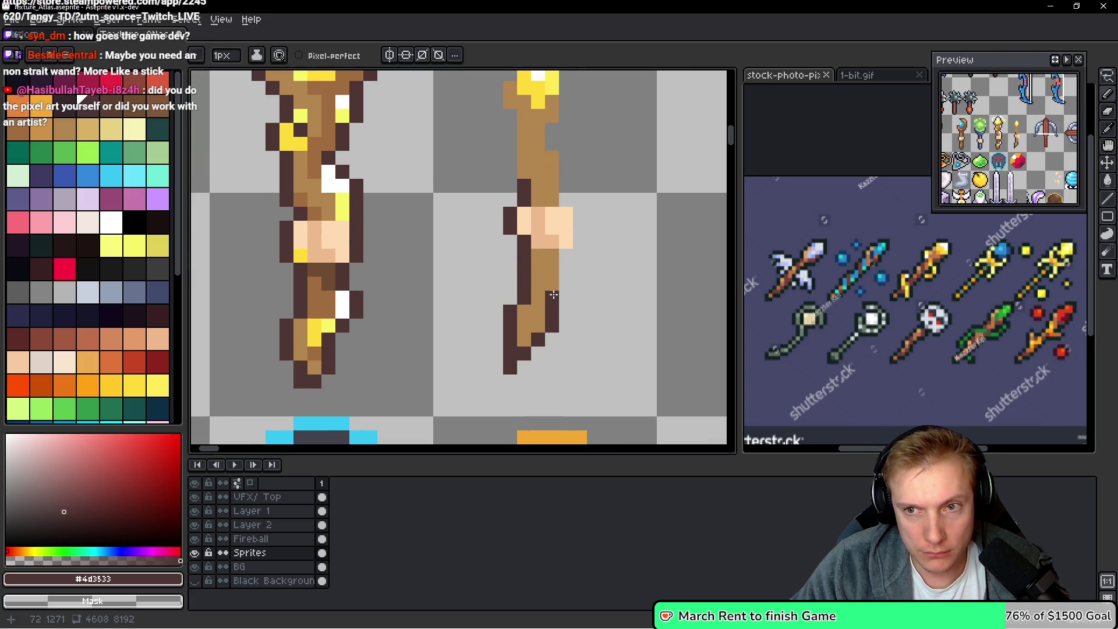
right_click(510, 368)
scroll(579, 324, "up", 2)
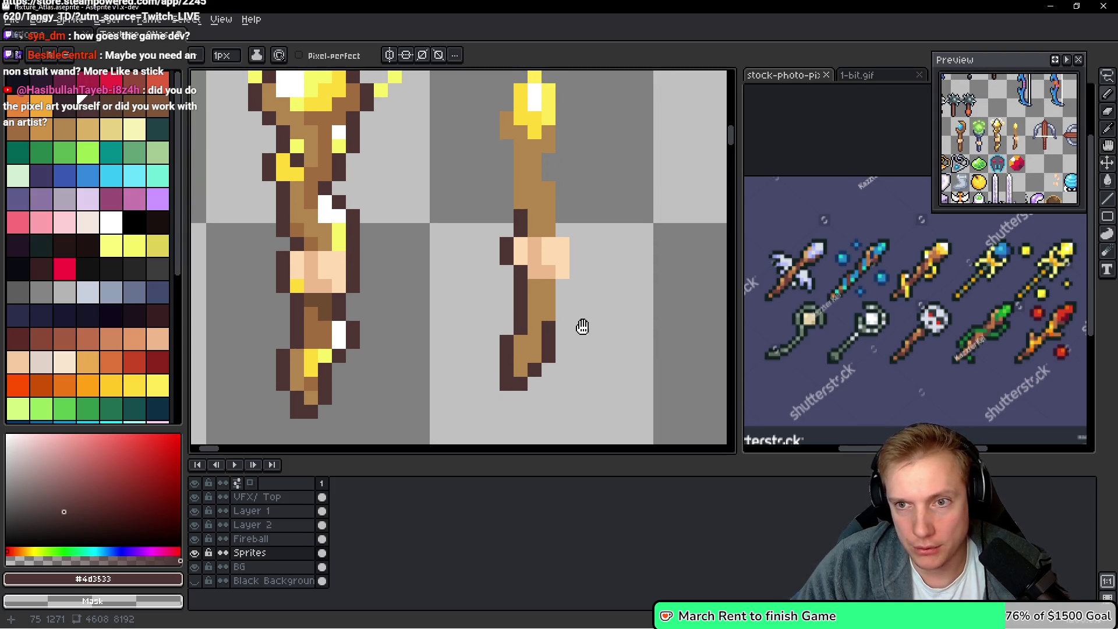
left_click(532, 387)
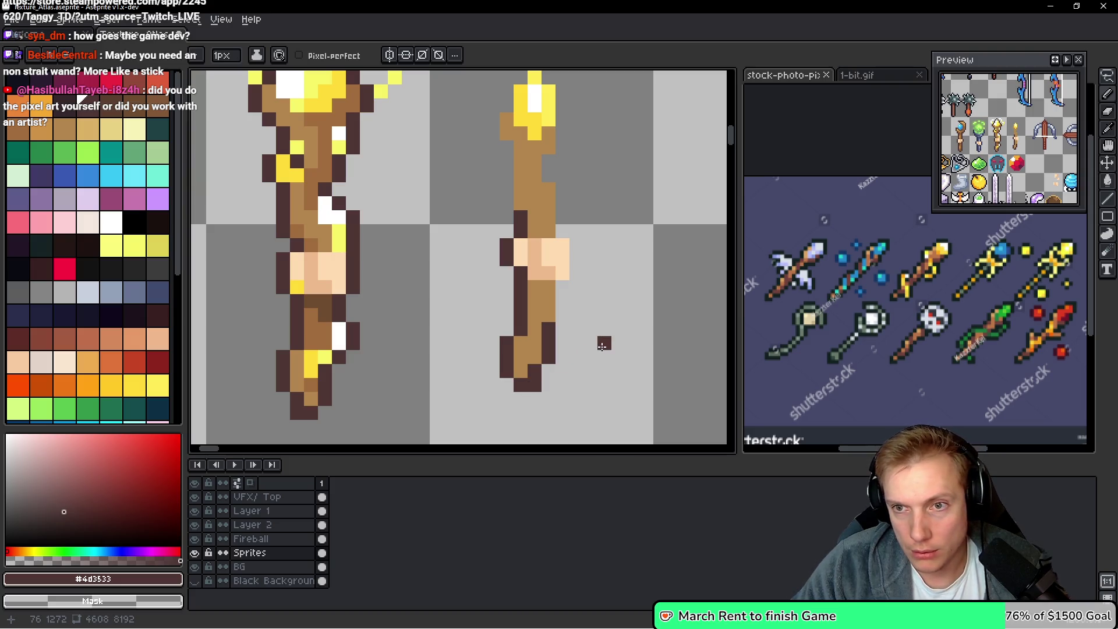
Continue the dark brown outline up the wand's right edge and upper left edge
mouse_move(559, 301)
left_mouse_down()
mouse_move(568, 232)
mouse_move(550, 161)
mouse_move(562, 133)
left_mouse_up()
scroll(603, 270, "up", 5)
left_click_drag(557, 284, 552, 232)
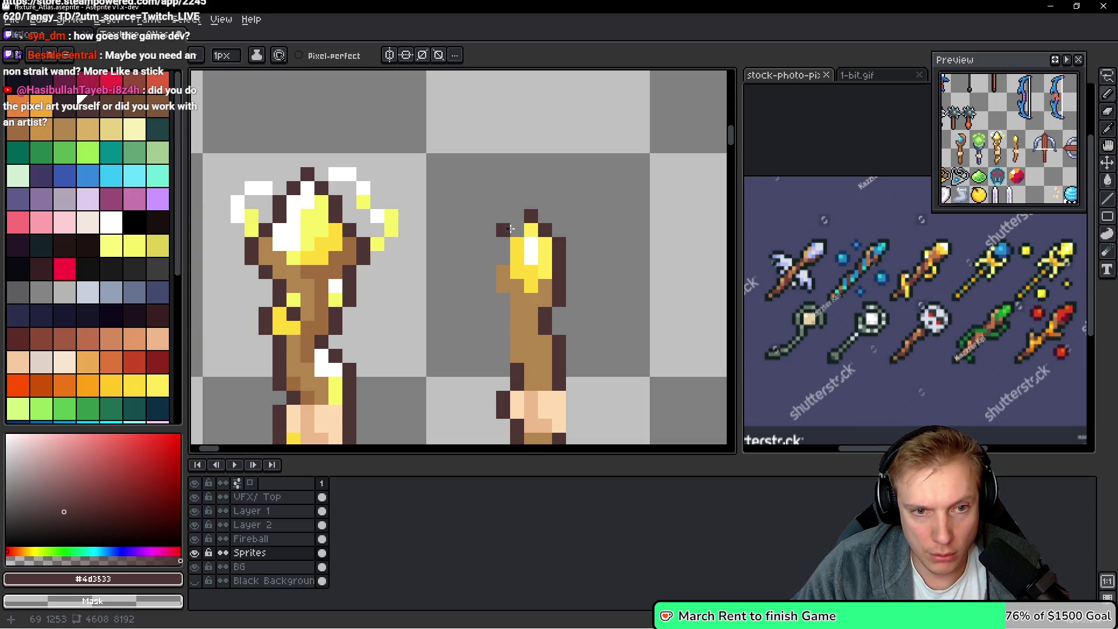
mouse_move(502, 251)
left_mouse_down()
mouse_move(489, 279)
mouse_move(502, 352)
left_mouse_up()
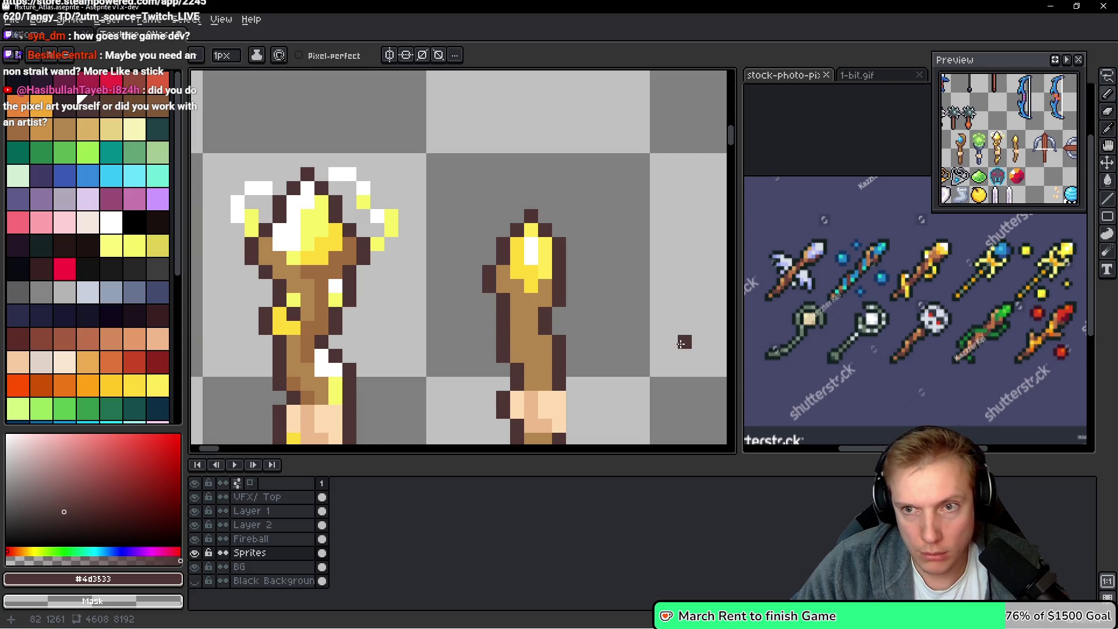
scroll(612, 312, "down", 2)
scroll(485, 298, "up", 1)
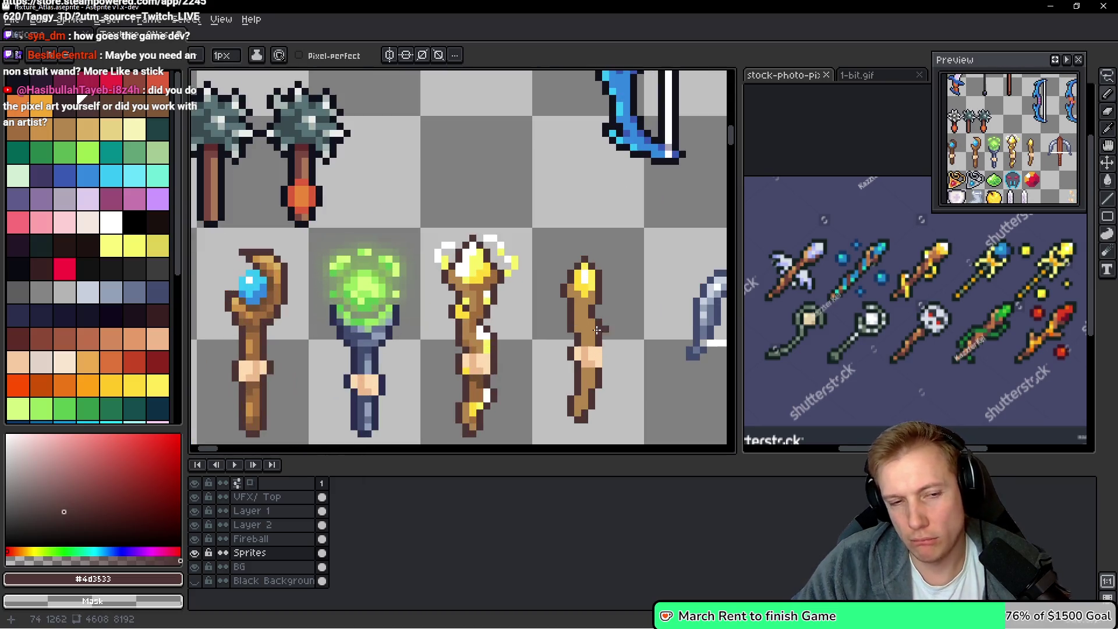
Sample brown #b3864f from the canvas and shade the small staff's shaft darker
key("alt")
left_click(485, 298, "alt")
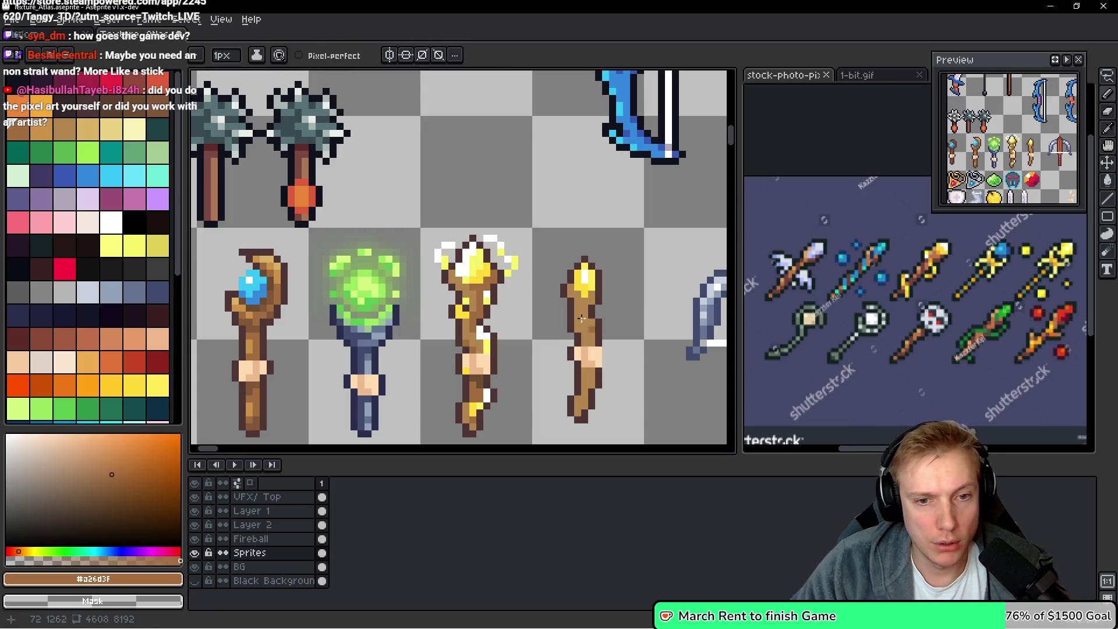
left_click(588, 311, "alt")
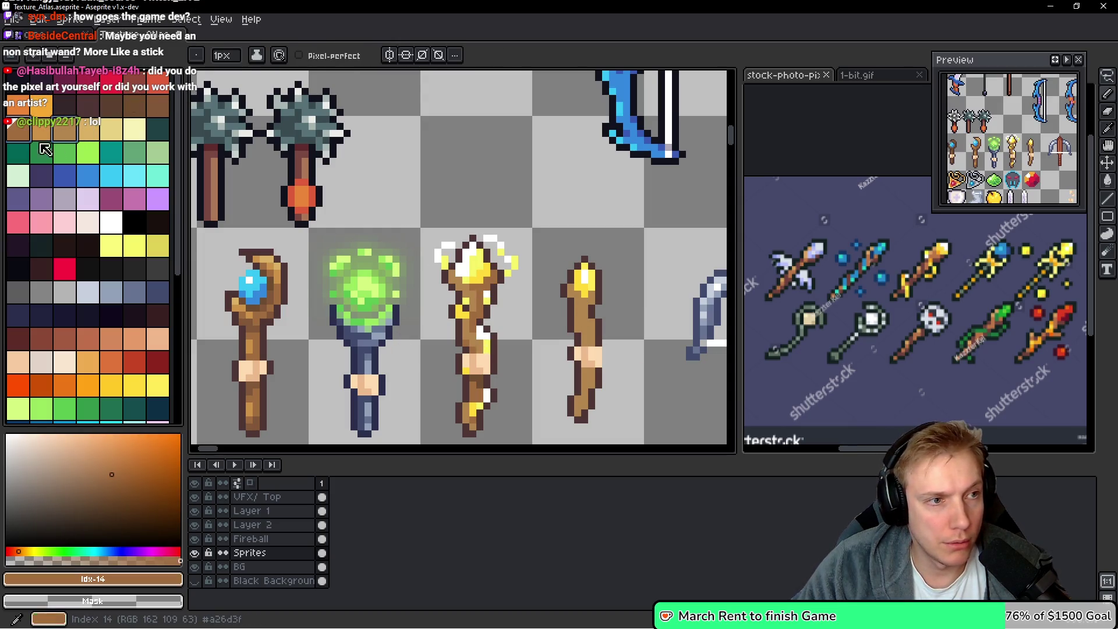
scroll(564, 344, "up", 2)
left_click(484, 242)
left_click_drag(489, 192, 467, 193)
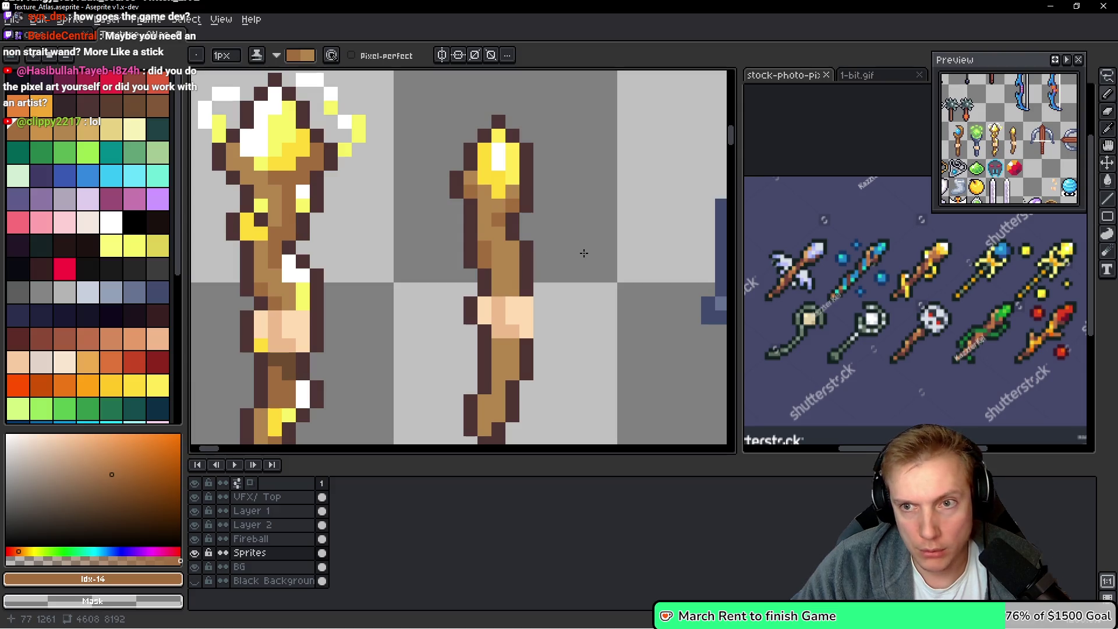
mouse_move(507, 245)
left_mouse_down()
mouse_move(521, 257)
mouse_move(505, 234)
left_mouse_up()
left_click(505, 245)
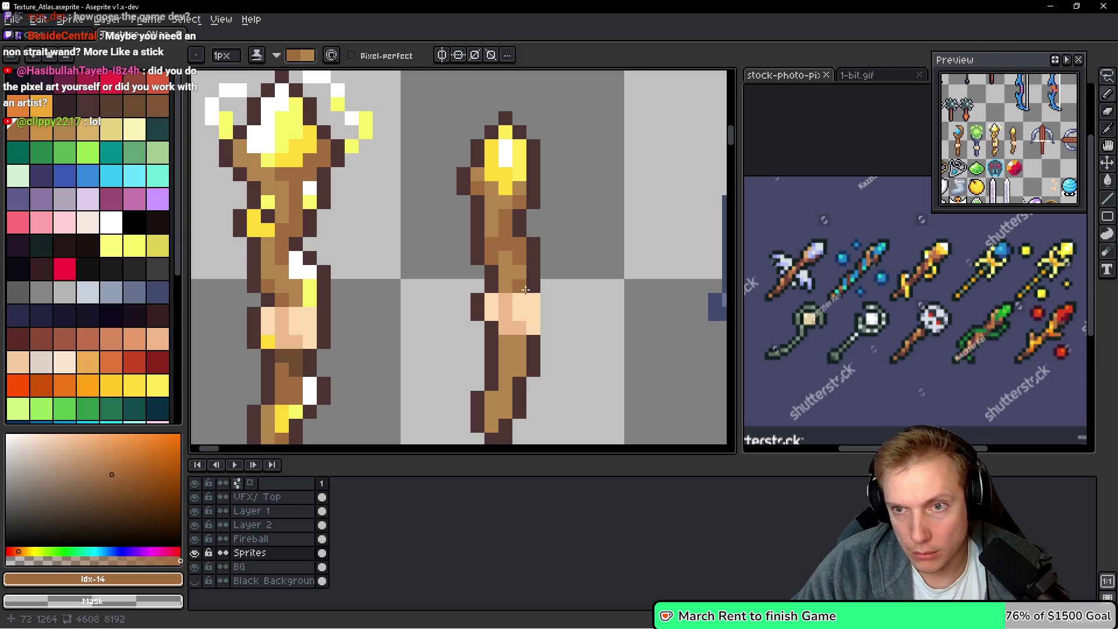
left_click_drag(517, 286, 524, 229)
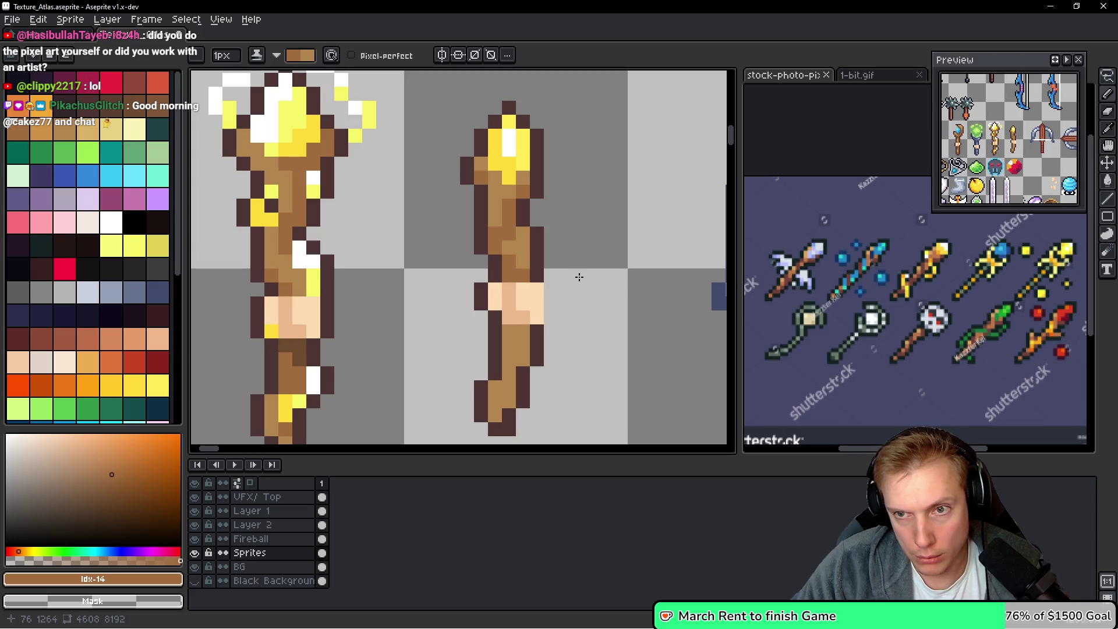
scroll(569, 269, "down", 3)
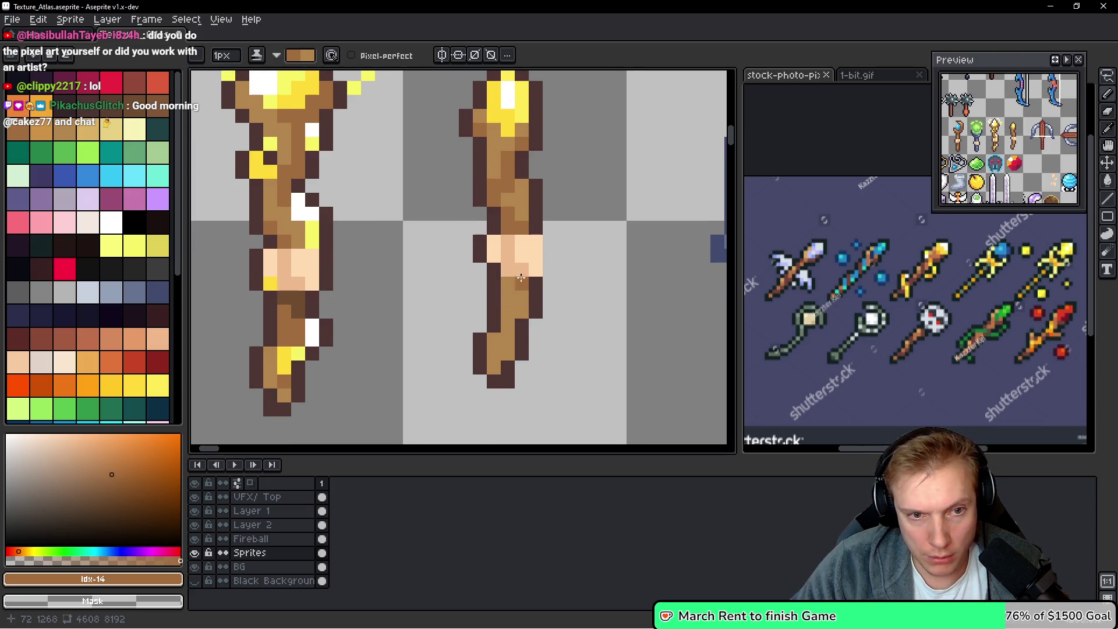
left_click(494, 354)
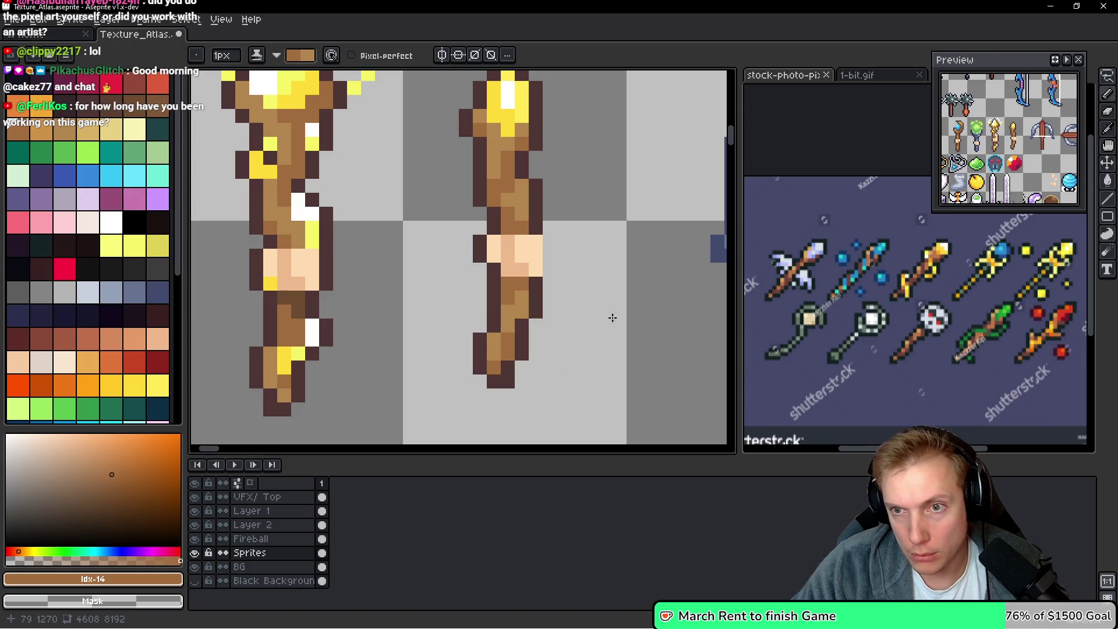
Marquee the small yellow-tipped staff and nudge it slightly left and up
scroll(618, 307, "down", 3)
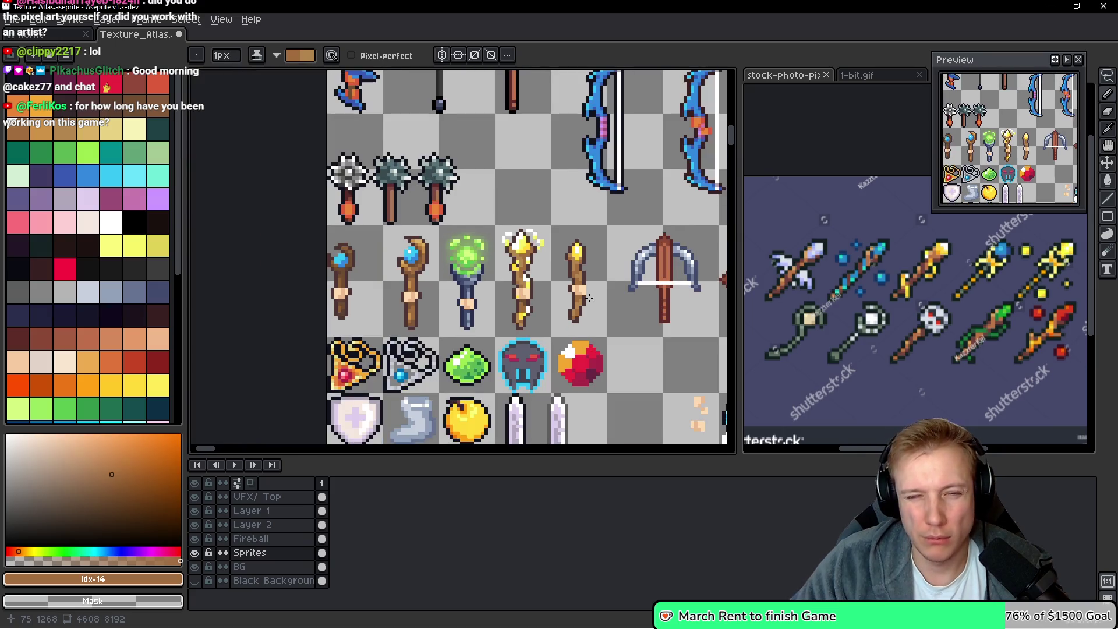
scroll(590, 298, "down", 1)
scroll(590, 297, "up", 2)
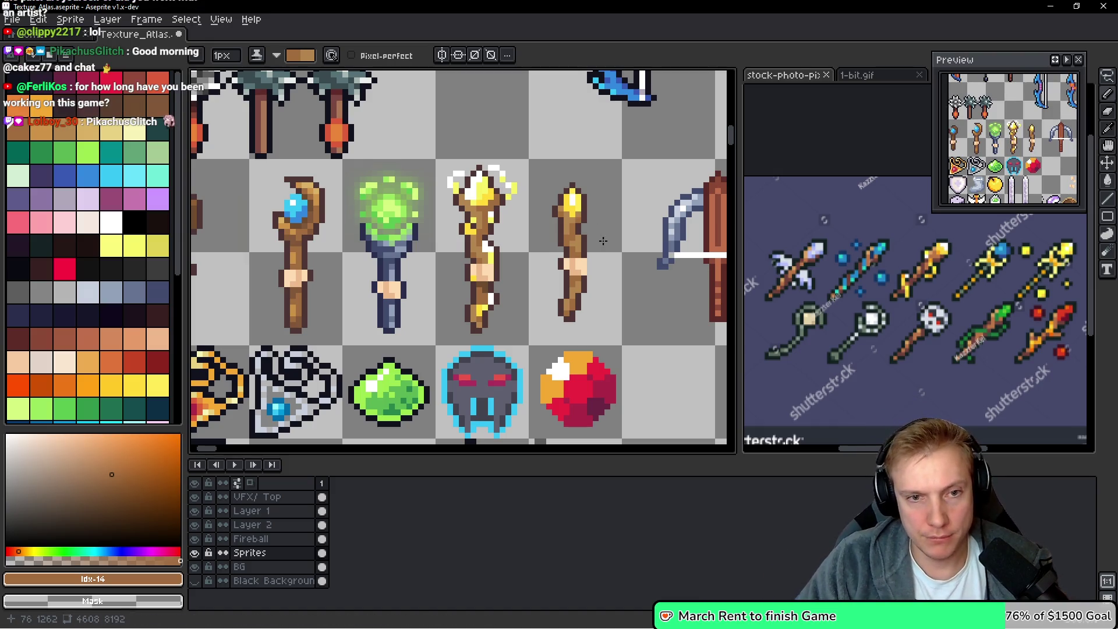
scroll(603, 241, "right", 1)
key("m")
left_click_drag(573, 160, 541, 325)
left_click_drag(557, 283, 547, 283)
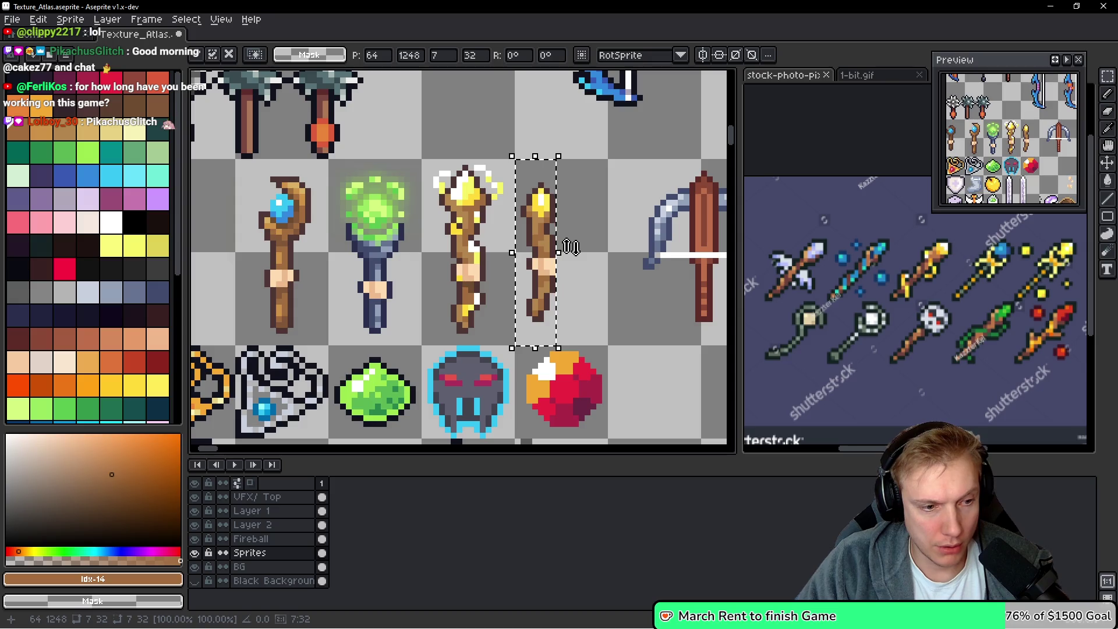
Marquee the small staff's whole tile and save Texture_Atlas.aseprite with Ctrl+S
key("ctrl+d")
left_click_drag(523, 162, 564, 342)
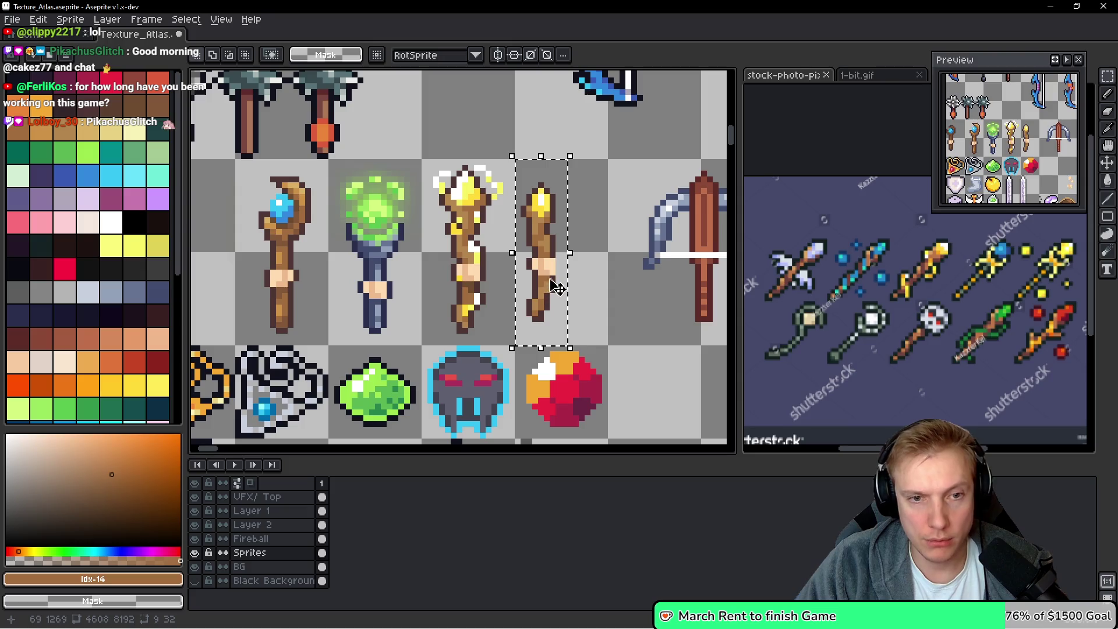
scroll(546, 213, "up", 1)
left_click(566, 125)
left_click_drag(573, 128, 495, 431)
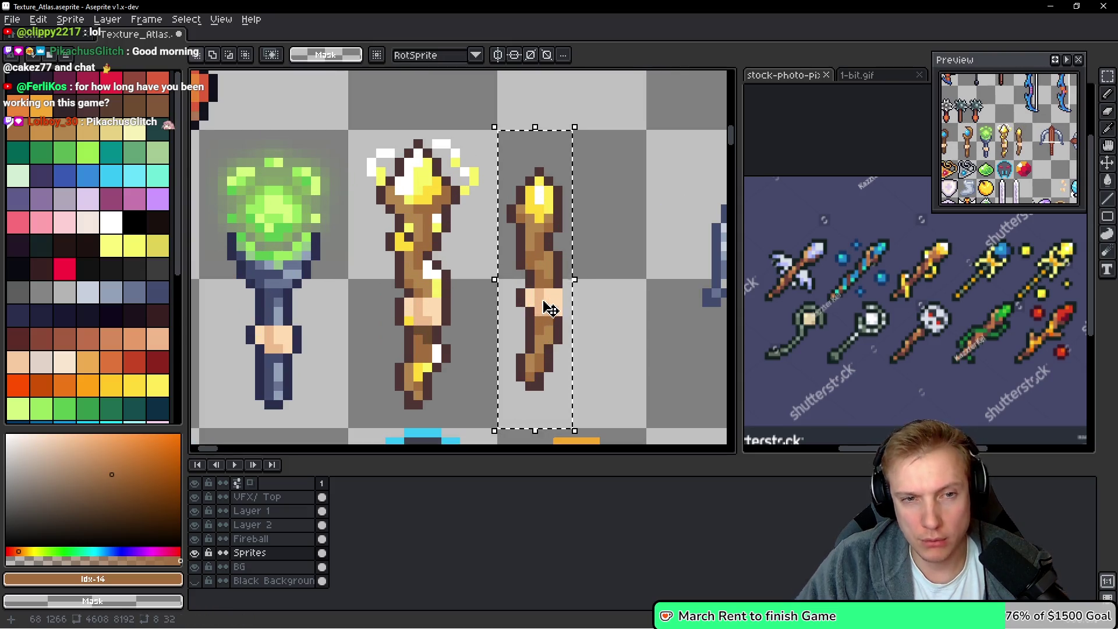
scroll(582, 291, "down", 2)
key("ctrl+s")
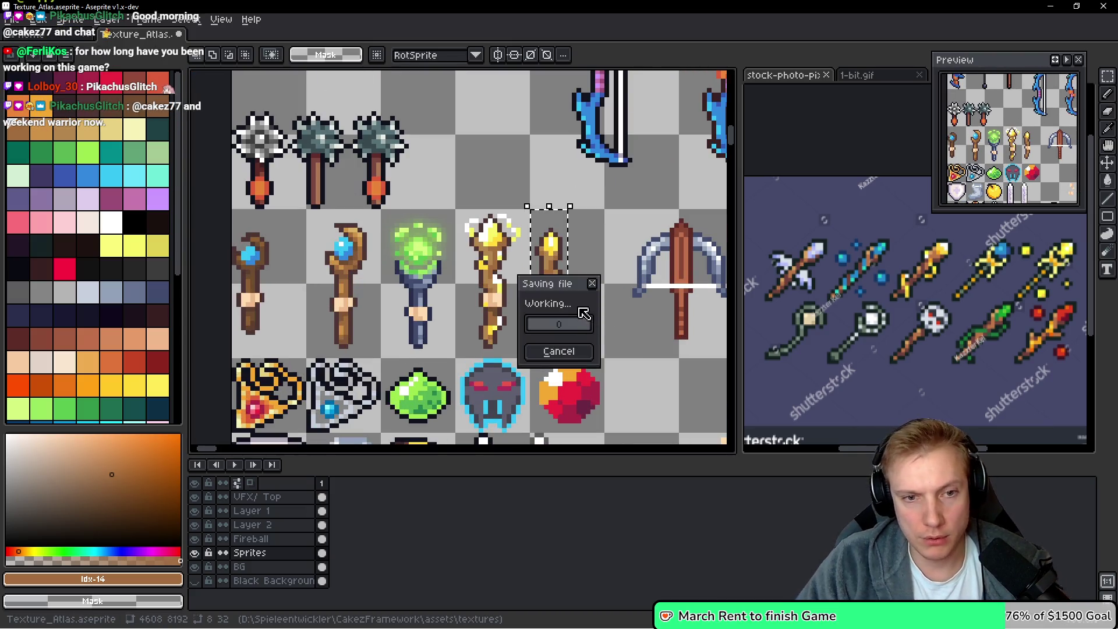
scroll(568, 322, "up", 4)
Add a dark outline pixel column right of the wand's grip and save the atlas
key("b")
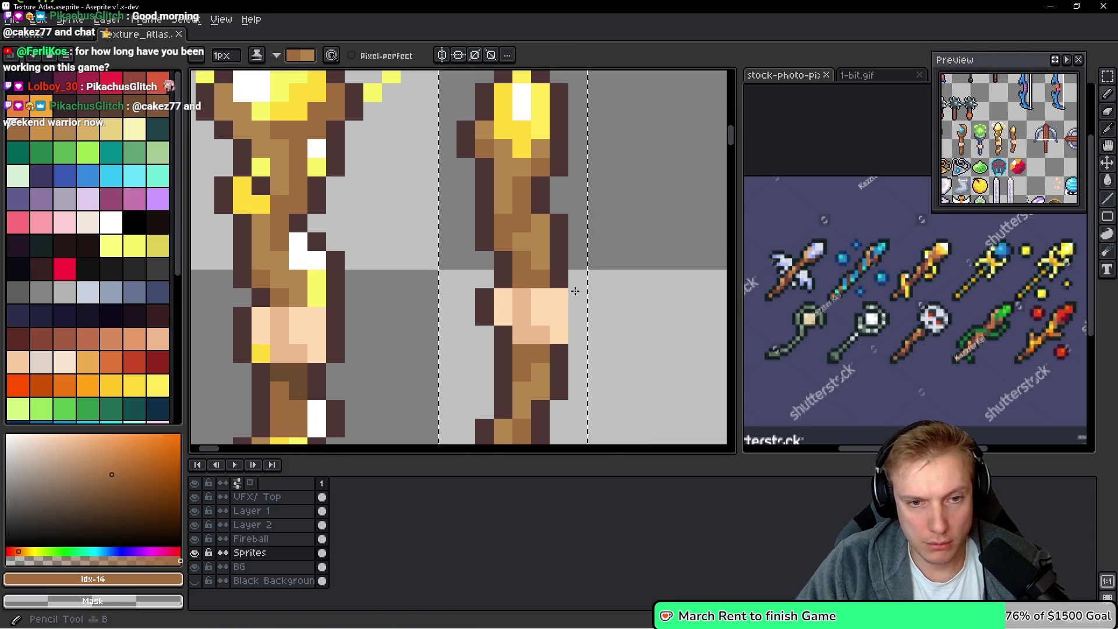
left_click(571, 295, "alt")
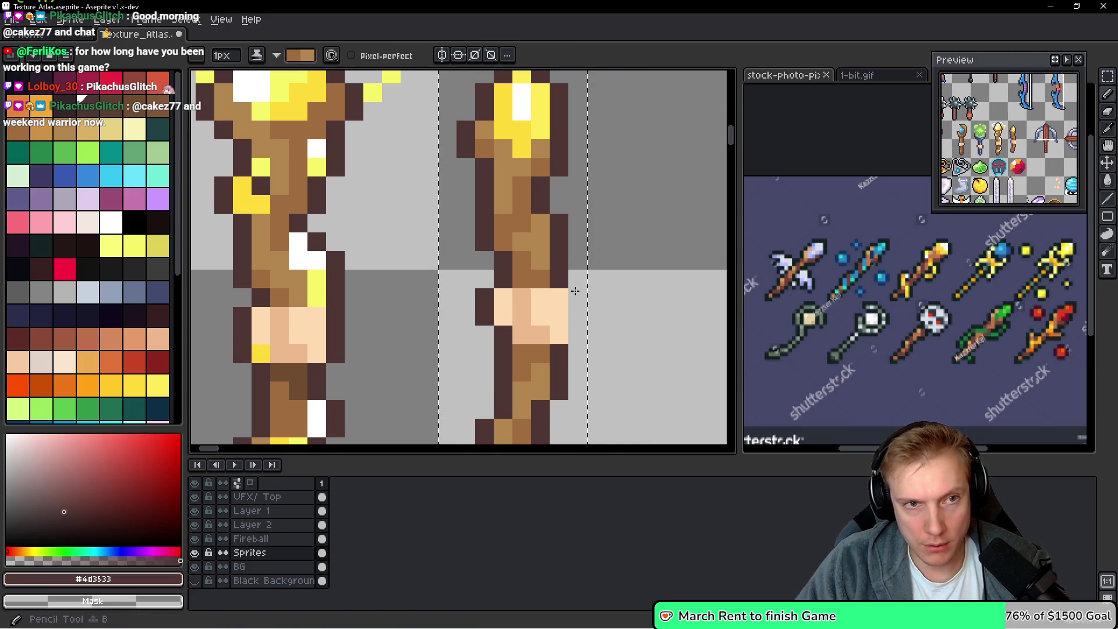
left_click_drag(577, 294, 581, 327)
scroll(581, 327, "down", 4)
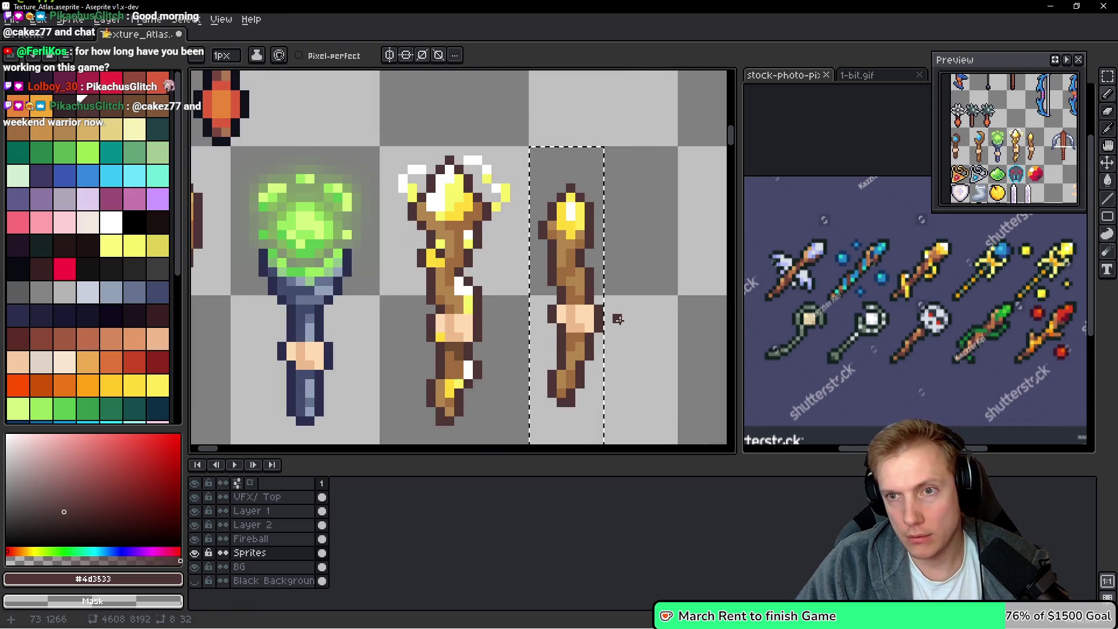
key("ctrl+s")
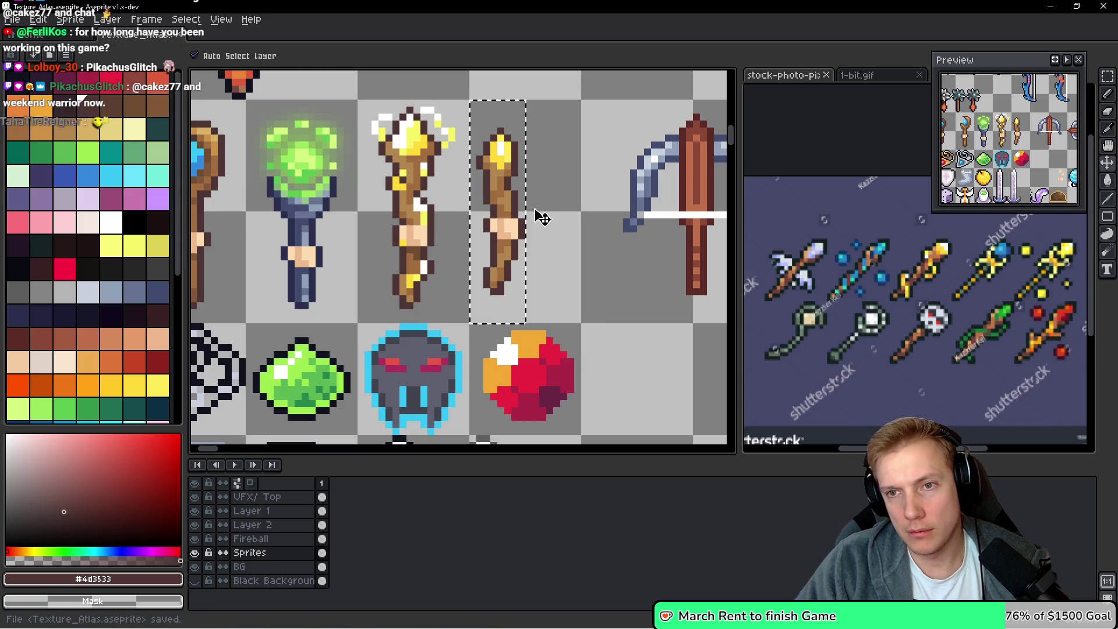
Repaint the staff shaft below the yellow tip in brown and add tan highlights
scroll(541, 217, "up", 2)
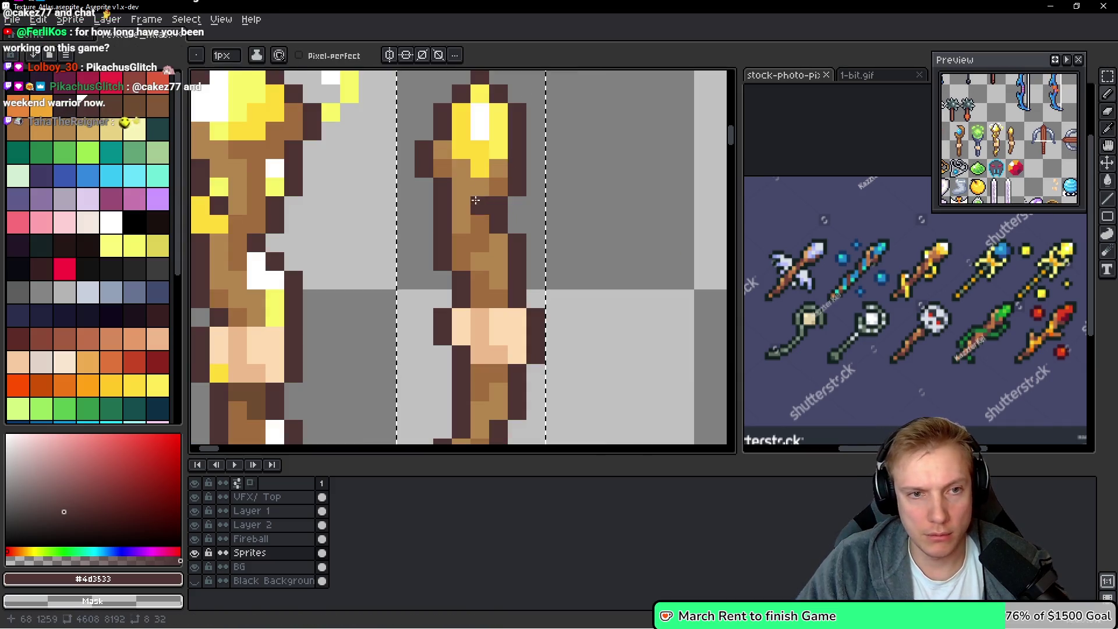
key("b")
left_click(492, 169, "alt")
left_click_drag(492, 169, 504, 226)
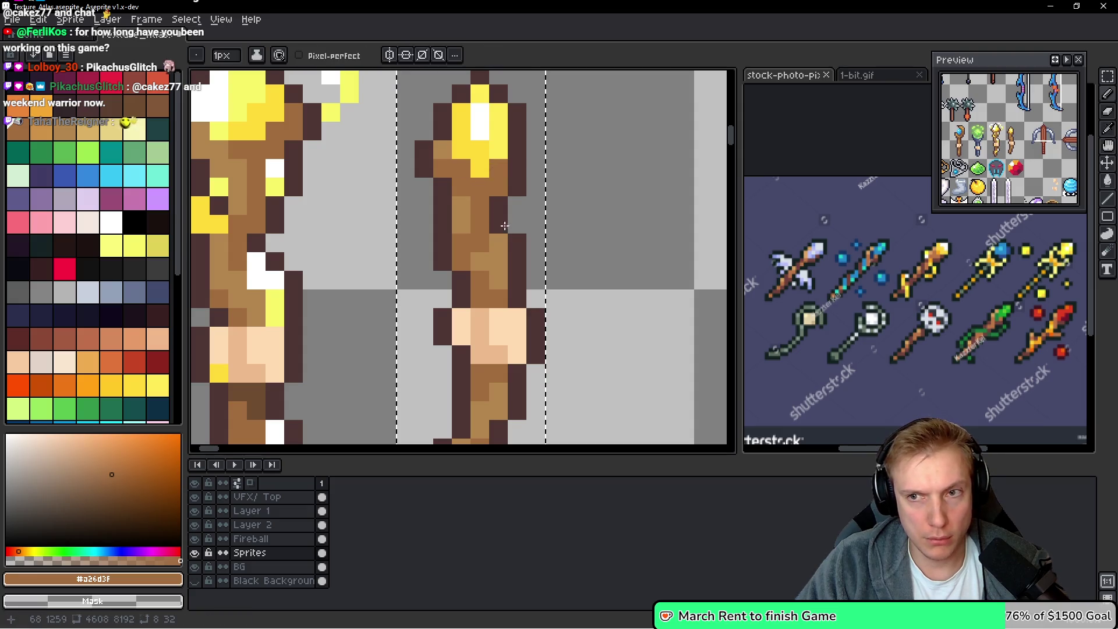
left_click(516, 205)
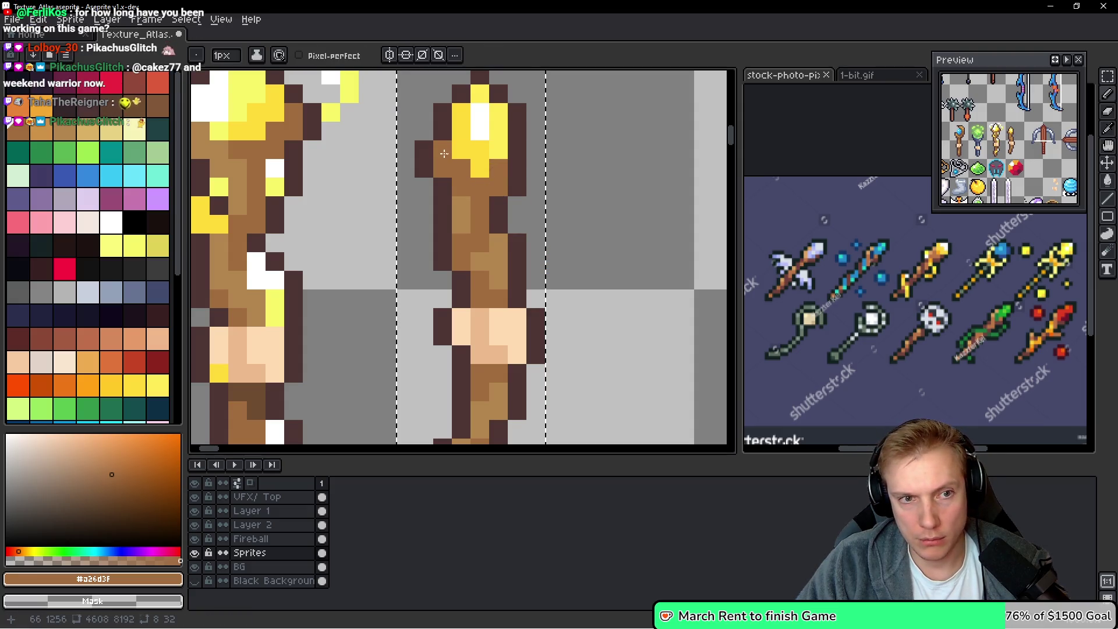
left_click(464, 212, "alt")
left_click_drag(443, 168, 462, 187)
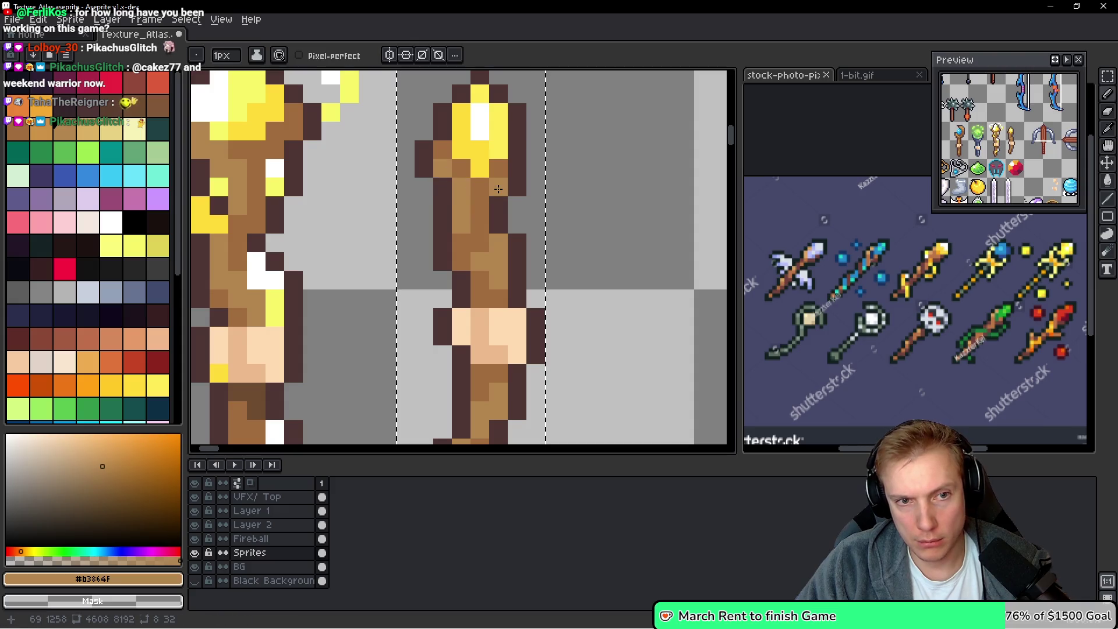
scroll(536, 224, "down", 2)
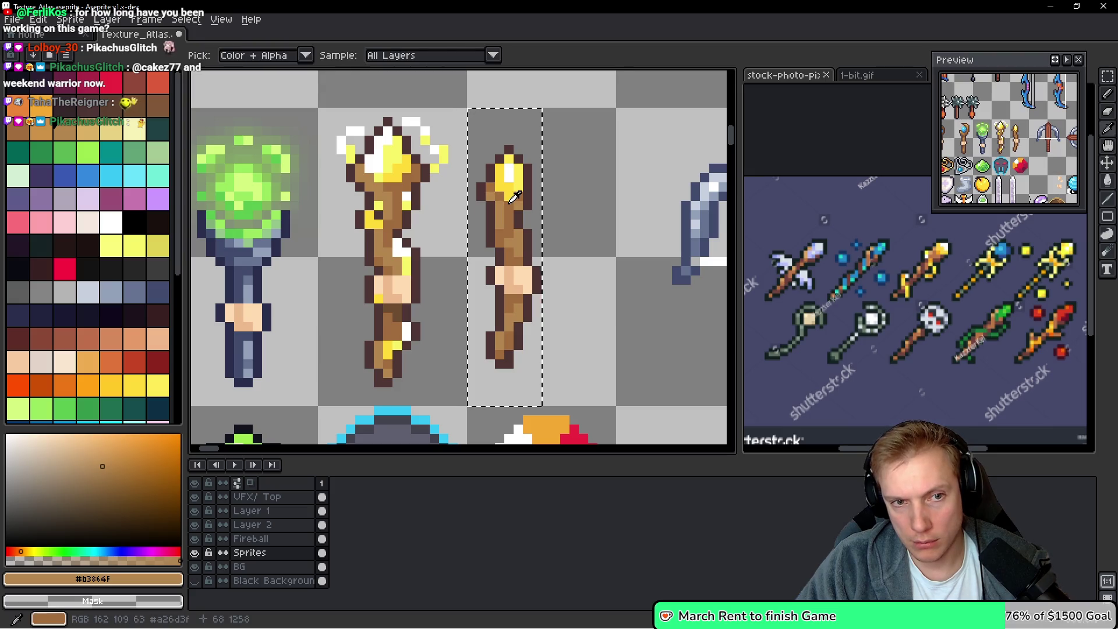
left_click(509, 197, "alt")
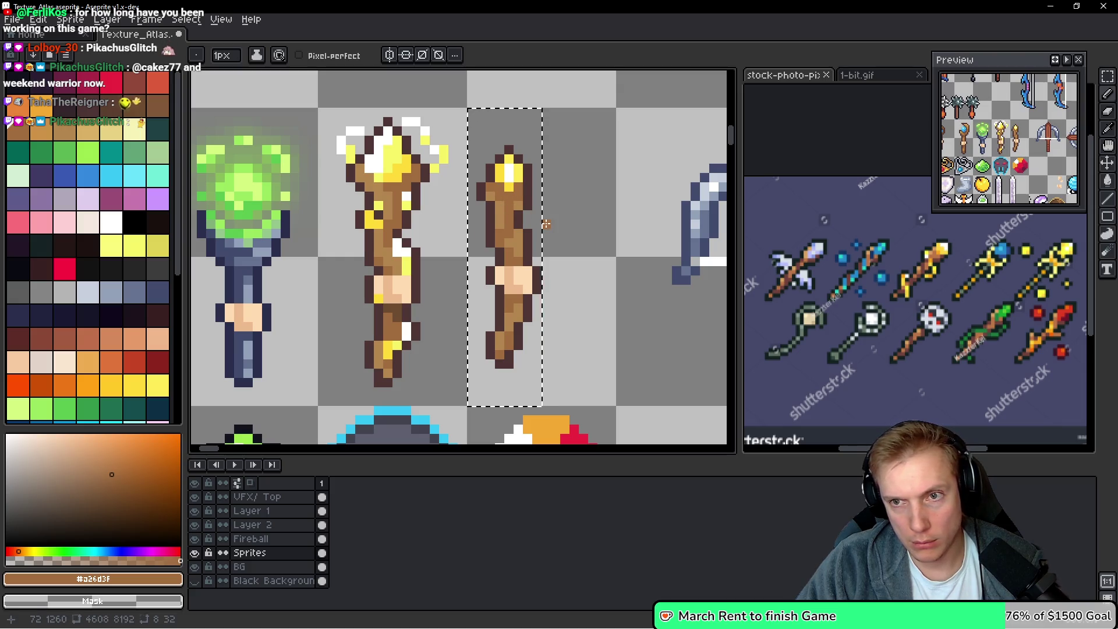
Save the texture atlas, export it as a sprite sheet, and save again
key("v")
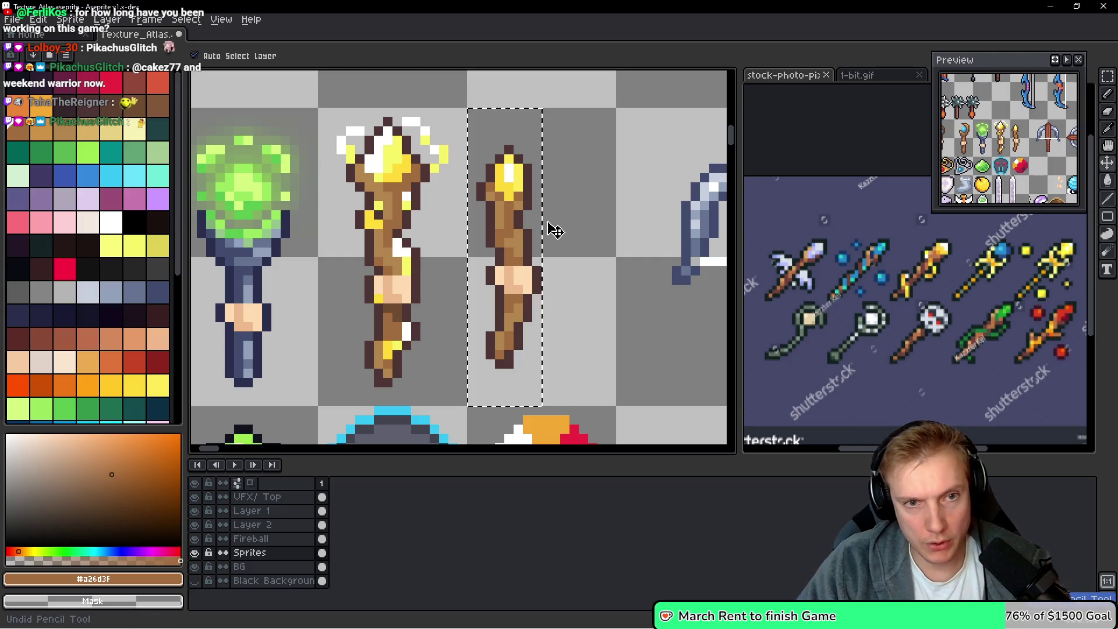
key("ctrl+s")
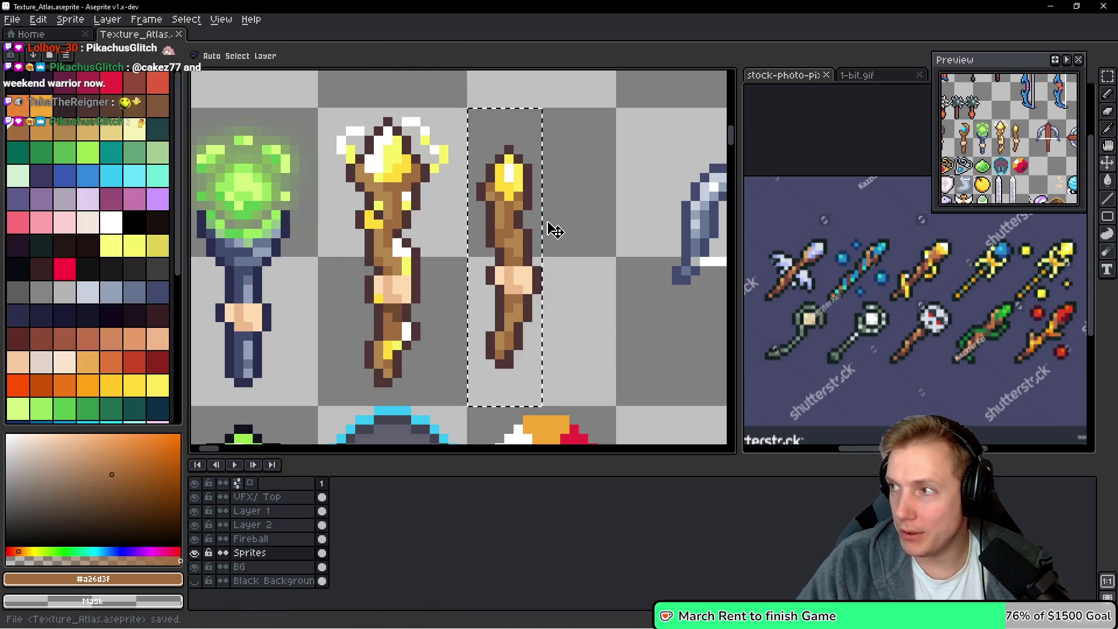
key("ctrl+e")
left_click(651, 448)
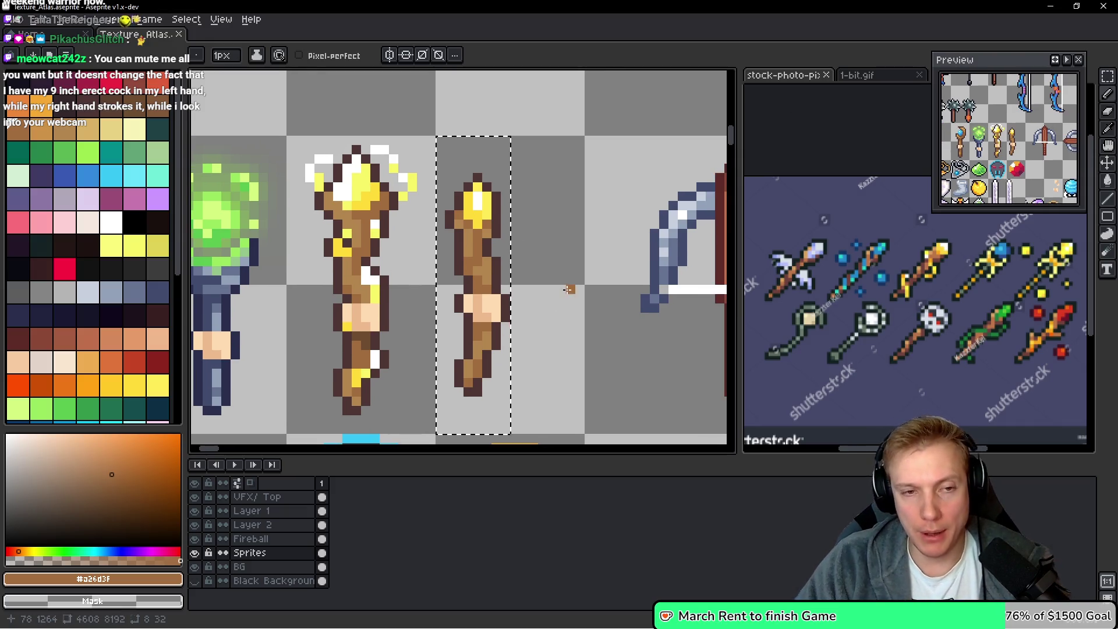
key("ctrl+s")
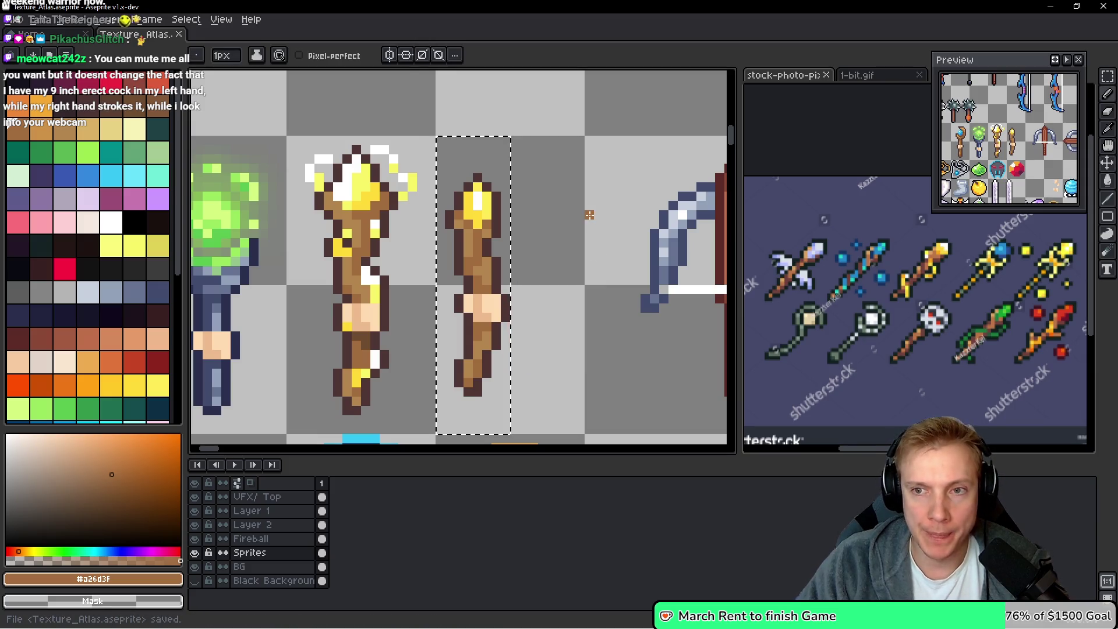
Extend the dark outline along the right side of the staff
scroll(512, 230, "up", 3)
left_click(511, 192, "alt")
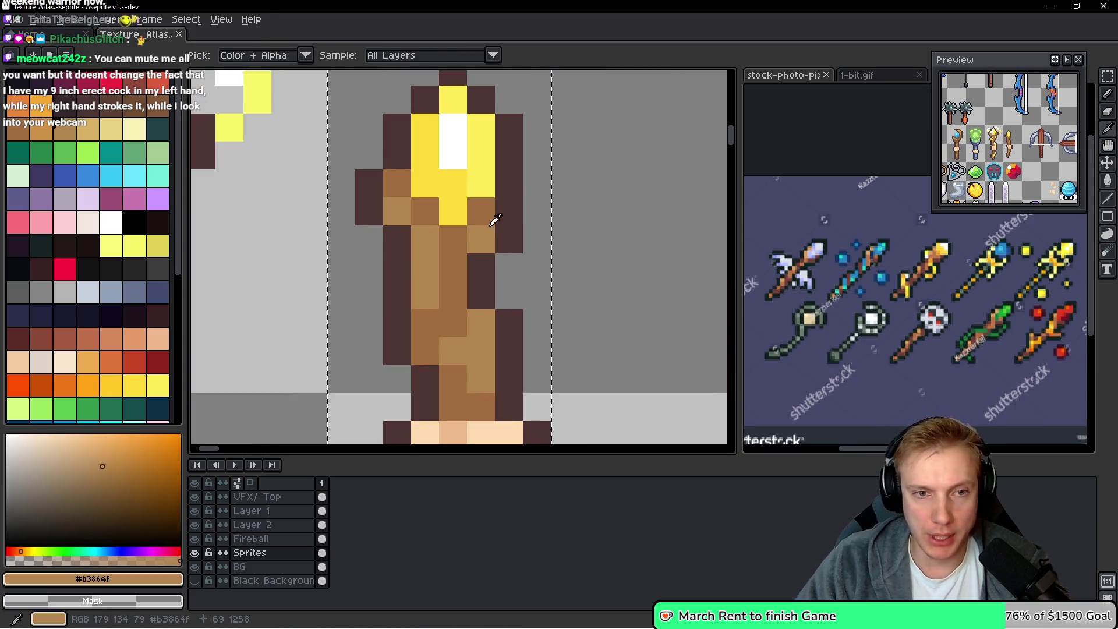
left_click(511, 191)
left_click(509, 239, "alt")
left_click_drag(537, 183, 537, 211)
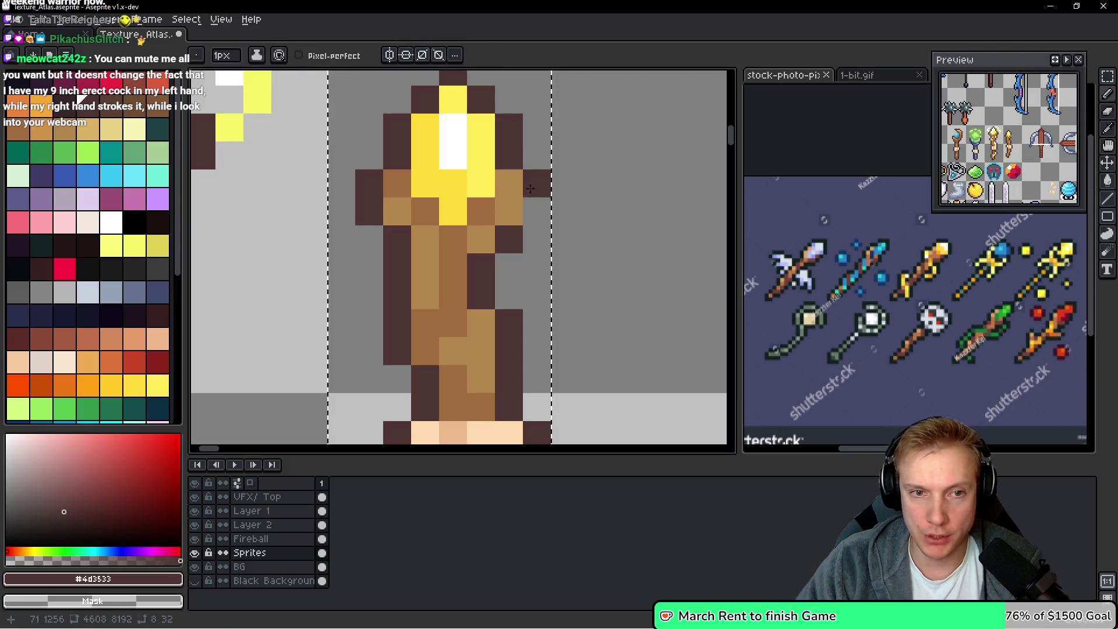
left_click(636, 249)
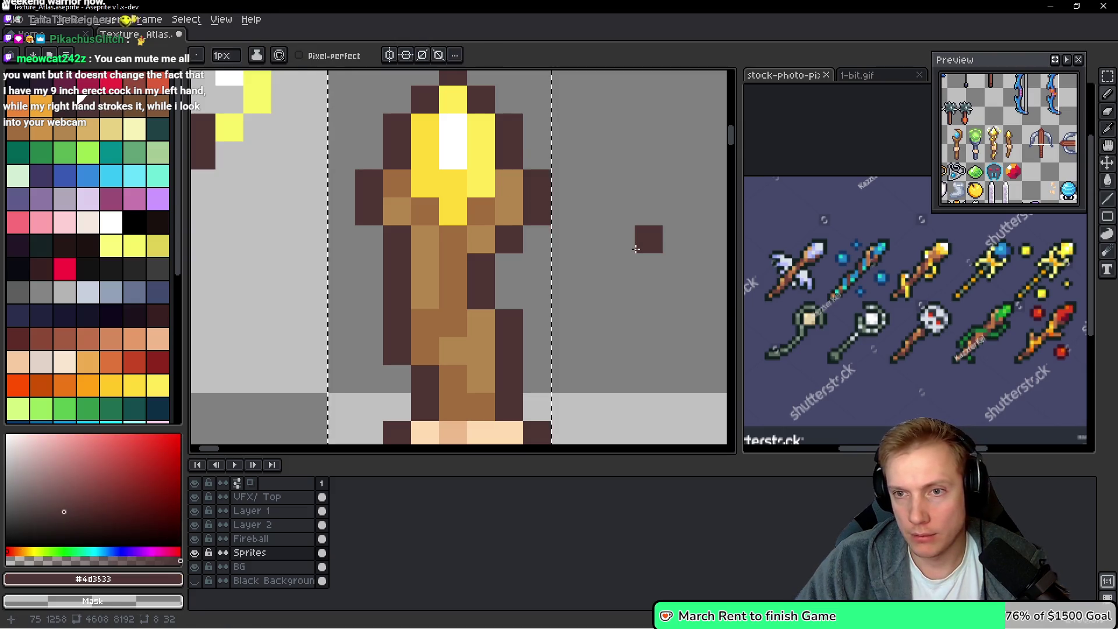
Paint a stray wand-handle pixel with the staff's brown #a26d3f and save the atlas
key("ctrl+z")
left_click(482, 209, "alt")
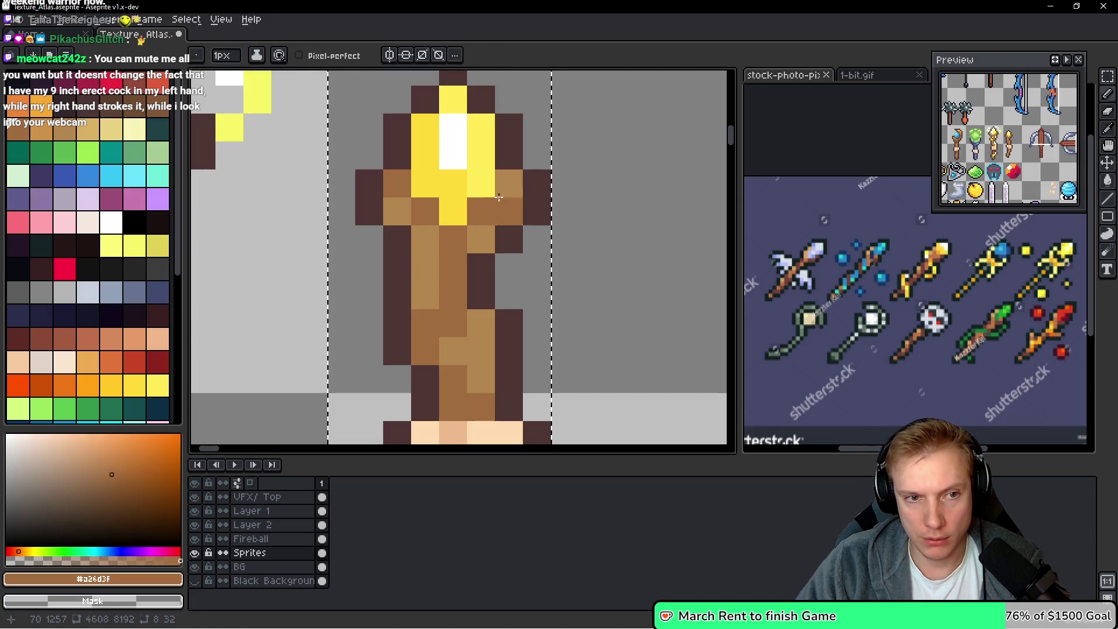
left_click(588, 283)
scroll(589, 283, "down", 4)
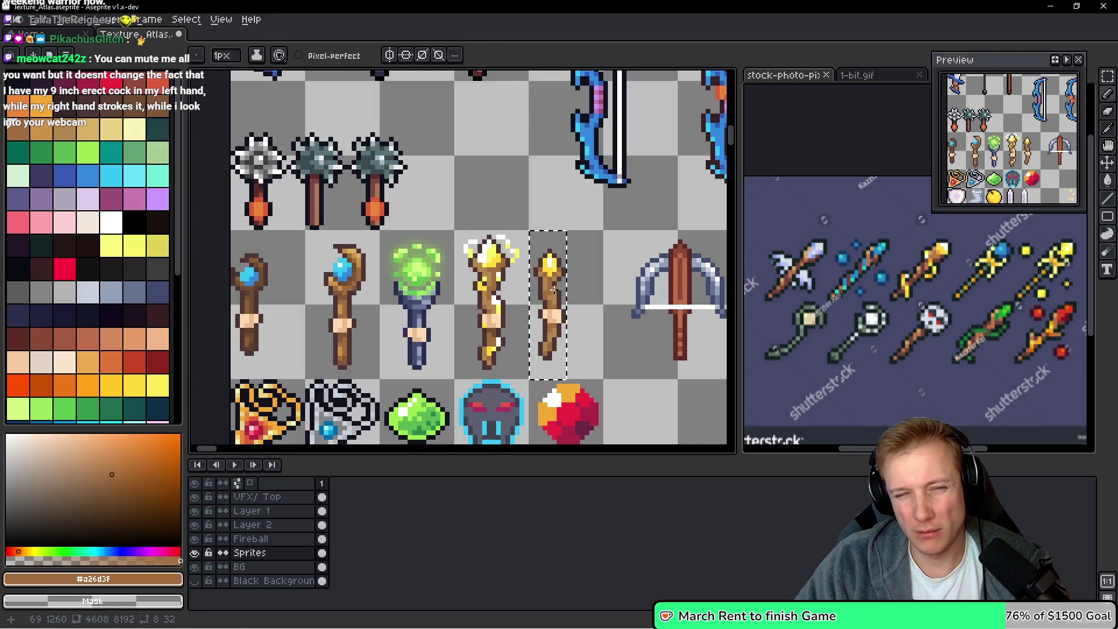
key("ctrl+s")
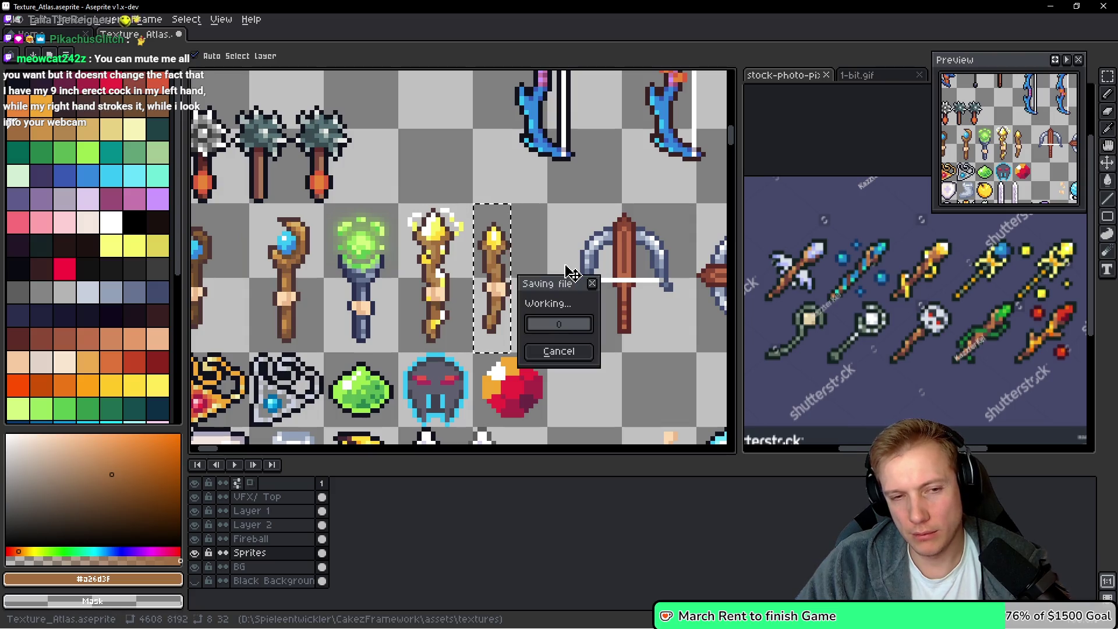
Export the atlas sprite sheet, then bring up the stock-photo magic-staff reference
key("ctrl+e")
key("Return")
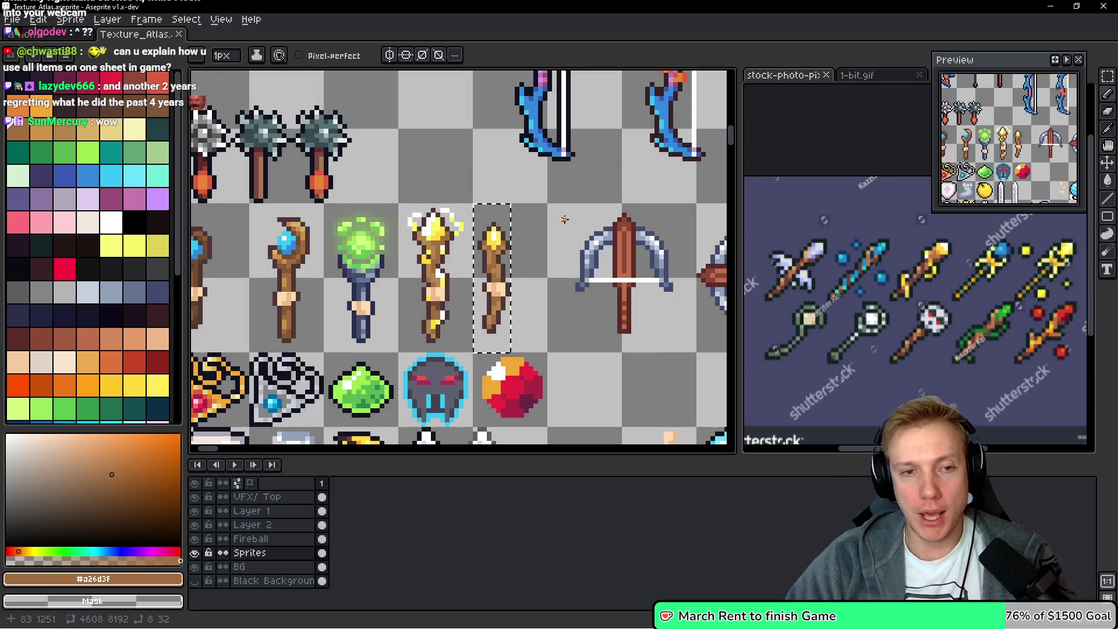
scroll(393, 245, "up", 2)
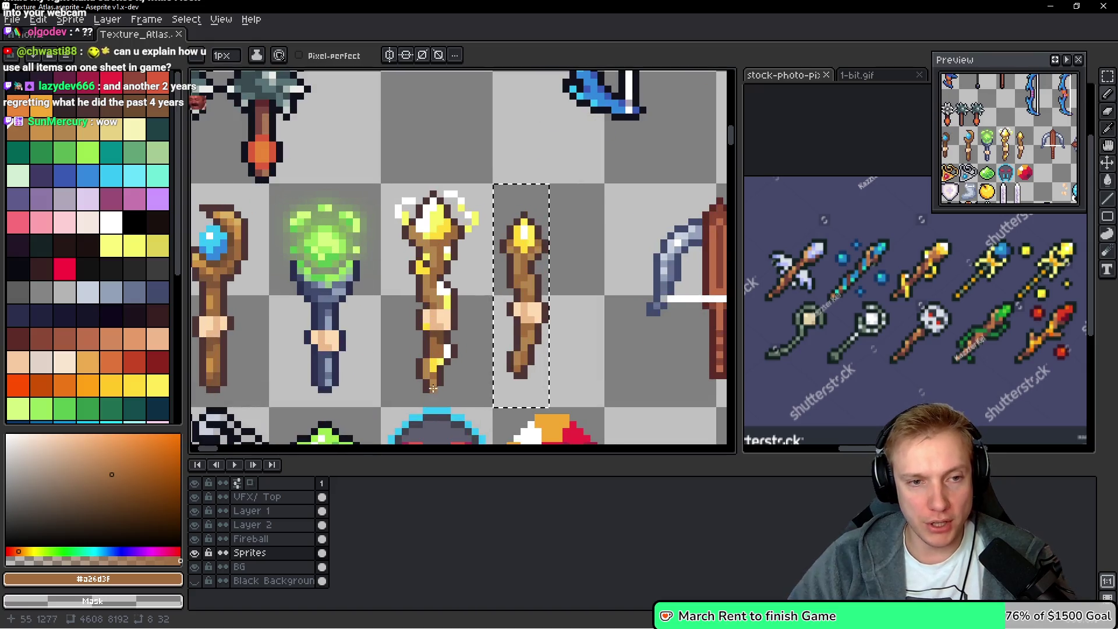
left_click(931, 274)
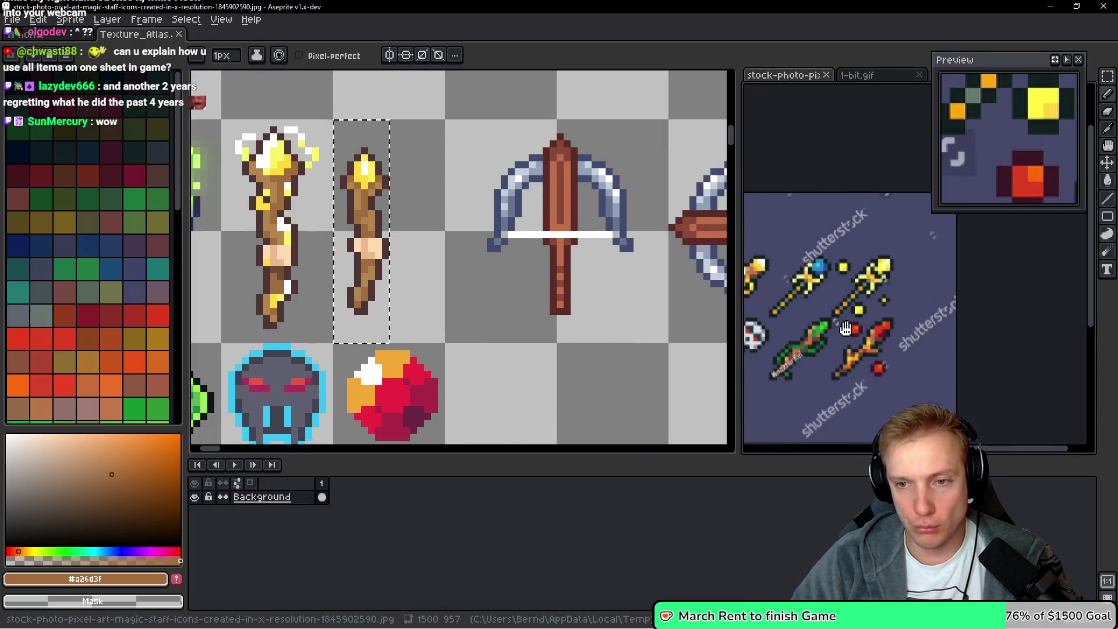
Zoom around the gold staffs in the stock-photo reference, then return to Texture_Atlas
scroll(931, 274, "up", 5)
scroll(931, 273, "down", 3)
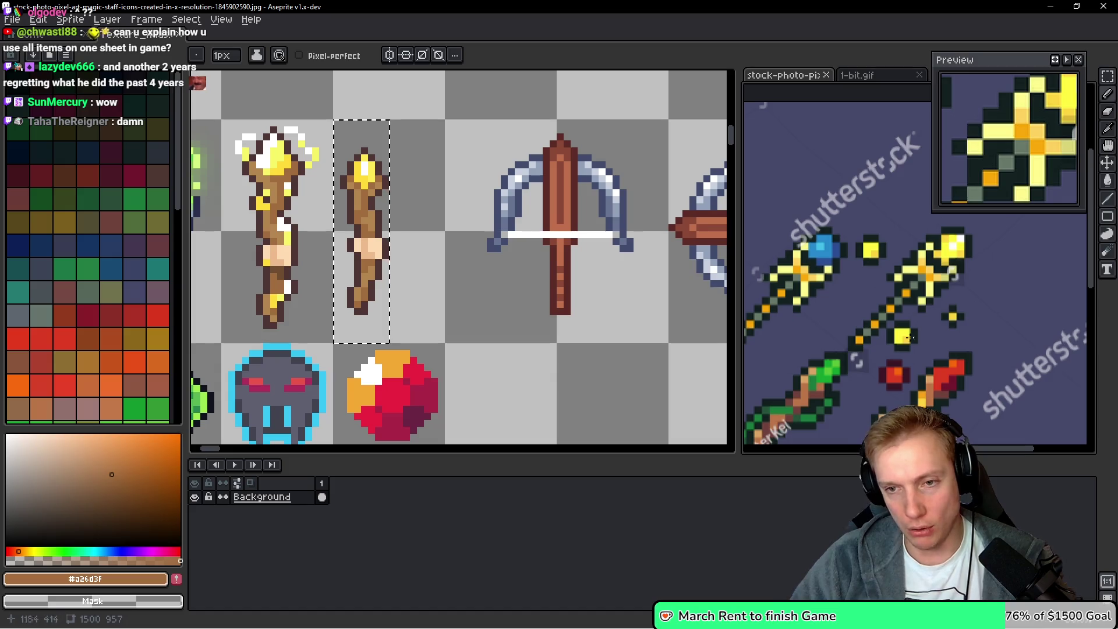
scroll(928, 284, "down", 3)
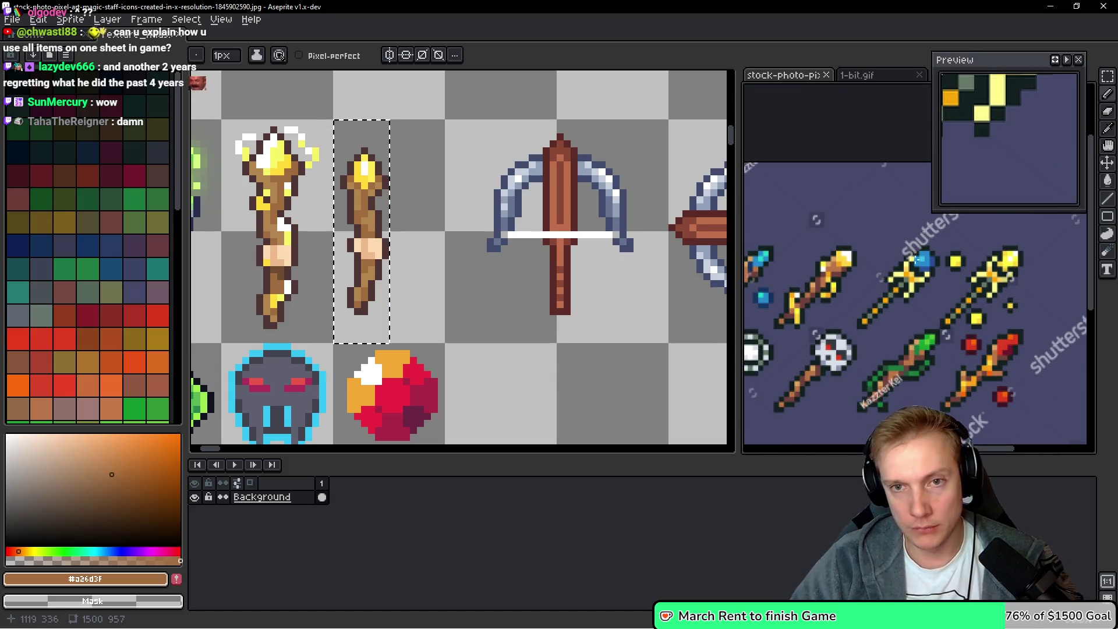
left_click(516, 293)
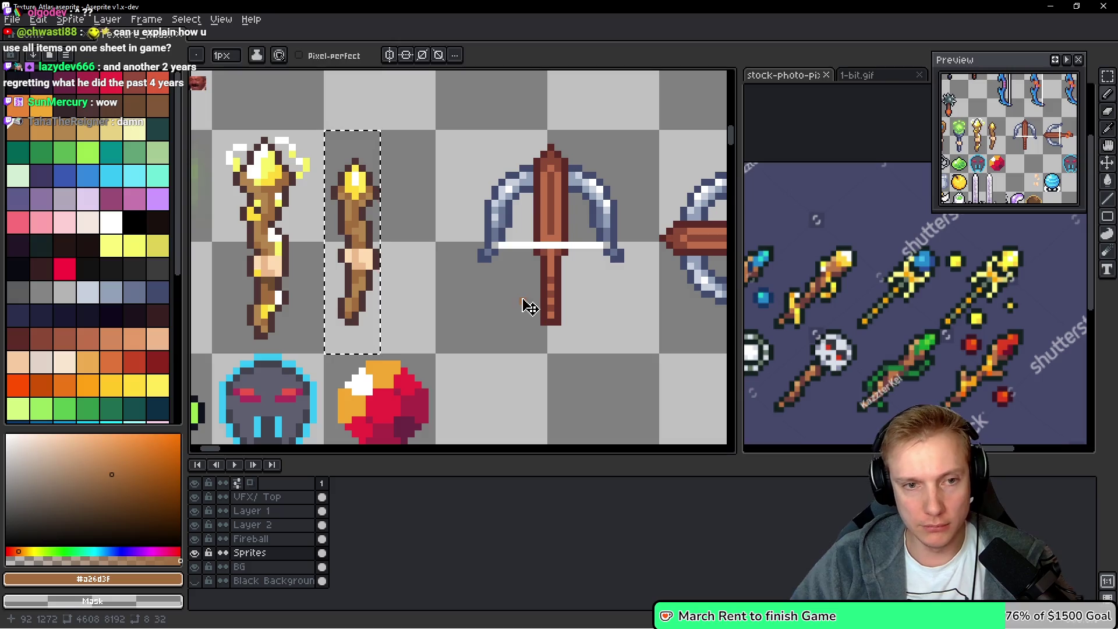
Save the atlas and re-export the sprite sheet to Texture_Atlas.png
key("ctrl+s")
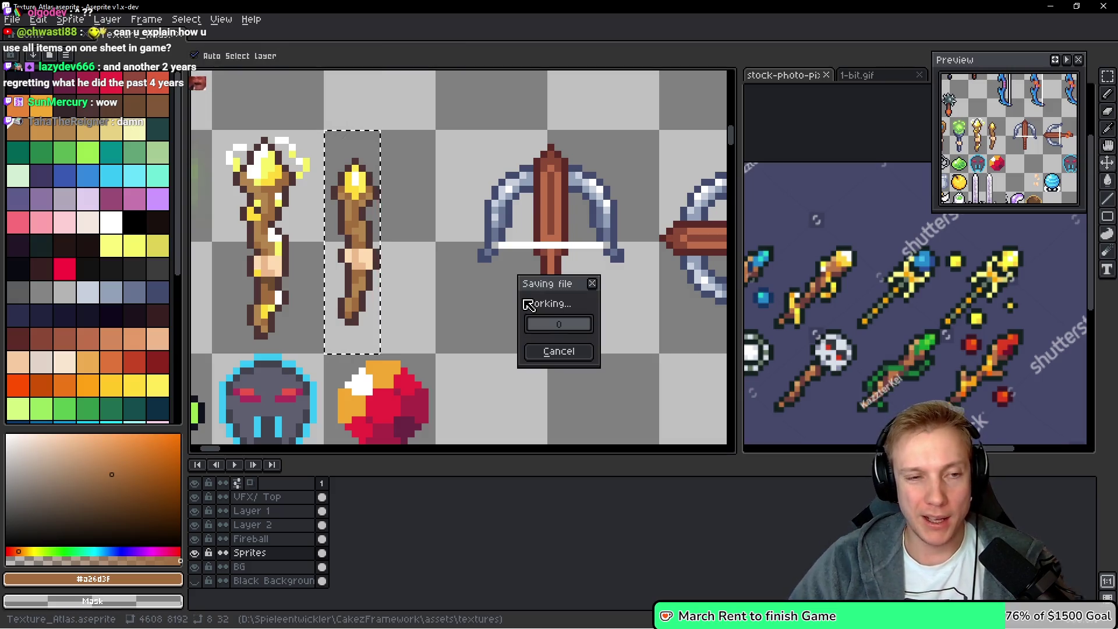
key("ctrl+e")
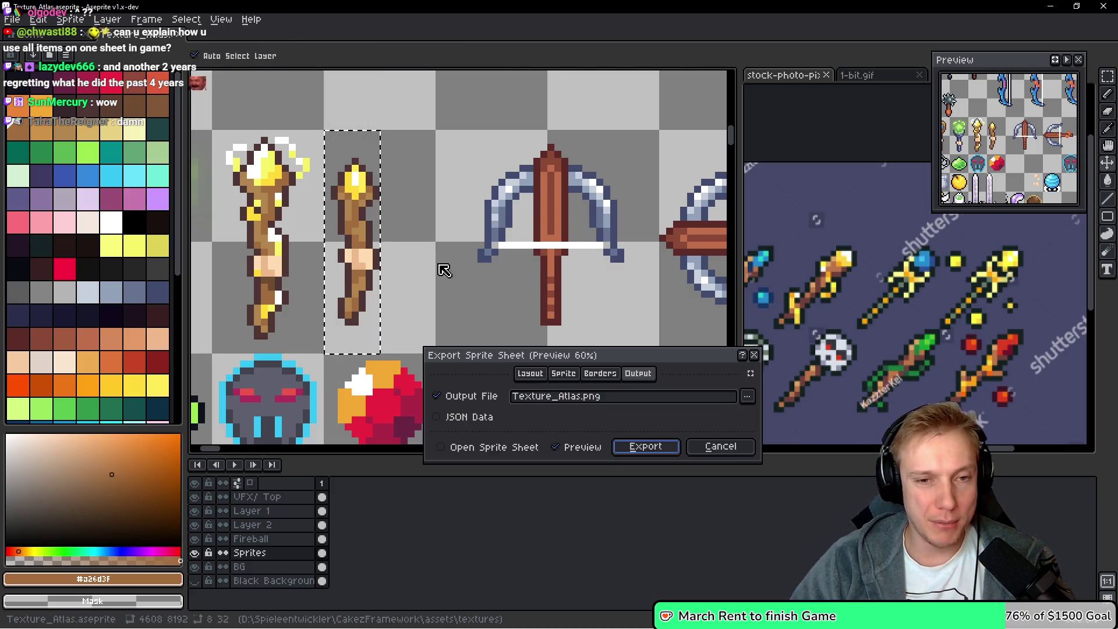
left_click(643, 449)
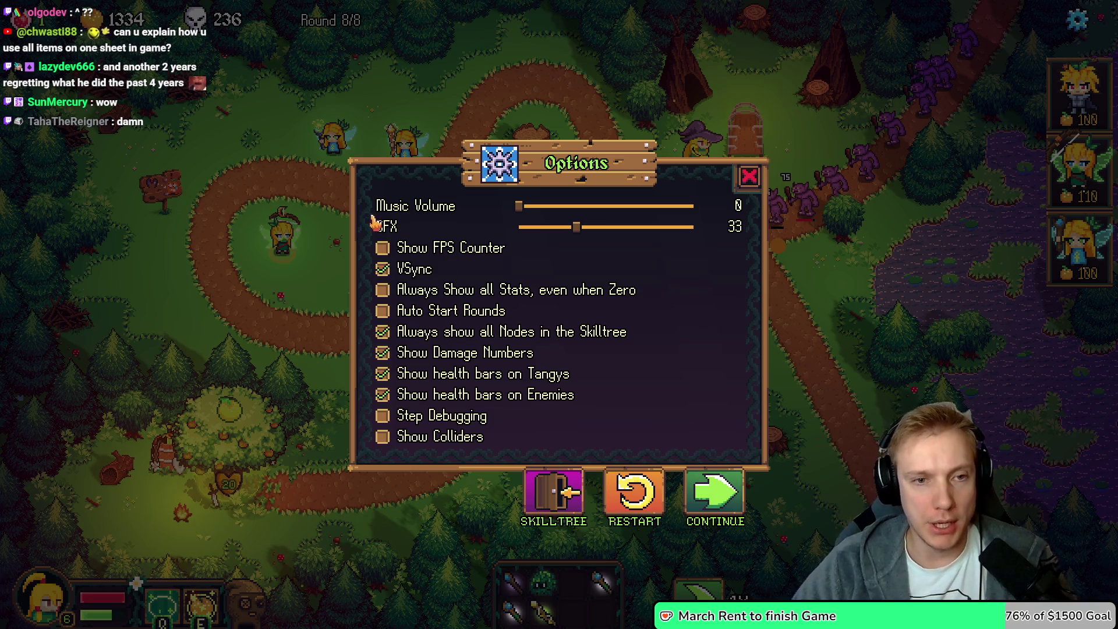
left_click(716, 495)
left_click(333, 139)
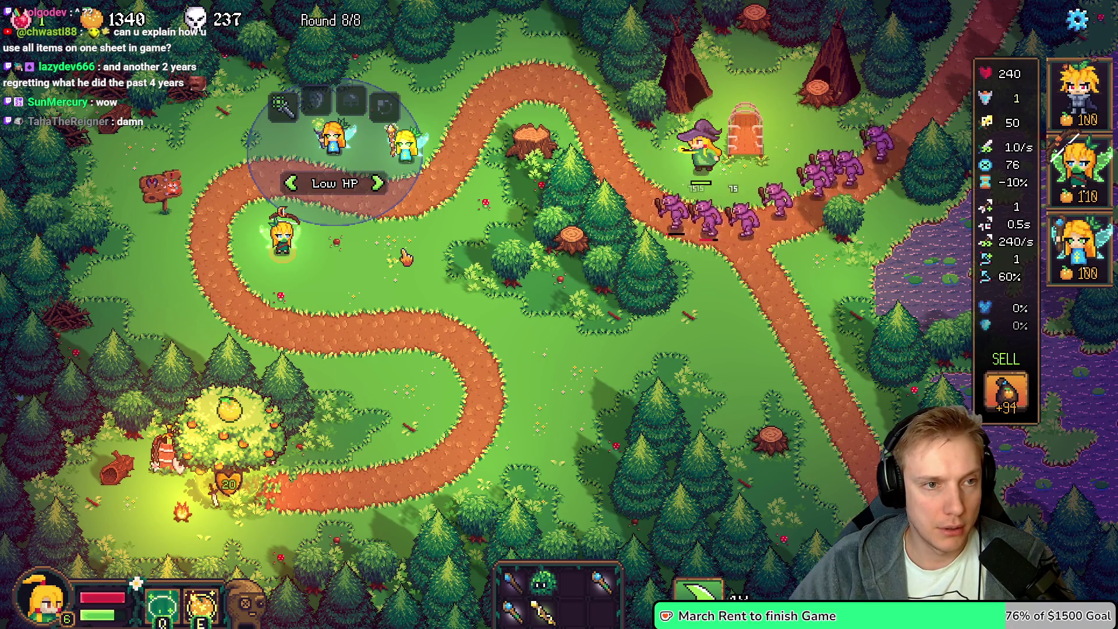
left_click(405, 142)
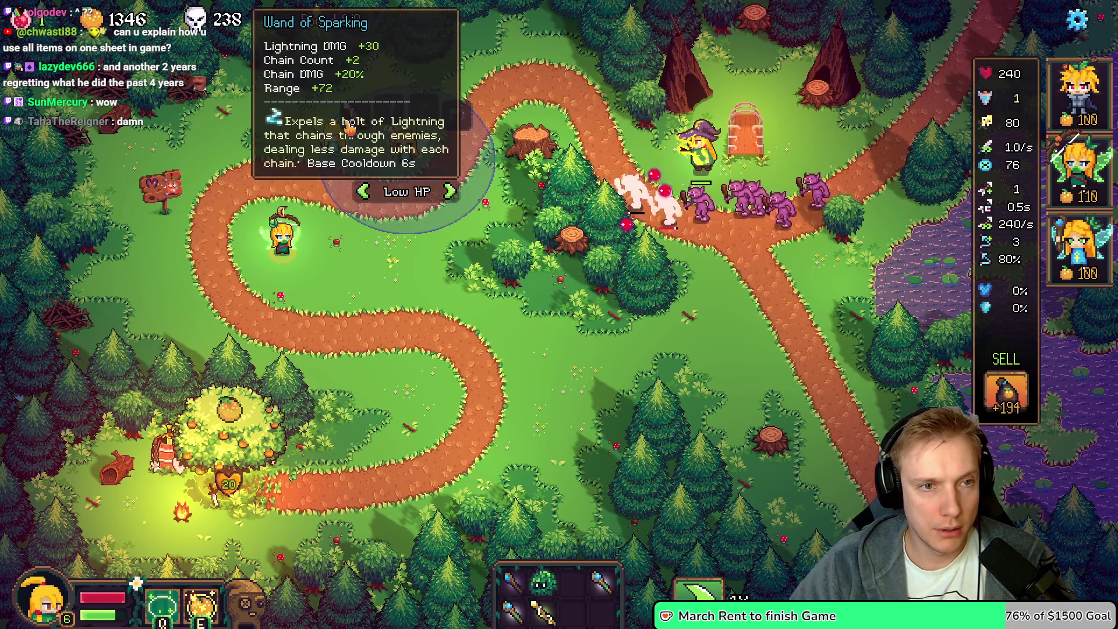
left_click(491, 327)
mouse_move(516, 619)
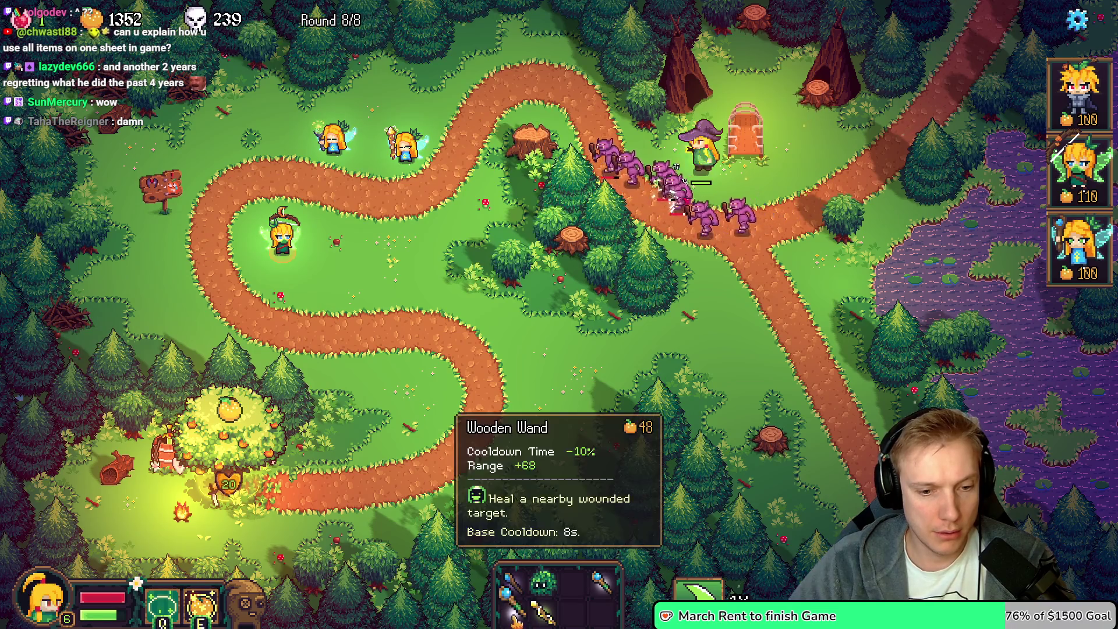
mouse_move(515, 611)
left_mouse_down()
mouse_move(442, 232)
mouse_move(513, 583)
mouse_move(443, 251)
left_mouse_up()
left_click_drag(420, 172, 429, 198)
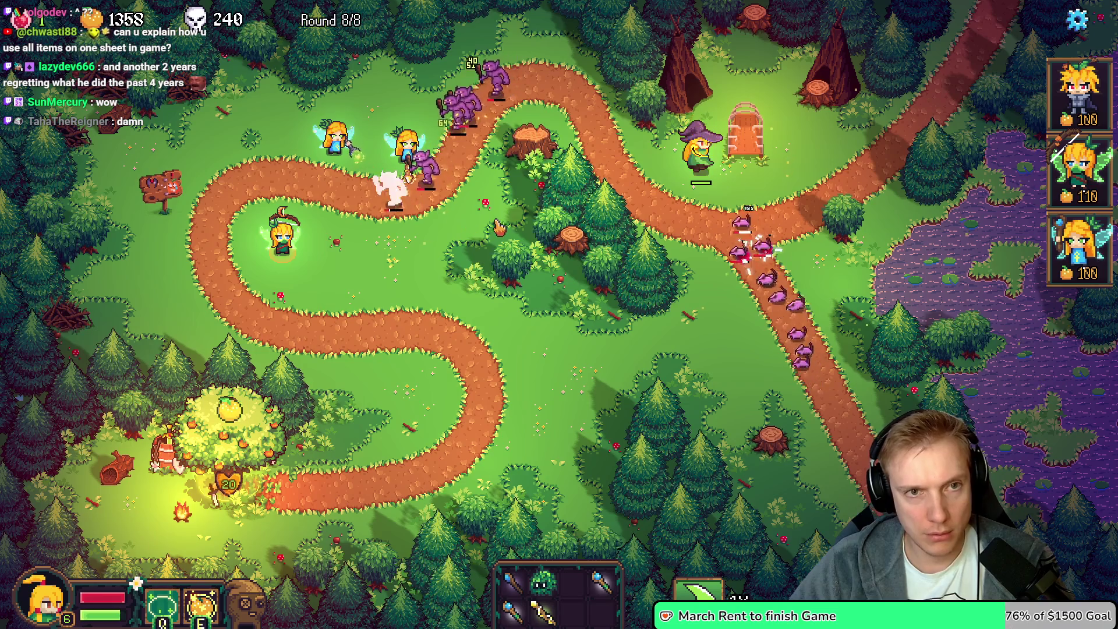
left_click(408, 149)
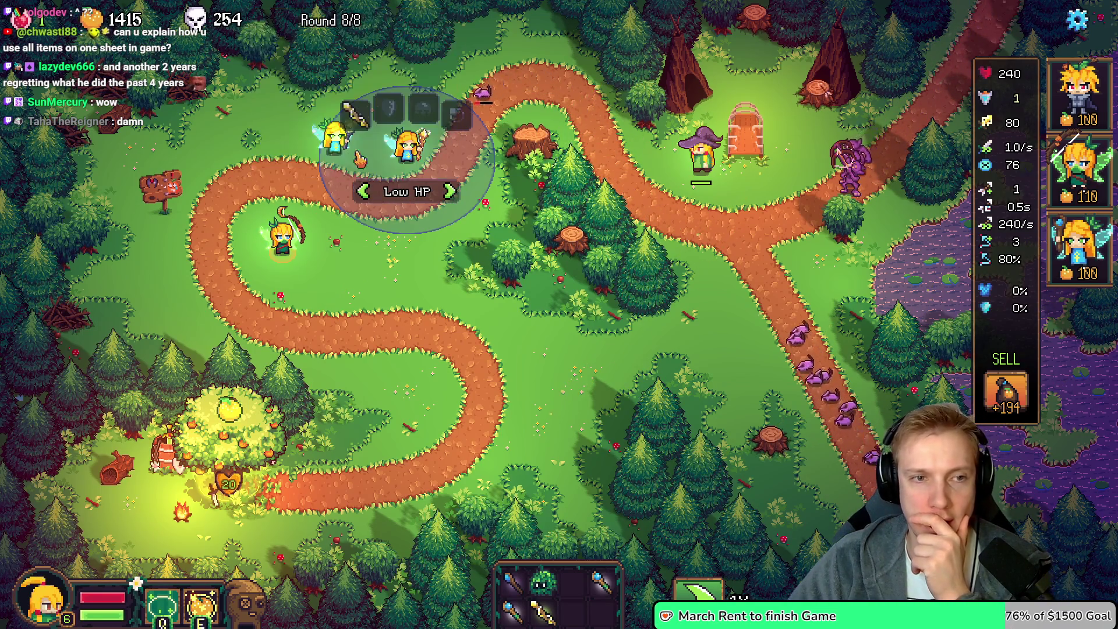
key("Escape")
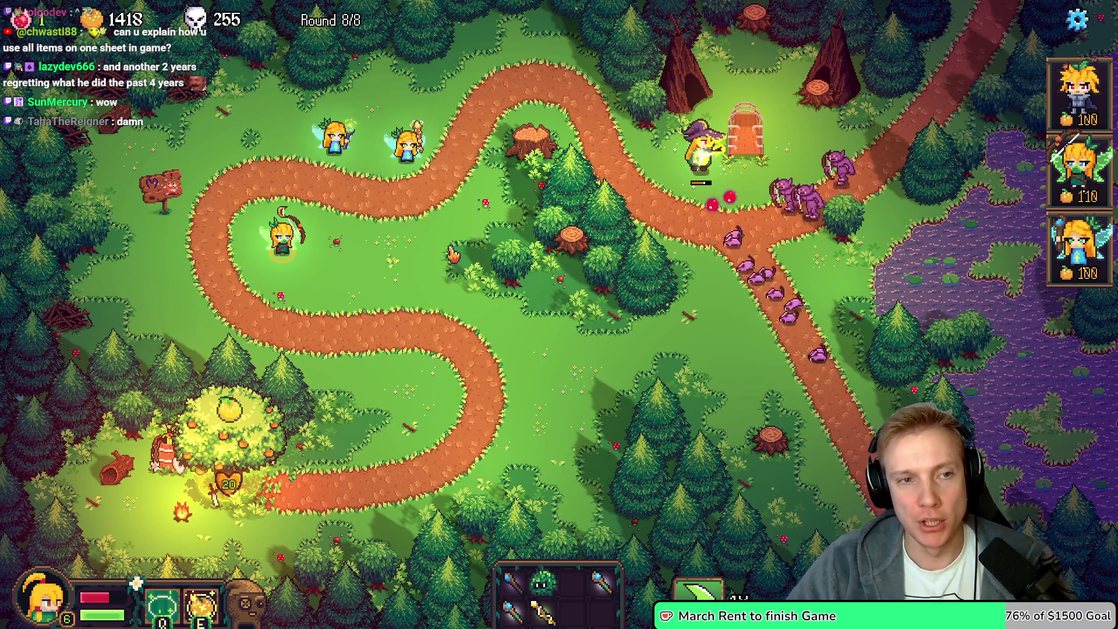
key("Escape")
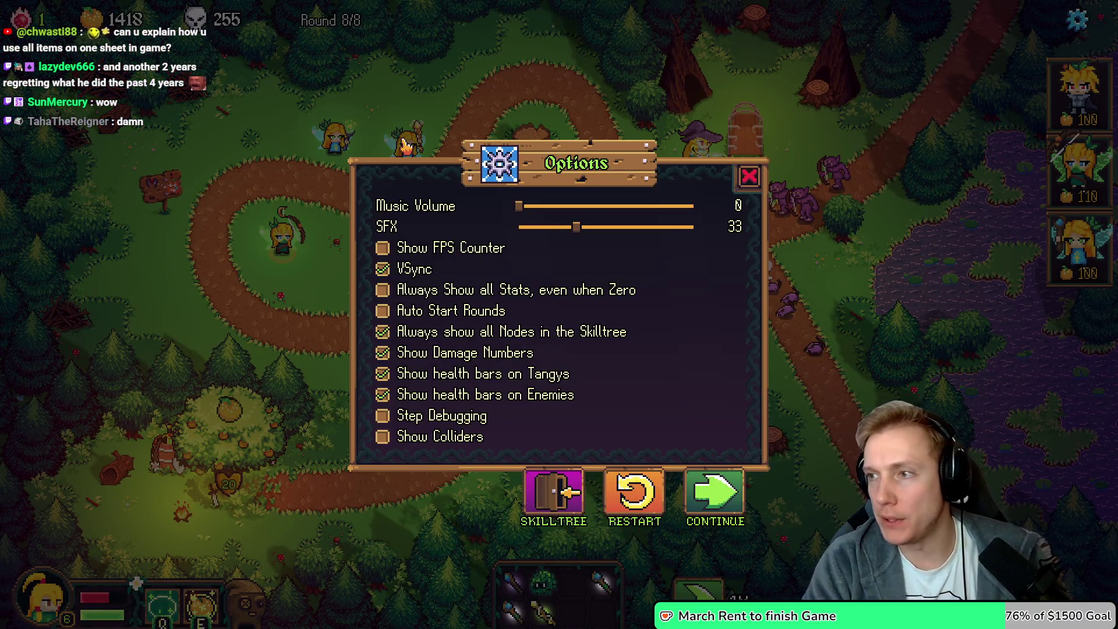
Close the game's Options menu to resume play, then return to the code editor
key("alt+Tab")
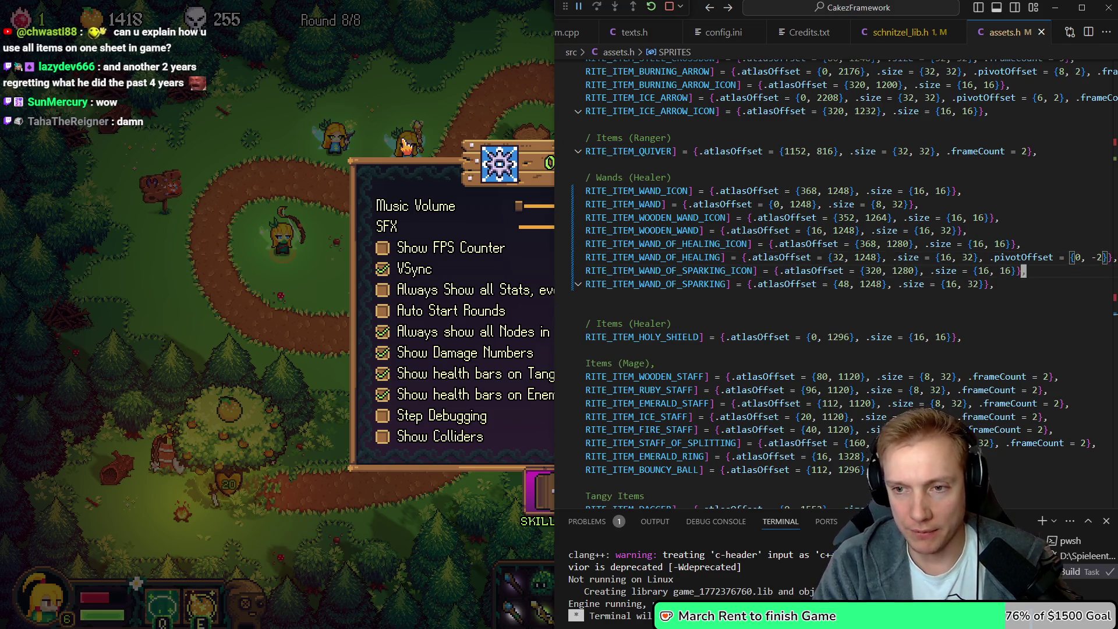
key("alt+Tab")
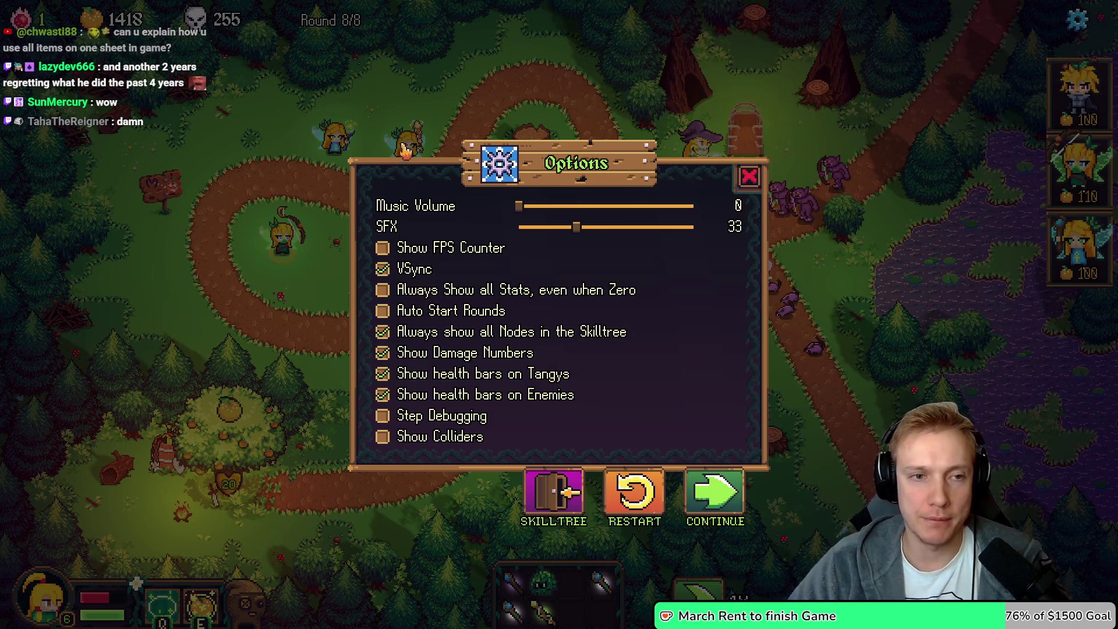
key("Escape")
key("Escape")
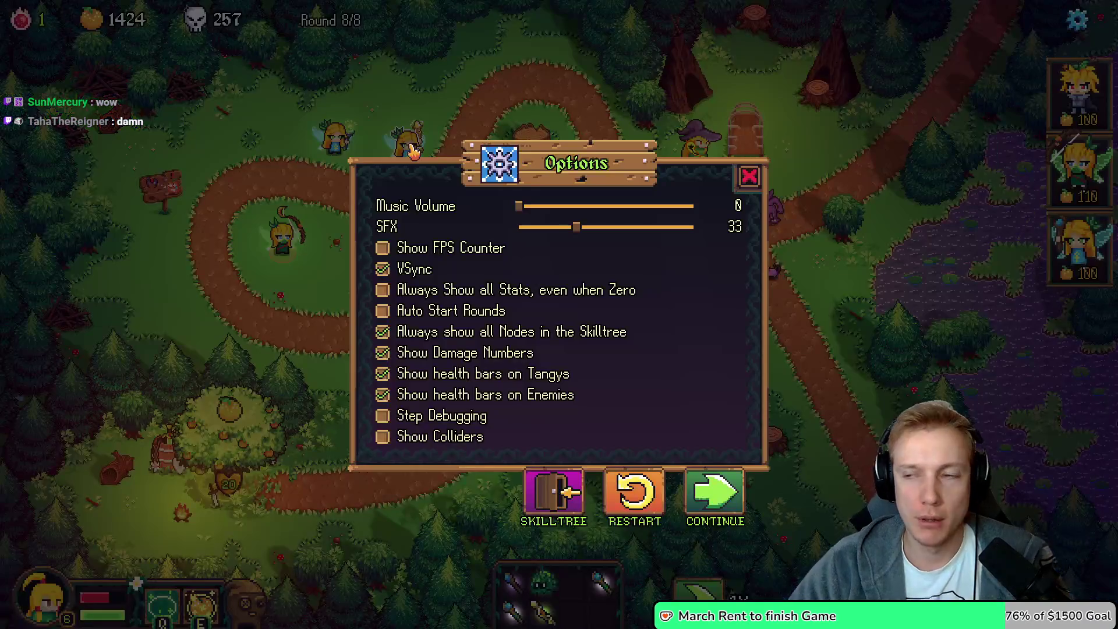
key("alt+Tab")
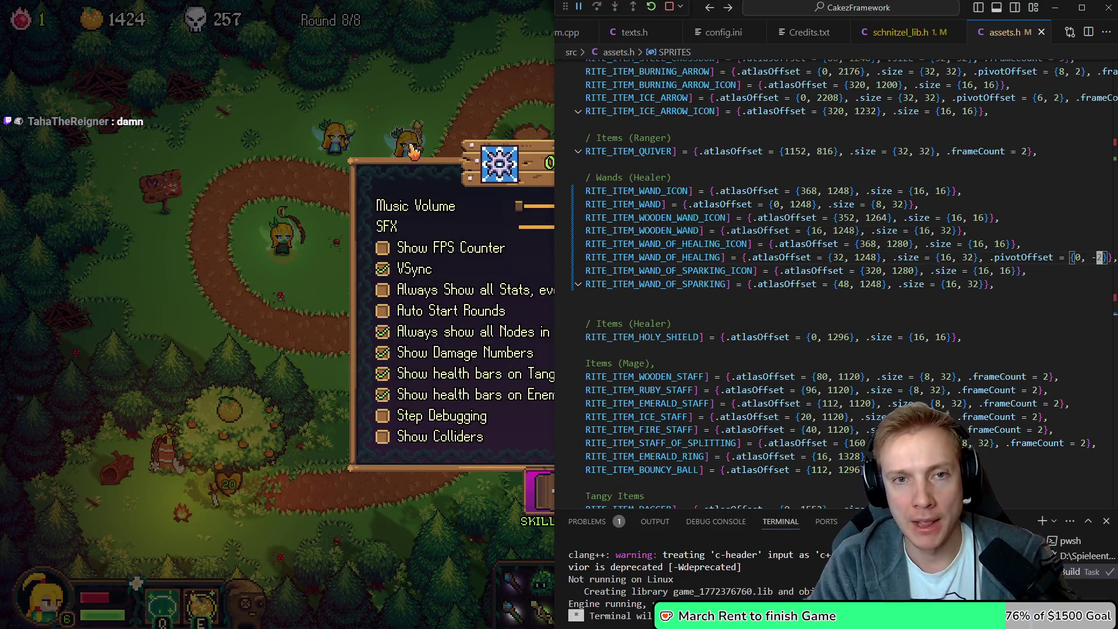
Open game.h and go to the staff and wand entries in the ItemID list
key("ctrl+p")
key("Down")
key("Return")
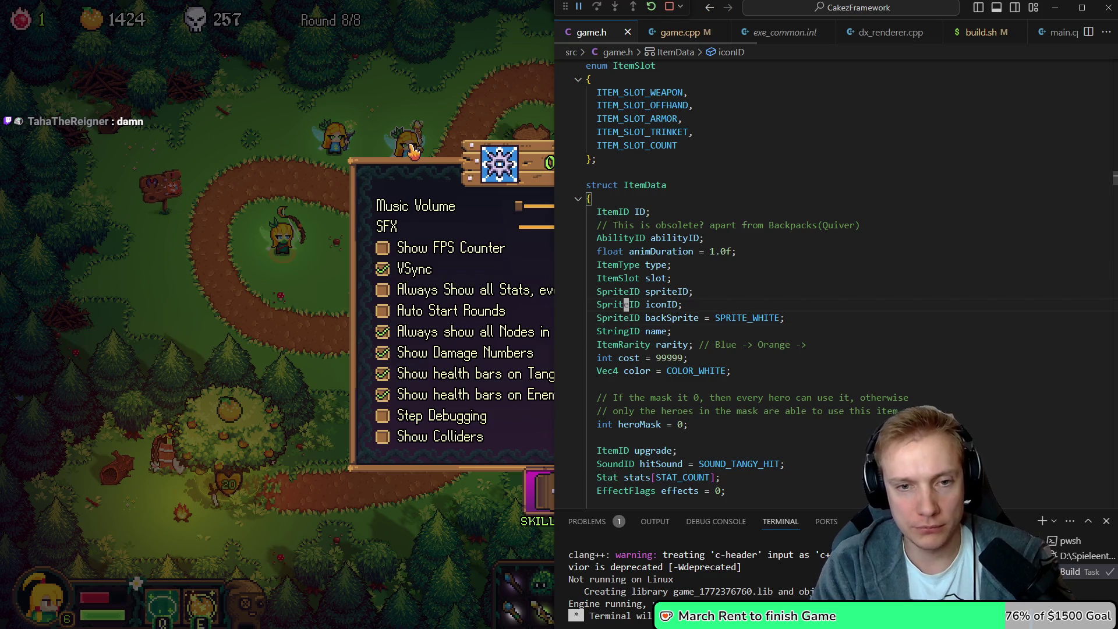
scroll(816, 280, "down", 10)
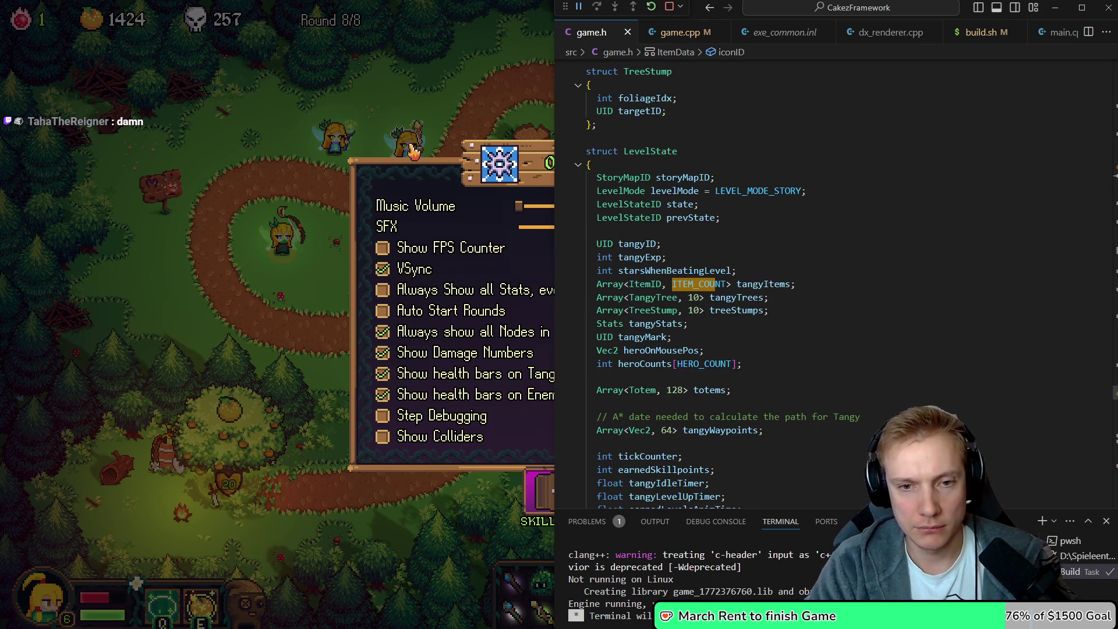
key("F12")
key("Up")
key("Up")
key("Up")
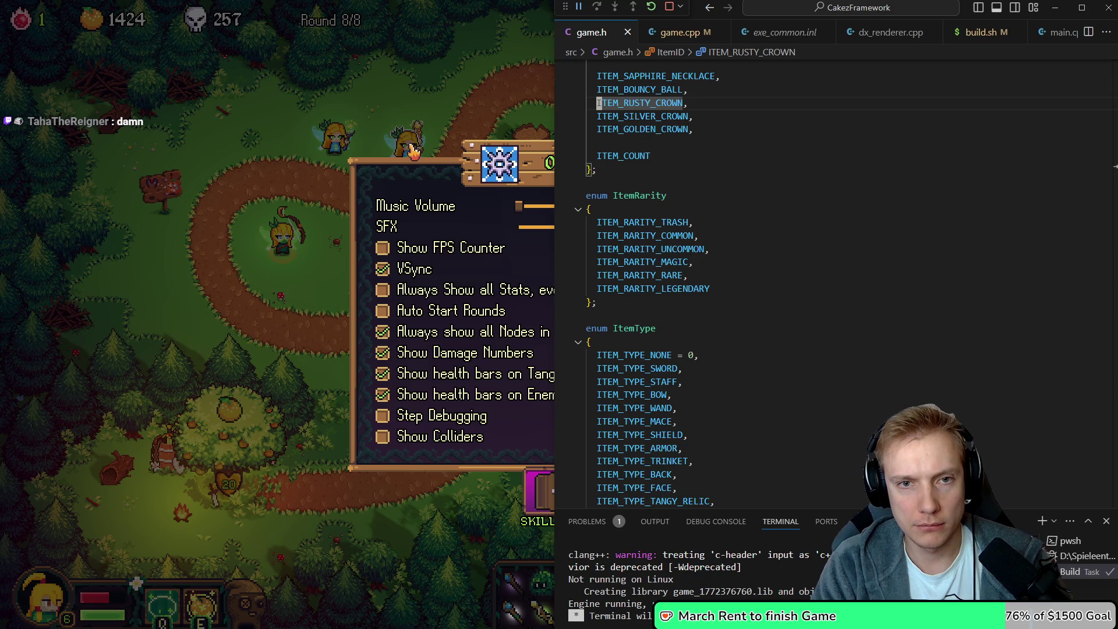
key("Up")
key("Up")
key("Up")
key("Down")
key("Down")
key("Down")
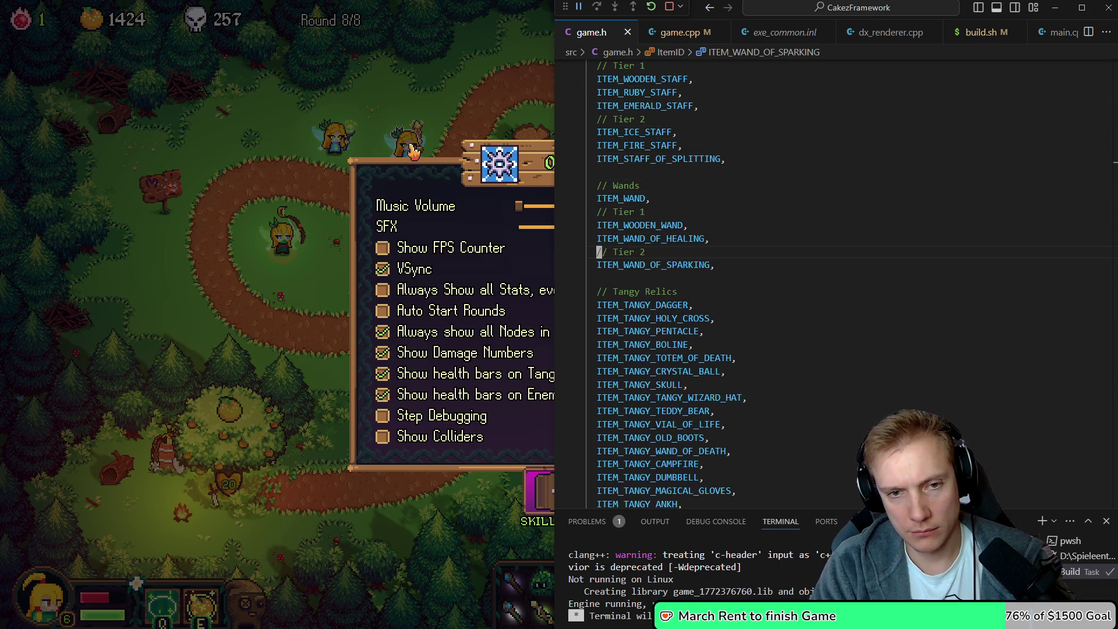
Duplicate a wand entry under ITEM_WAND_OF_HEALING and trim it to ITEM_WAND_
key("Down")
key("shift+alt+Up")
key("alt+Up")
key("End")
key("Left")
key("BackSpace")
key("BackSpace")
key("BackSpace")
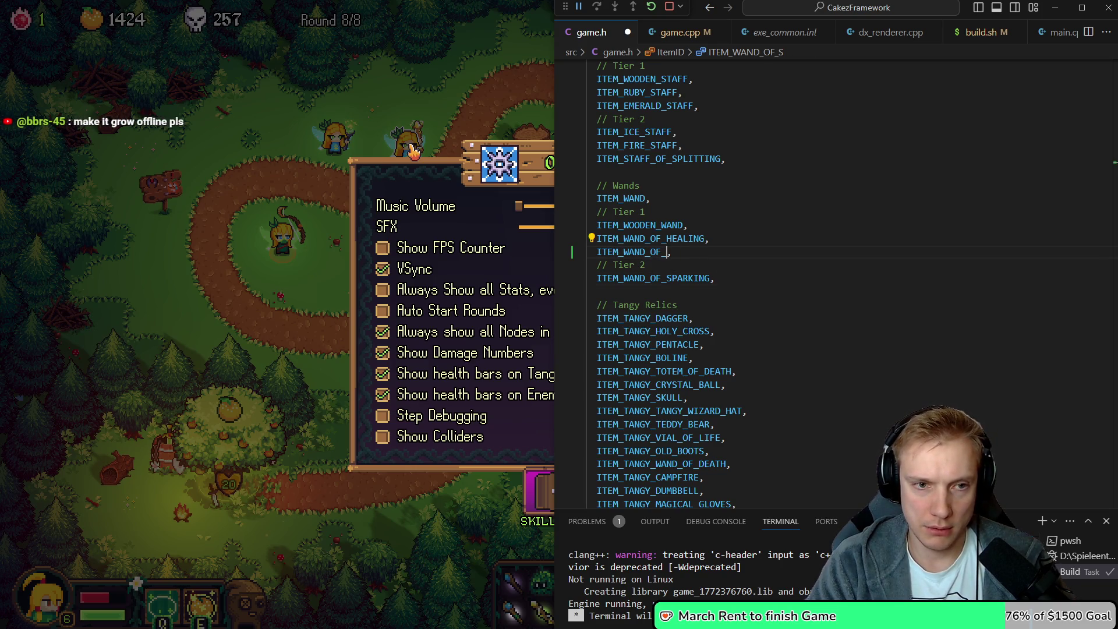
type("PARK")
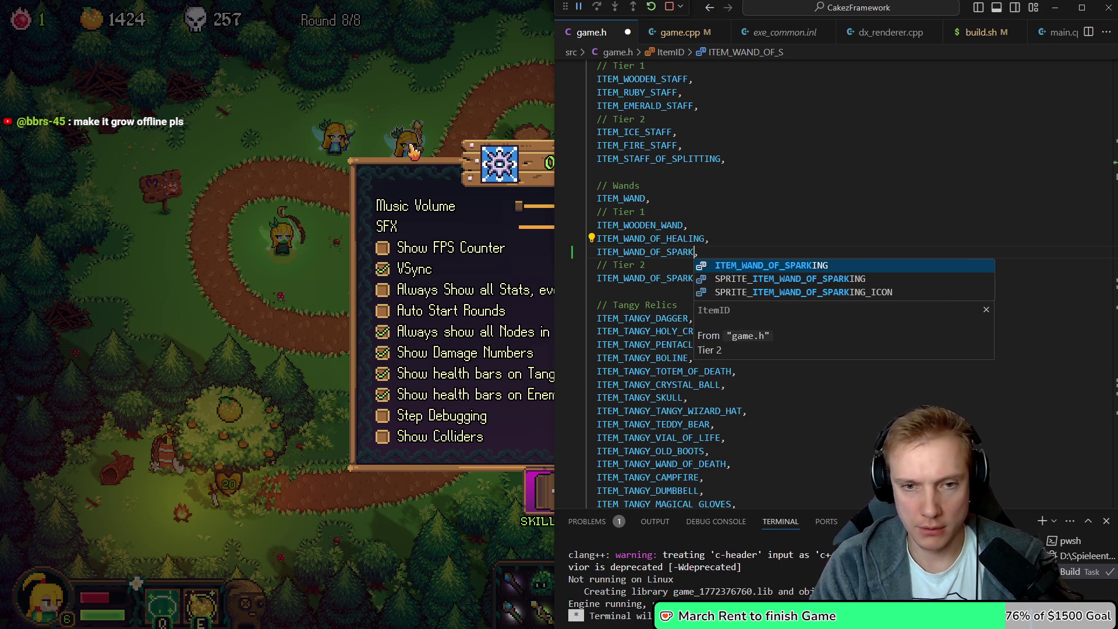
key("BackSpace")
key("BackSpace")
key("BackSpace")
key("BackSpace")
key("BackSpace")
key("BackSpace")
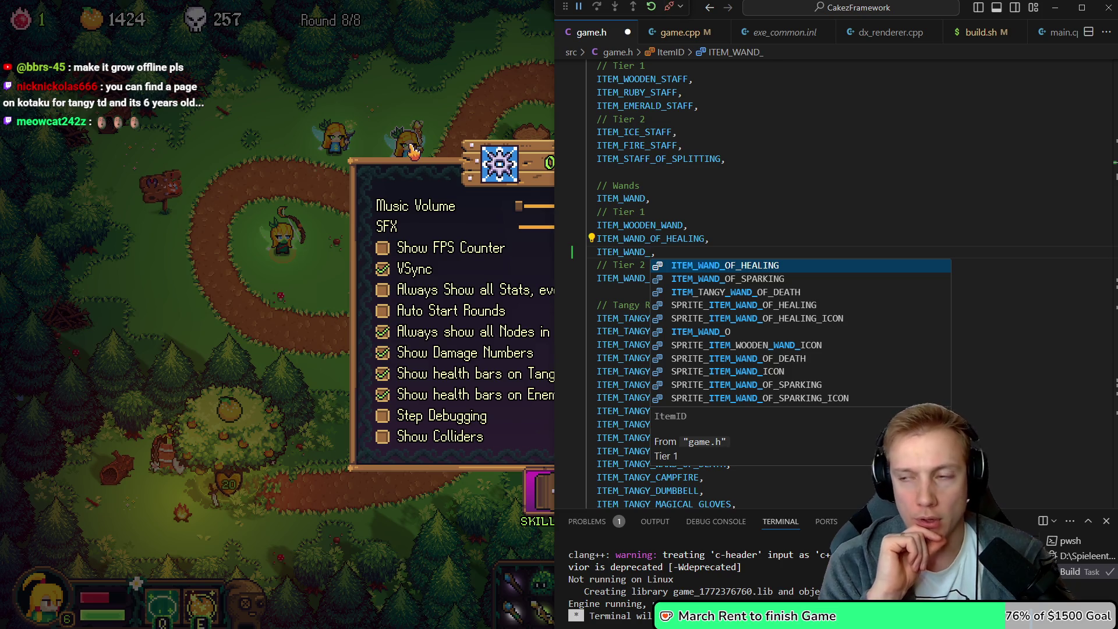
key("Escape")
key("alt+Tab")
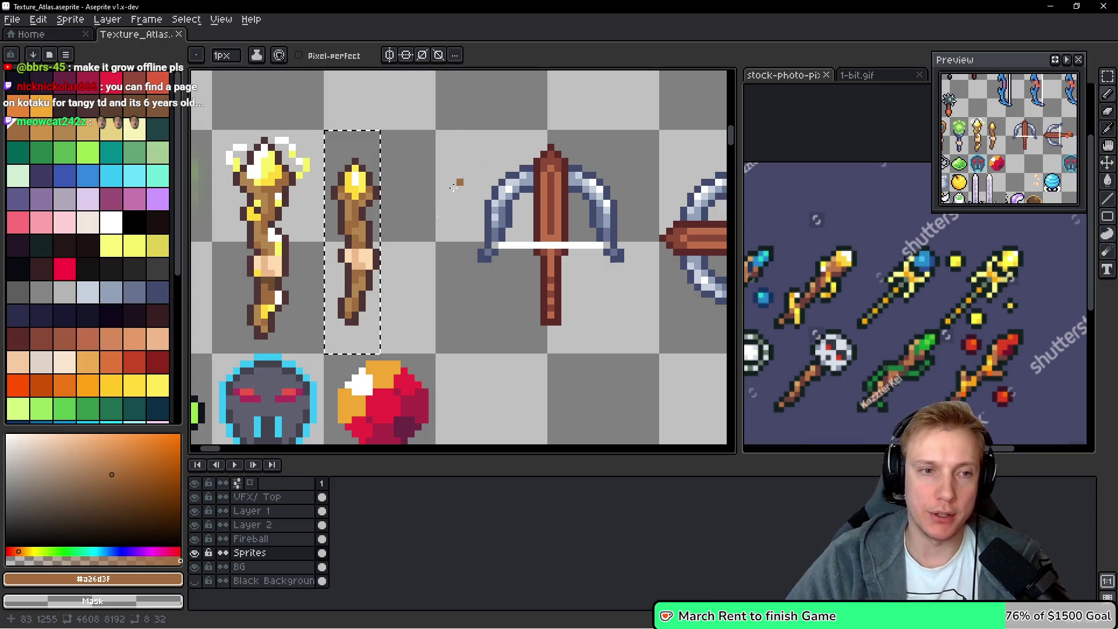
Deselect the fifth staff with Ctrl+D and pan the atlas onto the staff row
scroll(625, 247, "down", 3)
scroll(606, 238, "right", 1)
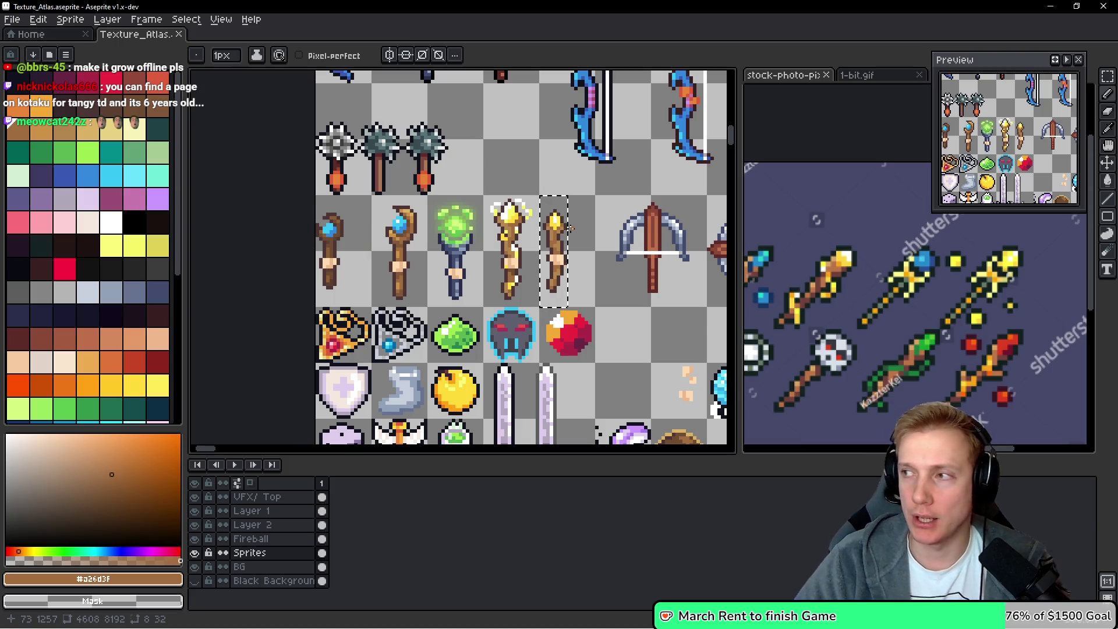
key("ctrl+d")
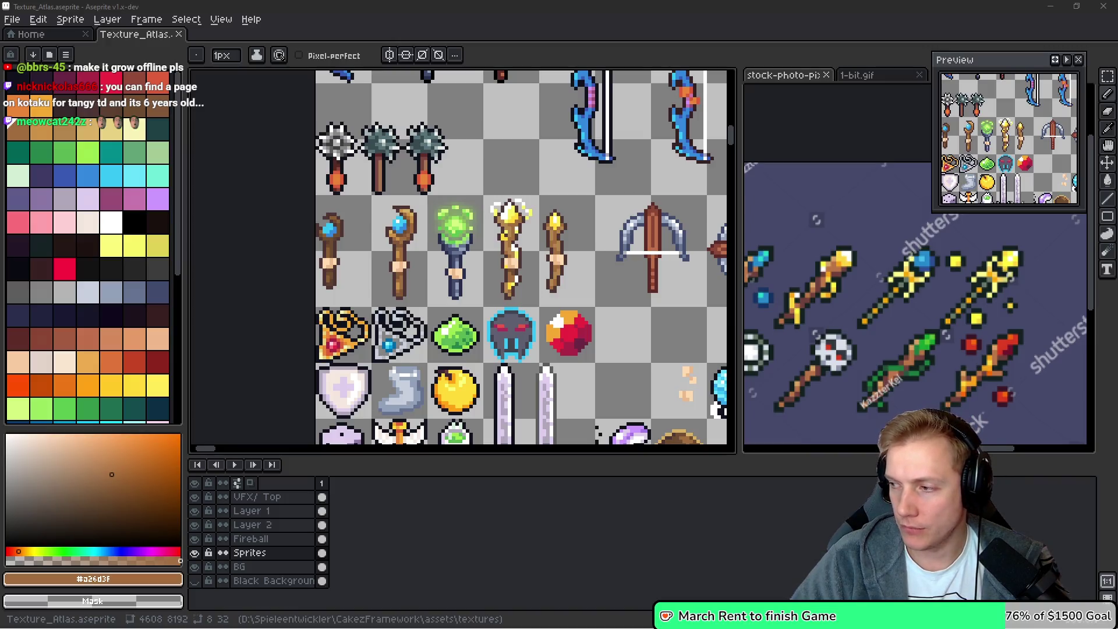
left_click_drag(598, 298, 577, 260)
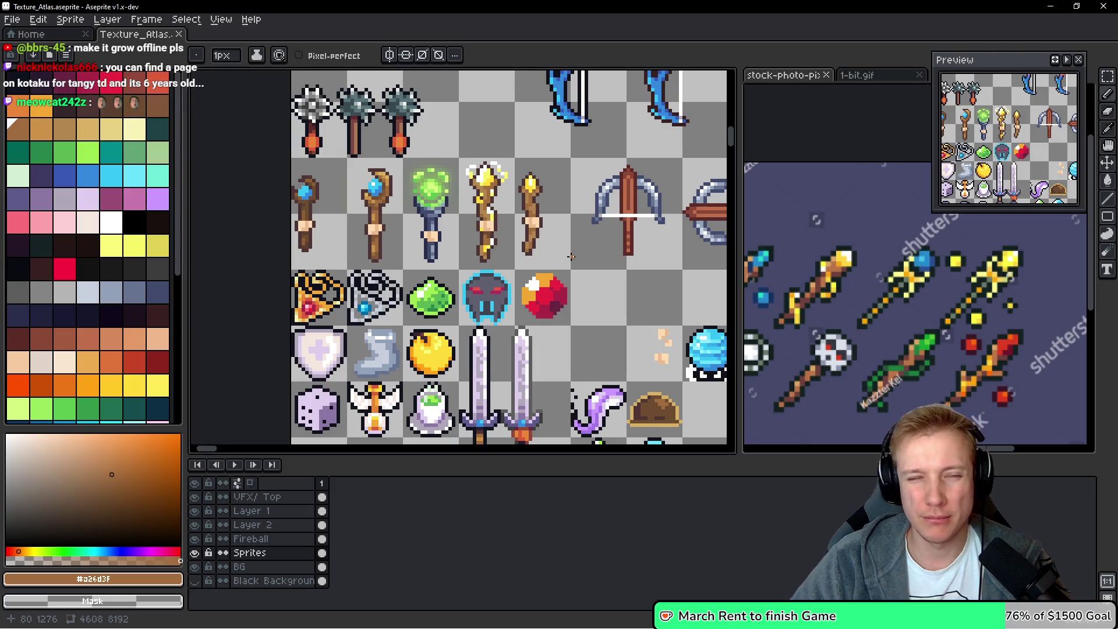
key("i")
key("alt+Tab")
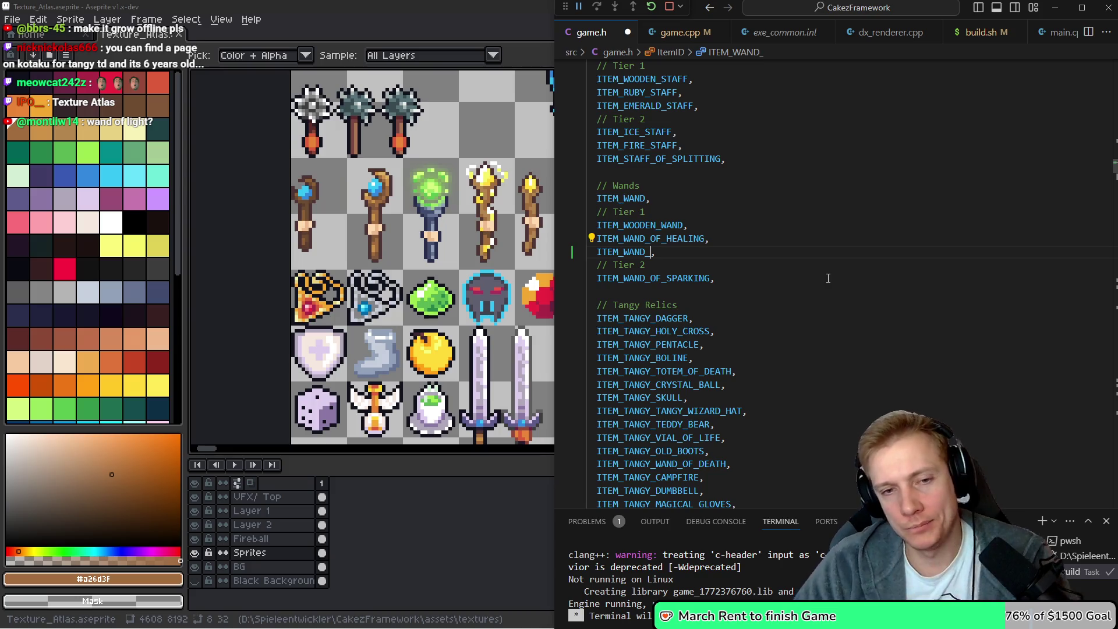
Complete the entry as ITEM_WAND_OF_LIGHT in game.h and save
type("OF_L")
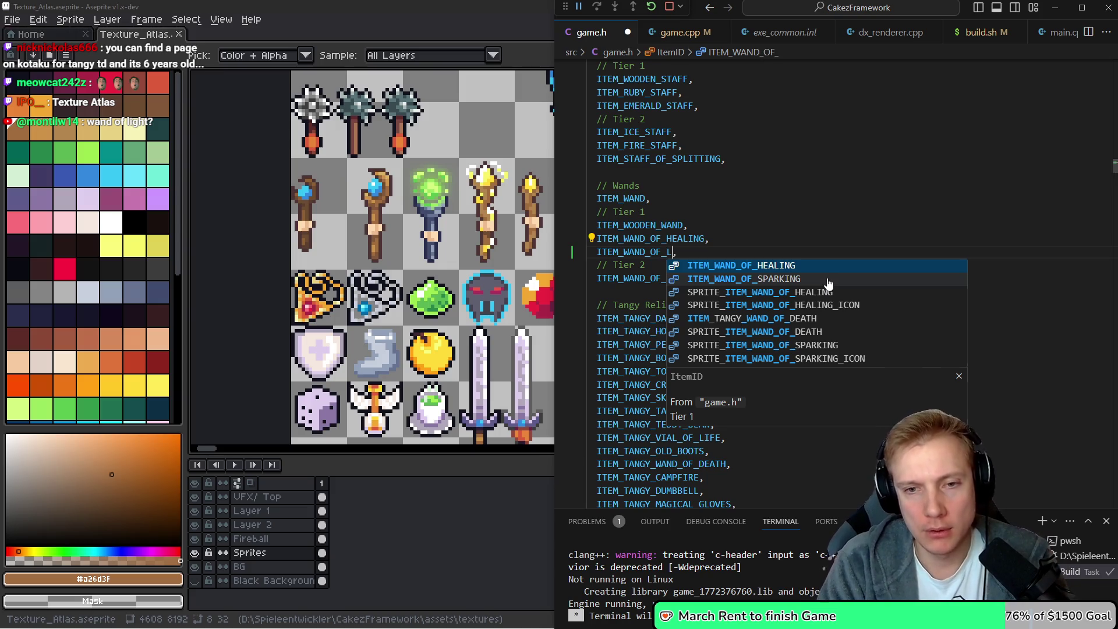
type("IGHT")
key("Home")
key("ctrl+s")
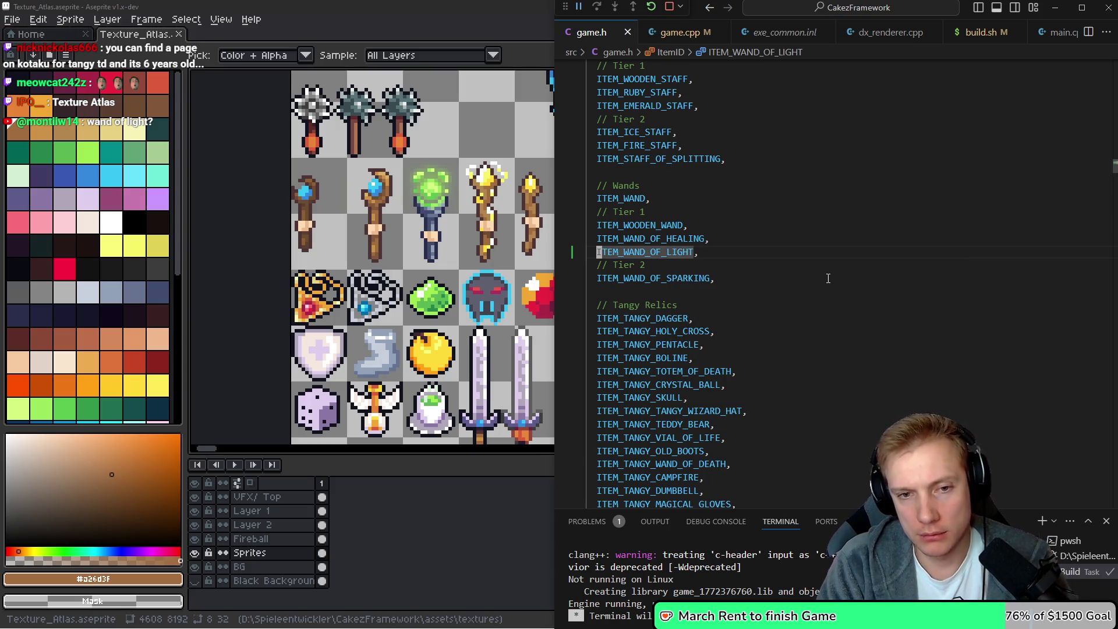
In game.cpp's tier item lists, duplicate the Wand of Healing entry
key("ctrl+Tab")
key("ctrl+Tab")
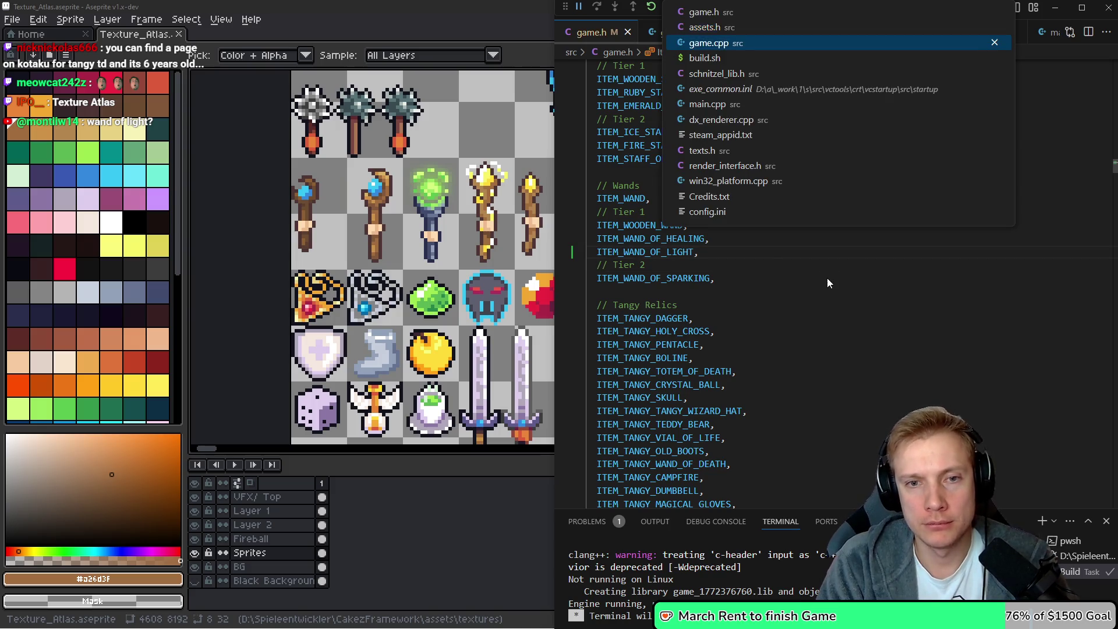
type("nd_of_")
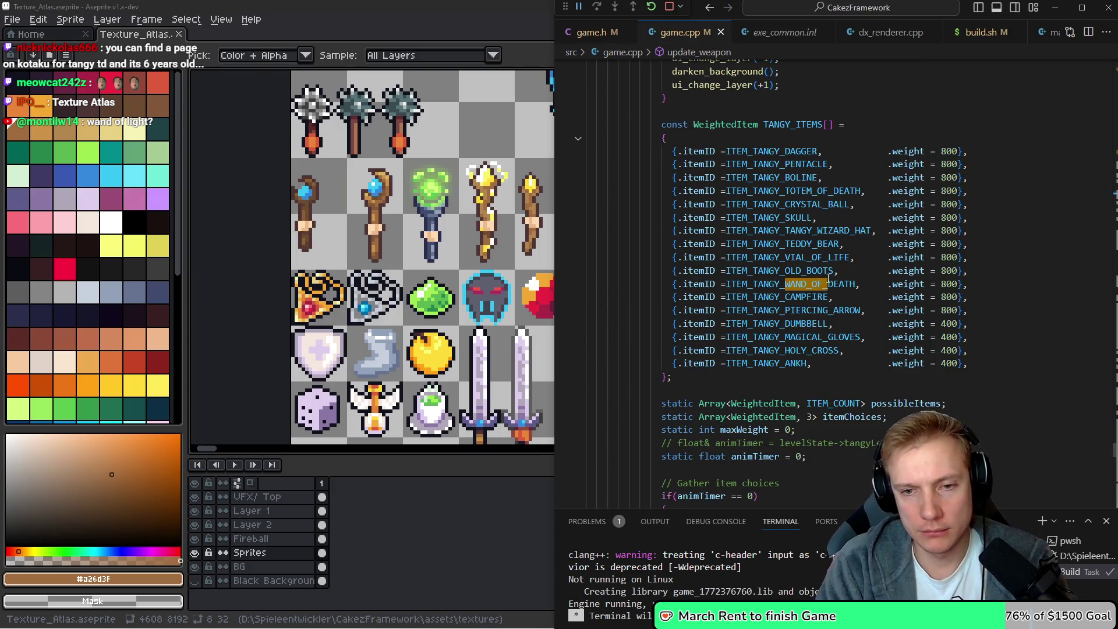
key("ctrl+Tab")
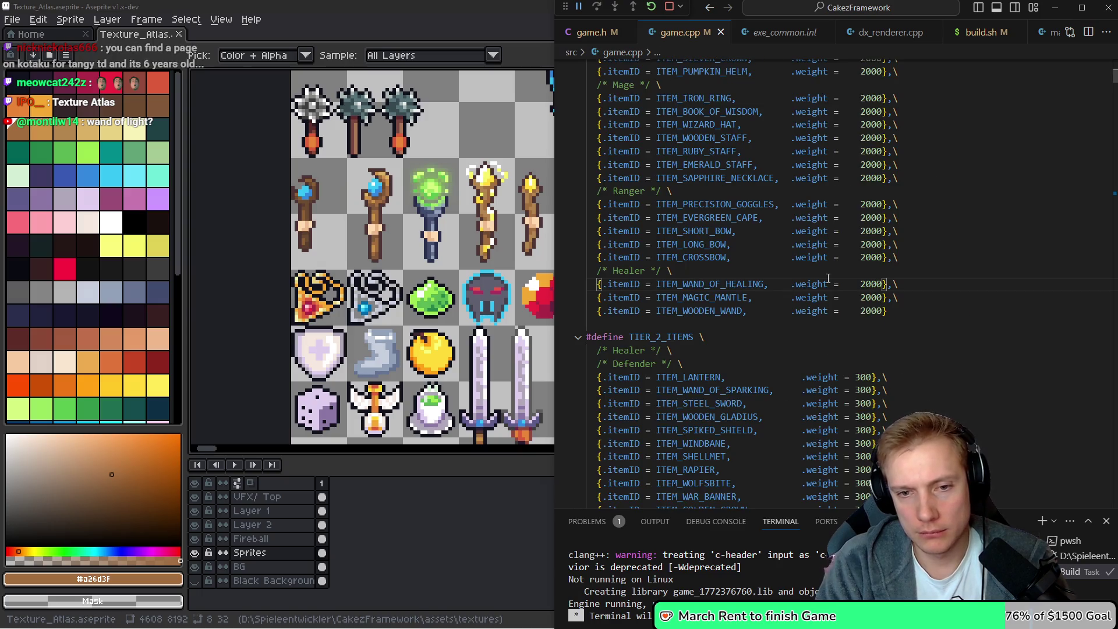
key("ctrl+Tab")
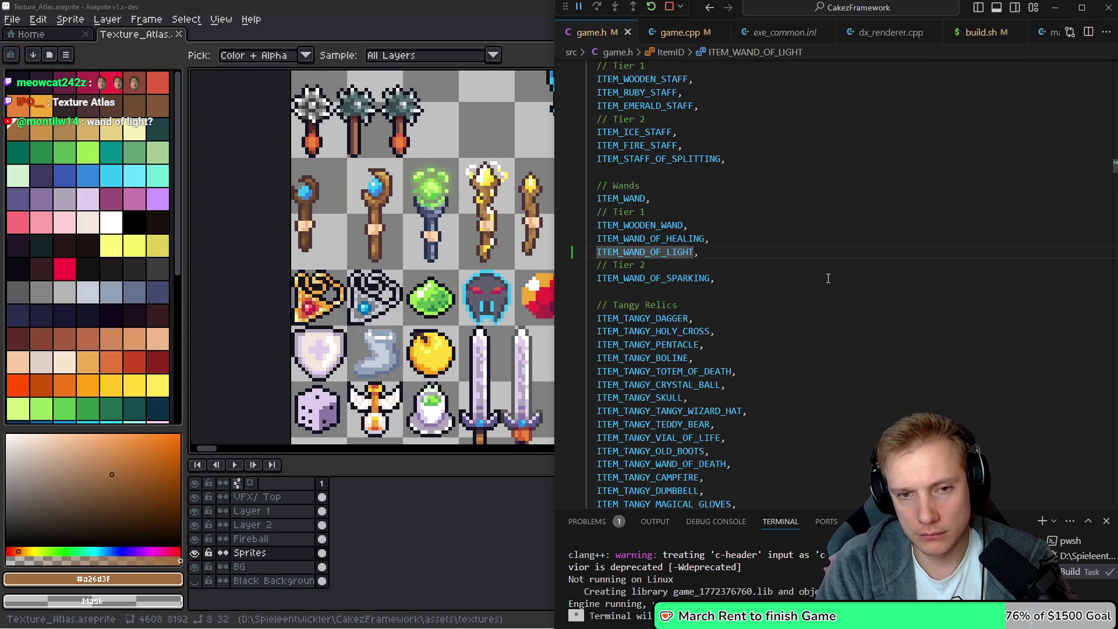
key("ctrl+Tab")
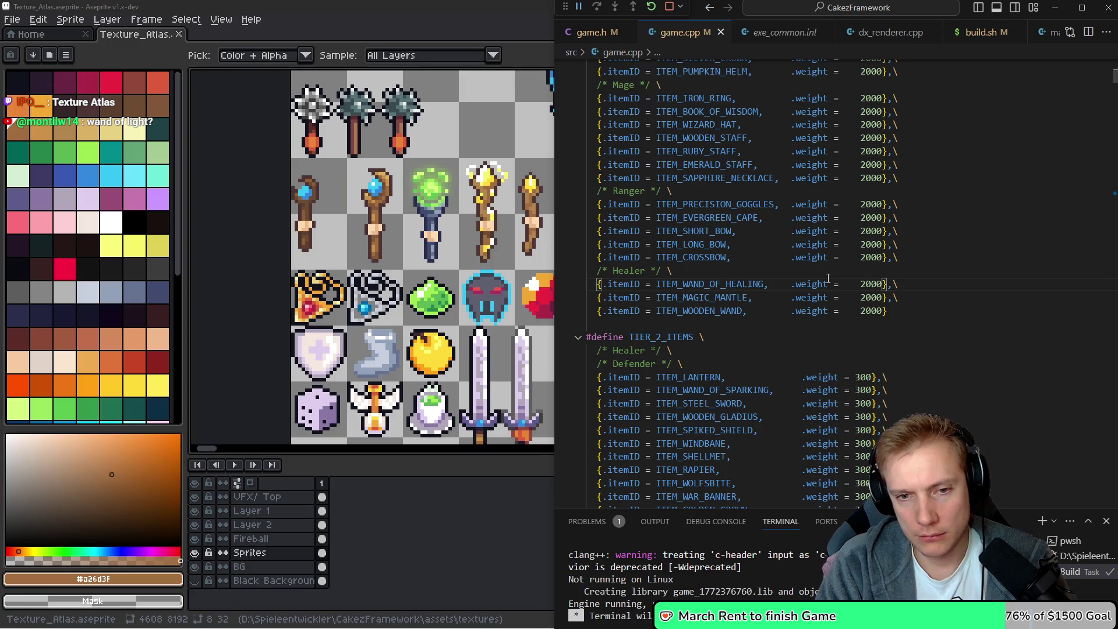
key("ctrl+Return")
key("Up")
key("shift+alt+Down")
key("Down")
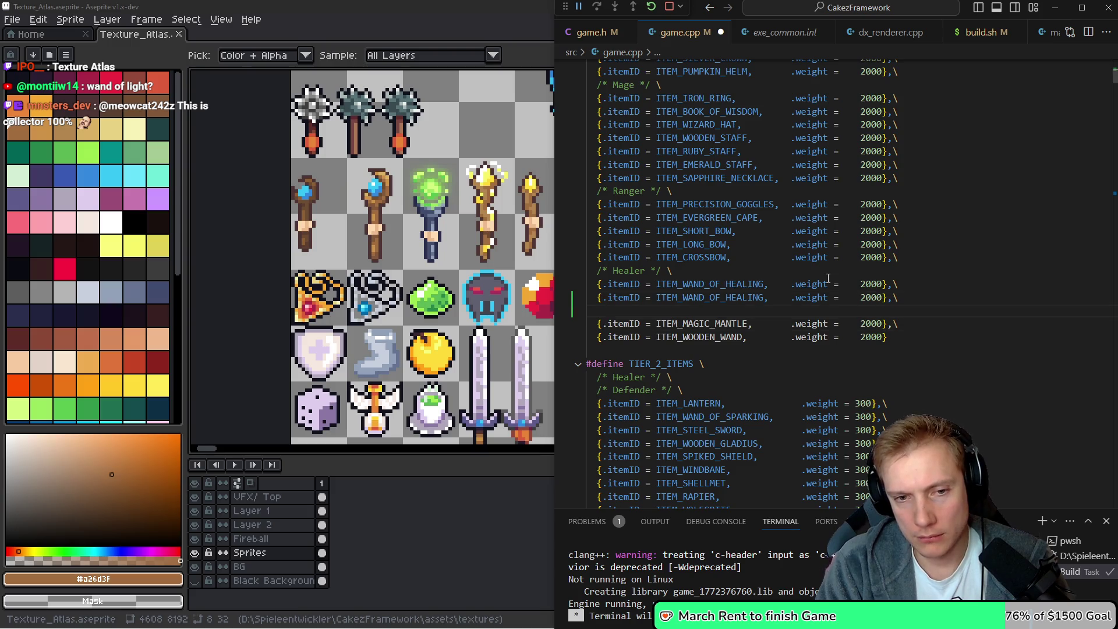
key("BackSpace")
key("Up")
key("Down")
Rename the copy to ITEM_WAND_OF_LIGHT, keeping weight 2000, and save game.cpp
key("Home")
key("ctrl+Right")
key("ctrl+Right")
key("ctrl+Right")
key("BackSpace")
key("BackSpace")
key("BackSpace")
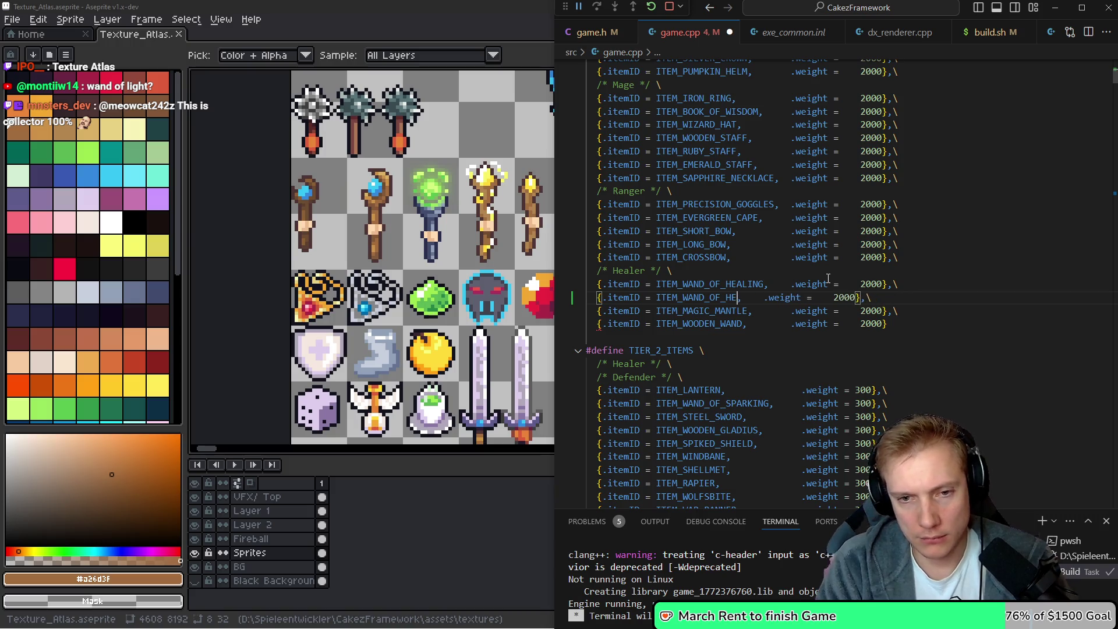
type("LIGH")
key("Tab")
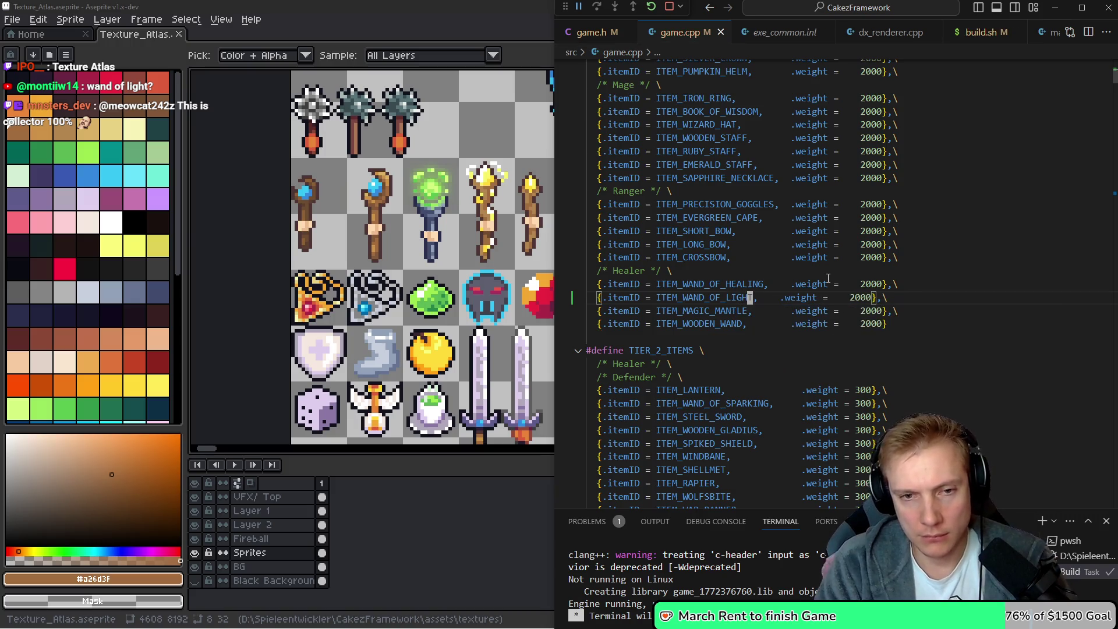
key("ctrl+s")
key("alt+Tab")
scroll(497, 204, "up", 3)
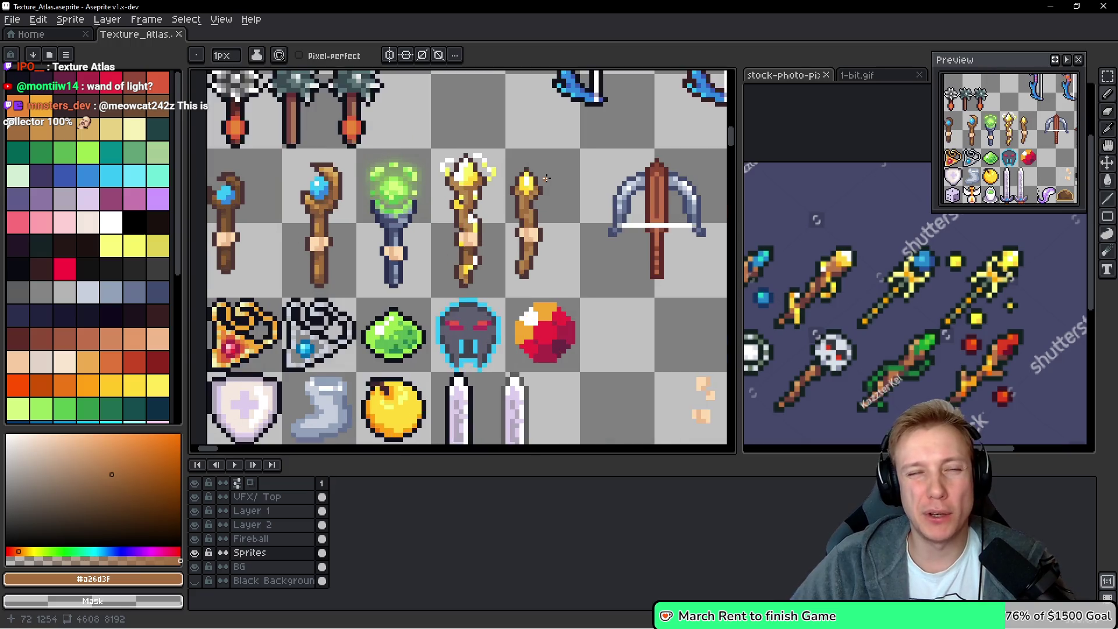
scroll(501, 209, "down", 4)
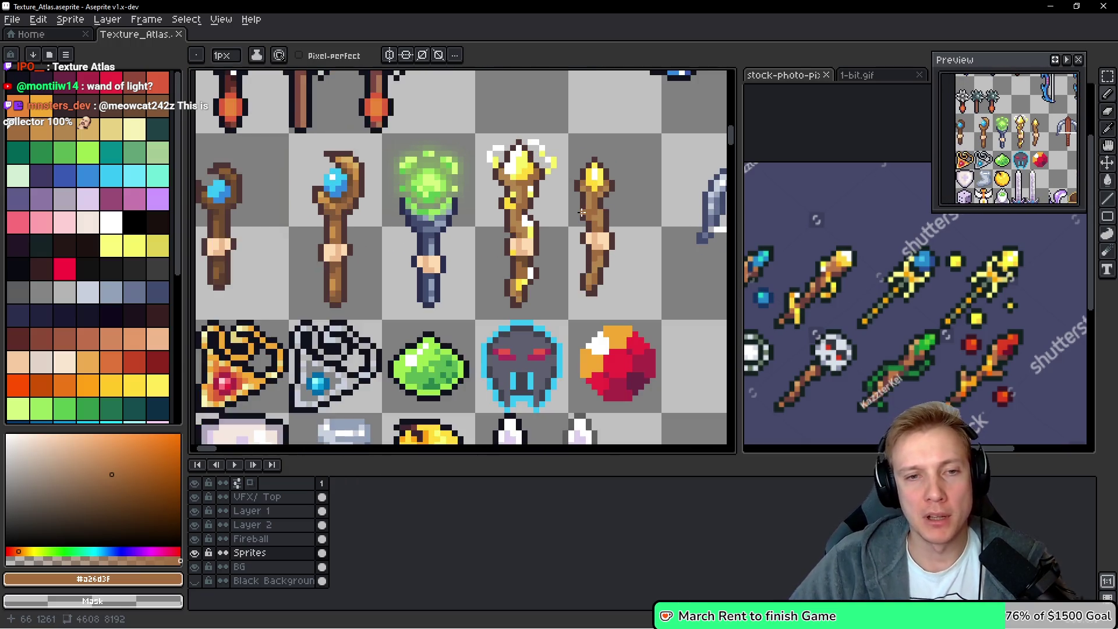
scroll(581, 210, "up", 3)
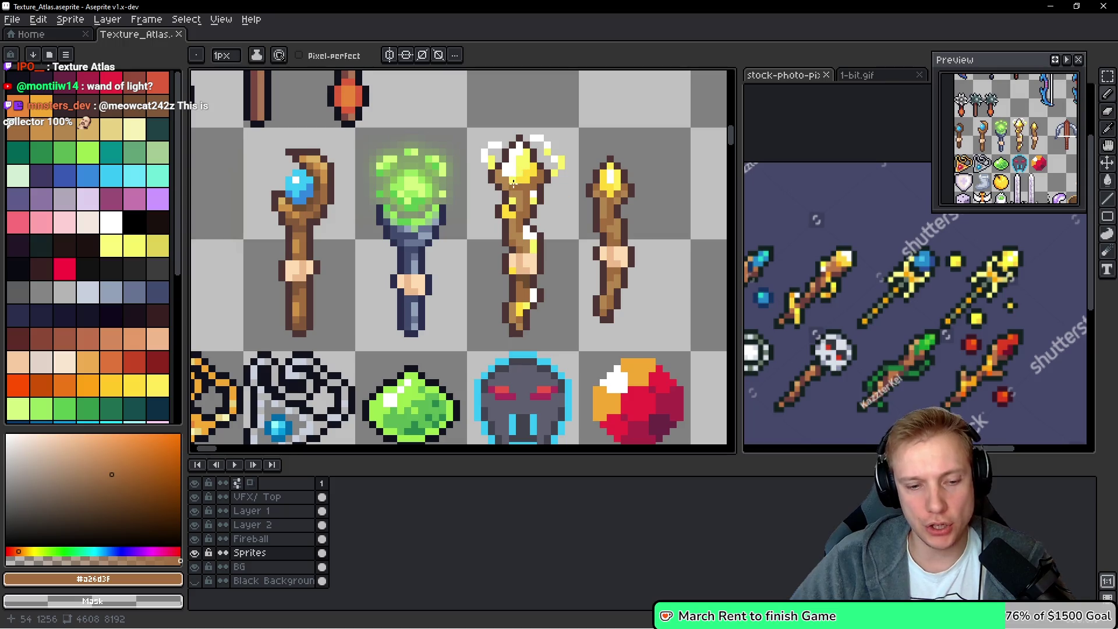
key("m")
mouse_move(472, 131)
left_mouse_down()
mouse_move(579, 327)
mouse_move(579, 349)
left_mouse_up()
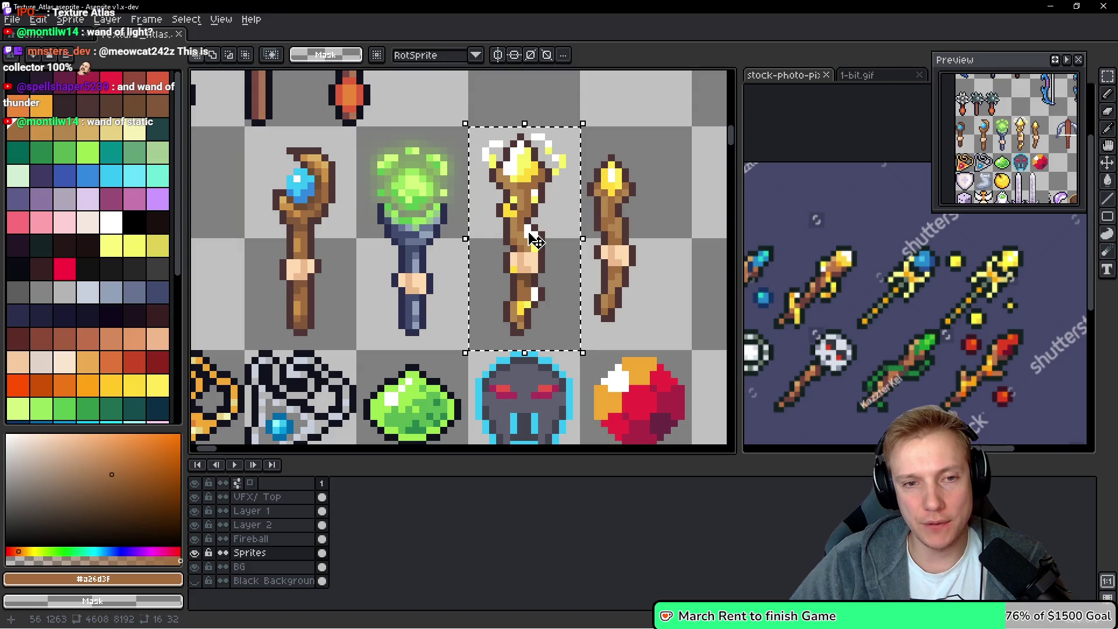
key("ctrl+d")
key("u")
left_click_drag(641, 128, 588, 347)
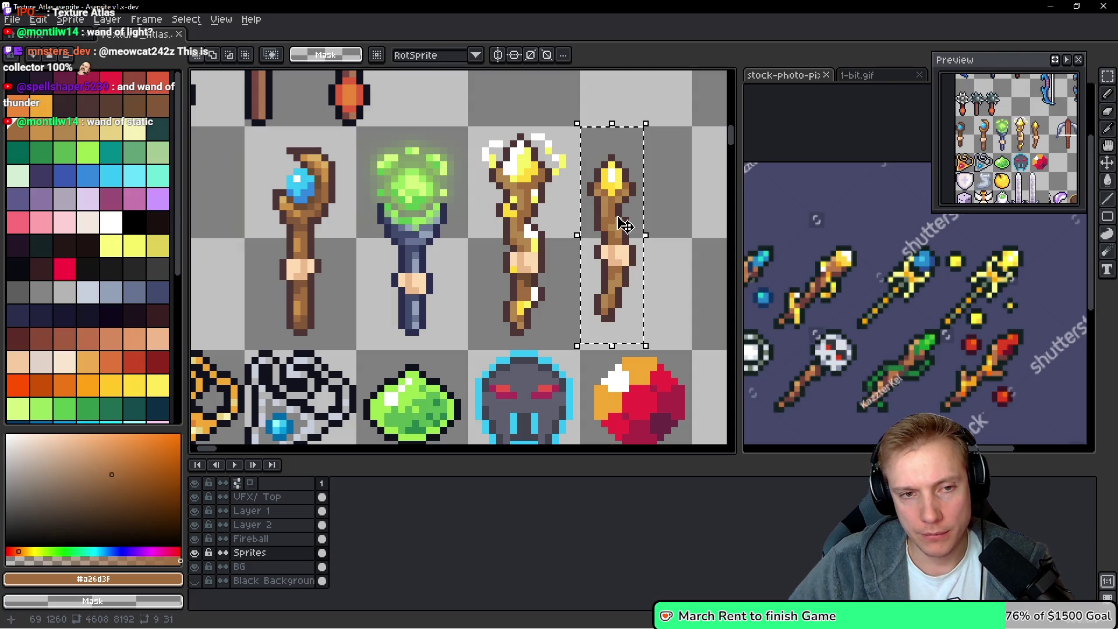
left_click_drag(471, 128, 576, 347)
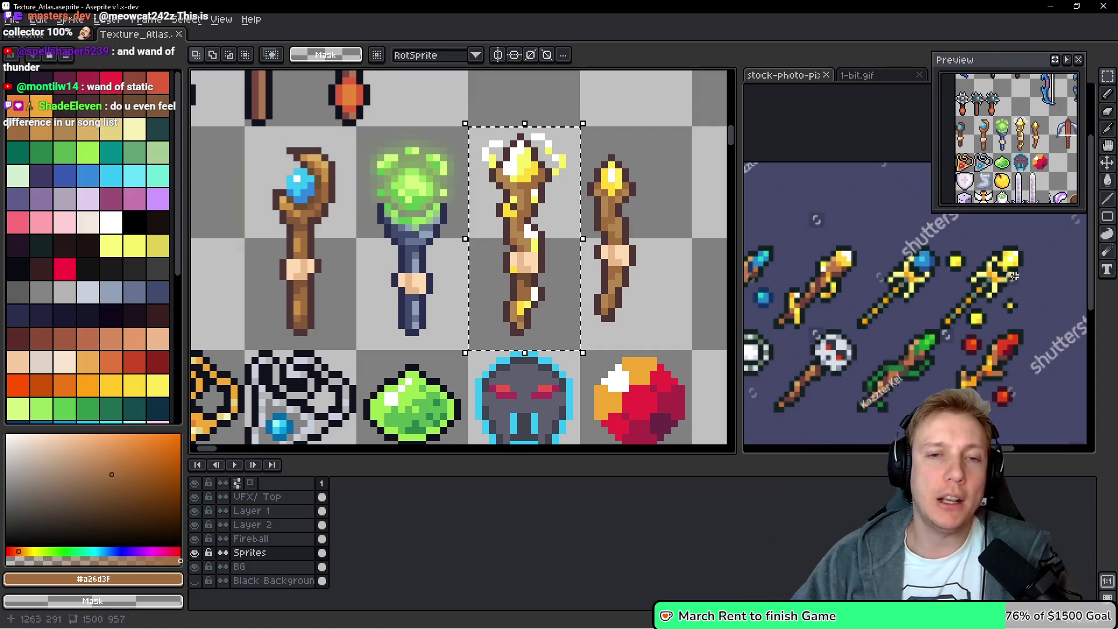
left_click_drag(640, 130, 588, 346)
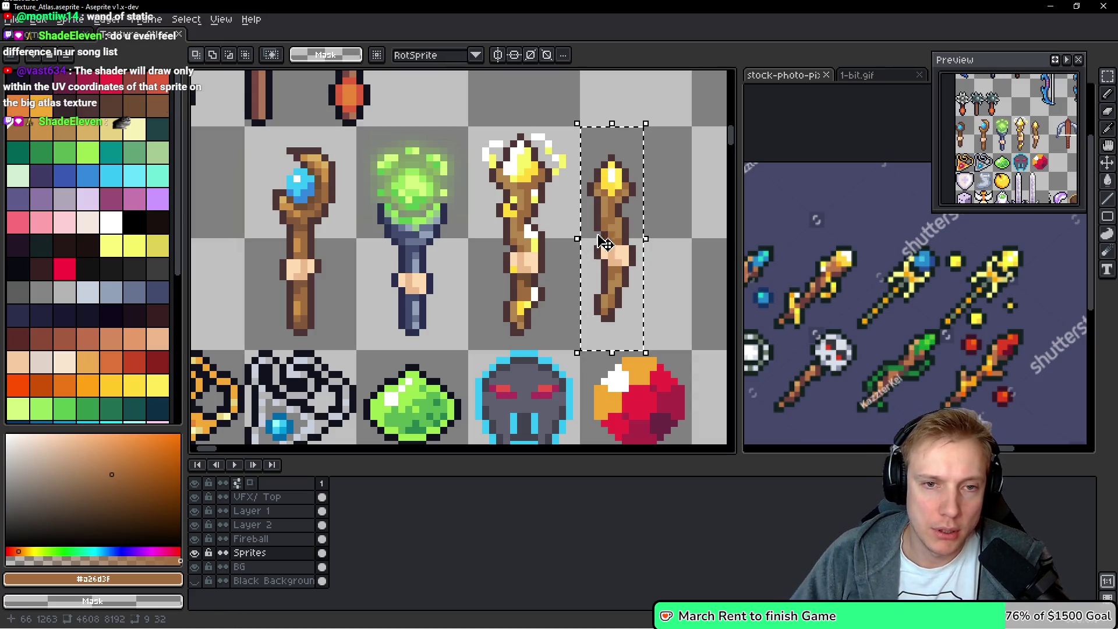
scroll(385, 175, "left", 5)
mouse_move(384, 174)
left_mouse_down()
mouse_move(198, 205)
mouse_move(394, 208)
mouse_move(236, 208)
left_mouse_up()
mouse_move(659, 243)
left_mouse_down()
mouse_move(694, 240)
mouse_move(550, 237)
left_mouse_up()
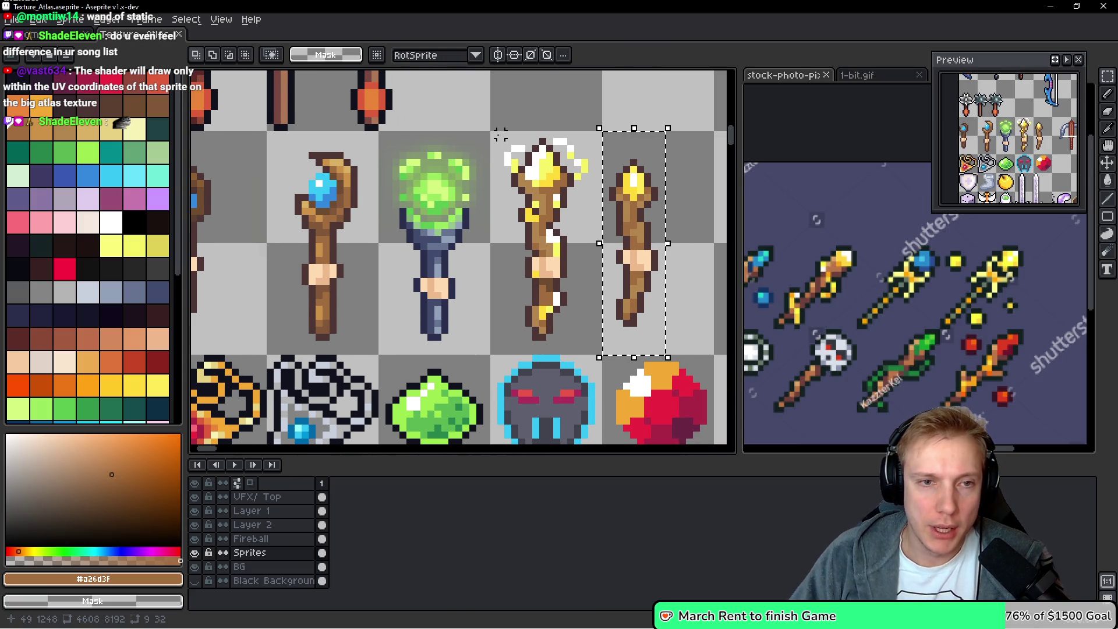
left_click_drag(493, 134, 604, 356)
left_click_drag(269, 135, 380, 353)
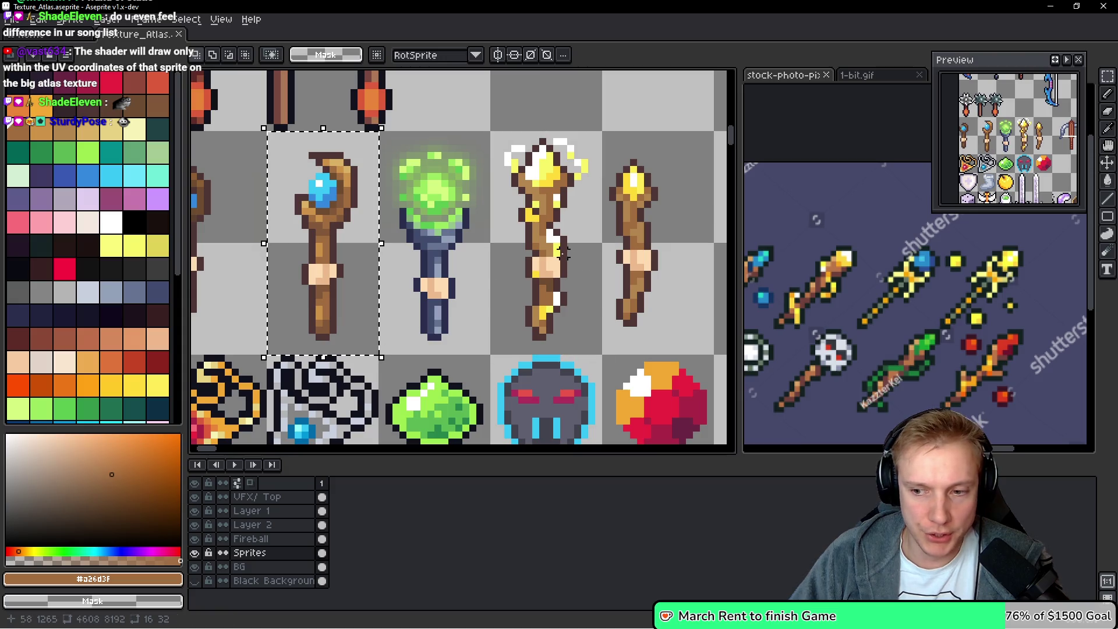
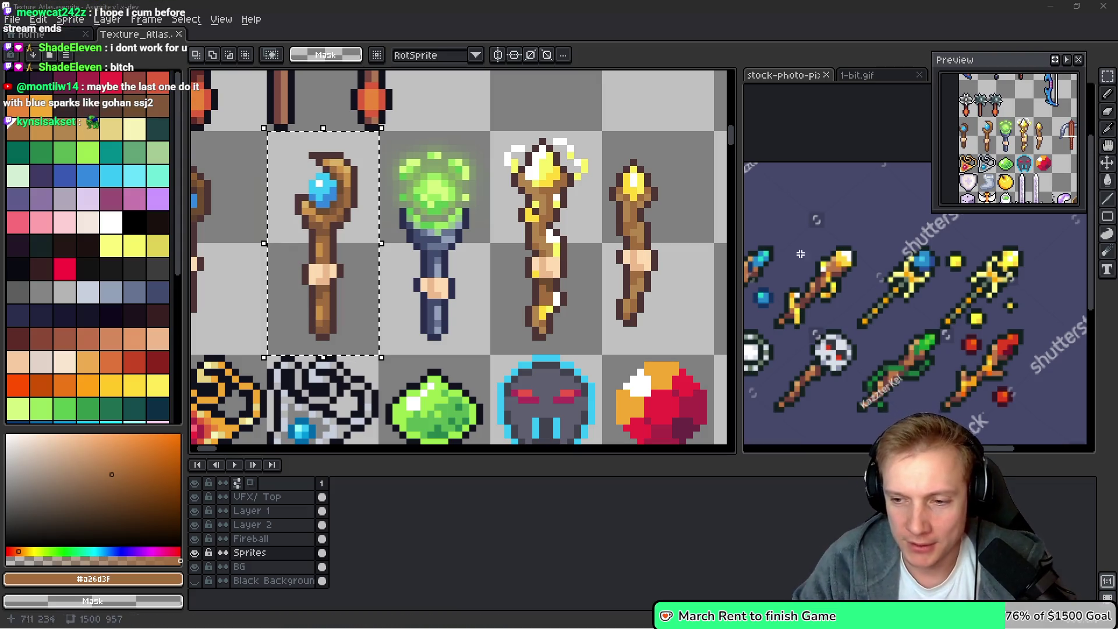
Pan to the staff sprites and marquee the leftmost blue staff, then the second one
left_click_drag(556, 331, 505, 338)
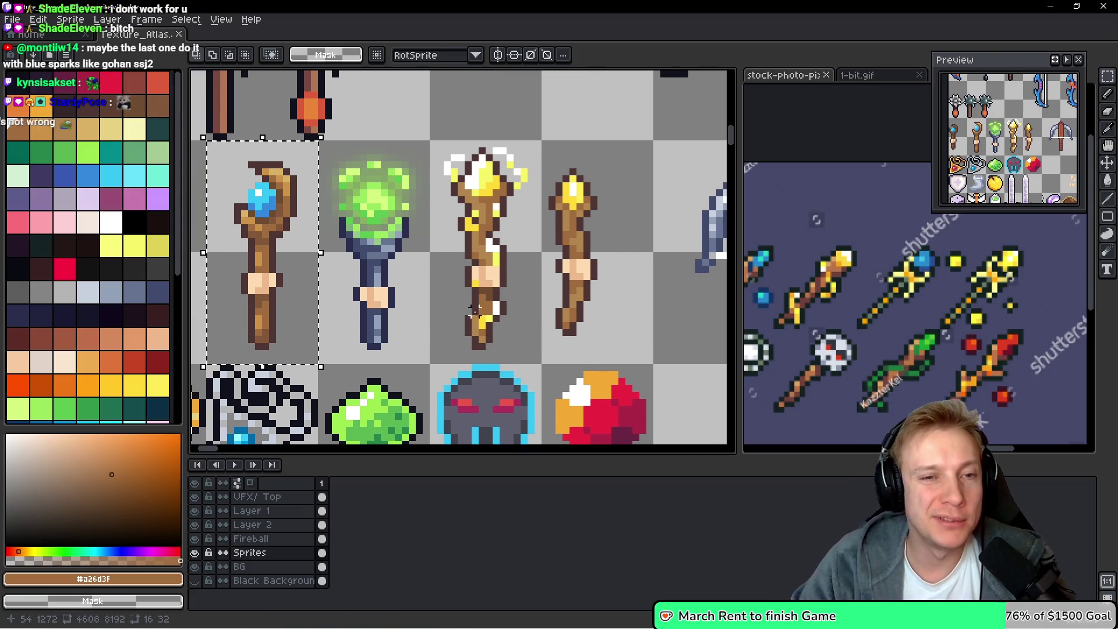
scroll(524, 239, "left", 5)
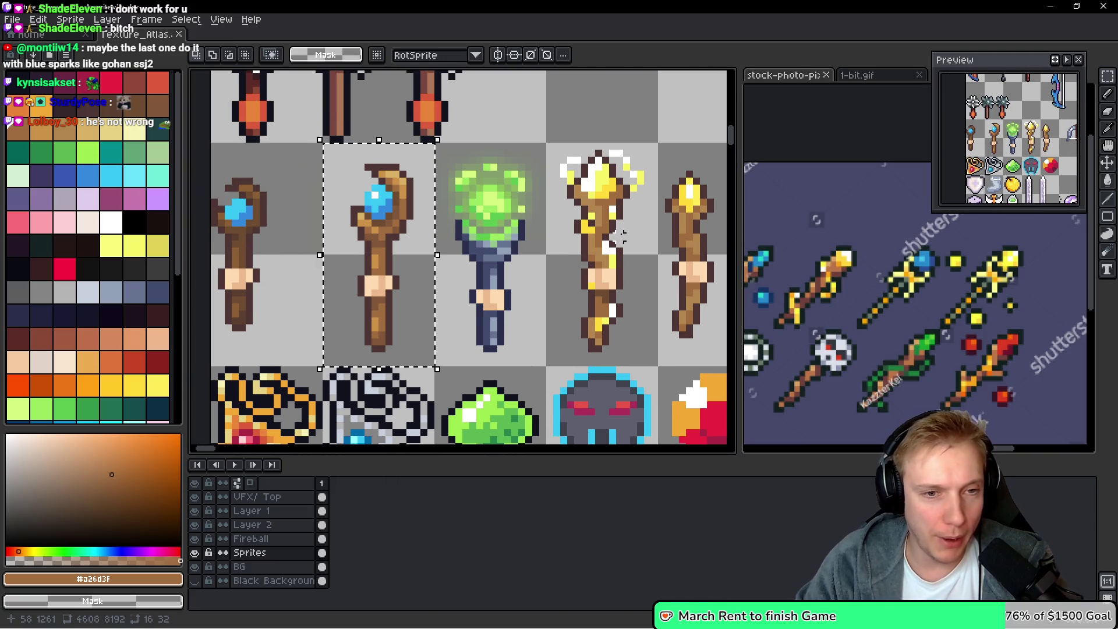
scroll(535, 248, "right", 2)
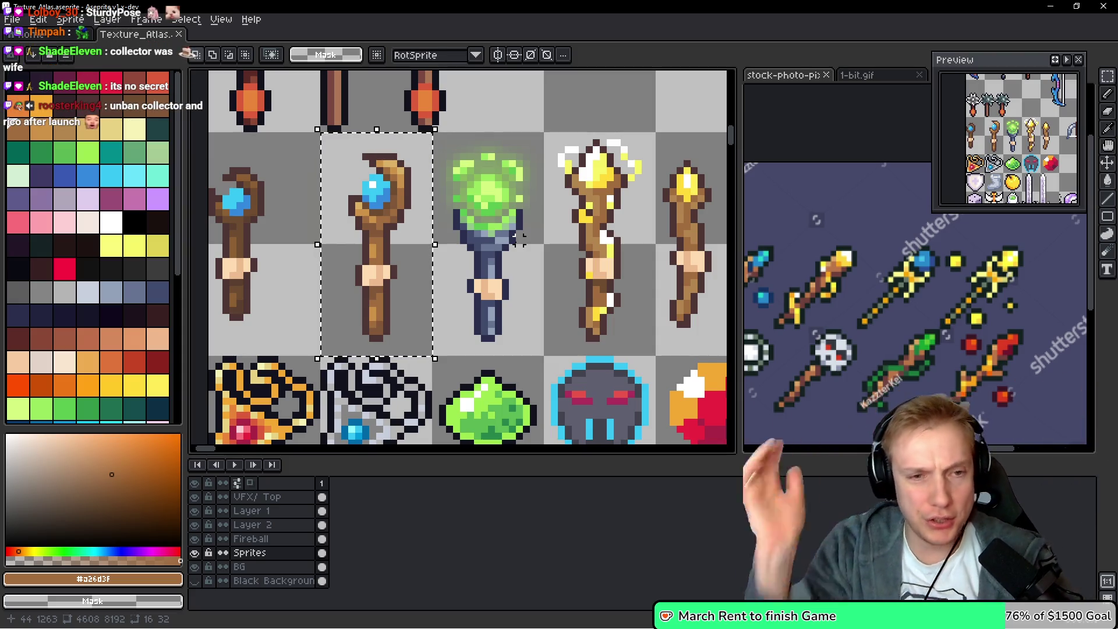
scroll(352, 248, "right", 5)
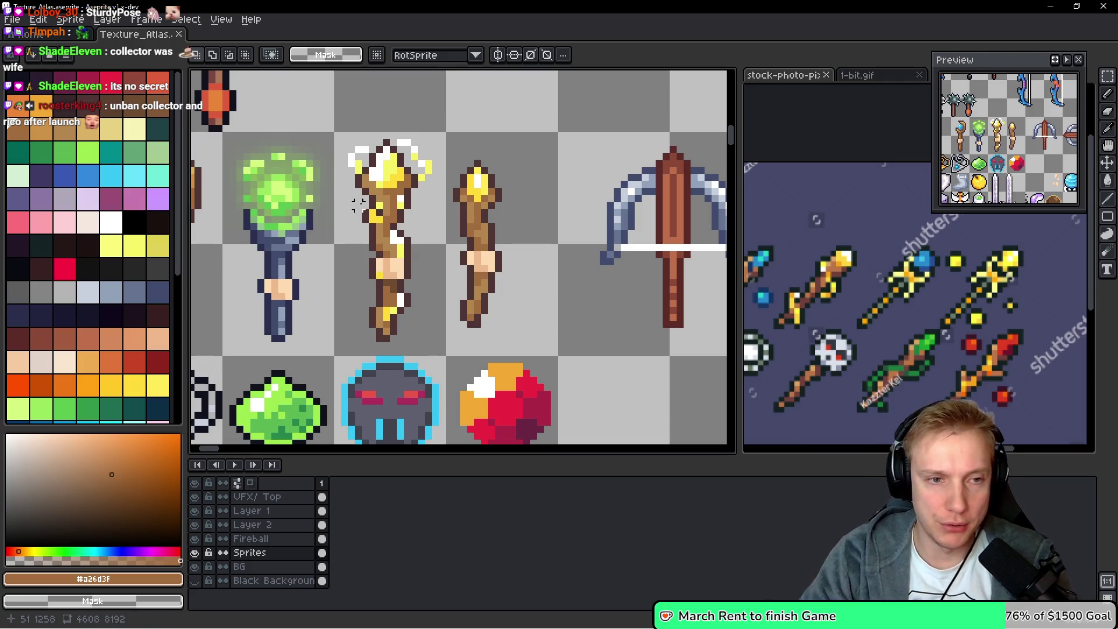
scroll(605, 212, "left", 5)
scroll(604, 212, "left", 2)
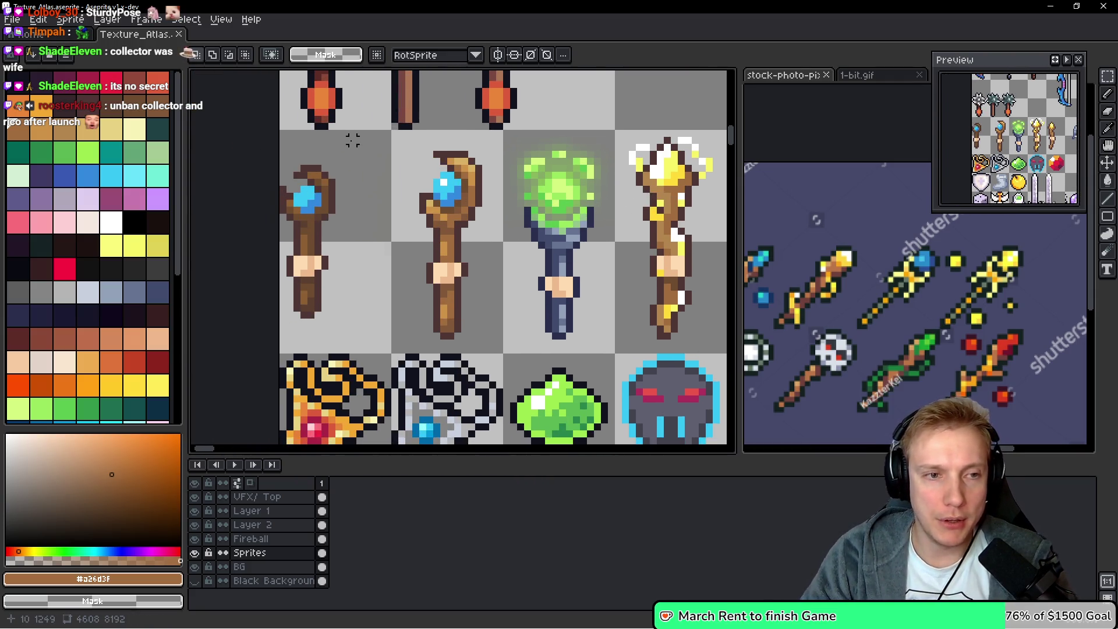
left_click_drag(335, 128, 278, 347)
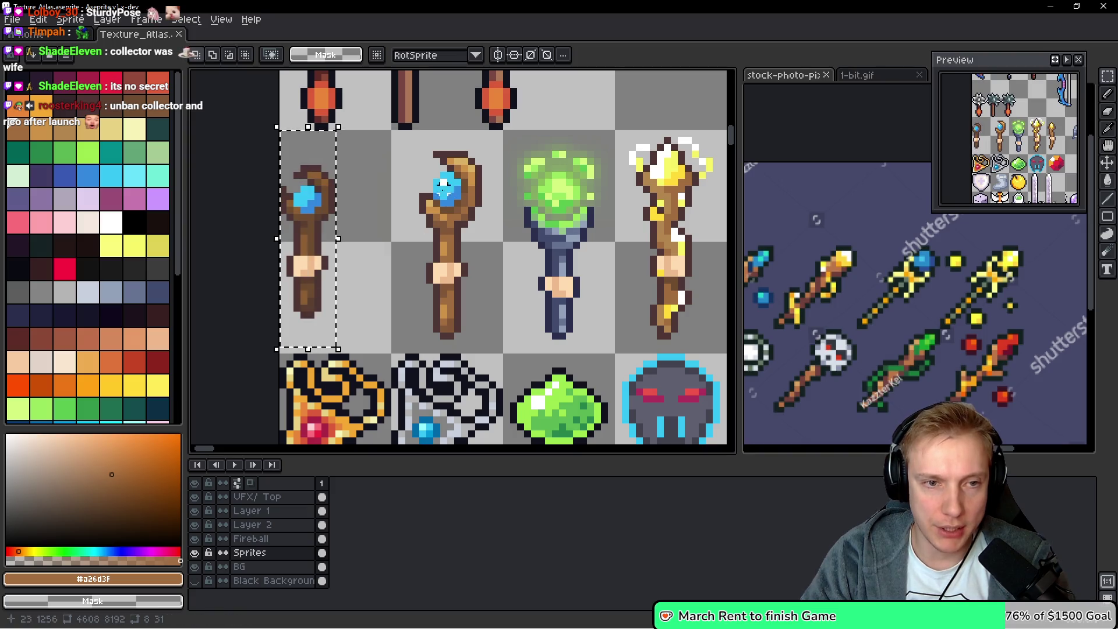
mouse_move(499, 127)
left_mouse_down()
mouse_move(449, 337)
mouse_move(396, 350)
left_mouse_up()
Marquee the small golden staff and switch to the eyedropper
left_click_drag(464, 285, 384, 281)
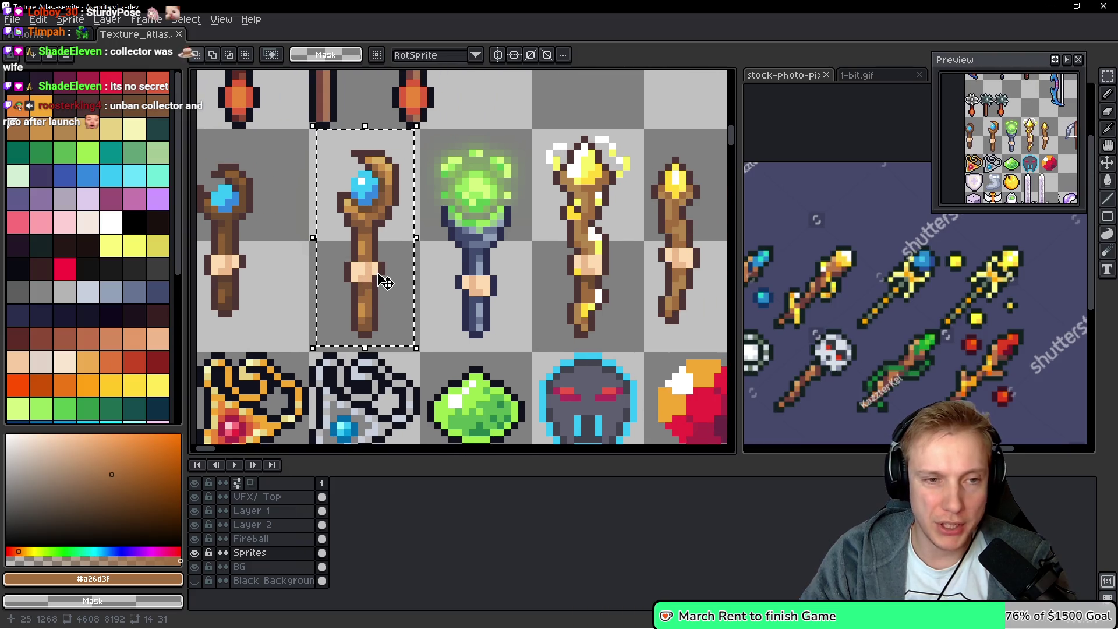
left_click_drag(488, 274, 388, 279)
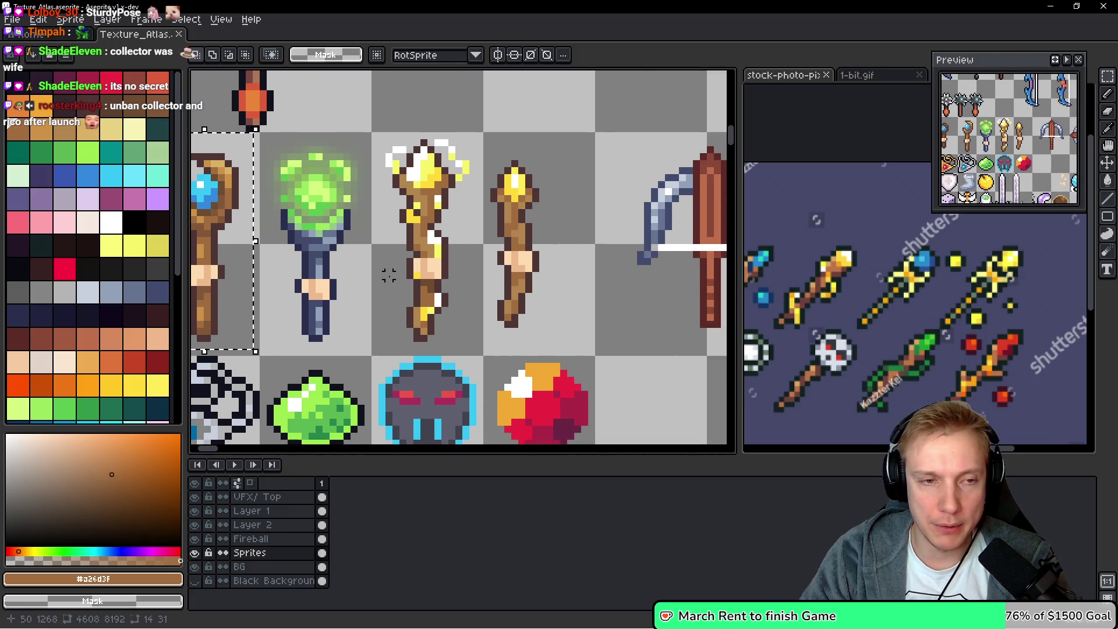
mouse_move(529, 136)
left_mouse_down()
mouse_move(480, 358)
mouse_move(463, 360)
left_mouse_up()
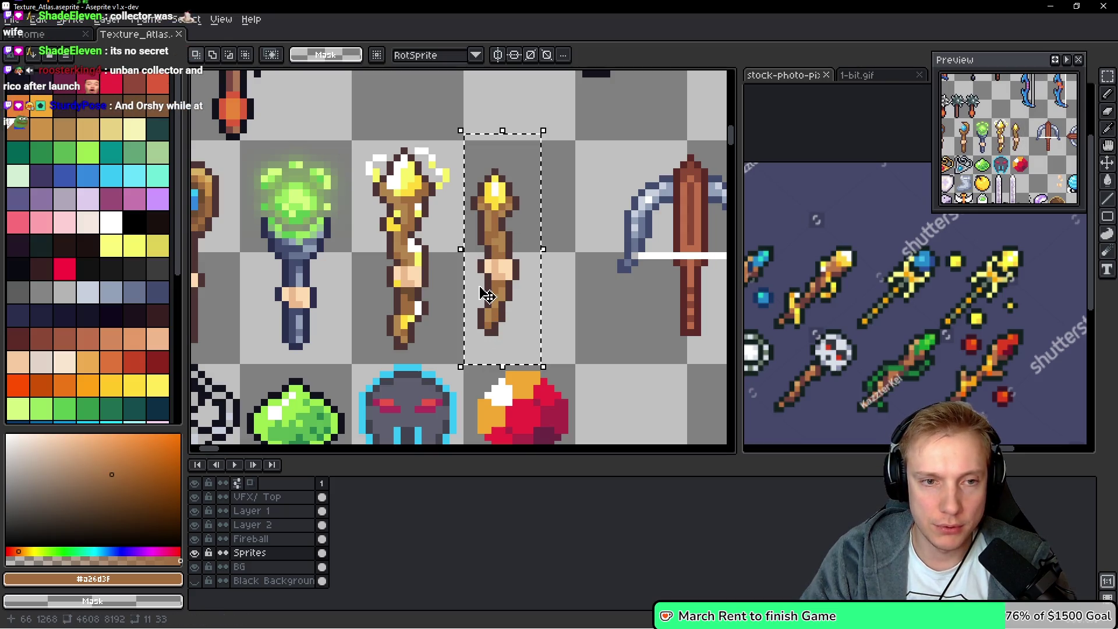
key("i")
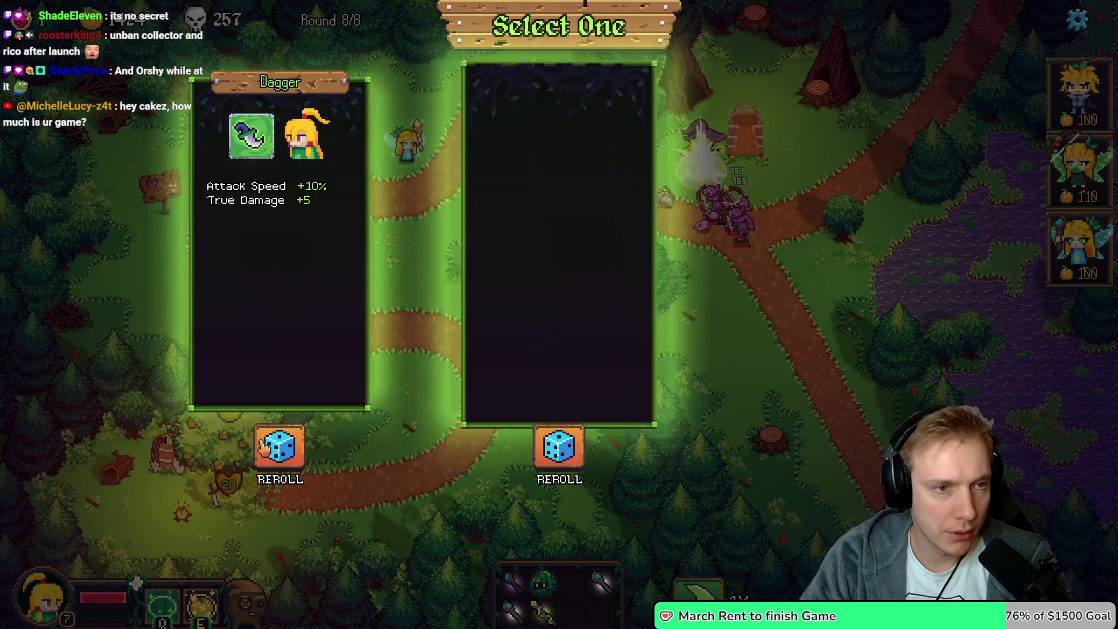
Close the upgrade picker, open the tree's item shop and reroll it twice
left_click(235, 431)
left_click(237, 438)
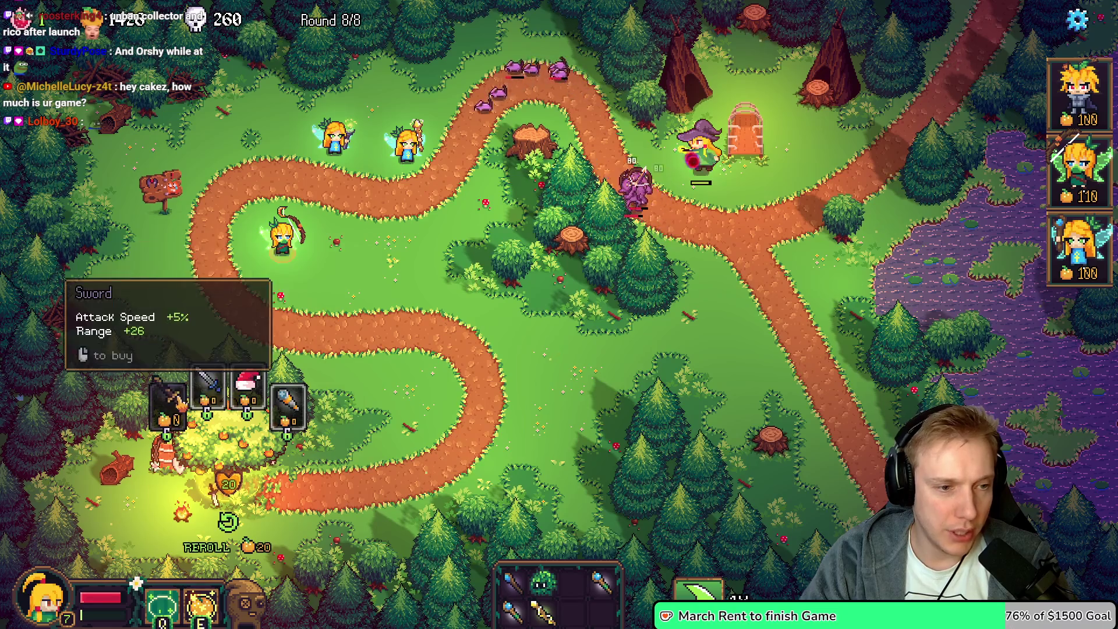
mouse_move(289, 408)
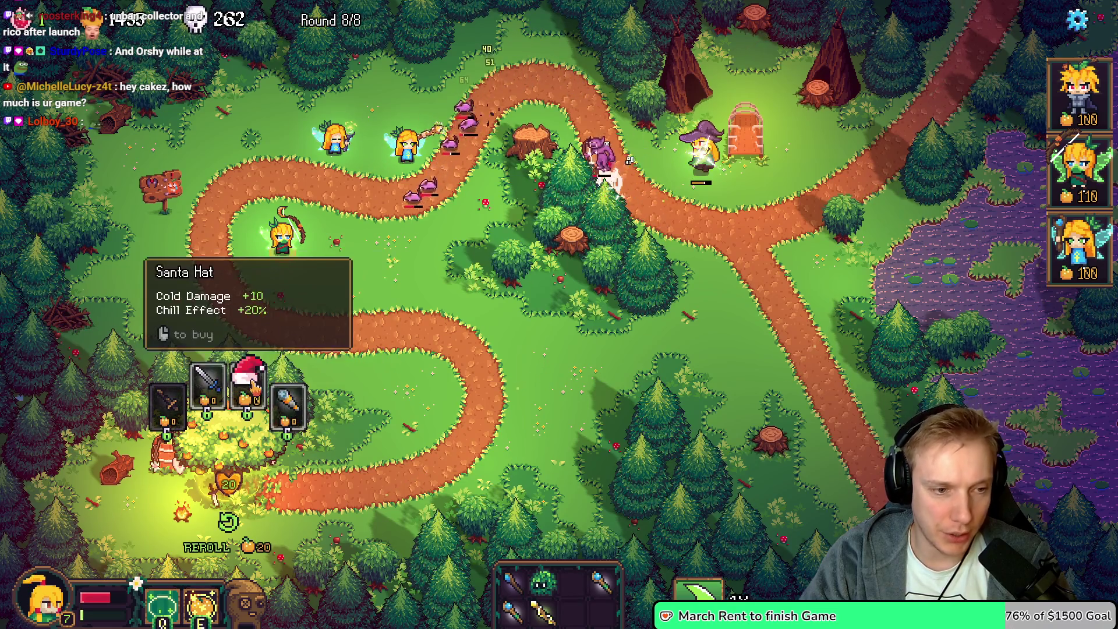
left_click(232, 539)
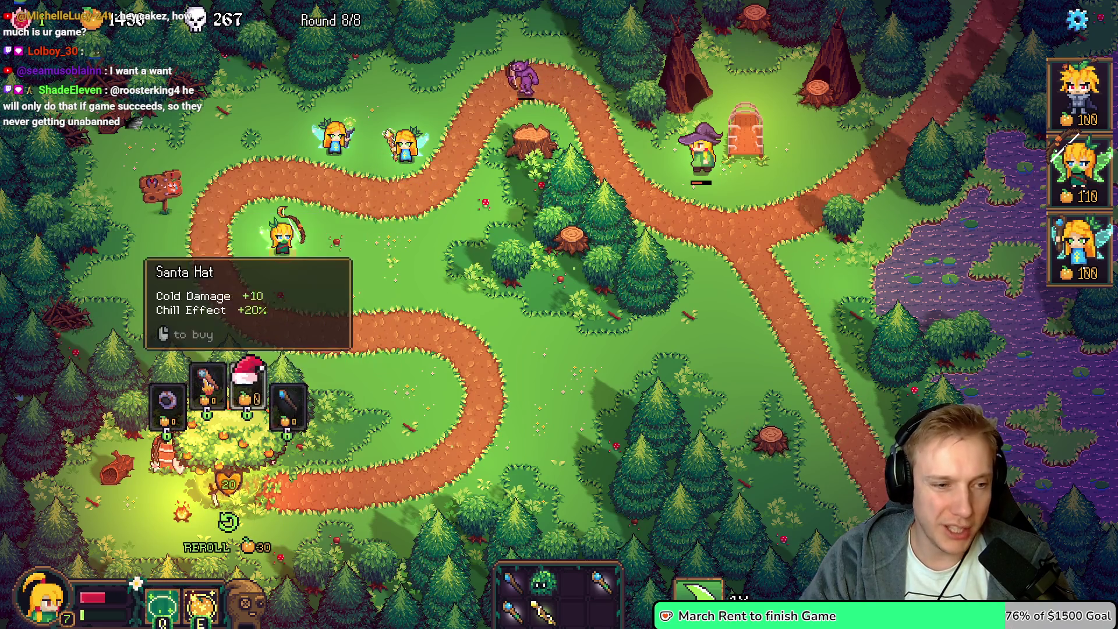
left_click(233, 536)
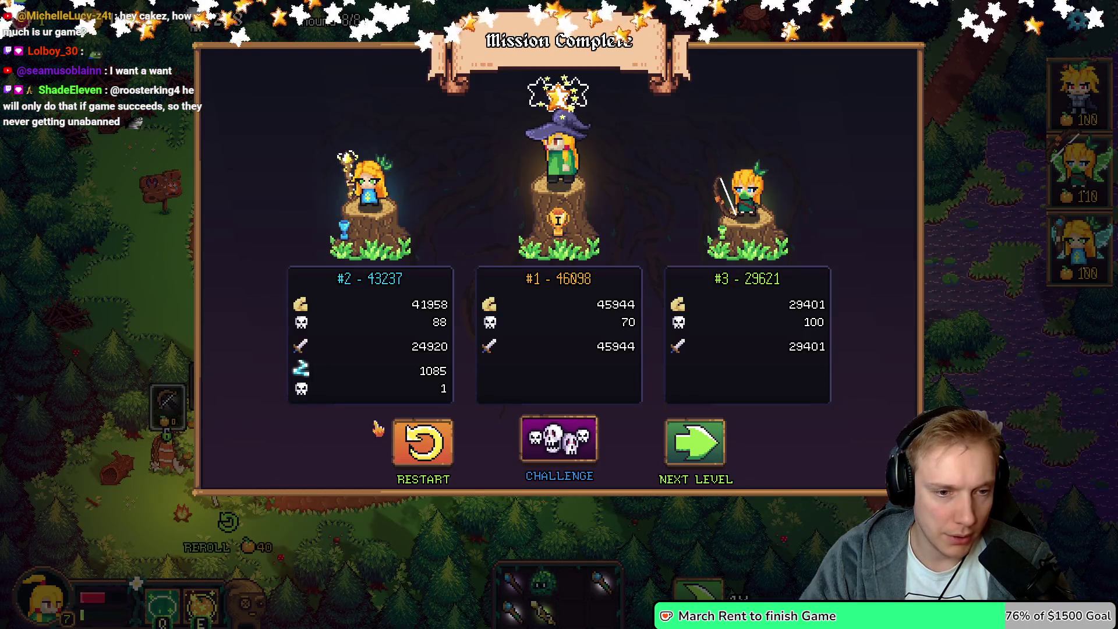
Continue into the challenge round, reroll twice more, pause, and return to Aseprite
left_click(572, 446)
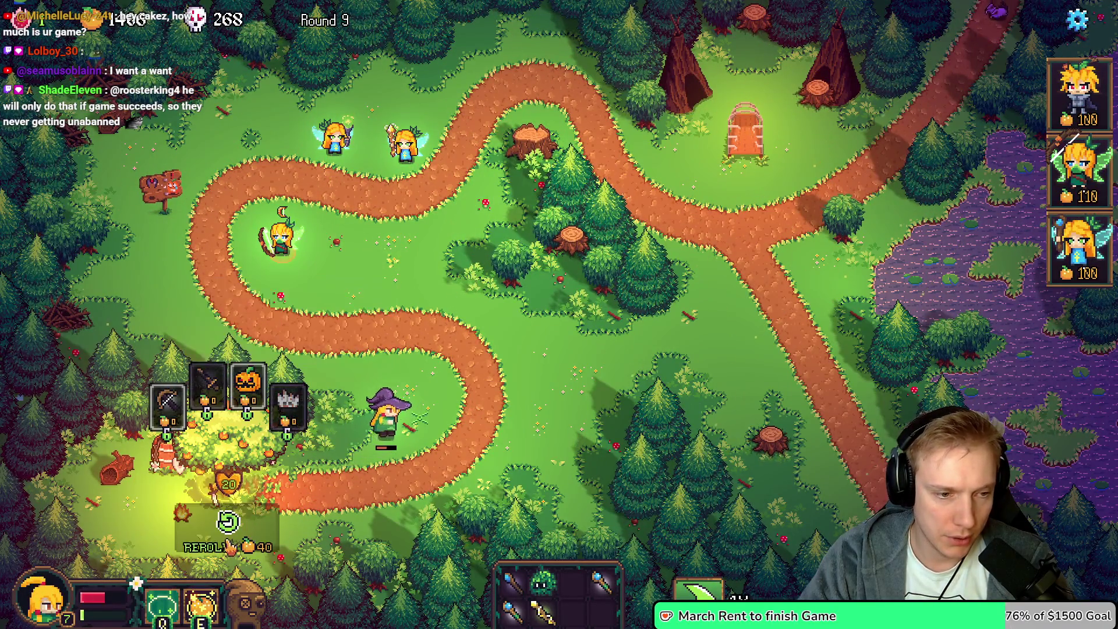
left_click(228, 525)
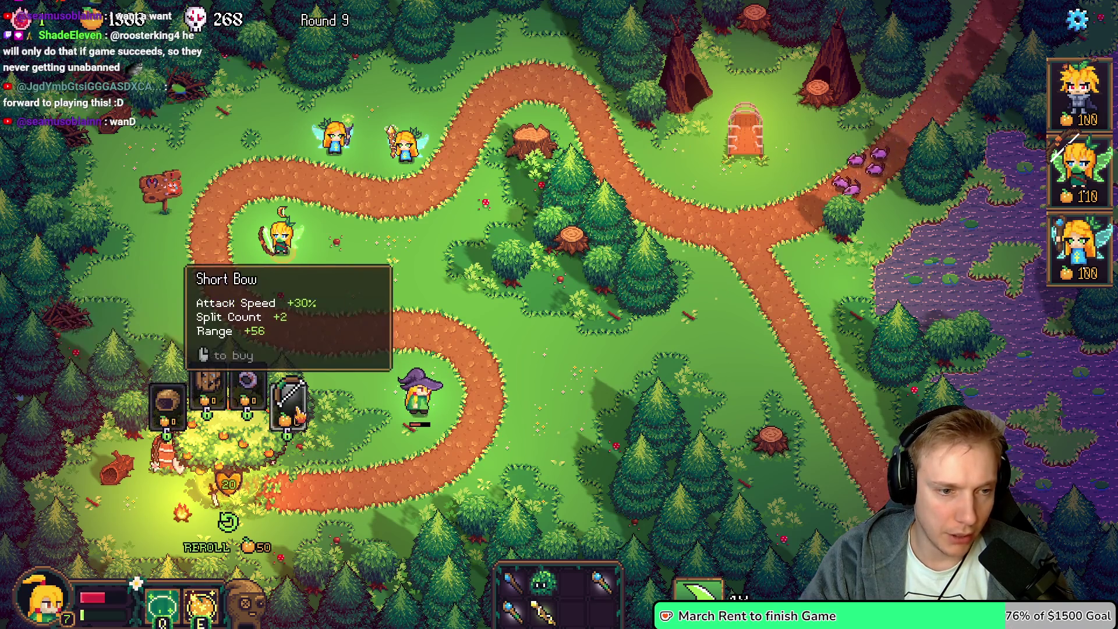
left_click(225, 523)
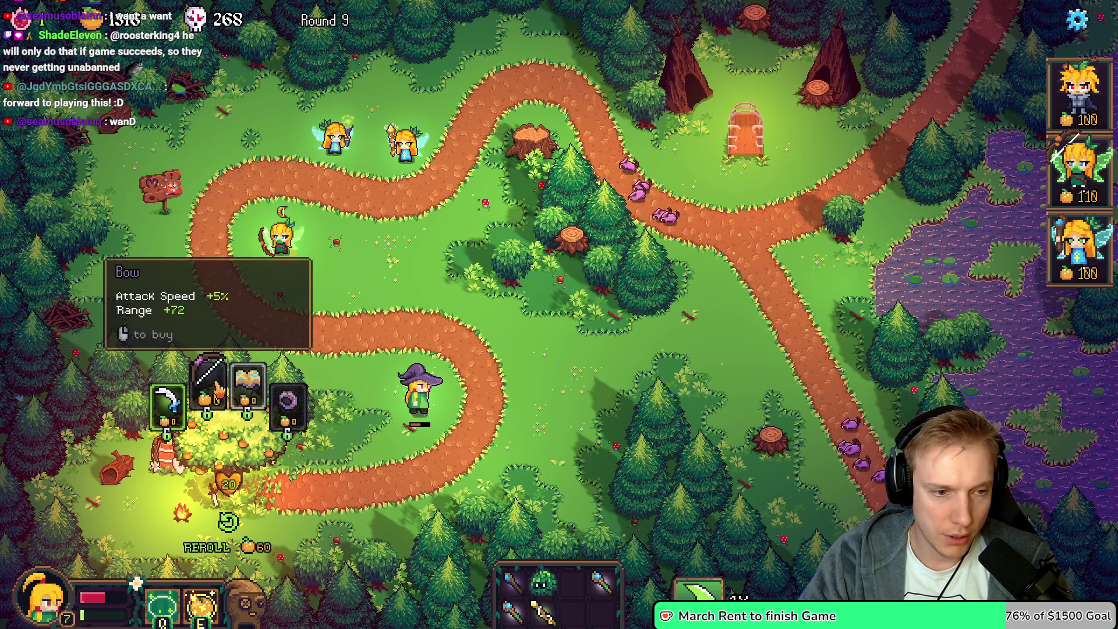
key("Escape")
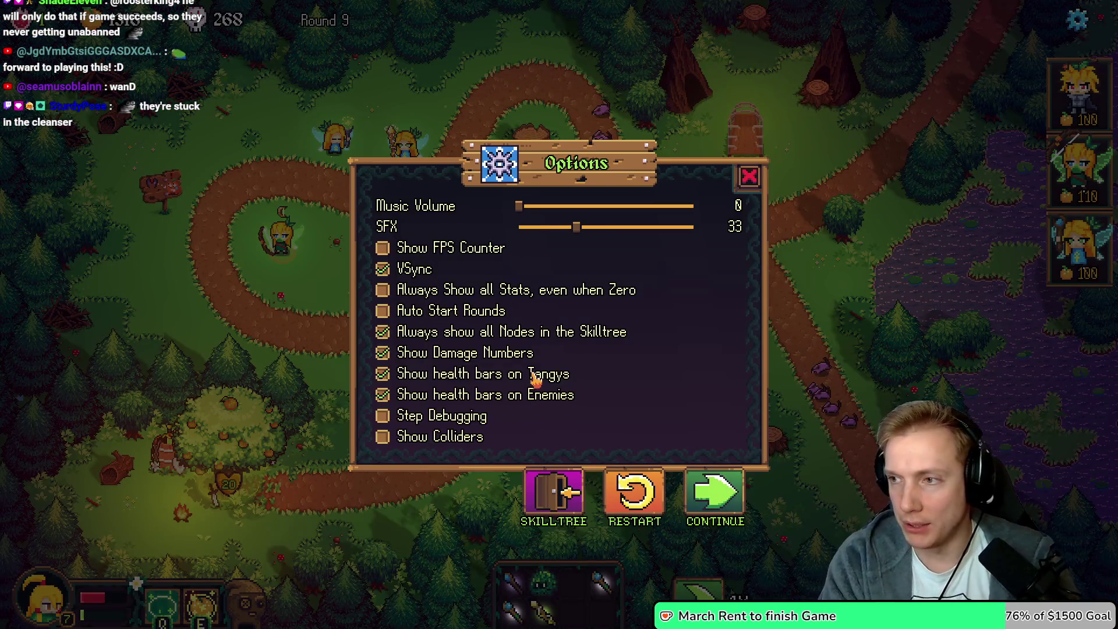
key("alt+Tab")
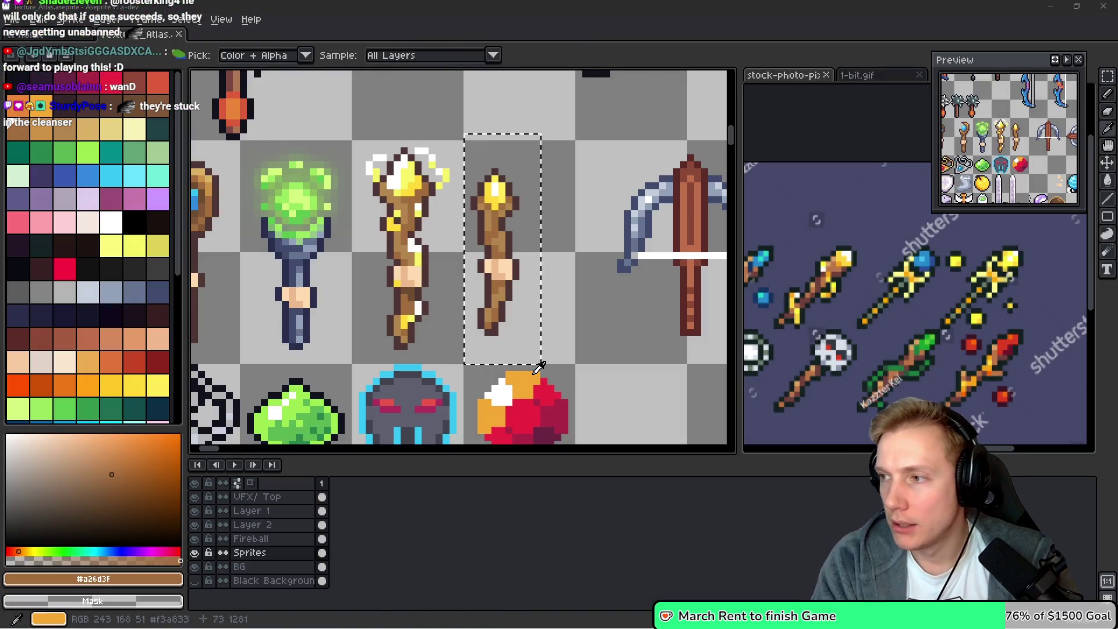
Bring game.cpp forward with the caret on the WAND_OF_LIGHT weight value
key("alt+Tab")
key("End")
key("ctrl+Left")
key("ctrl+Left")
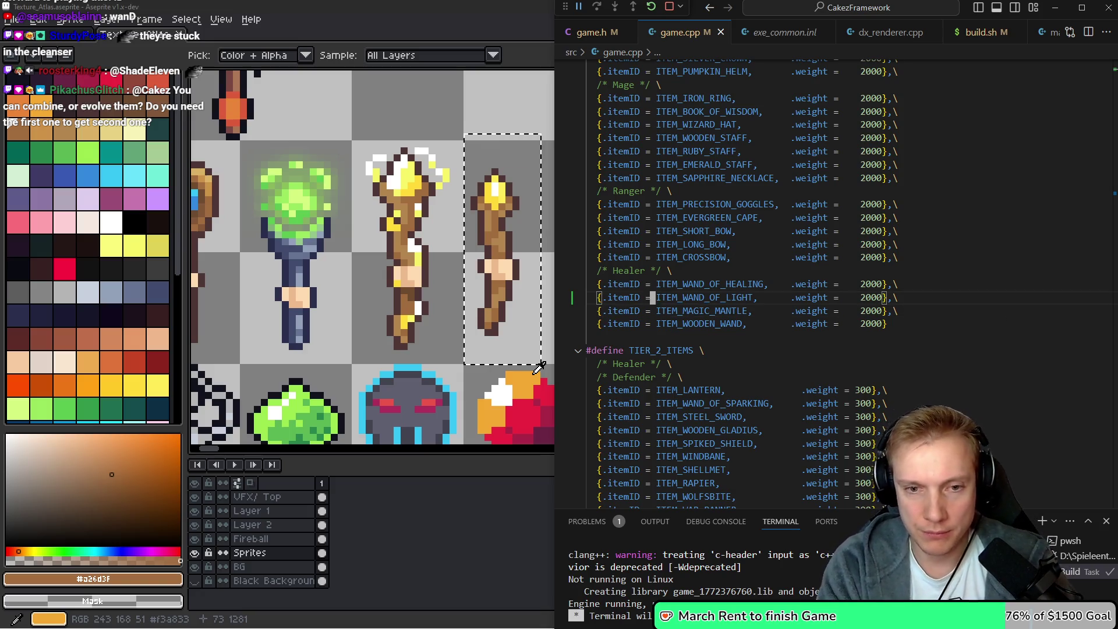
Search for WAND_OF_H and move to the end of the healing wand block
type("/WAND_OF_H")
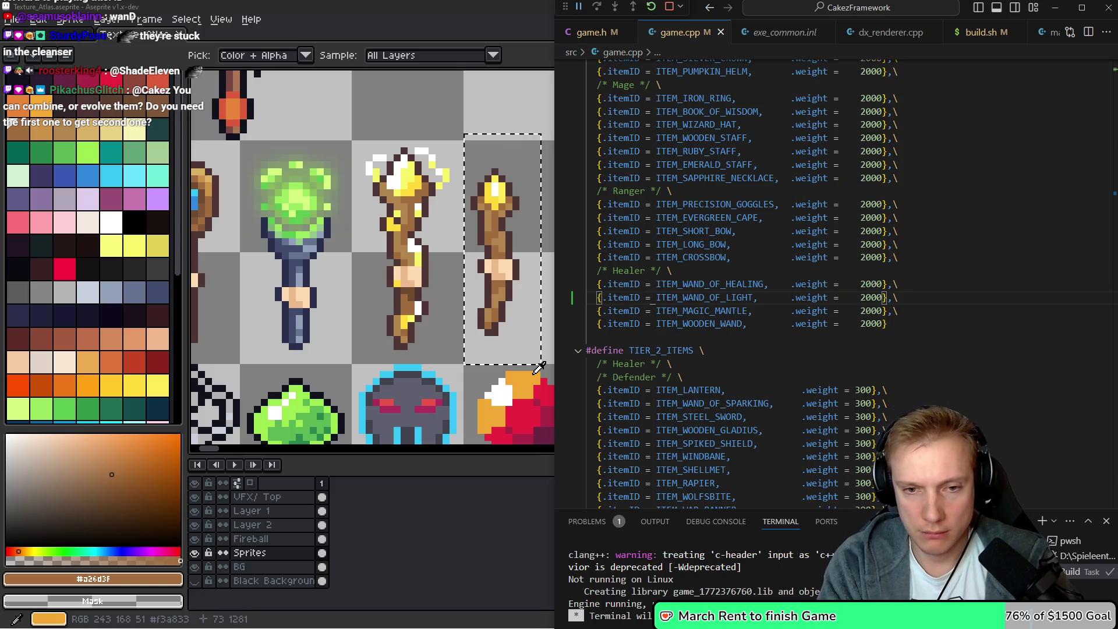
key("Return")
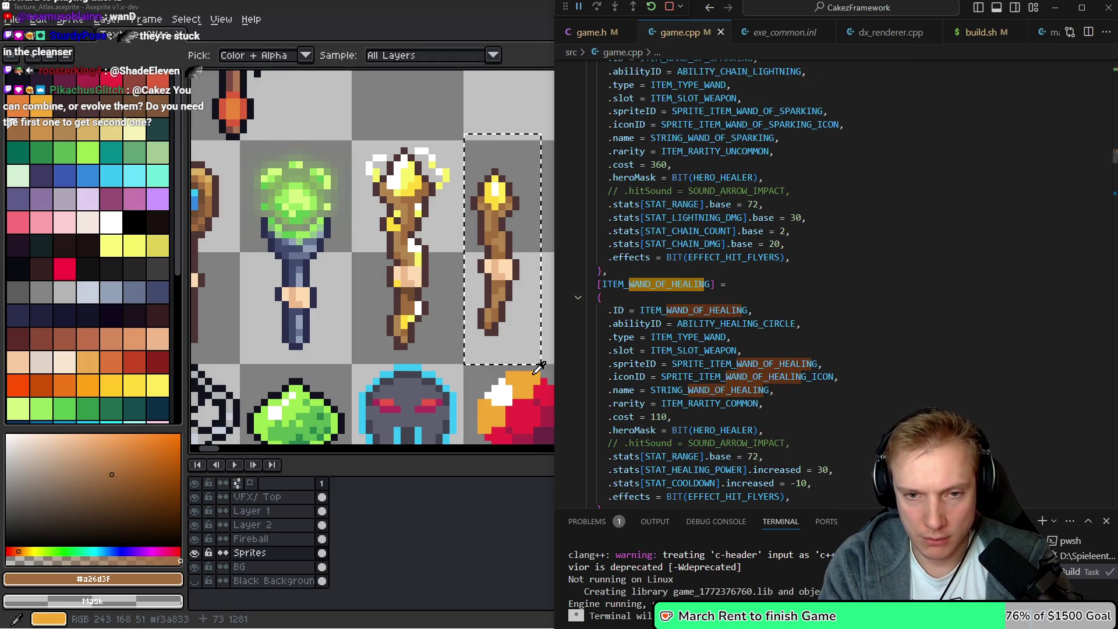
key("j")
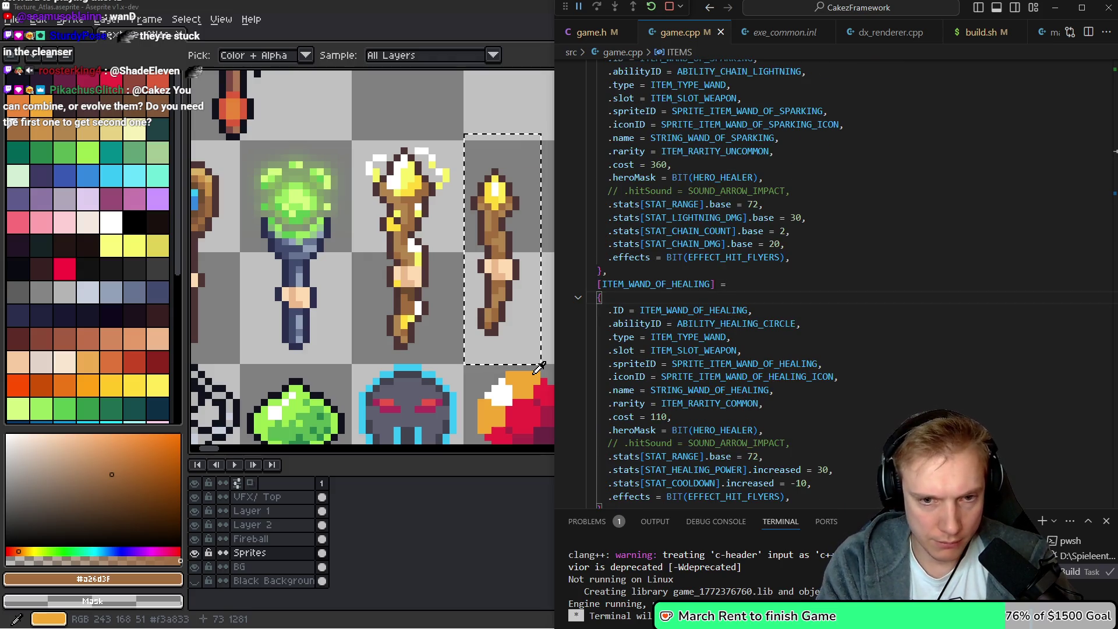
key("ctrl+d")
key("k")
key("k")
key("k")
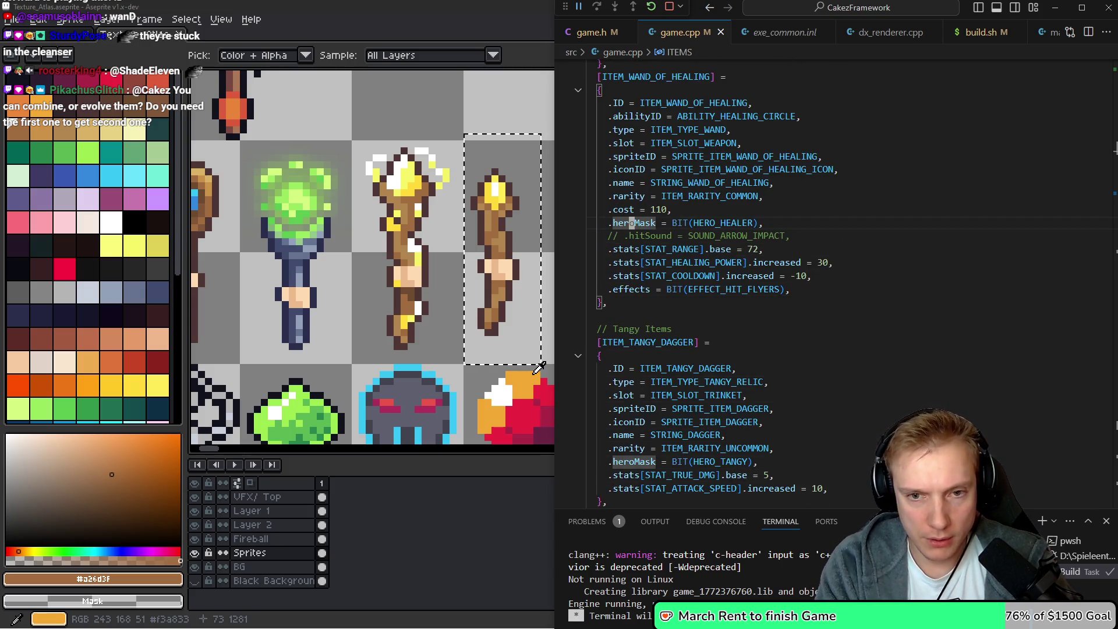
key("j")
key("j")
key("j")
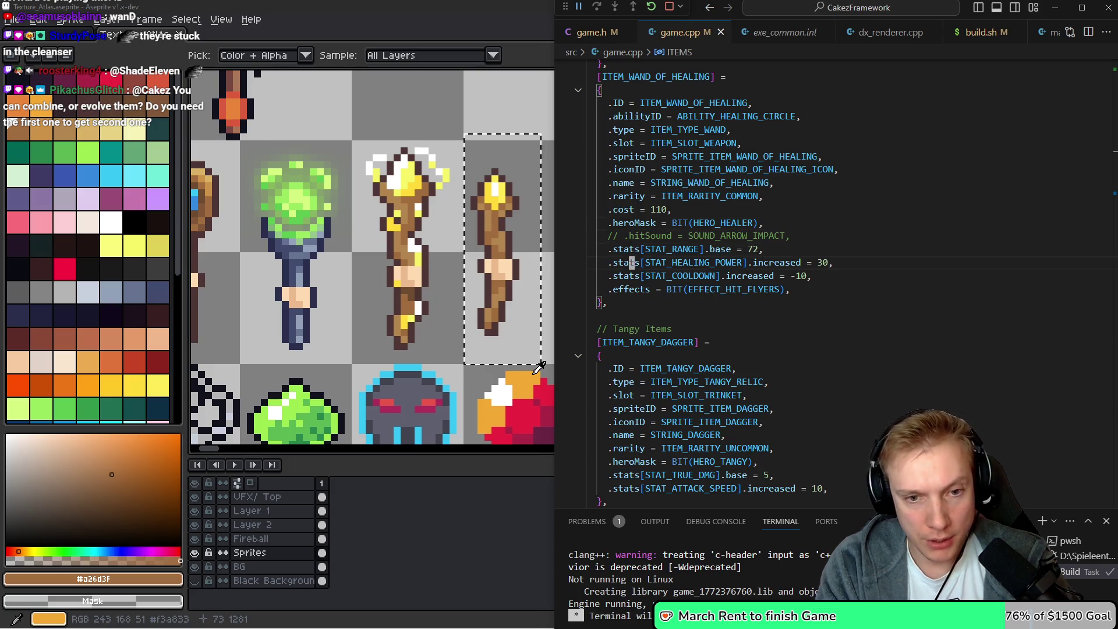
key("j")
key("p")
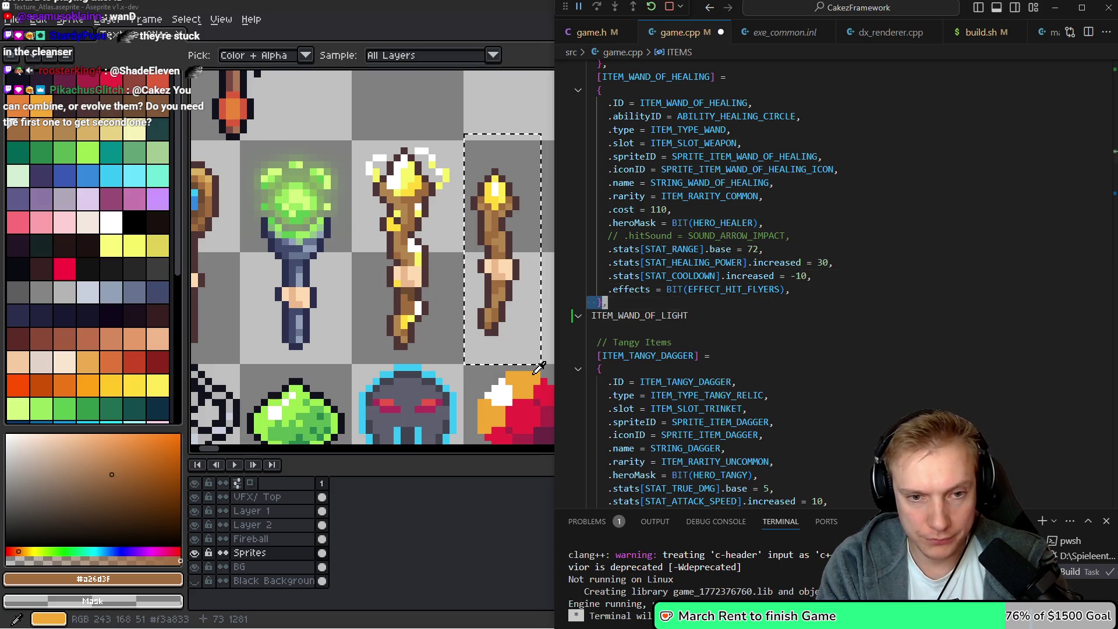
Copy the healing wand definition block and paste a duplicate below it
key("V")
key("%")
key("k")
key("y")
key("j")
key("j")
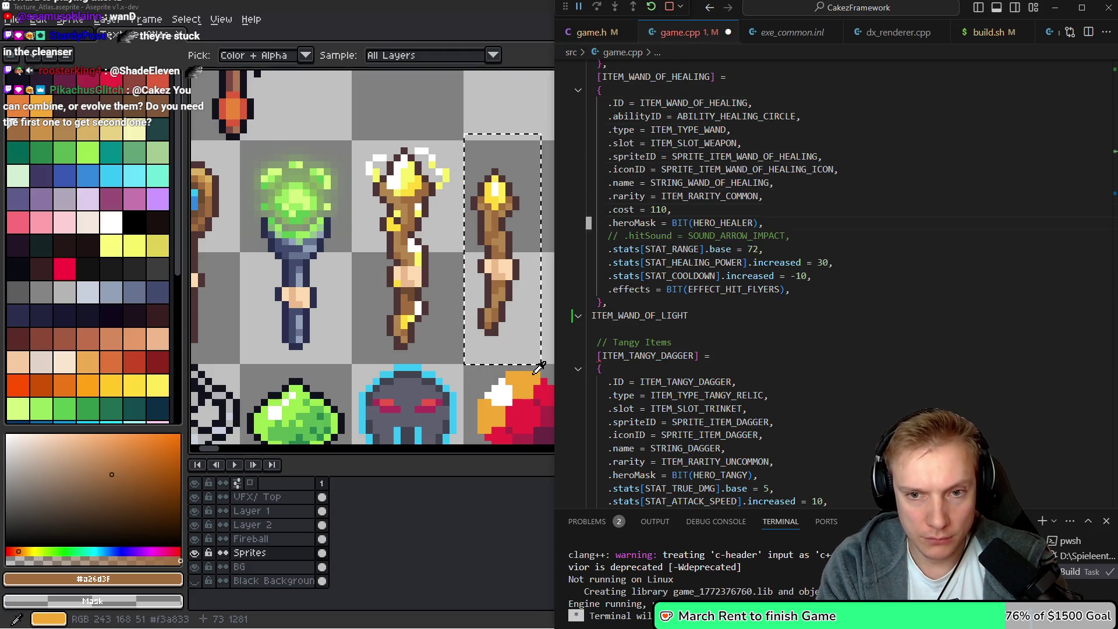
key("p")
type("1")
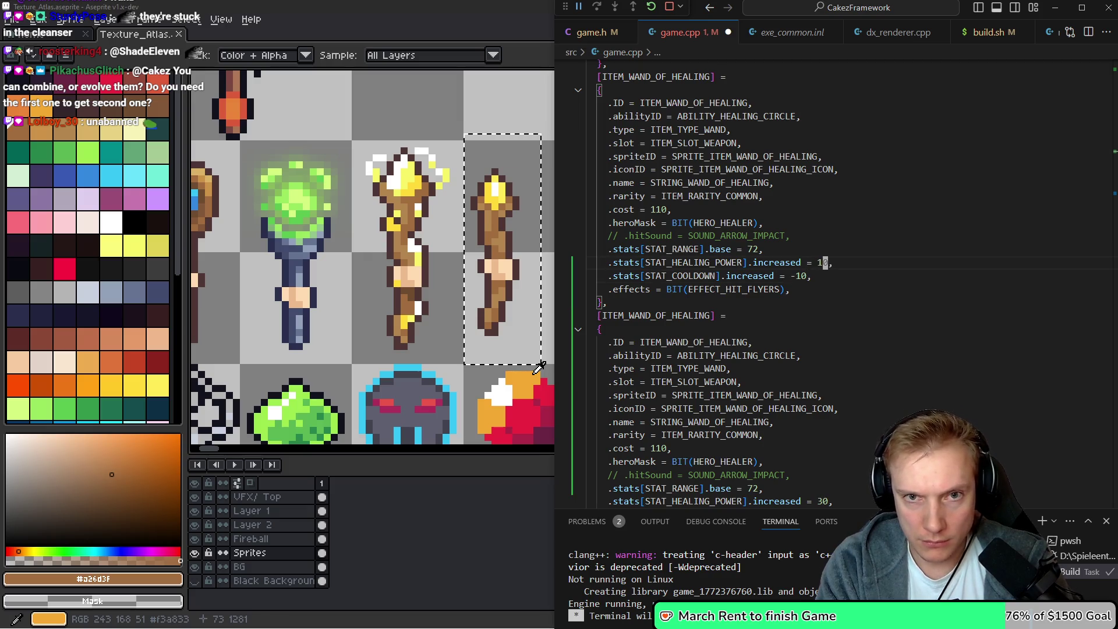
Rename the pasted entry to ITEM_WAND_OF_LIGHT
key("j")
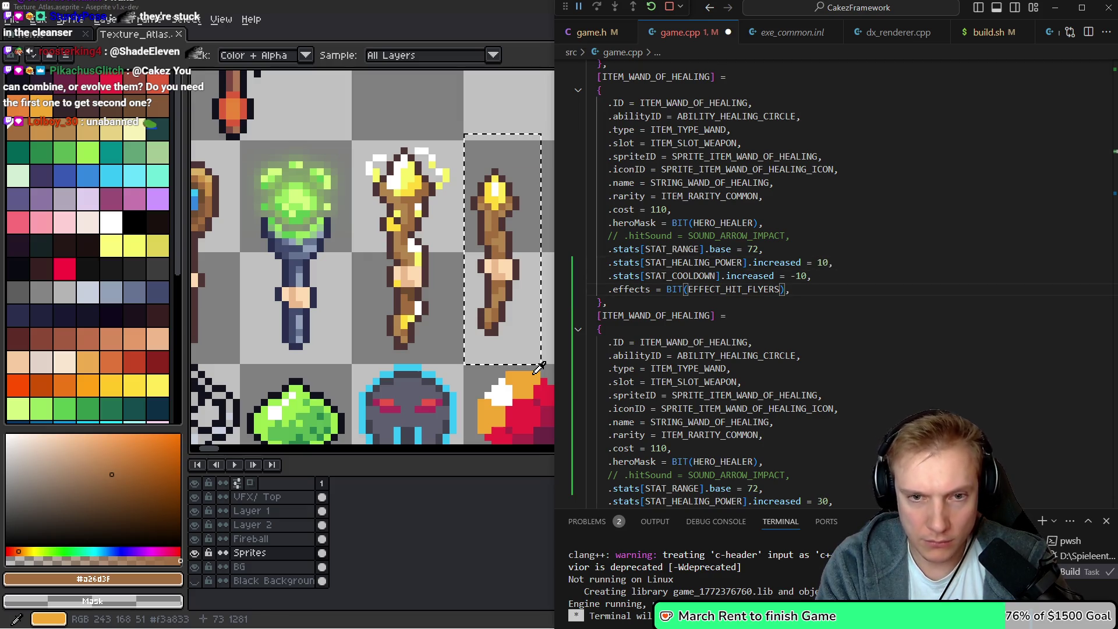
key("k")
type("4")
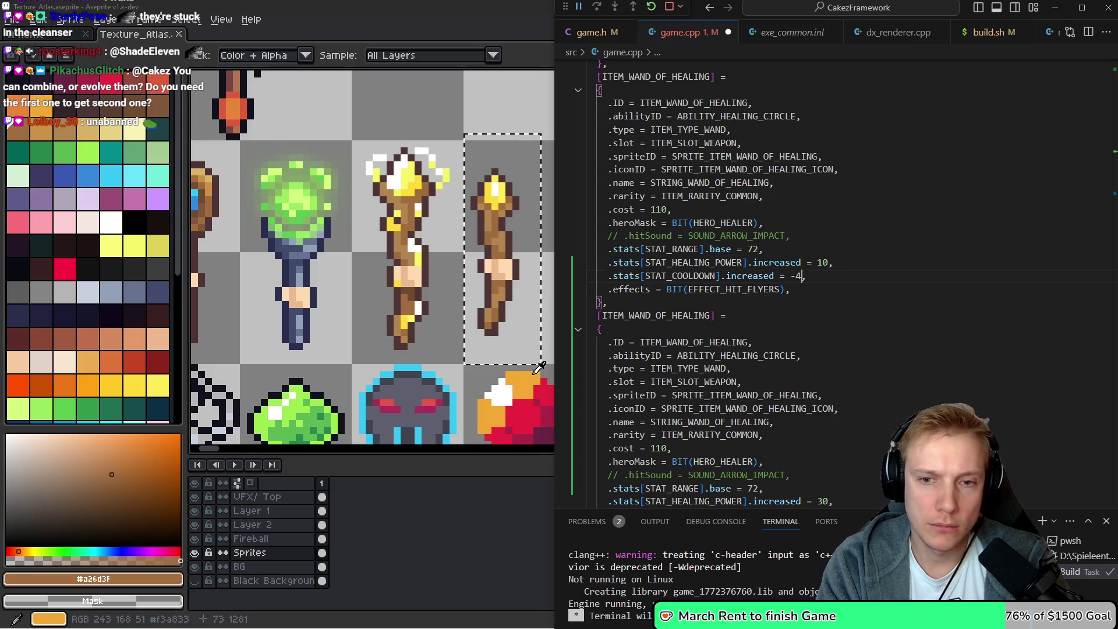
key("j")
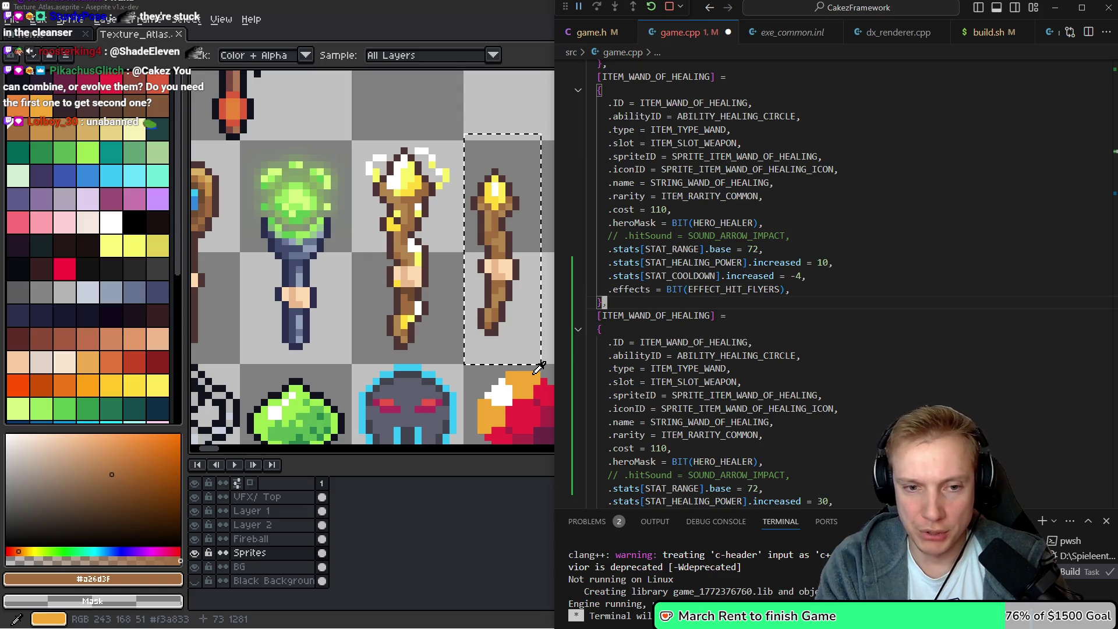
key("k")
key("k")
key("k")
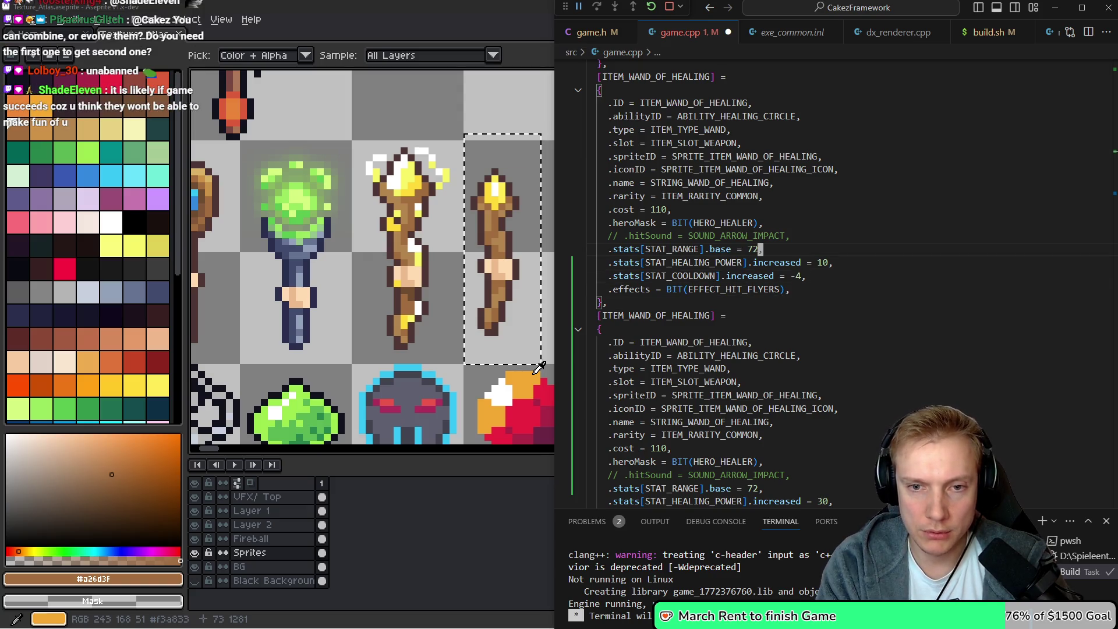
key("j")
key("dollar")
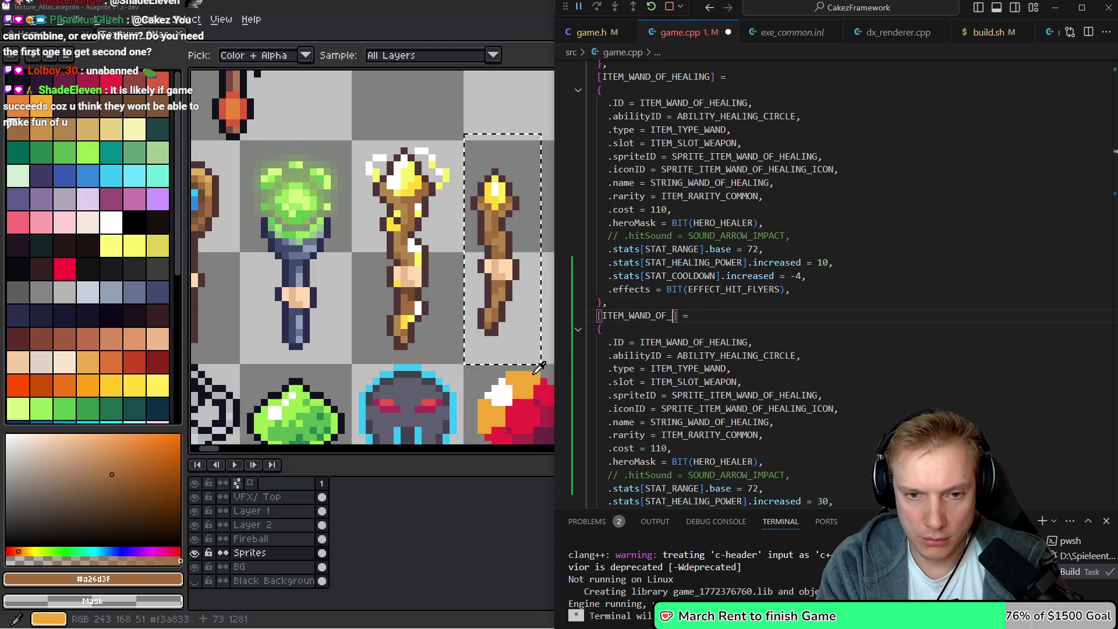
type("LIGHT")
key("Escape")
Visually select and yank the whole healing wand entry, then maximise the atlas window
key("k")
key("k")
key("k")
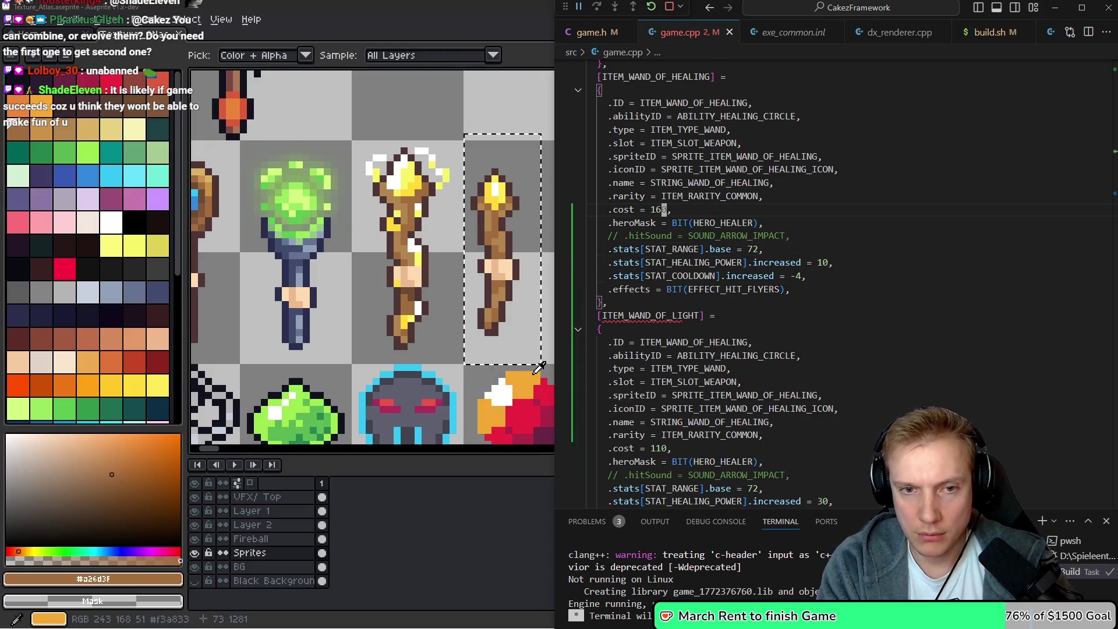
key("j")
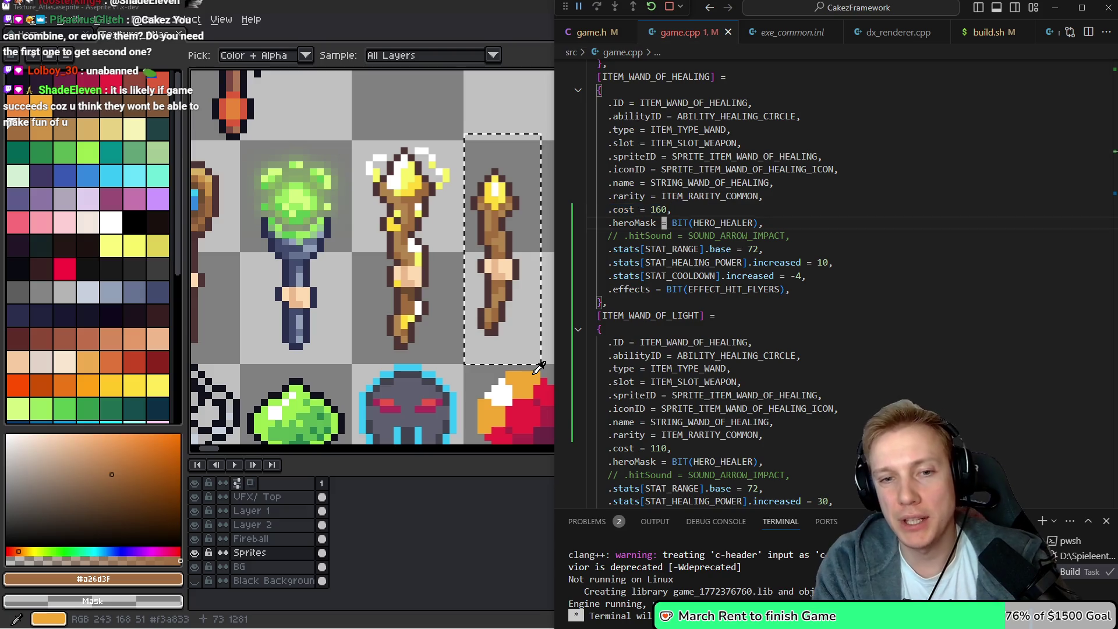
key("j")
key("j")
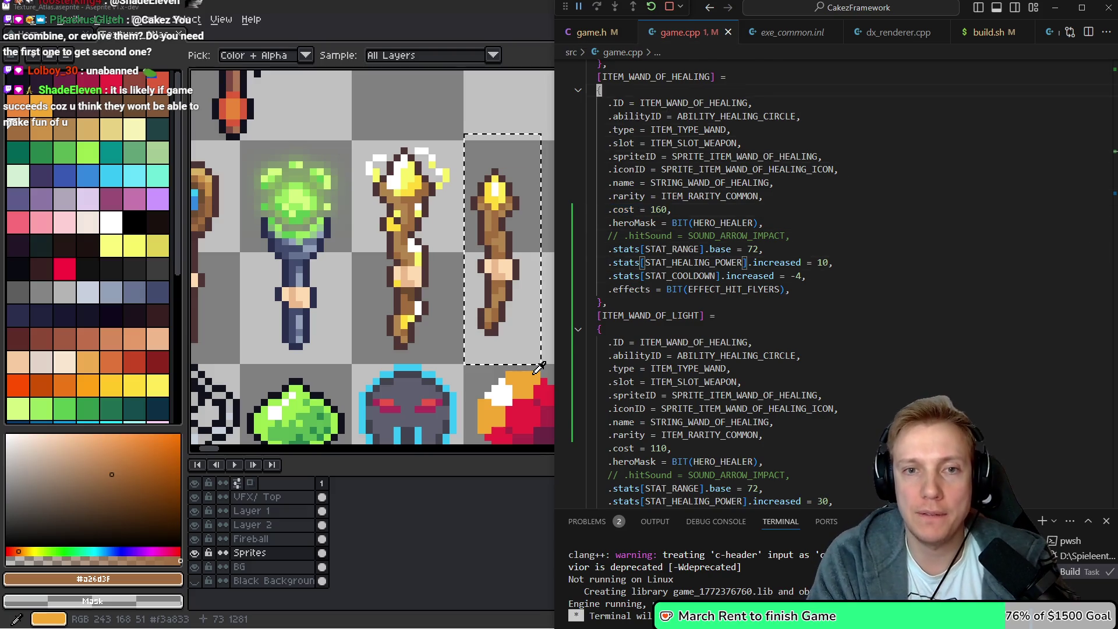
key("[")
key("{")
key("k")
key("V")
key("j")
key("%")
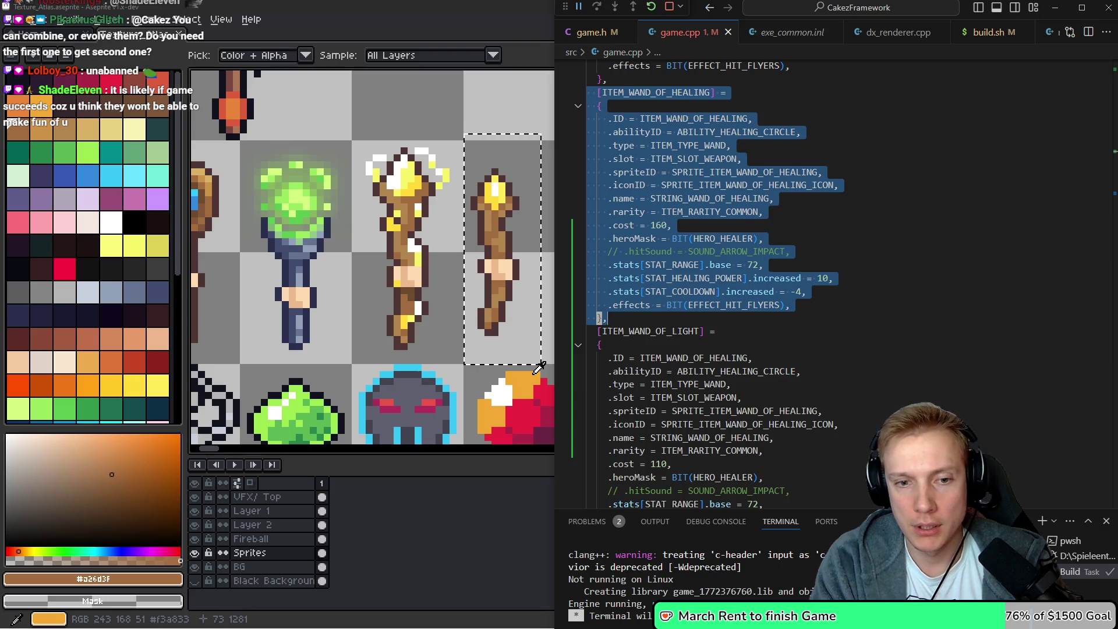
key("y")
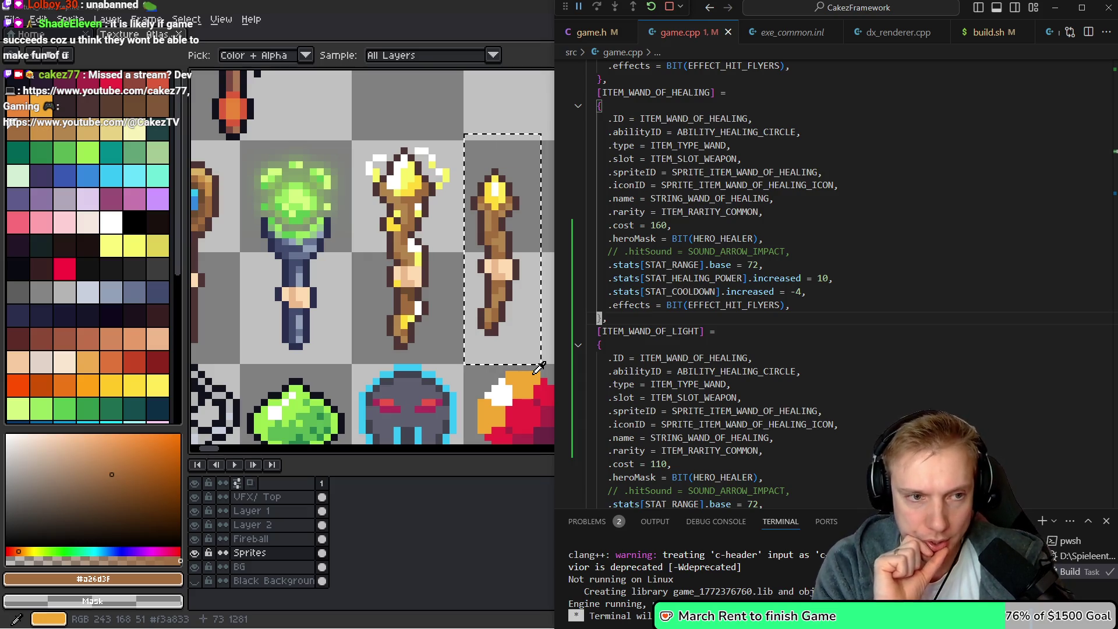
key("super+Up")
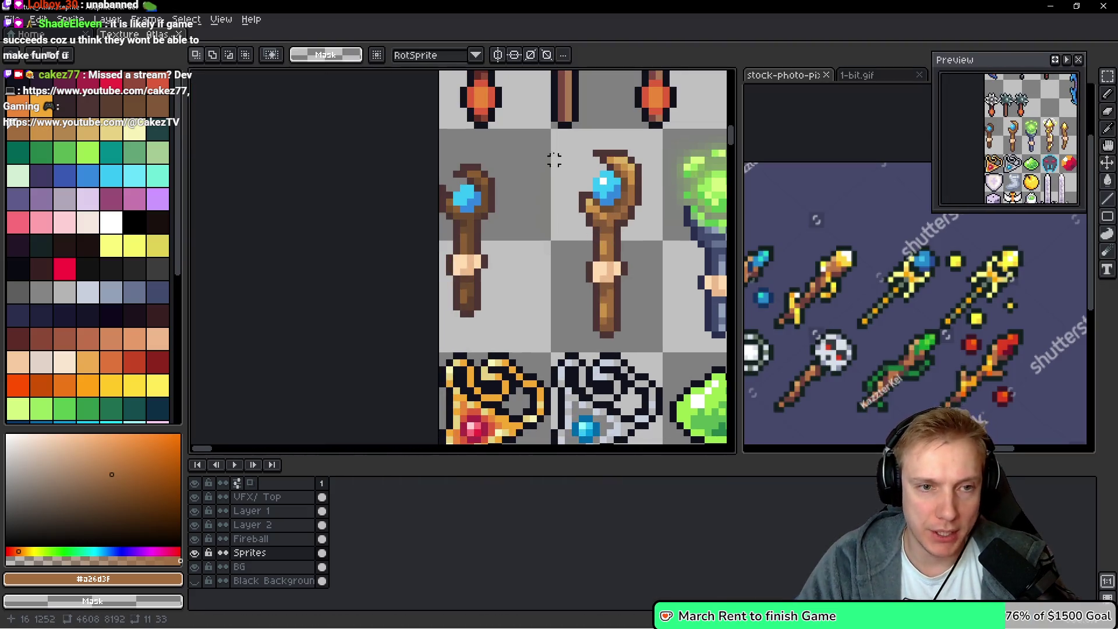
mouse_move(506, 138)
left_mouse_down()
mouse_move(454, 244)
mouse_move(380, 321)
left_mouse_up()
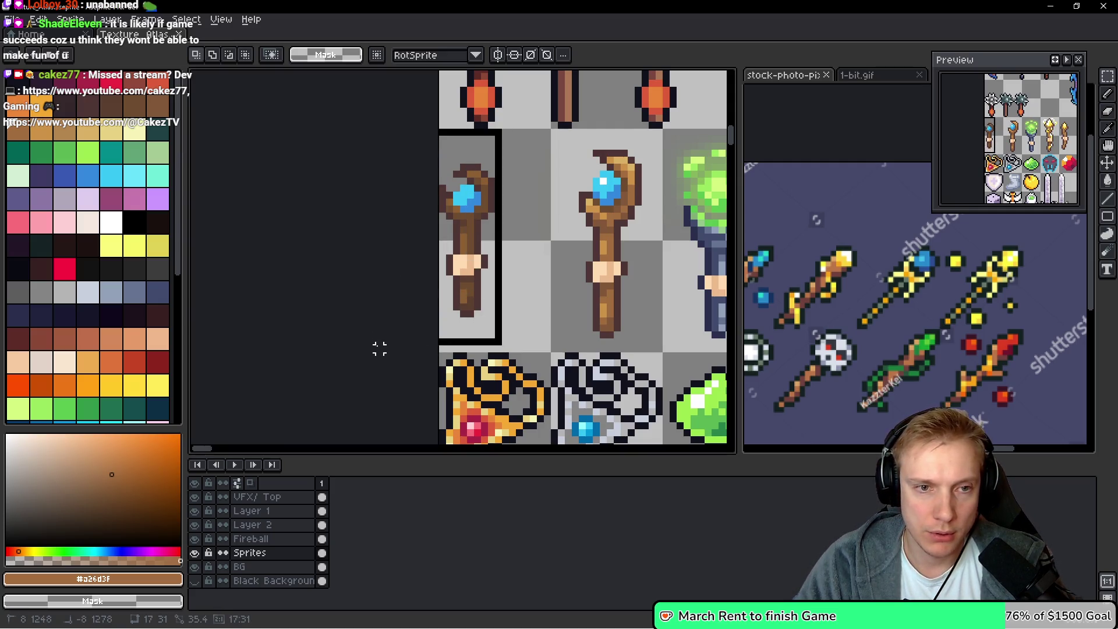
scroll(361, 288, "right", 6)
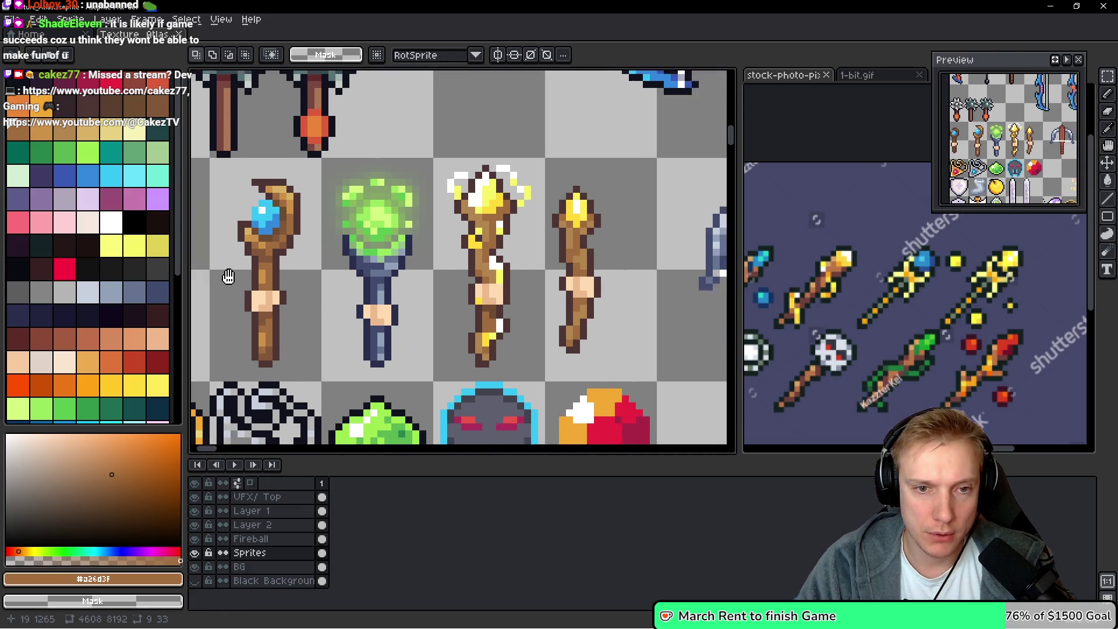
mouse_move(558, 153)
left_mouse_down()
mouse_move(475, 222)
mouse_move(494, 372)
left_mouse_up()
mouse_move(560, 153)
left_mouse_down()
mouse_move(536, 200)
mouse_move(487, 378)
left_mouse_up()
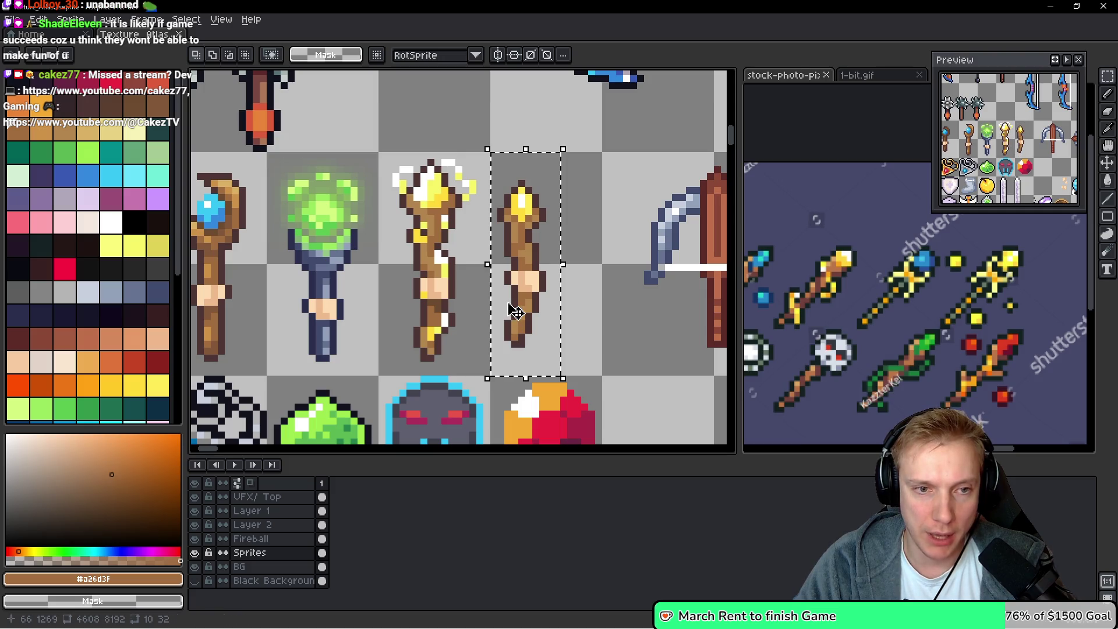
scroll(516, 313, "down", 1)
scroll(601, 209, "up", 1)
left_click(601, 208)
left_click_drag(594, 189, 519, 418)
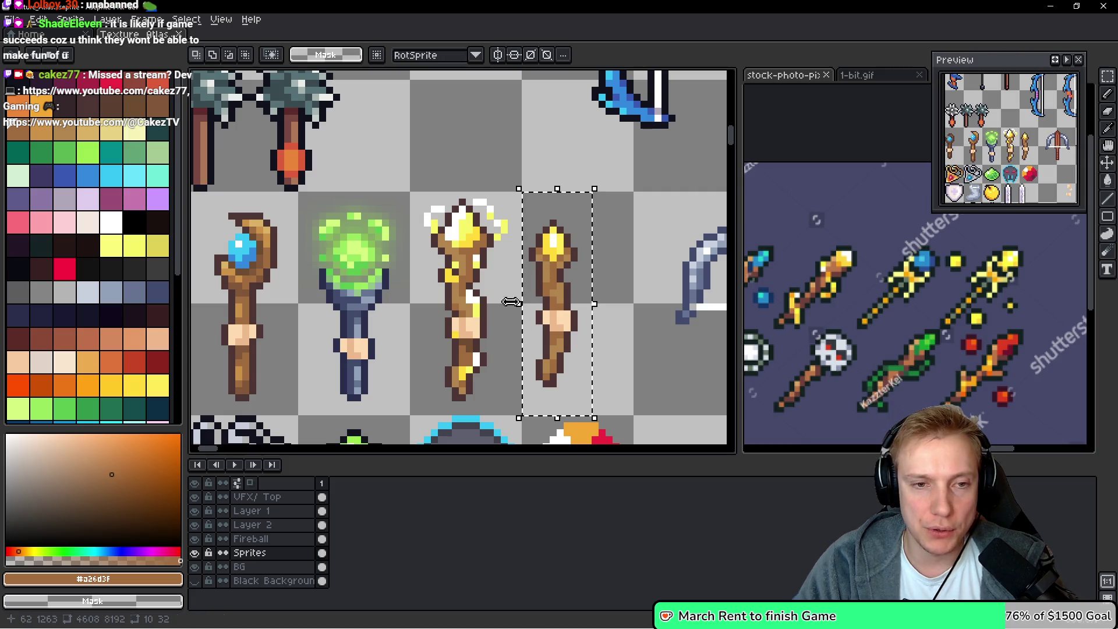
scroll(569, 312, "left", 5)
left_click_drag(378, 157, 286, 359)
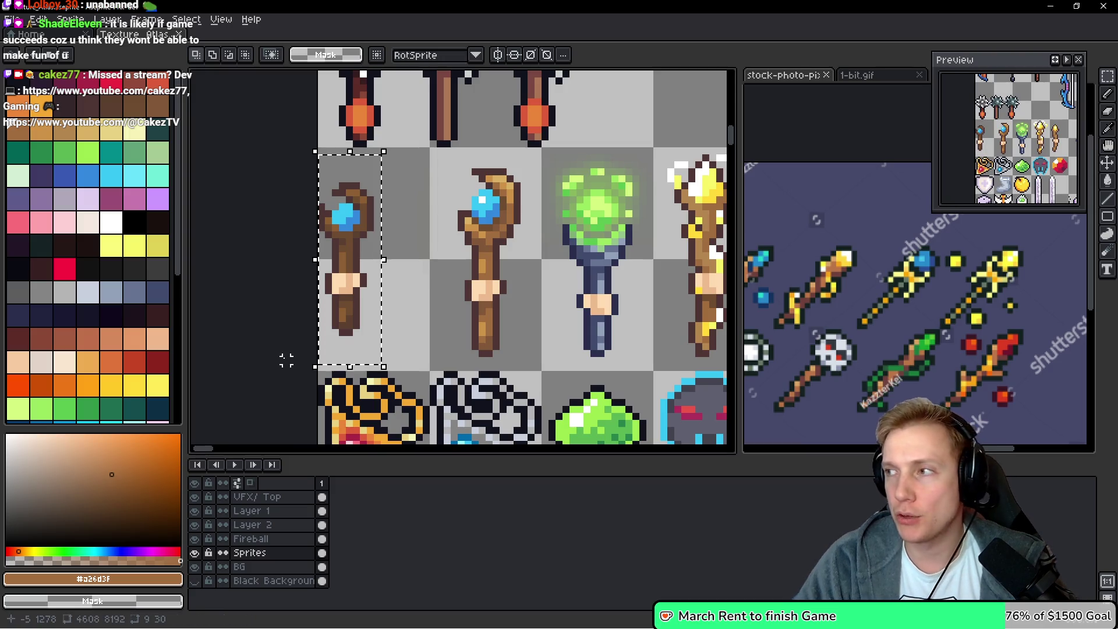
scroll(365, 226, "right", 6)
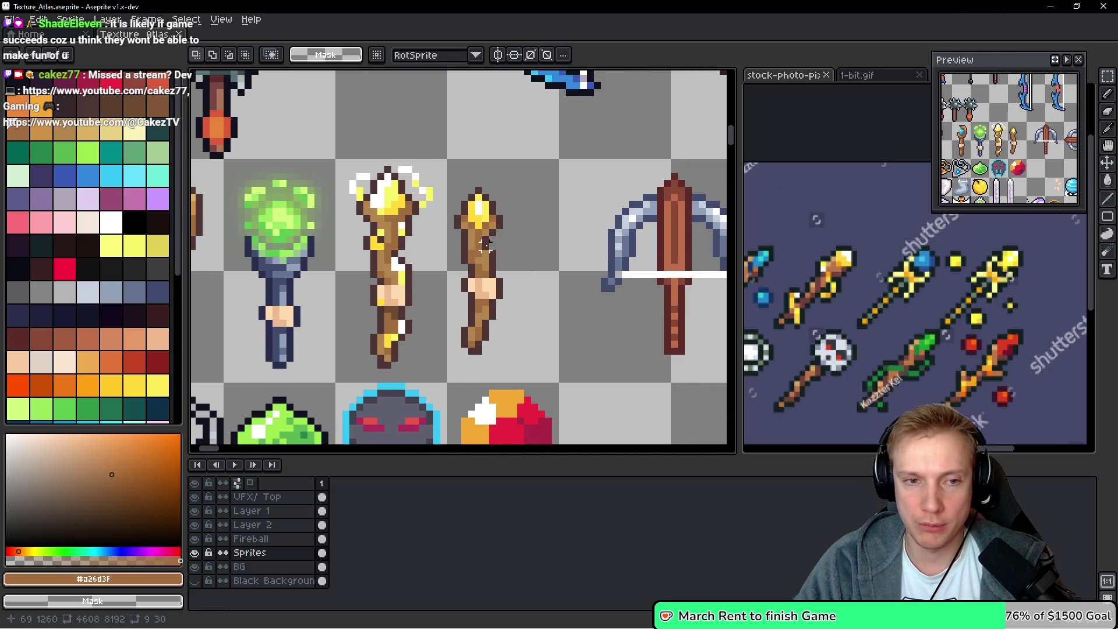
scroll(349, 233, "left", 5)
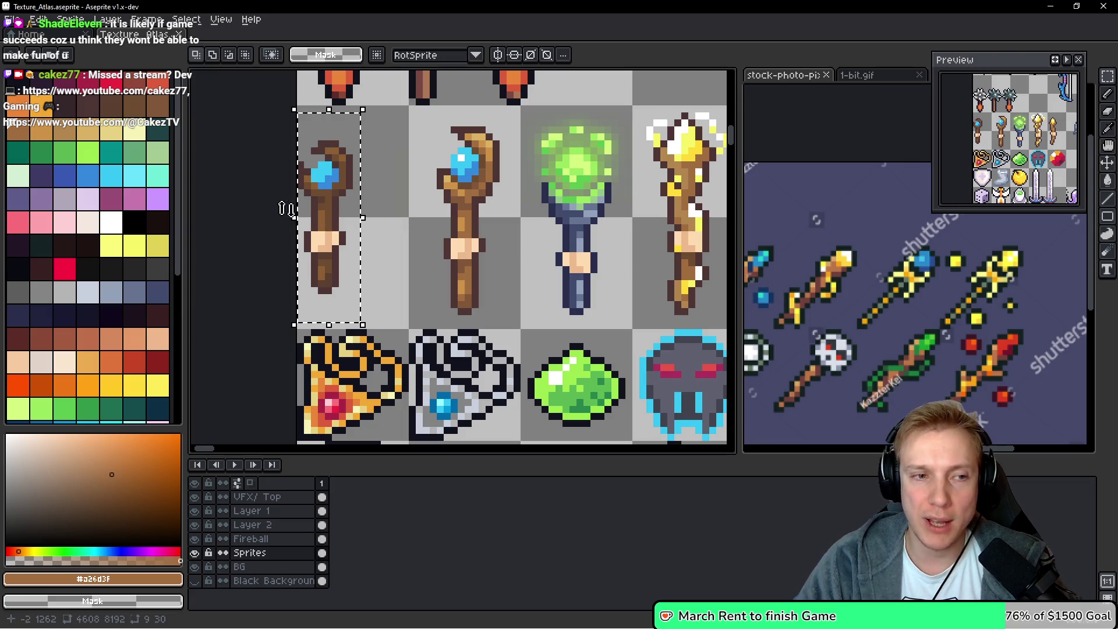
scroll(574, 207, "right", 7)
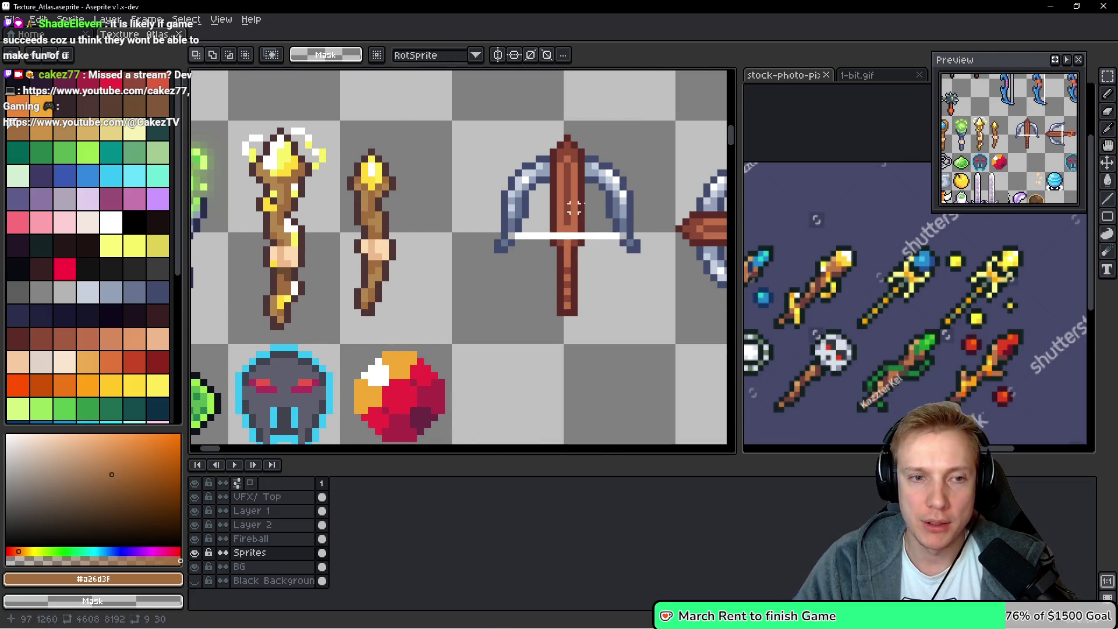
left_click_drag(406, 132, 338, 339)
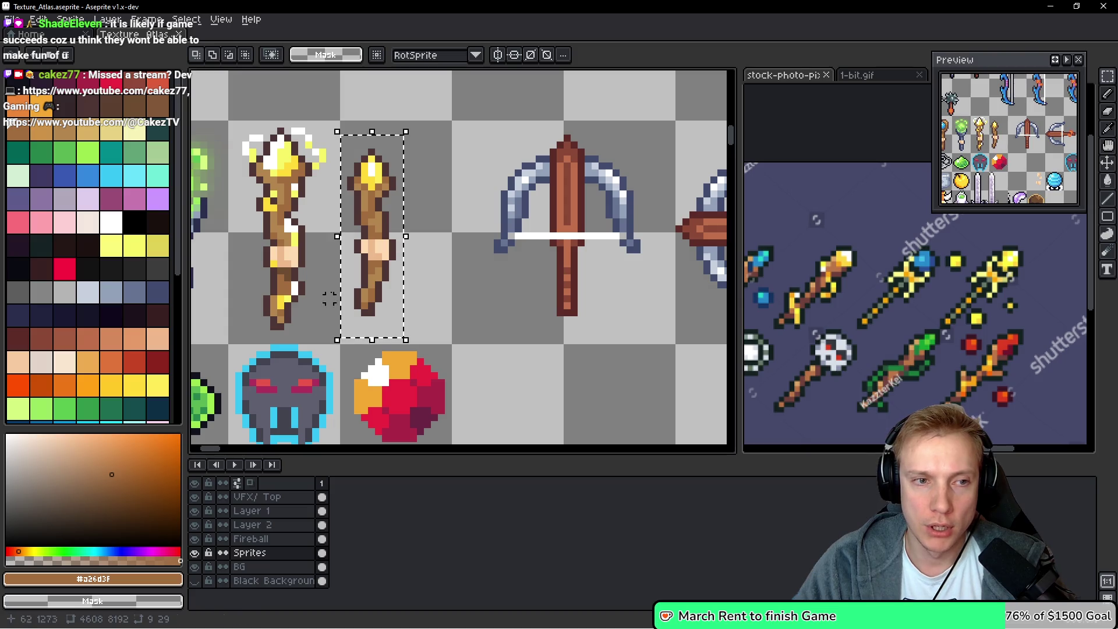
scroll(330, 299, "left", 7)
left_click_drag(384, 113, 309, 332)
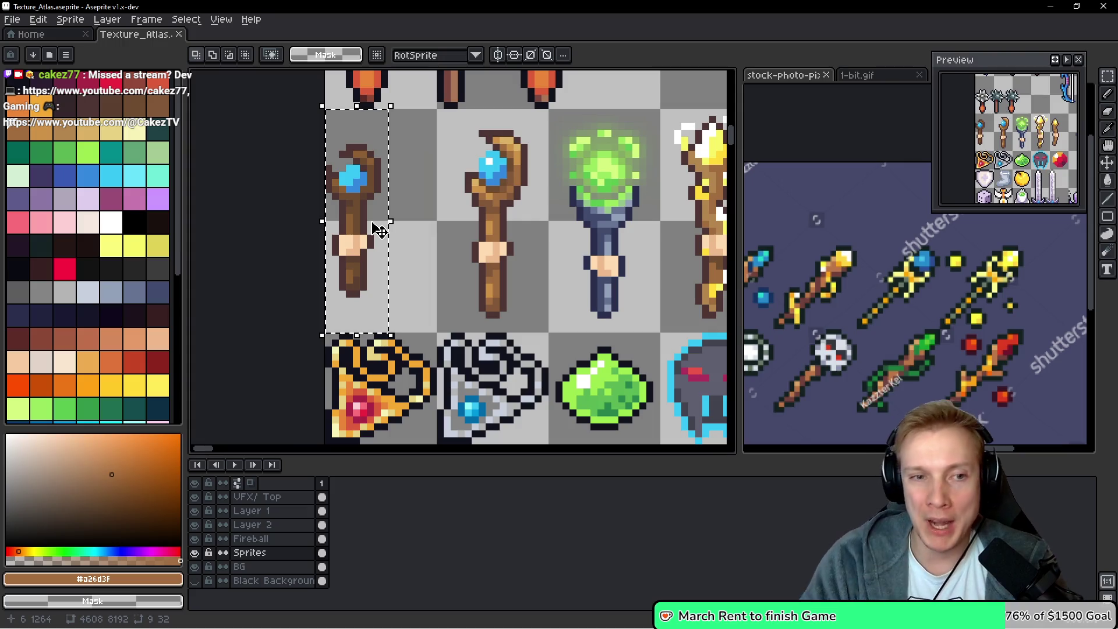
scroll(530, 170, "right", 5)
scroll(428, 196, "left", 1)
mouse_move(376, 137)
left_mouse_down()
mouse_move(299, 311)
mouse_move(317, 337)
left_mouse_up()
scroll(500, 289, "left", 3)
scroll(500, 290, "up", 1)
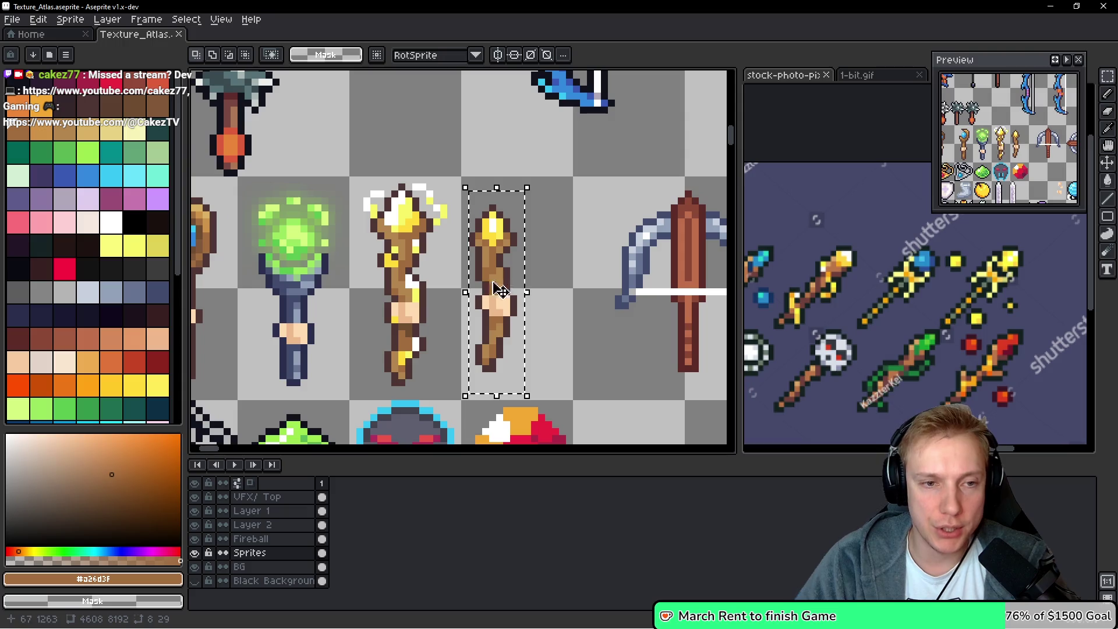
left_click(534, 180)
mouse_move(535, 181)
left_mouse_down()
mouse_move(455, 368)
mouse_move(465, 396)
left_mouse_up()
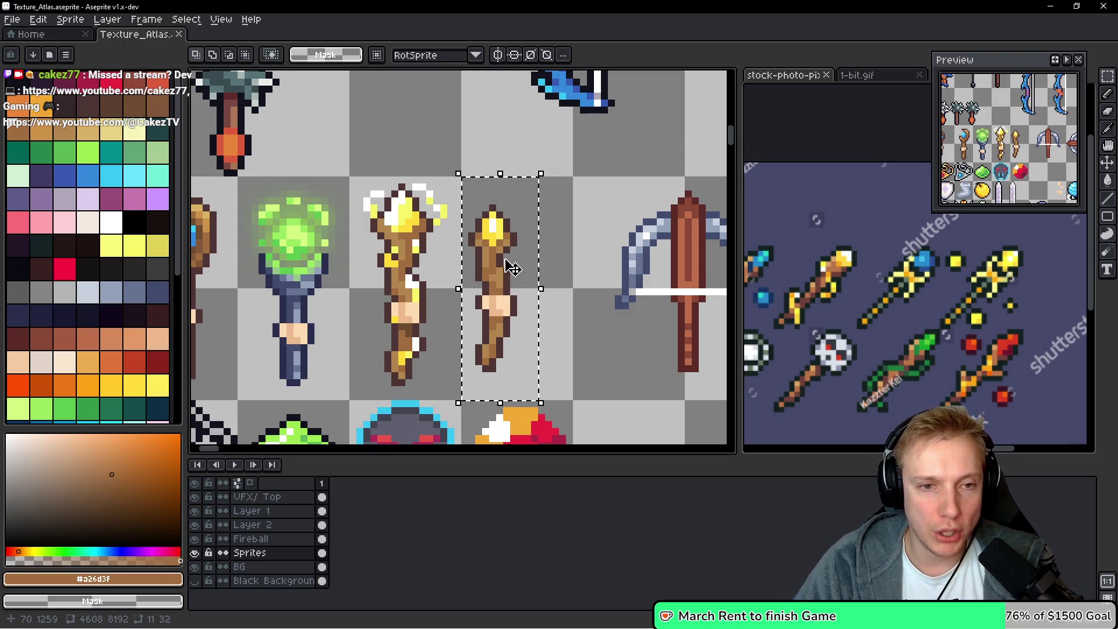
left_click_drag(534, 188, 459, 395)
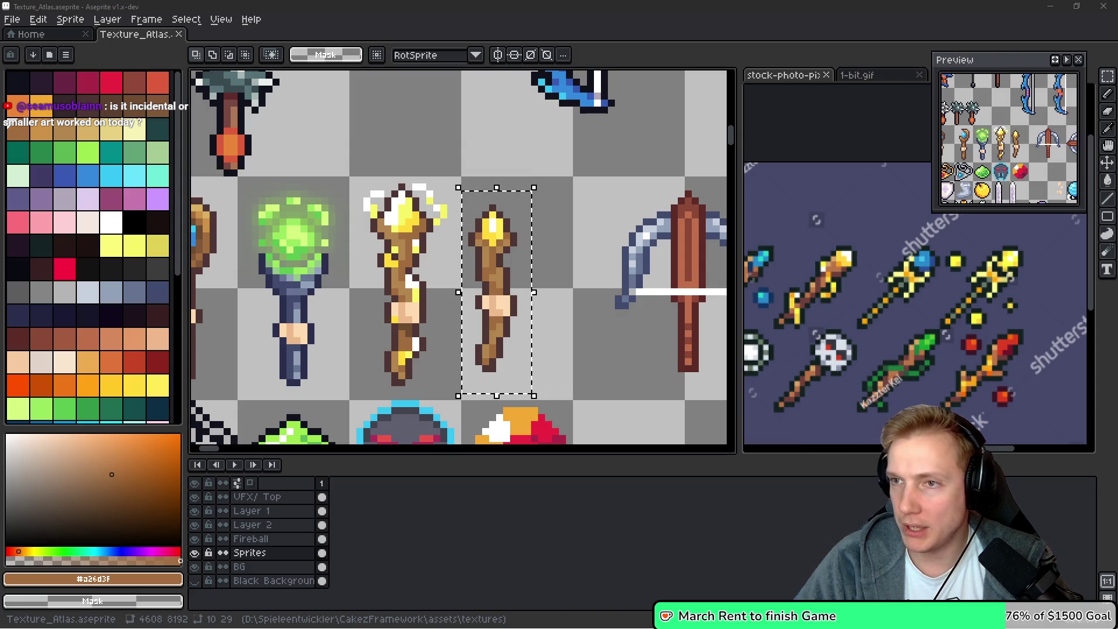
left_click(528, 181)
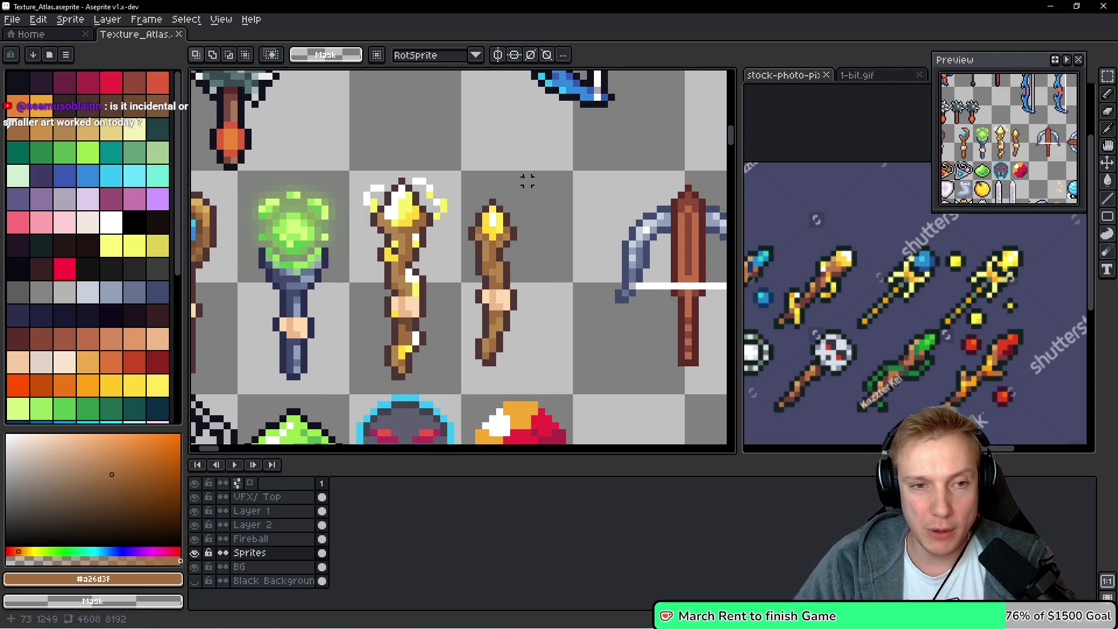
left_click_drag(528, 174, 471, 383)
mouse_move(252, 321)
left_mouse_down()
mouse_move(482, 282)
mouse_move(369, 260)
mouse_move(572, 256)
left_mouse_up()
scroll(572, 255, "down", 2)
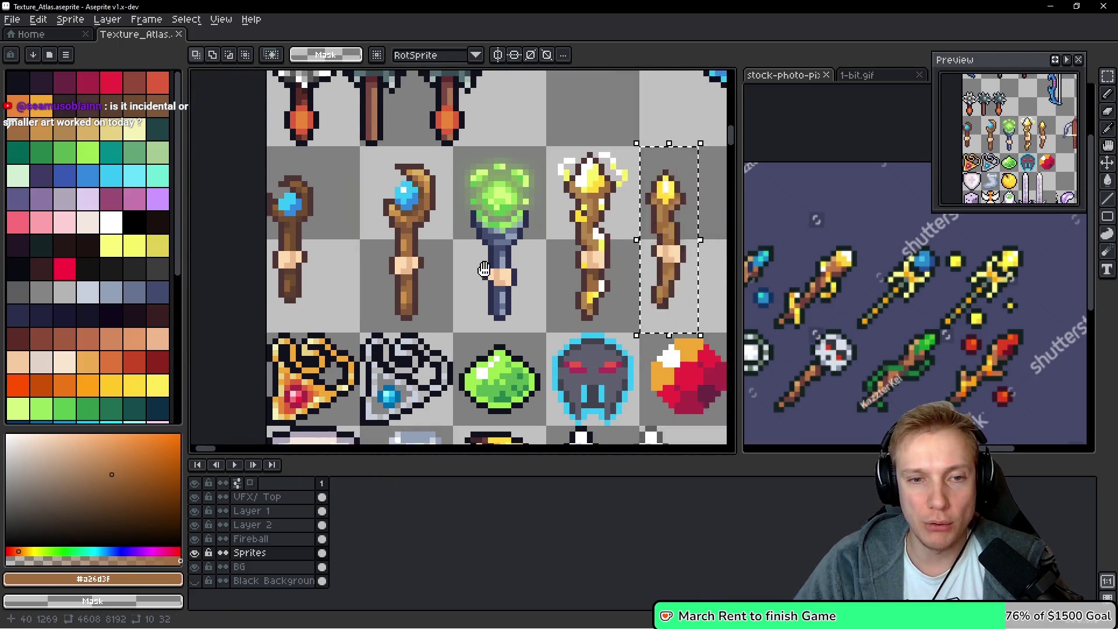
scroll(562, 153, "up", 1)
mouse_move(573, 153)
left_mouse_down()
mouse_move(198, 312)
mouse_move(230, 320)
mouse_move(225, 332)
mouse_move(267, 322)
left_mouse_up()
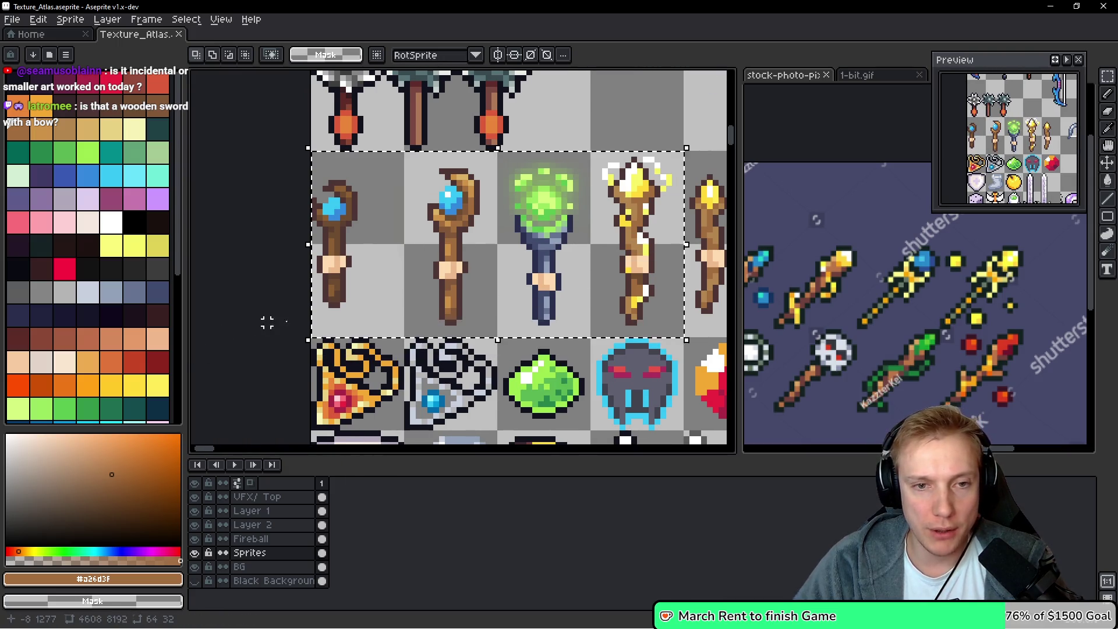
scroll(600, 254, "down", 1)
mouse_move(615, 251)
left_mouse_down()
mouse_move(377, 209)
mouse_move(430, 170)
mouse_move(412, 220)
mouse_move(350, 139)
mouse_move(507, 228)
mouse_move(491, 262)
mouse_move(665, 298)
left_mouse_up()
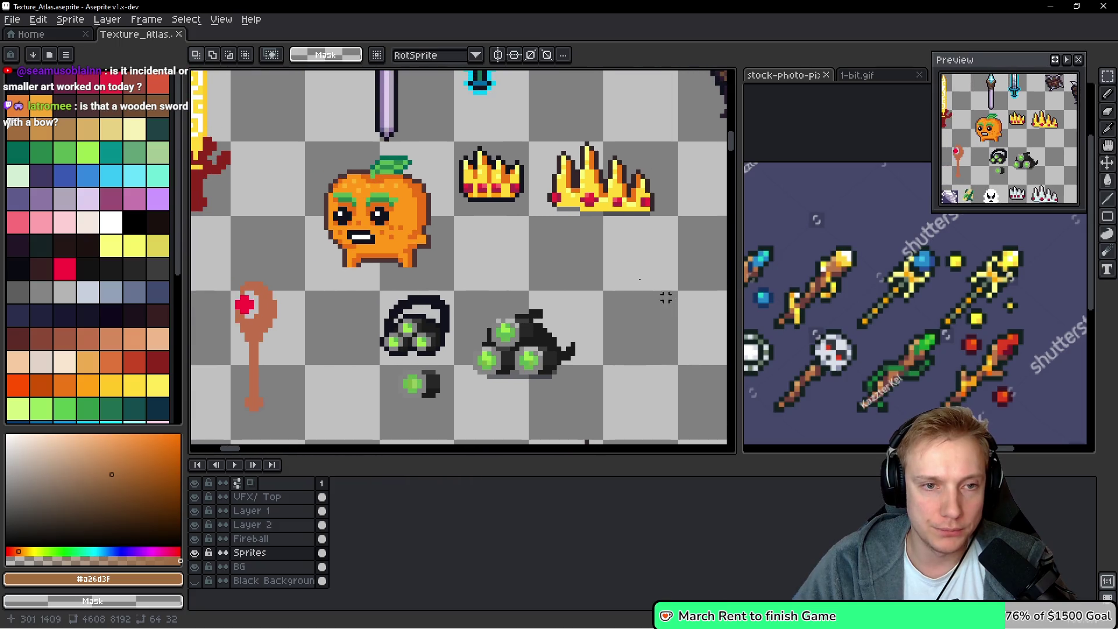
Mark the bounds of the gold crowns and the small golden wand, then clear the selection
left_click_drag(447, 139, 675, 257)
scroll(676, 256, "down", 5)
mouse_move(447, 204)
left_mouse_down()
mouse_move(676, 389)
mouse_move(675, 402)
left_mouse_up()
scroll(425, 221, "up", 5)
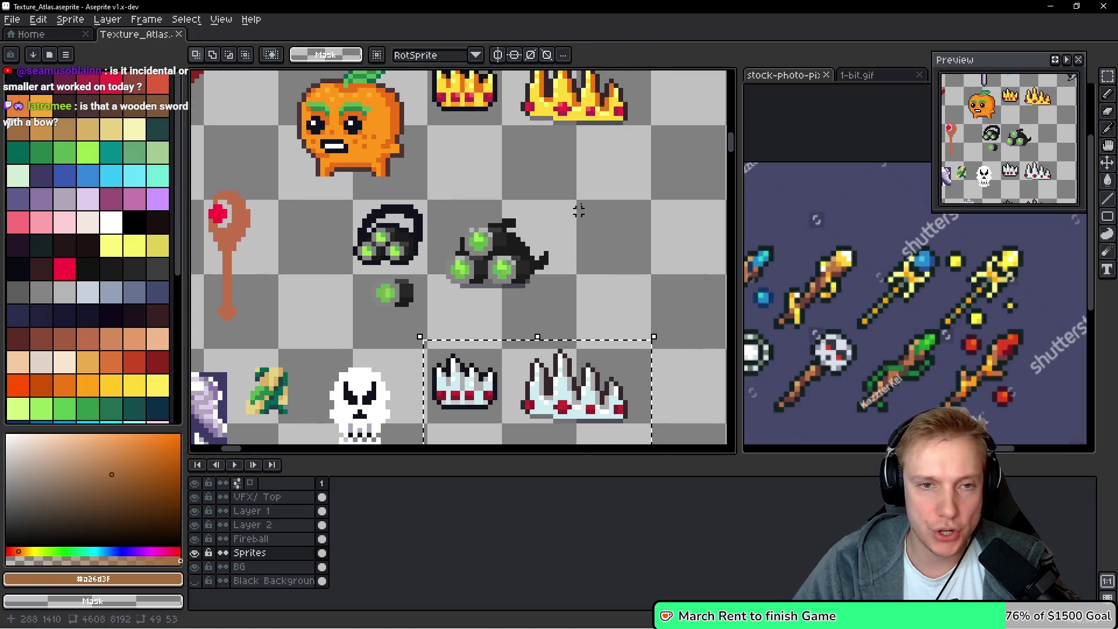
left_click_drag(668, 338, 667, 338)
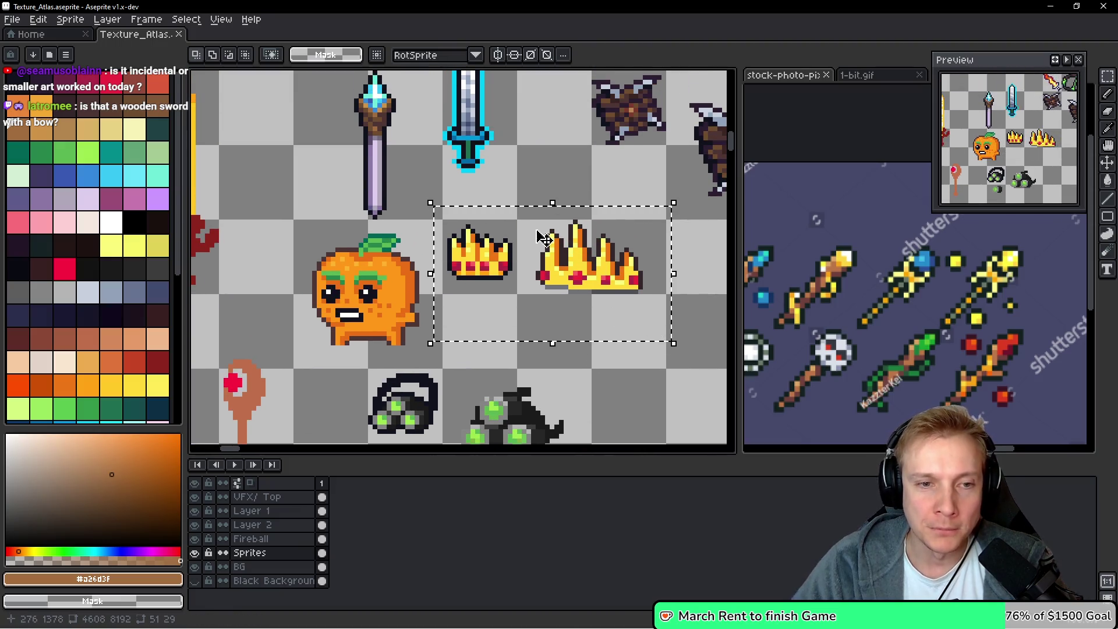
scroll(598, 320, "up", 5)
scroll(599, 319, "left", 8)
scroll(476, 188, "down", 1)
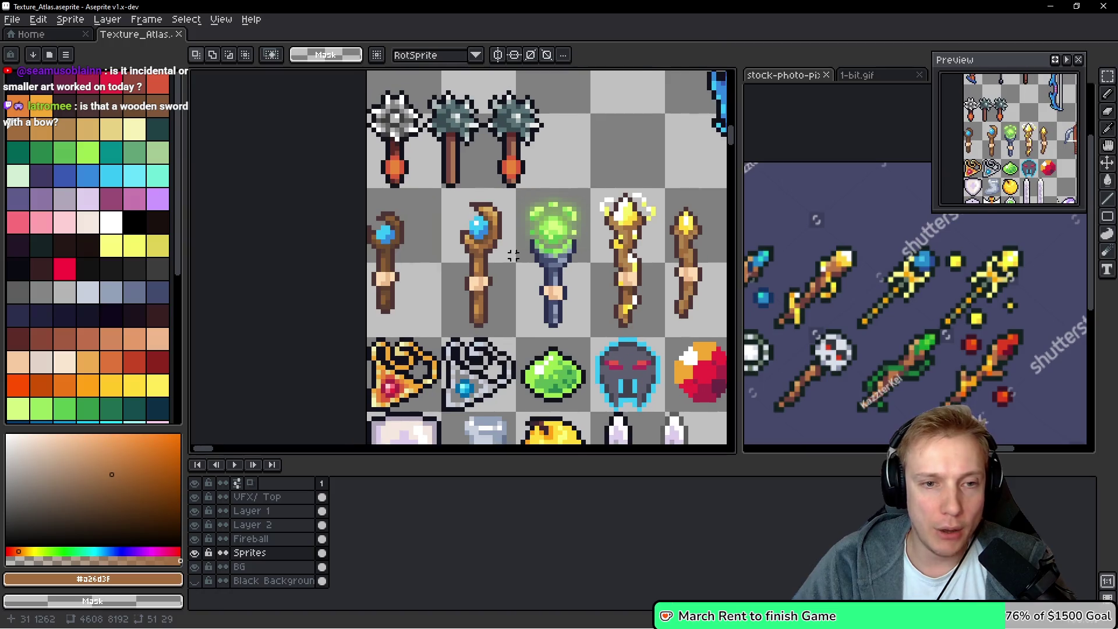
scroll(464, 235, "up", 1)
left_click_drag(489, 164, 439, 317)
scroll(309, 228, "left", 3)
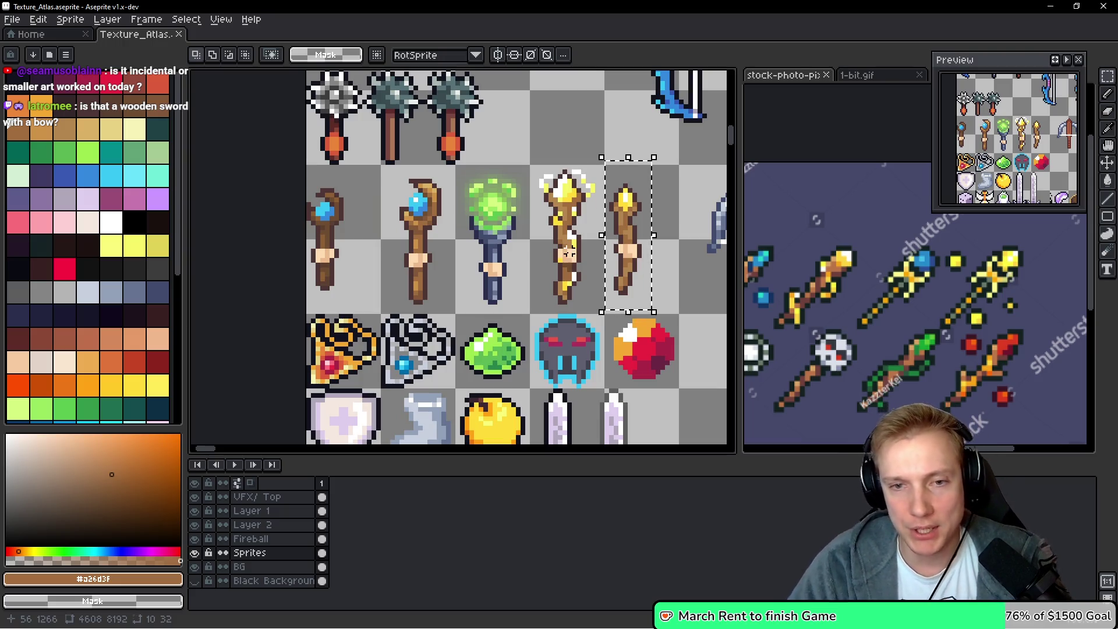
scroll(583, 245, "right", 1)
left_click(617, 240)
scroll(610, 206, "up", 1)
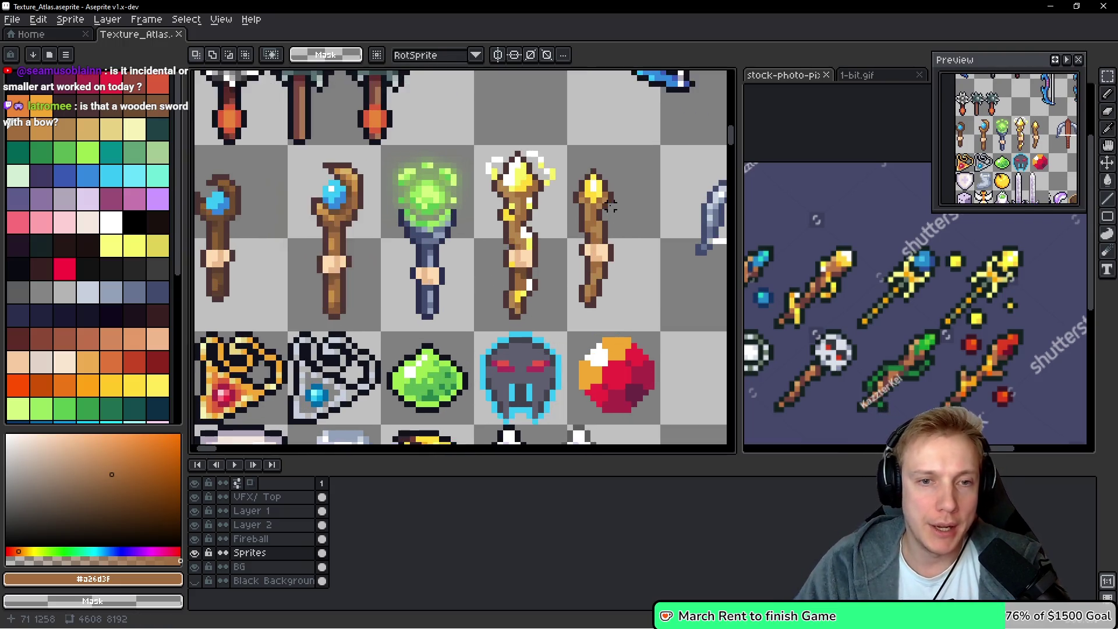
scroll(610, 206, "up", 1)
Save the texture atlas and export it as a sprite sheet
key("ctrl+s")
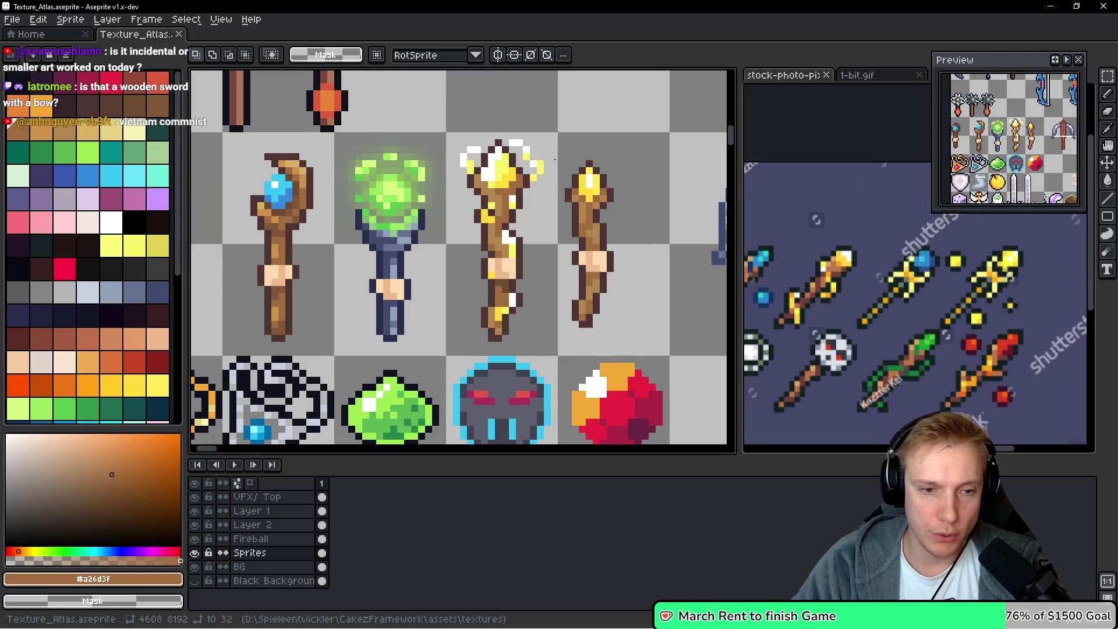
scroll(519, 262, "down", 2)
scroll(446, 344, "up", 1)
mouse_move(446, 344)
left_mouse_down()
mouse_move(452, 376)
mouse_move(542, 410)
mouse_move(420, 470)
mouse_move(522, 440)
left_mouse_up()
scroll(522, 440, "down", 2)
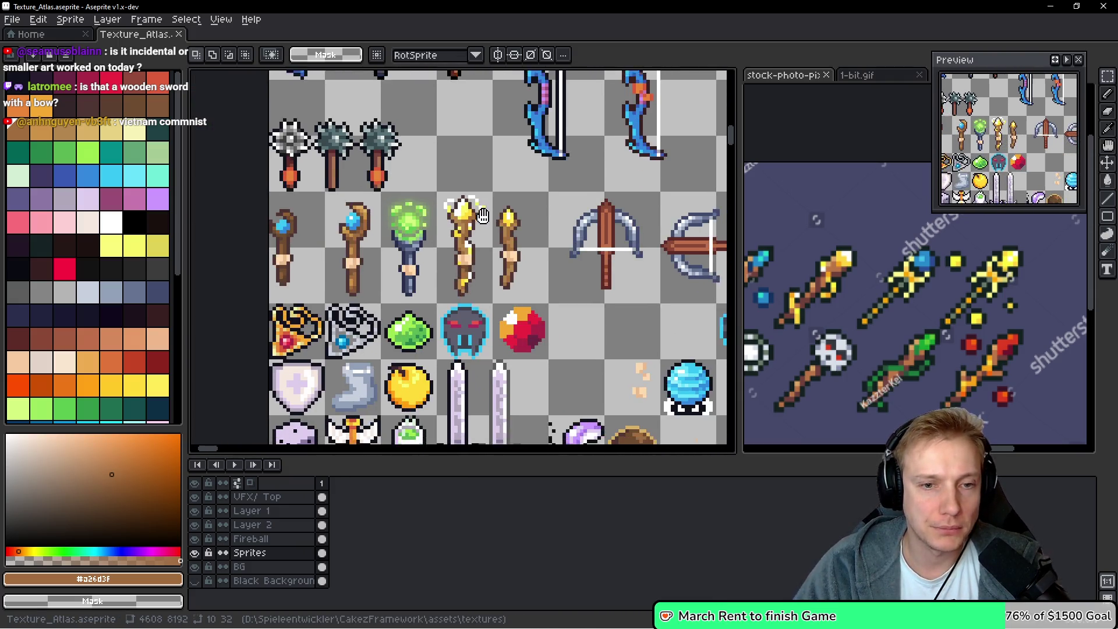
key("ctrl+e")
left_click(655, 447)
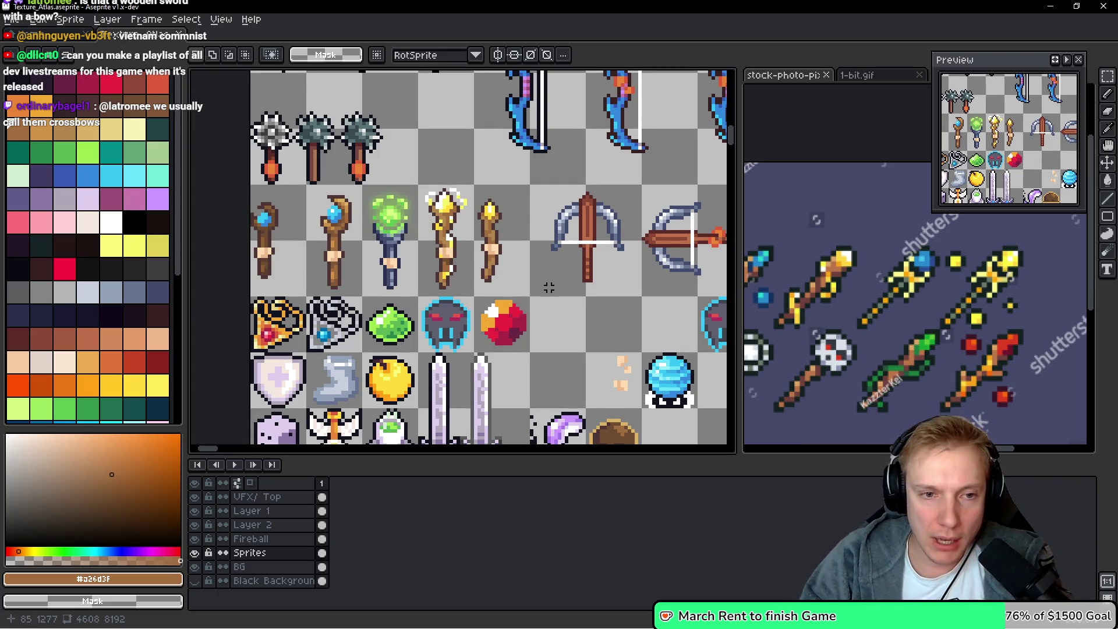
Pan to the wand sprites, pick the eyedropper, and bring up game.cpp's Wand of Light entry
left_click_drag(550, 288, 585, 260)
key("i")
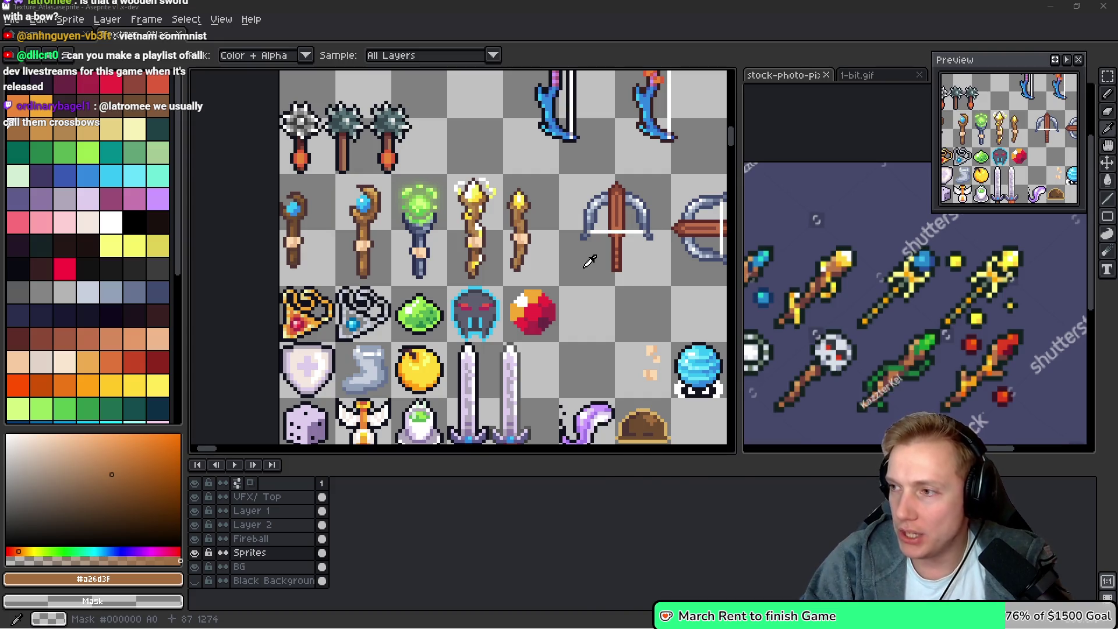
key("alt+Tab")
key("Down")
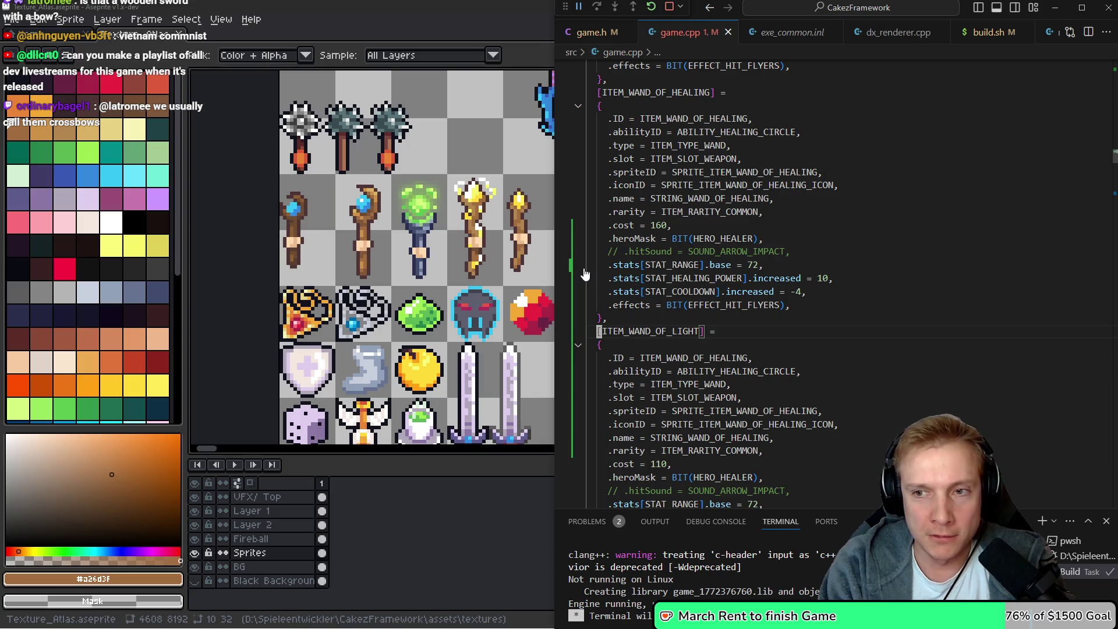
Remove the stray line and change the copied item ID to ITEM_WAND_OF_LIGHT
key("Down")
key("Down")
key("Down")
key("Down")
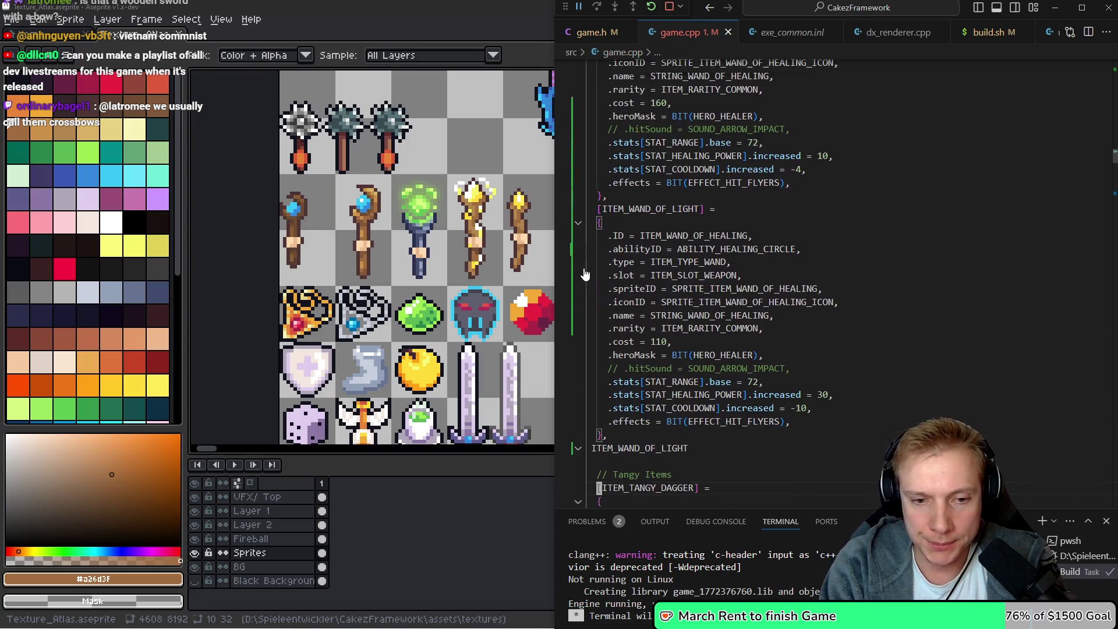
key("ctrl+z")
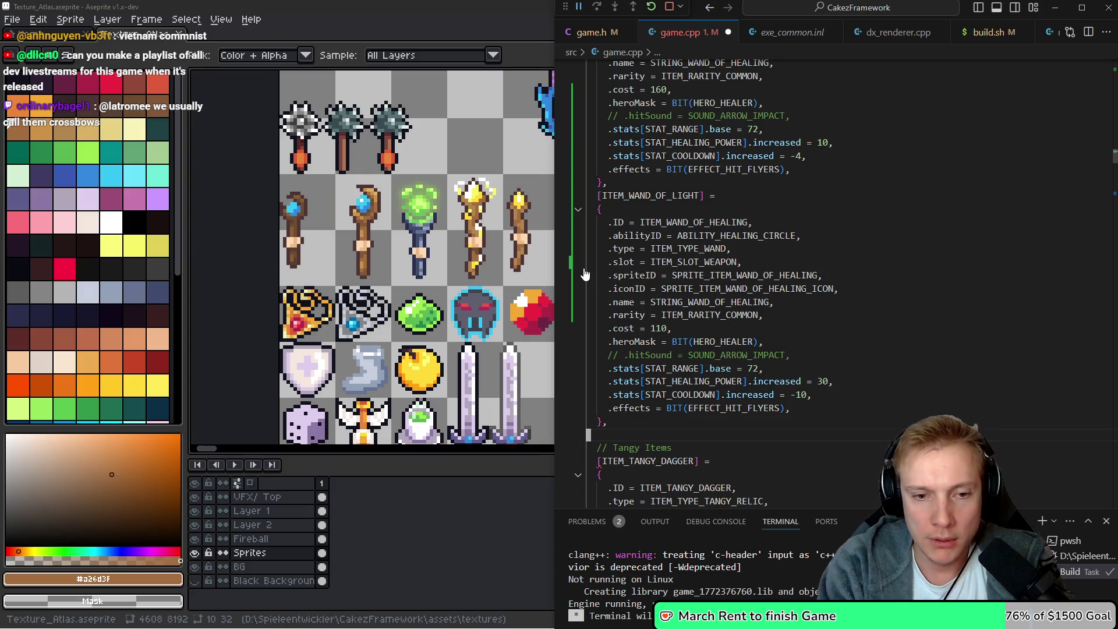
key("Down")
key("End")
key("Left")
key("BackSpace")
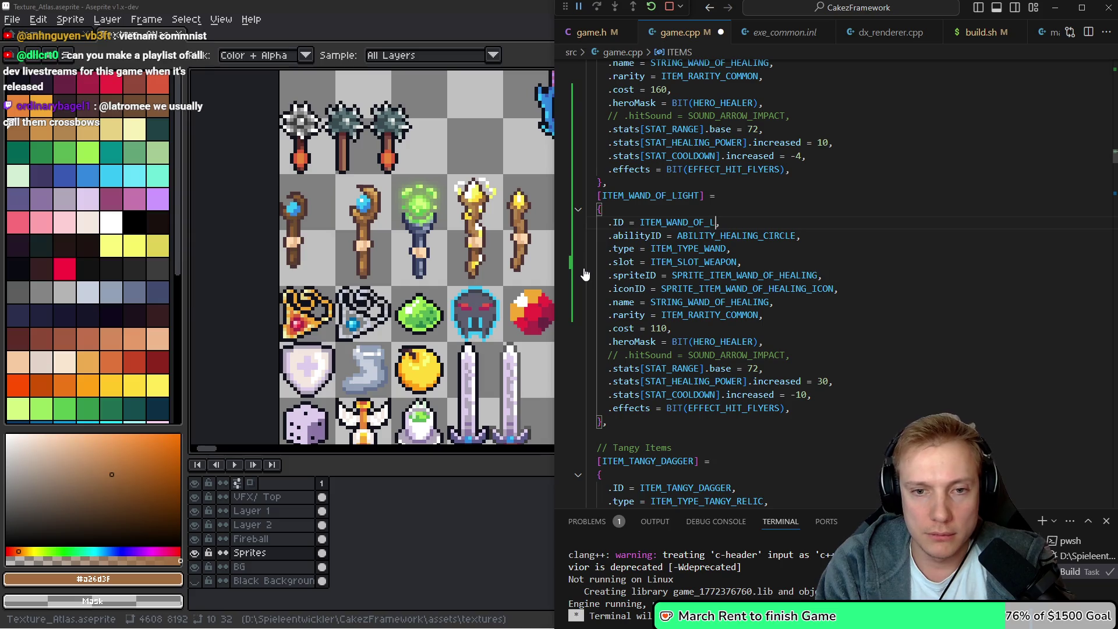
type("IGHT")
Set the ability to ABILITY_CHAIN_LIGHTNING and jump to the healing wand sprite's definition
key("Down")
key("End")
key("Left")
key("ctrl+BackSpace")
type("abili")
type("ty_ch")
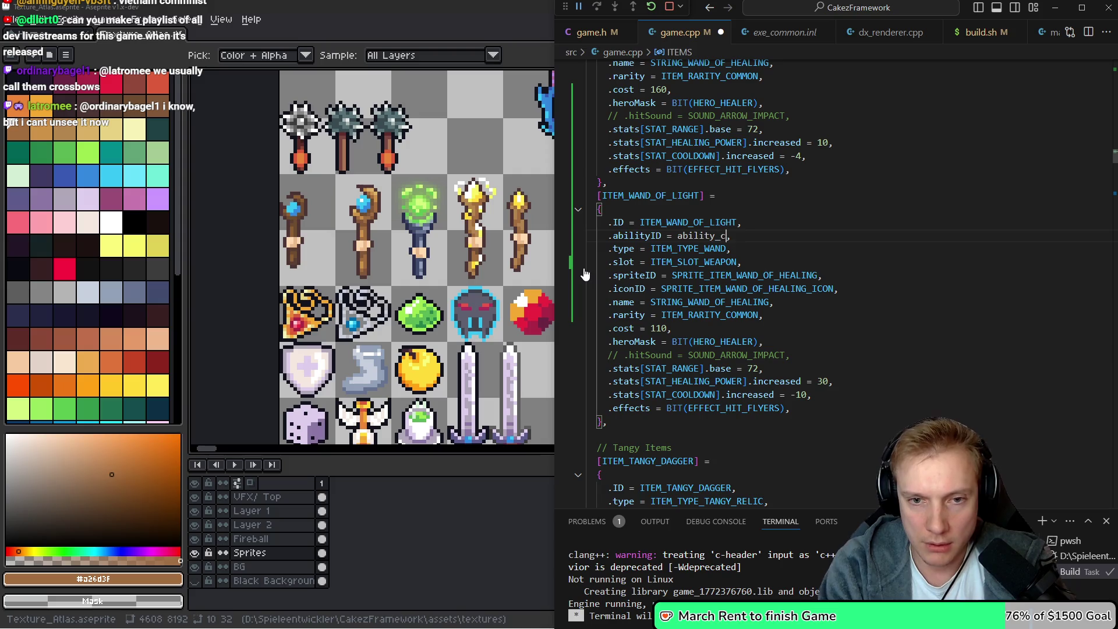
key("Tab")
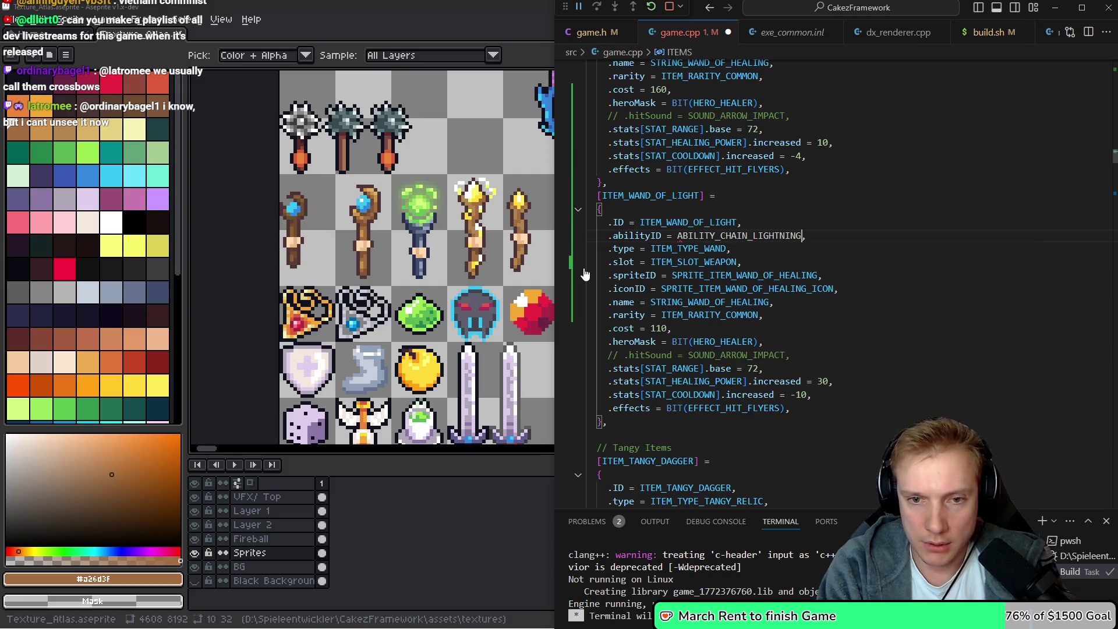
key("Down")
key("Down")
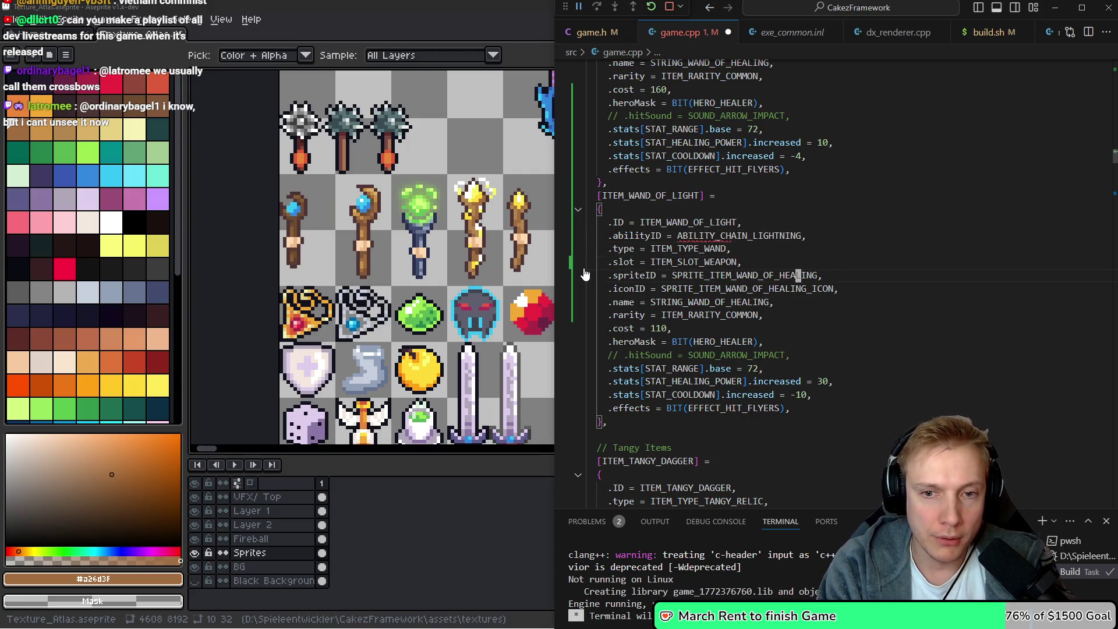
key("ctrl+d")
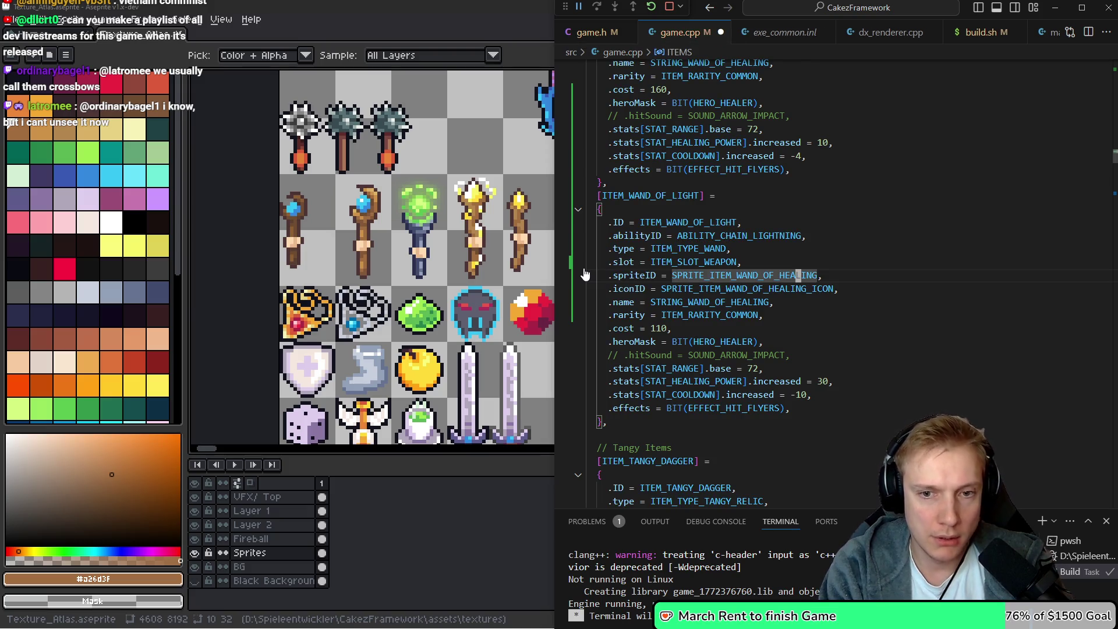
key("F12")
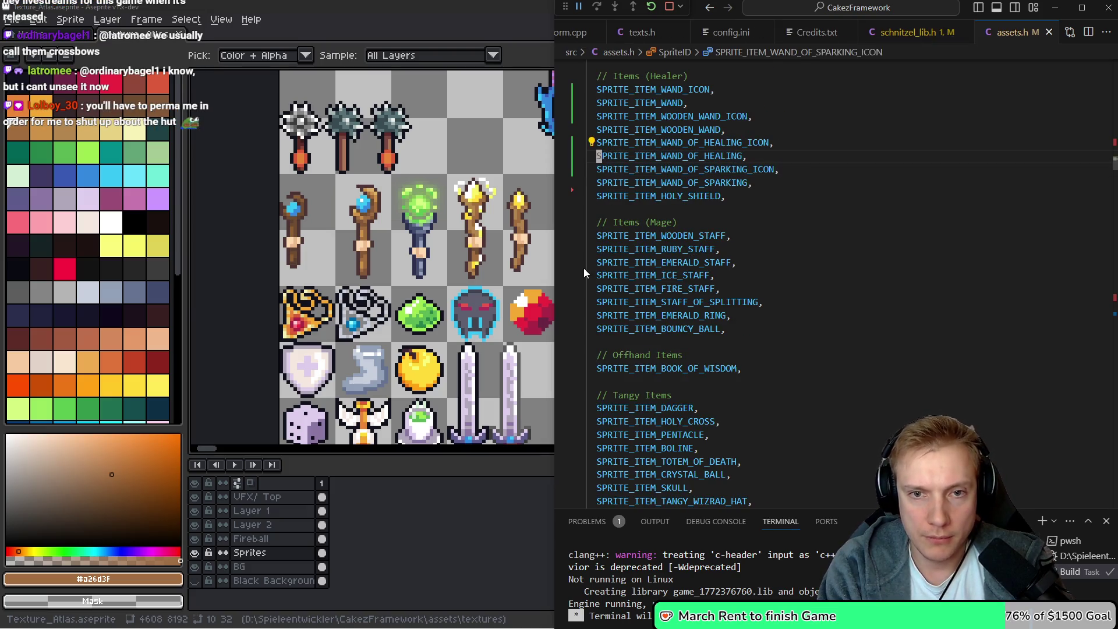
Duplicate the healing wand sprite ID lines as WAND_OF_LIGHT versions and save assets.h
key("Home")
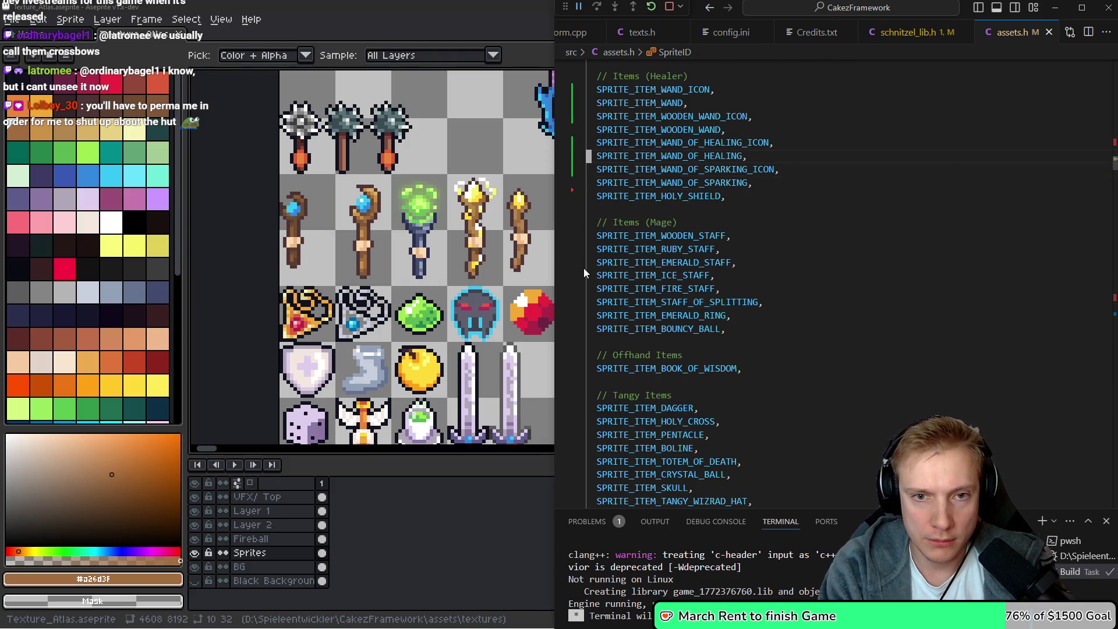
key("shift+alt+Down")
key("Up")
key("Left")
key("Left")
key("Left")
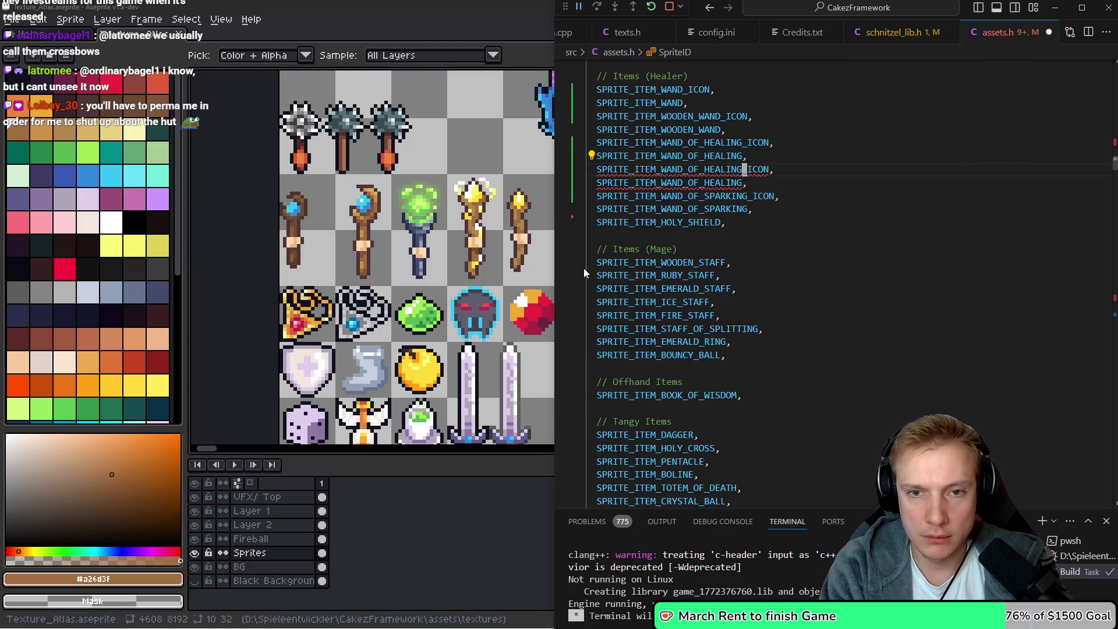
key("BackSpace")
key("BackSpace")
key("BackSpace")
type("LIGHT")
key("ctrl+s")
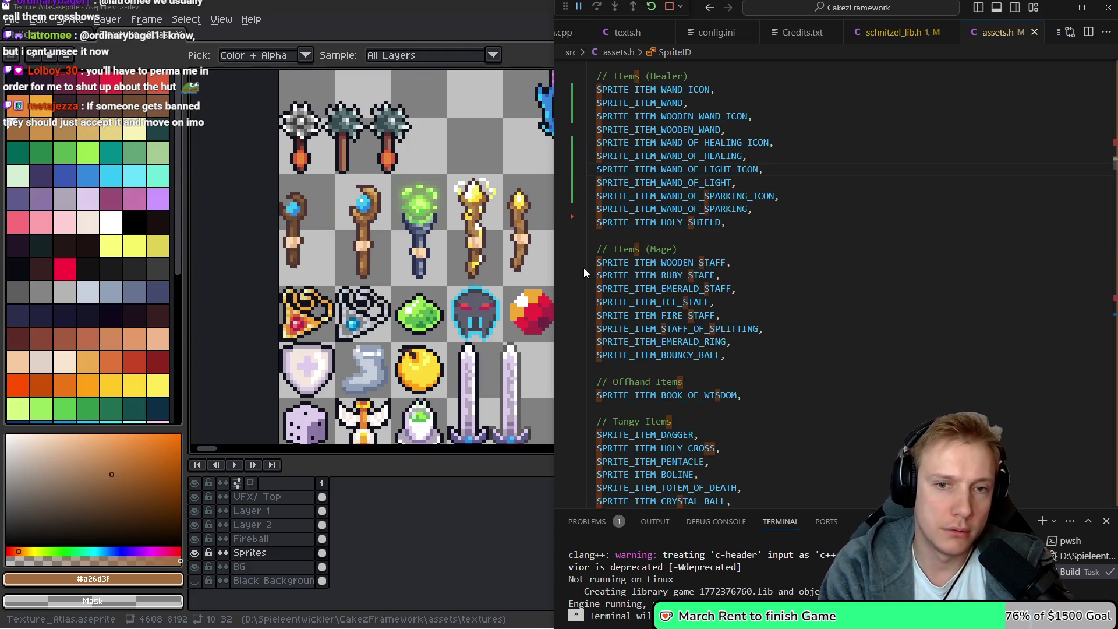
Add both Wand of Light sprites to the sprites table, starting their .atlasOffset entries
key("Right")
key("Right")
key("Right")
key("shift+Left")
key("shift+Left")
key("shift+Left")
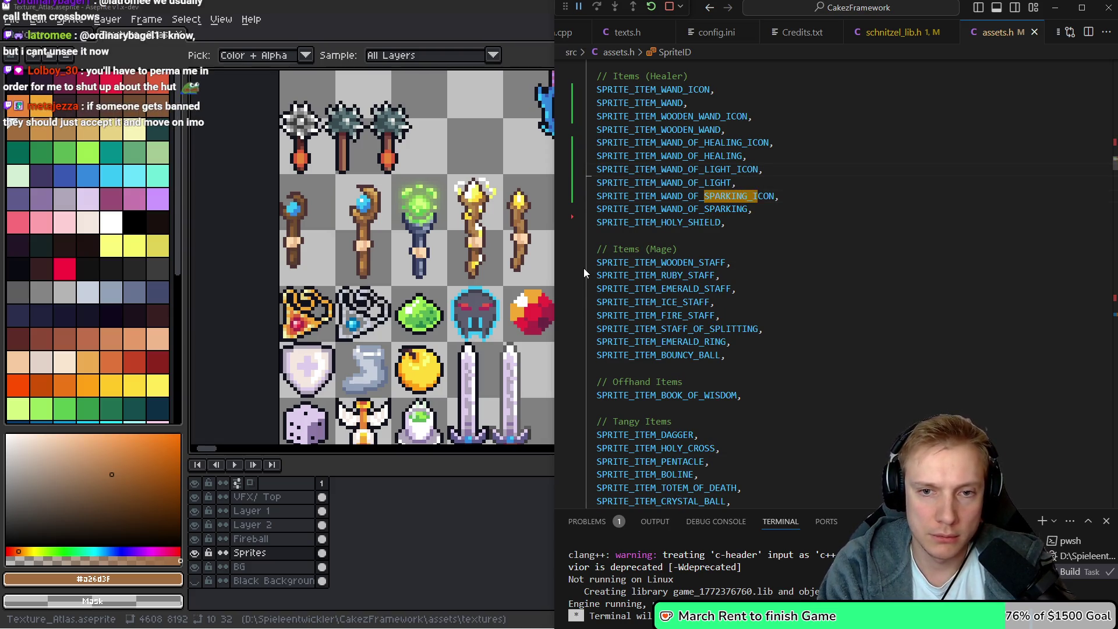
key("ctrl+d")
key("Return")
type("SPRITE_ITEM_WAND_OF_LIGHT_ICON, SPRITE_ITEM_WAND_OF_LIGHT,")
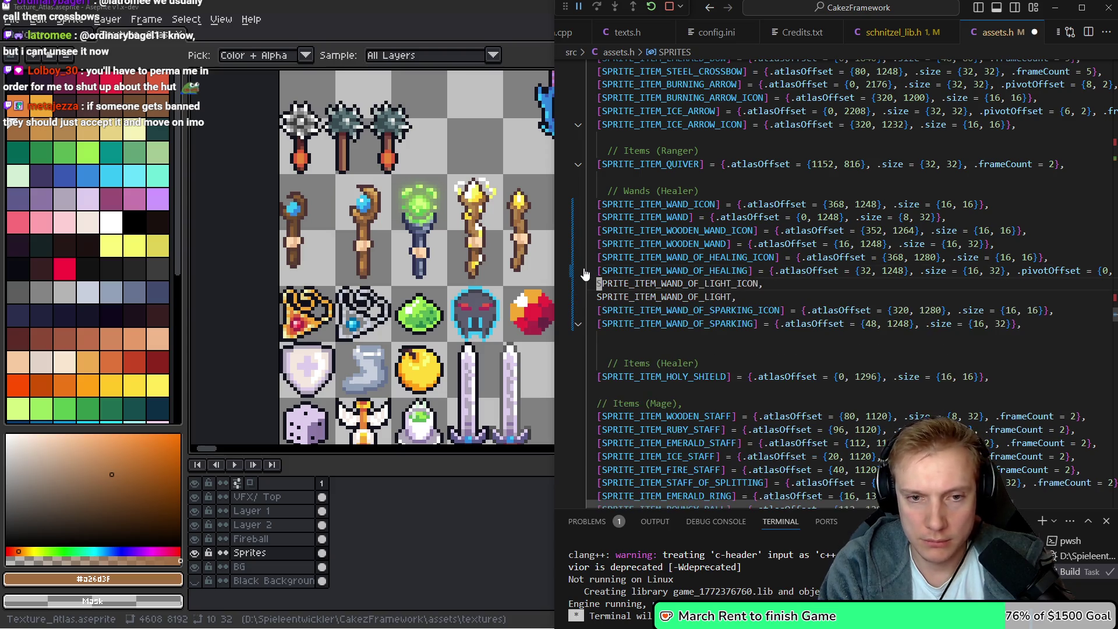
type("] = {.atlasOffset = {")
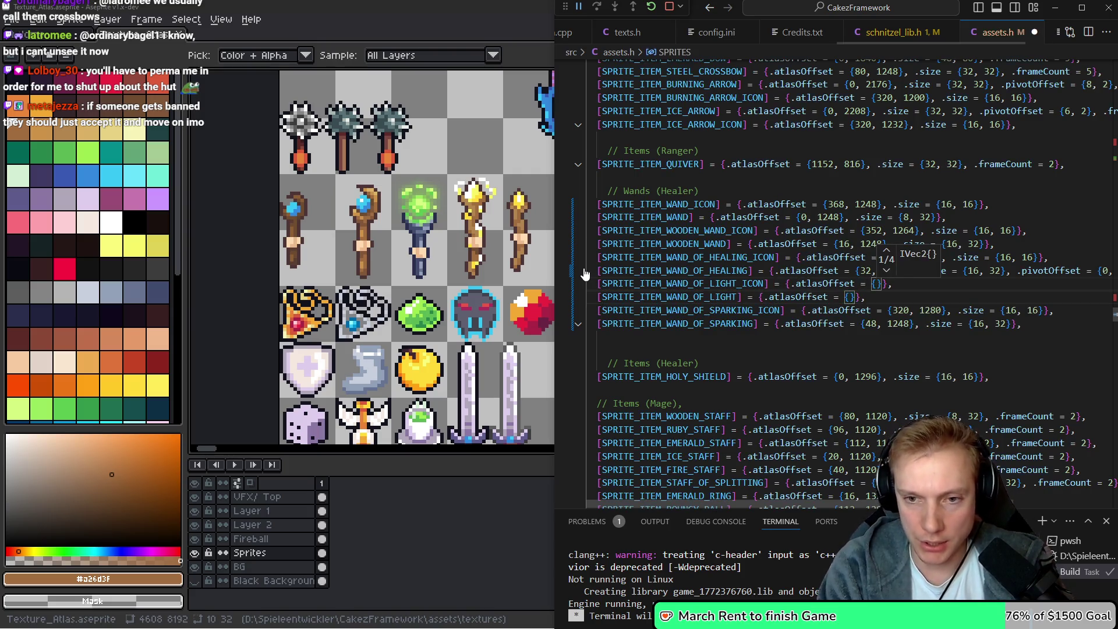
key("alt+Tab")
scroll(473, 219, "up", 2)
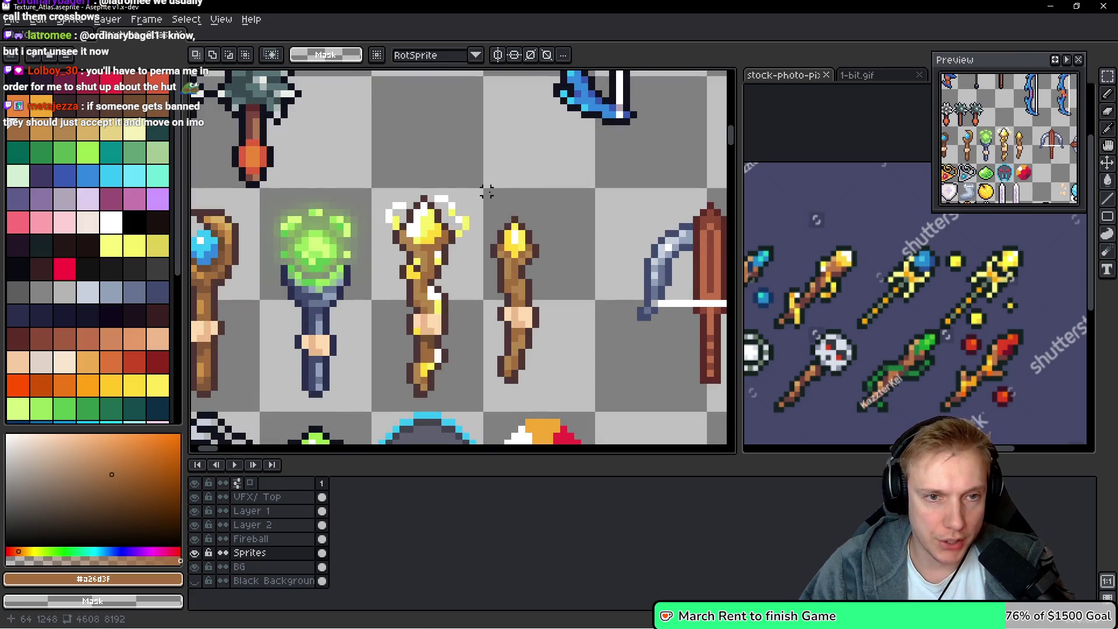
key("alt+Tab")
Set the Wand of Light atlas offset to 64, 1248
type("64")
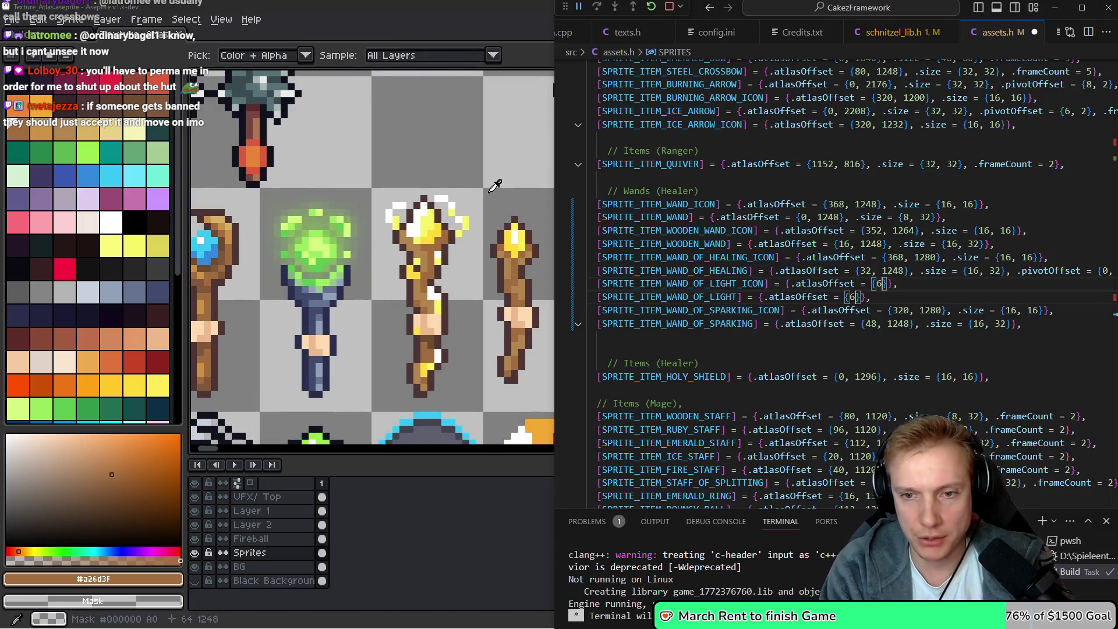
type(",")
key("alt+Tab")
key("alt+Tab")
type("1^2")
key("BackSpace")
key("BackSpace")
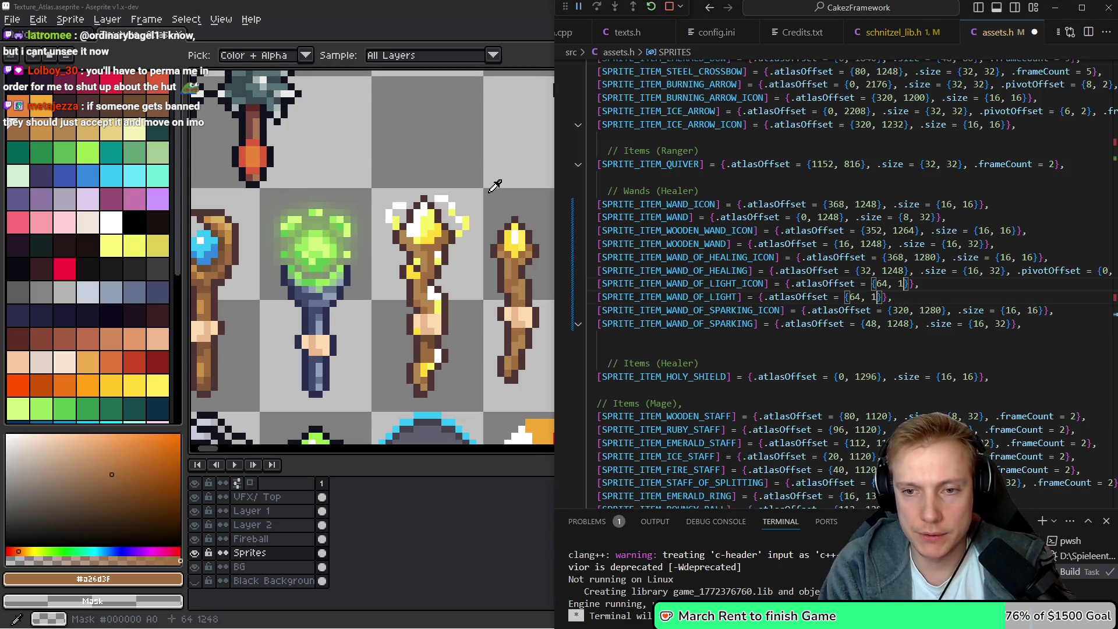
type("48")
key("Right")
Set the sprite size to 8 by 32 and clear the icon's atlas offset
type(".size = {8 ")
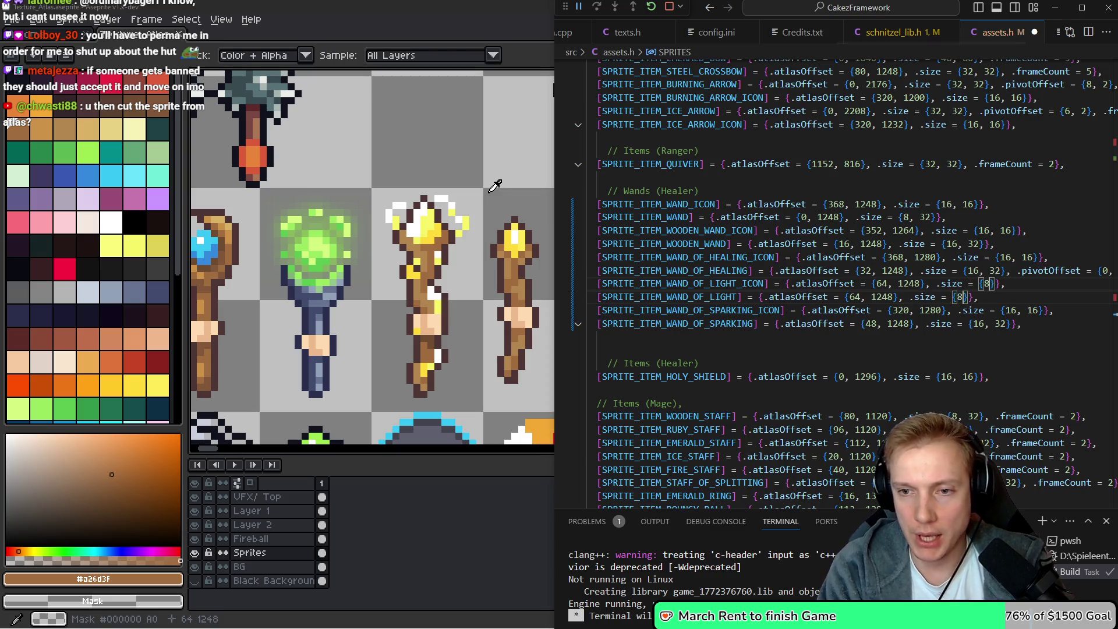
type(", 32")
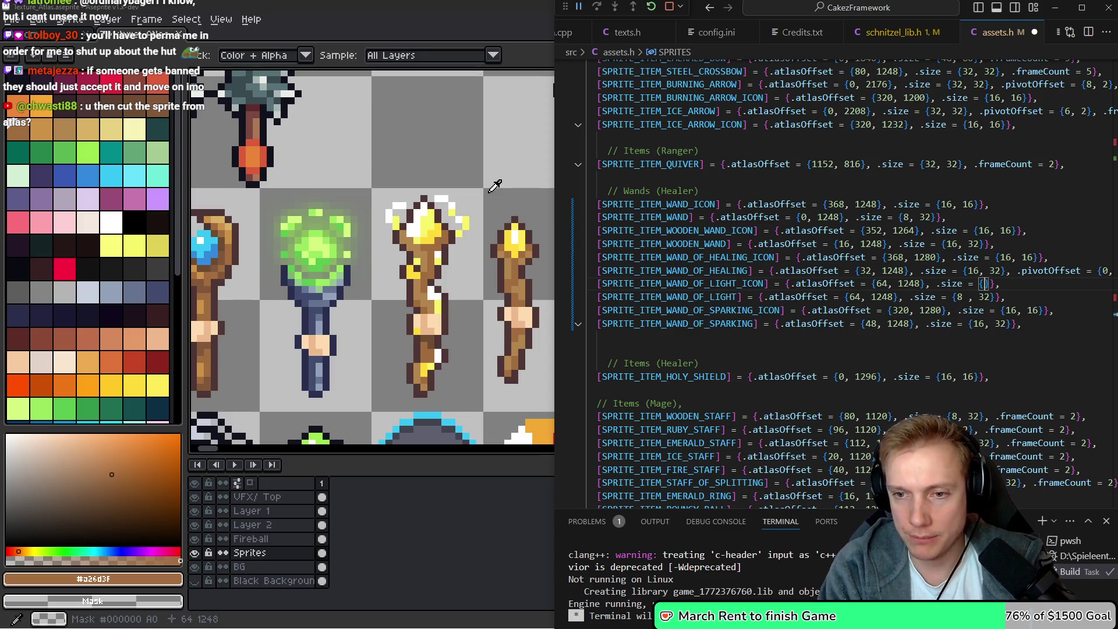
key("Left")
key("Left")
key("Left")
key("BackSpace")
key("BackSpace")
key("BackSpace")
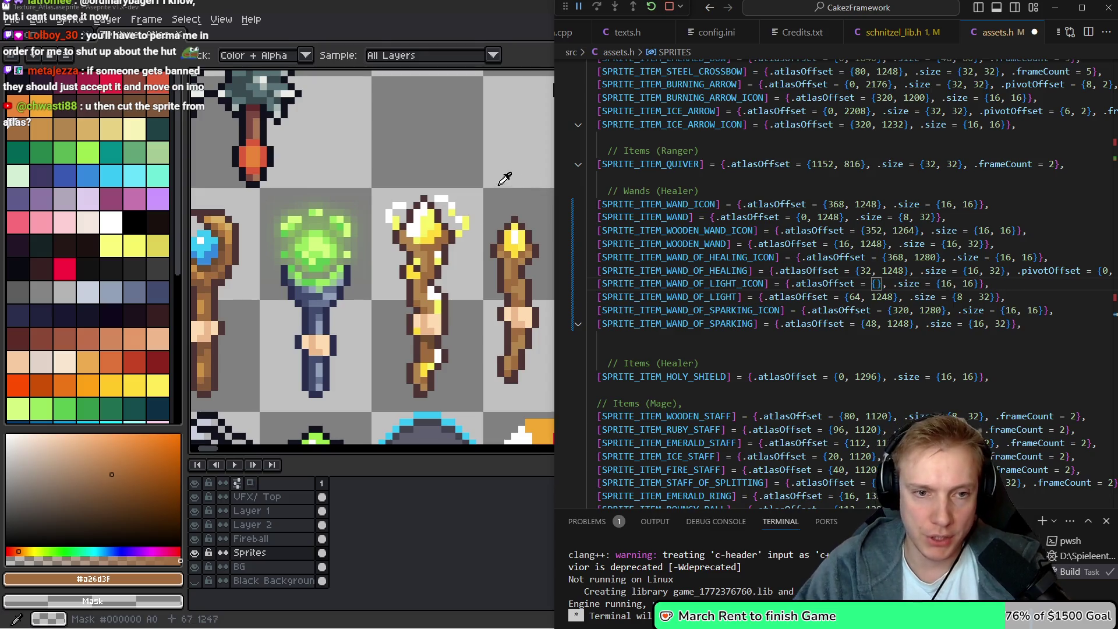
key("alt+Tab")
scroll(466, 204, "up", 1)
scroll(443, 227, "down", 3)
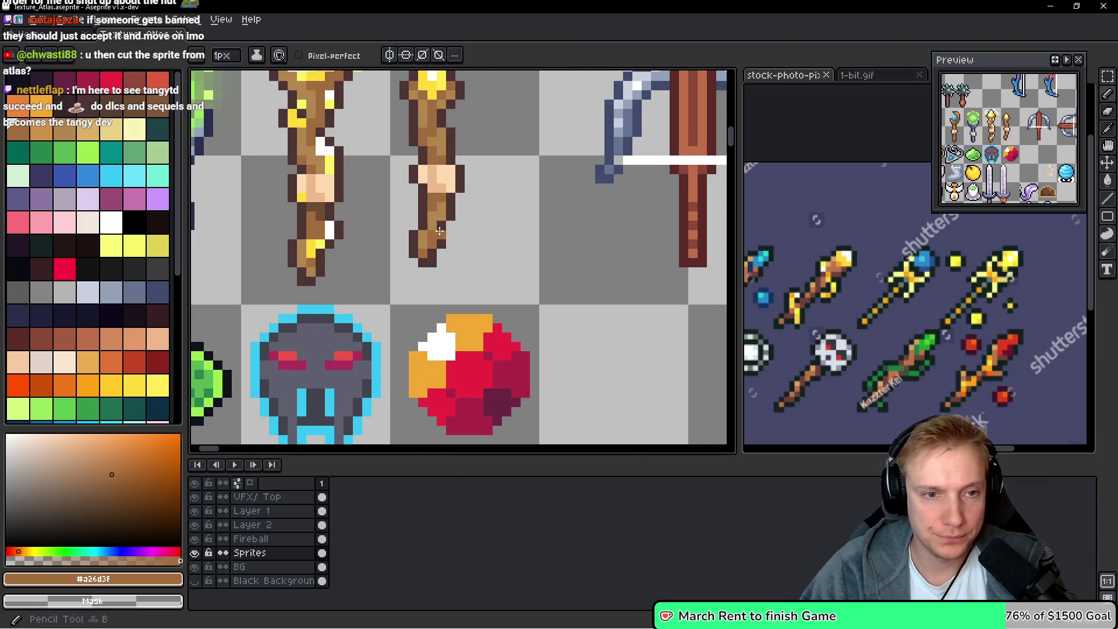
Draw a brown diagonal wand shaft in the empty cell beside the wands and shift it into place
mouse_move(440, 230)
left_mouse_down()
mouse_move(492, 250)
mouse_move(431, 140)
mouse_move(404, 55)
left_mouse_up()
left_click_drag(546, 269, 489, 345)
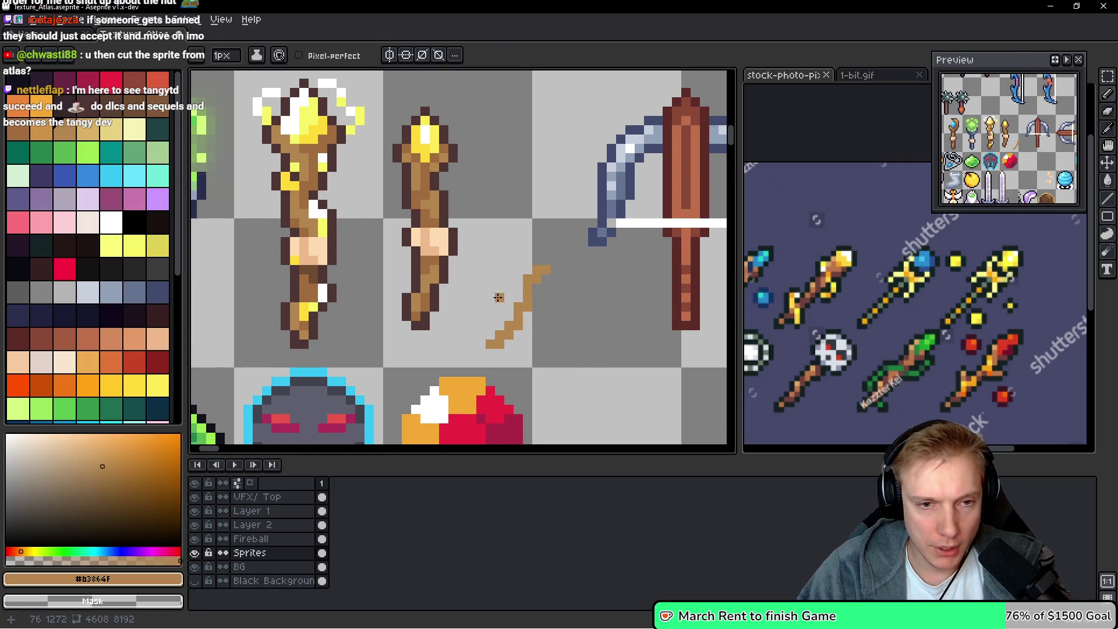
scroll(498, 297, "down", 2)
scroll(489, 262, "up", 1)
mouse_move(539, 312)
left_mouse_down()
mouse_move(483, 227)
mouse_move(430, 179)
mouse_move(402, 291)
mouse_move(495, 254)
mouse_move(548, 399)
mouse_move(524, 319)
mouse_move(454, 300)
left_mouse_up()
scroll(463, 220, "up", 1)
key("q")
left_click(366, 125)
Paint yellow gem pixels around the top of the shaft
key("i")
left_click(350, 82)
key("b")
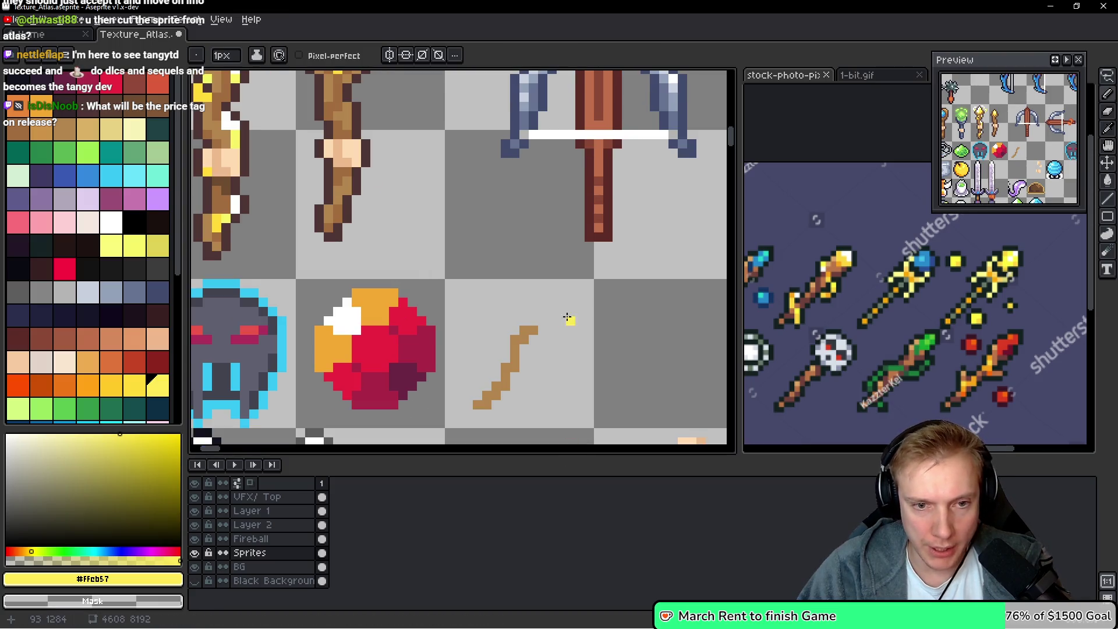
left_click(561, 294)
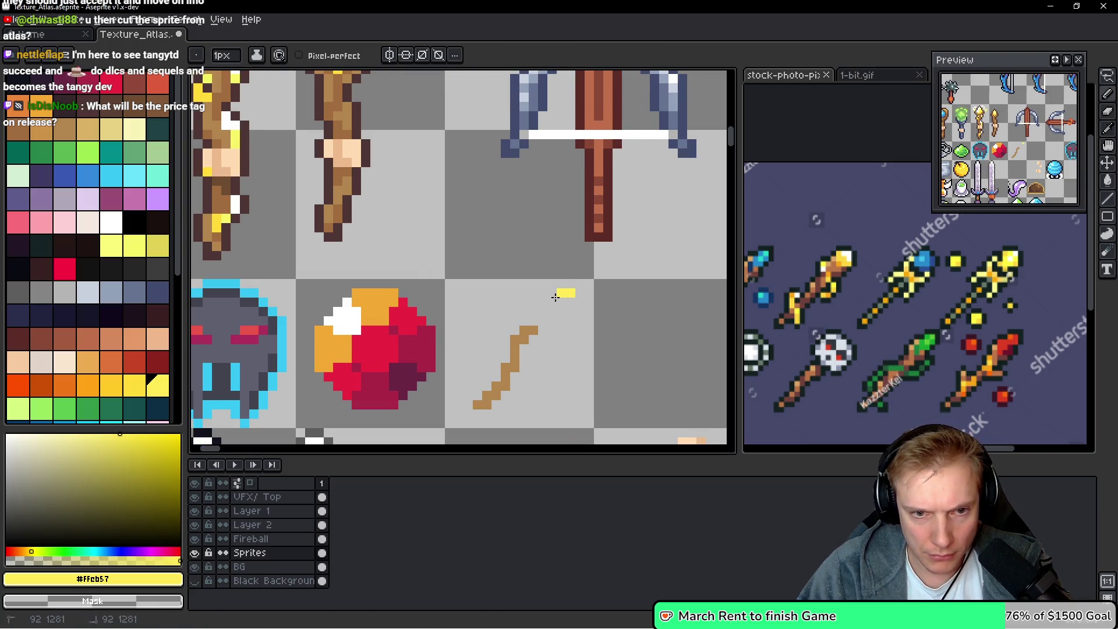
left_click(561, 302)
scroll(571, 315, "down", 2)
scroll(573, 317, "up", 3)
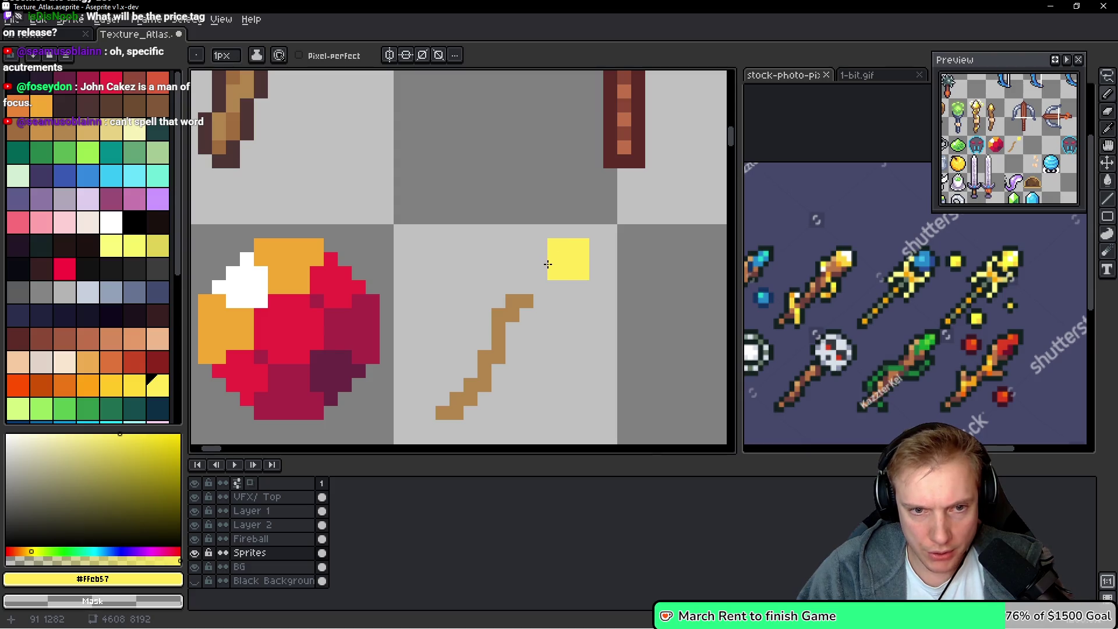
left_click_drag(548, 264, 551, 285)
scroll(586, 308, "down", 2)
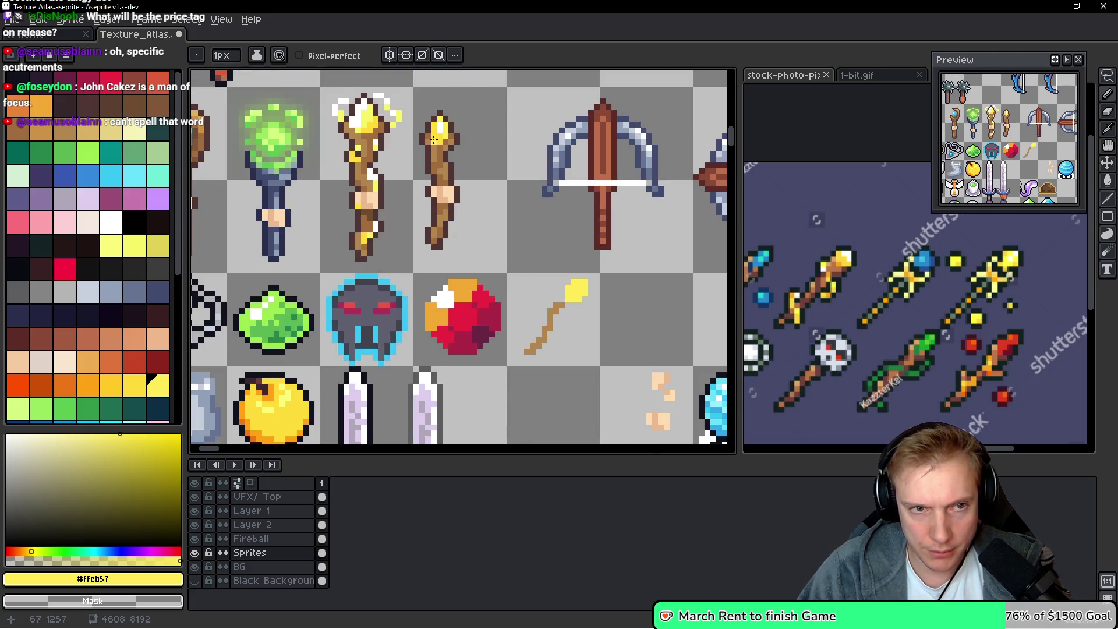
scroll(434, 139, "up", 2)
scroll(571, 306, "down", 1)
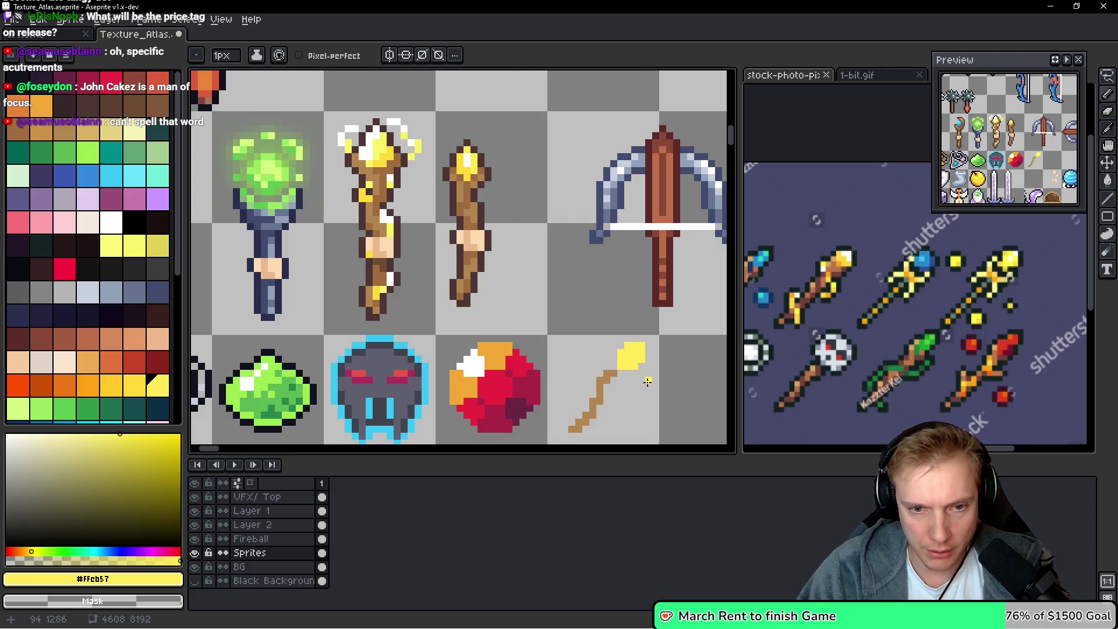
scroll(648, 382, "up", 2)
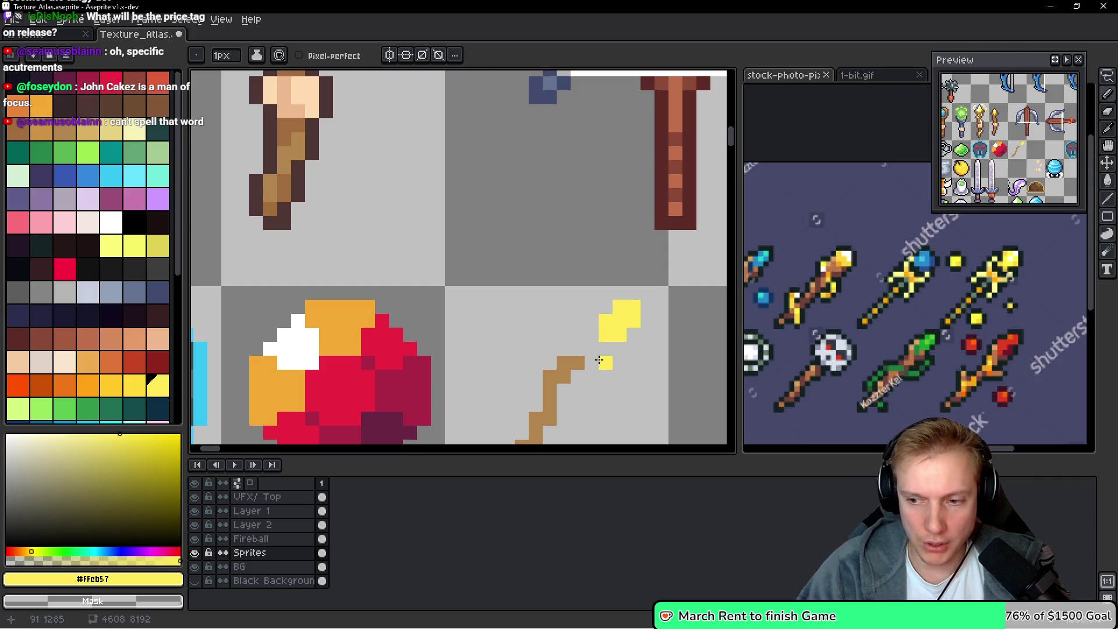
scroll(358, 198, "up", 5)
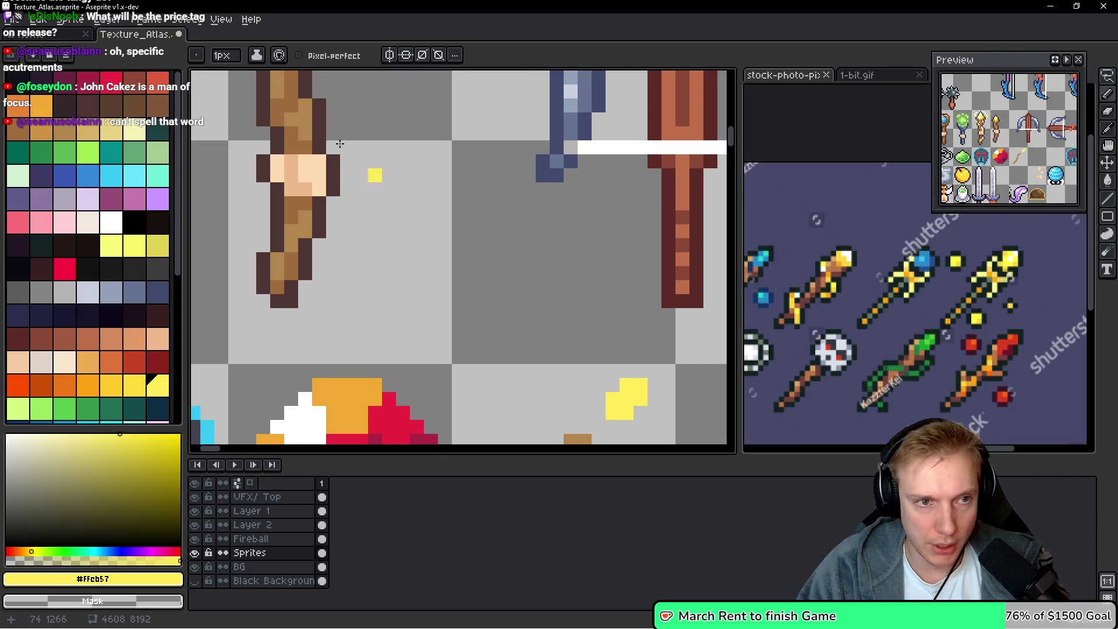
Refine the tip with white and yellow sampled from the gold-tipped staff, darkening two lower pixels
key("alt")
left_click(359, 198)
scroll(462, 412, "down", 3)
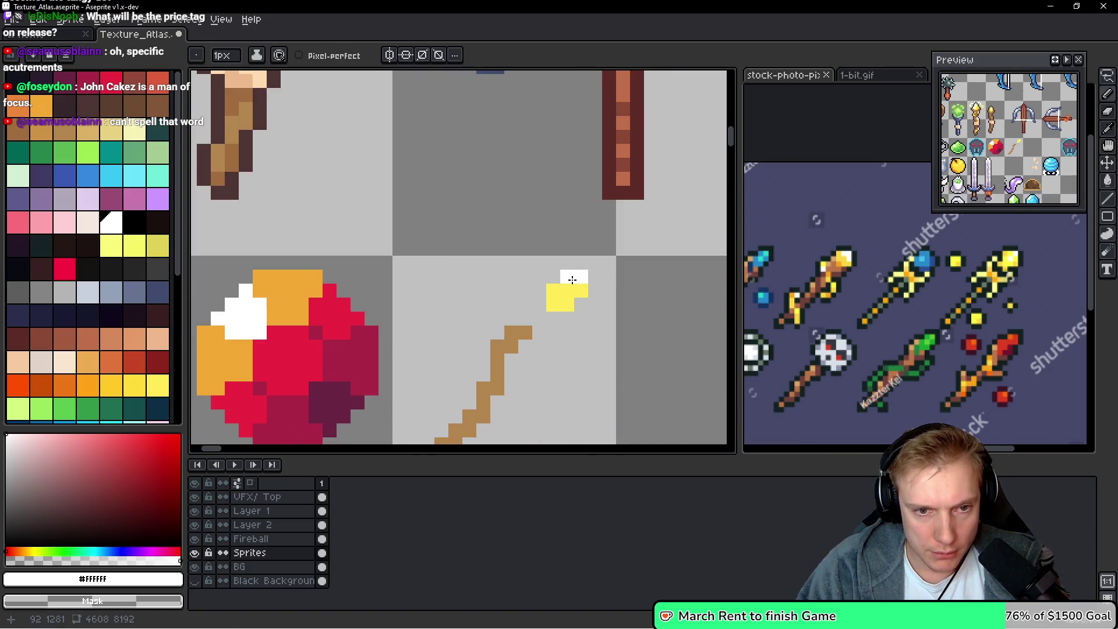
scroll(572, 281, "up", 5)
key("alt")
left_click(330, 131)
scroll(426, 254, "down", 4)
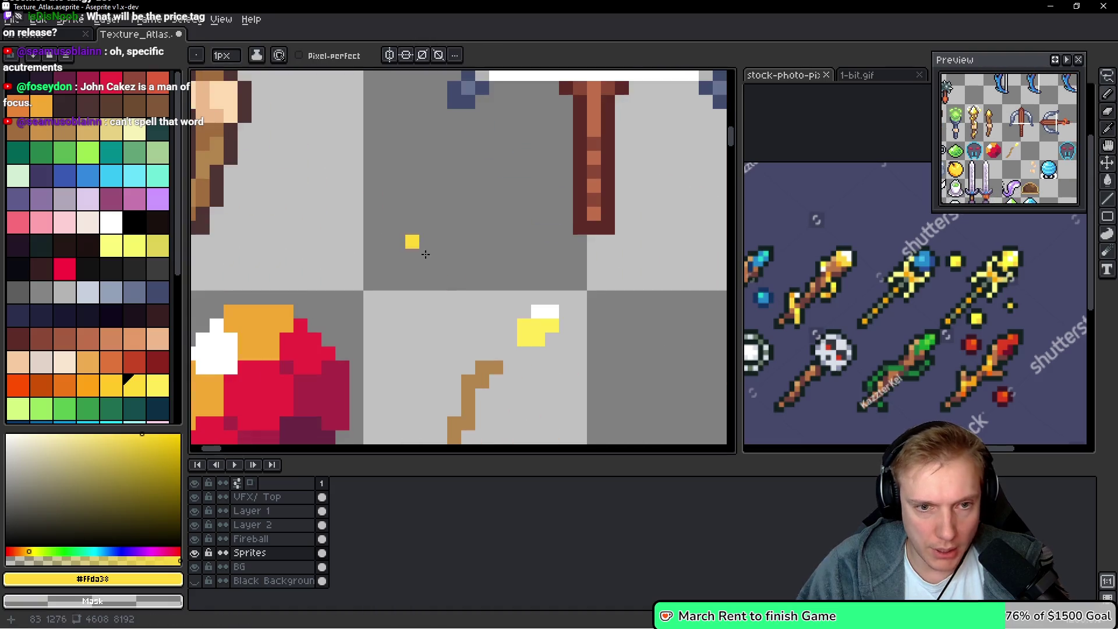
scroll(556, 392, "up", 1)
left_click_drag(533, 322, 514, 322)
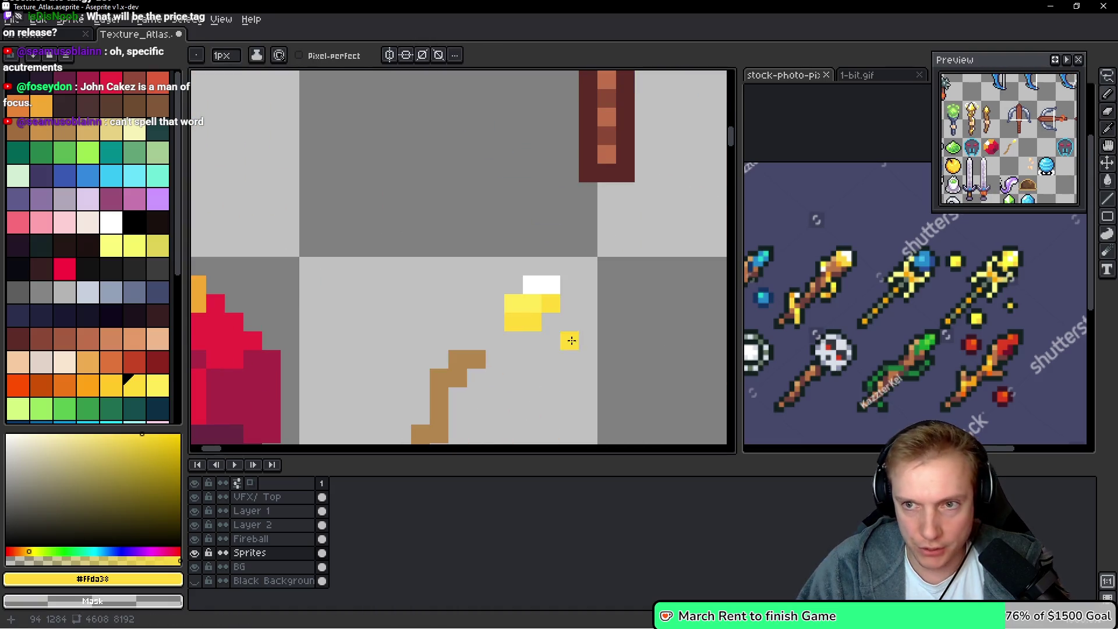
scroll(531, 357, "up", 1)
Extend and thicken the brown shaft up to the gem, undoing one stray lower pixel
left_click(489, 324, "alt")
mouse_move(509, 272)
left_mouse_down()
mouse_move(512, 293)
mouse_move(589, 292)
mouse_move(494, 353)
left_mouse_up()
left_click_drag(489, 292, 472, 309)
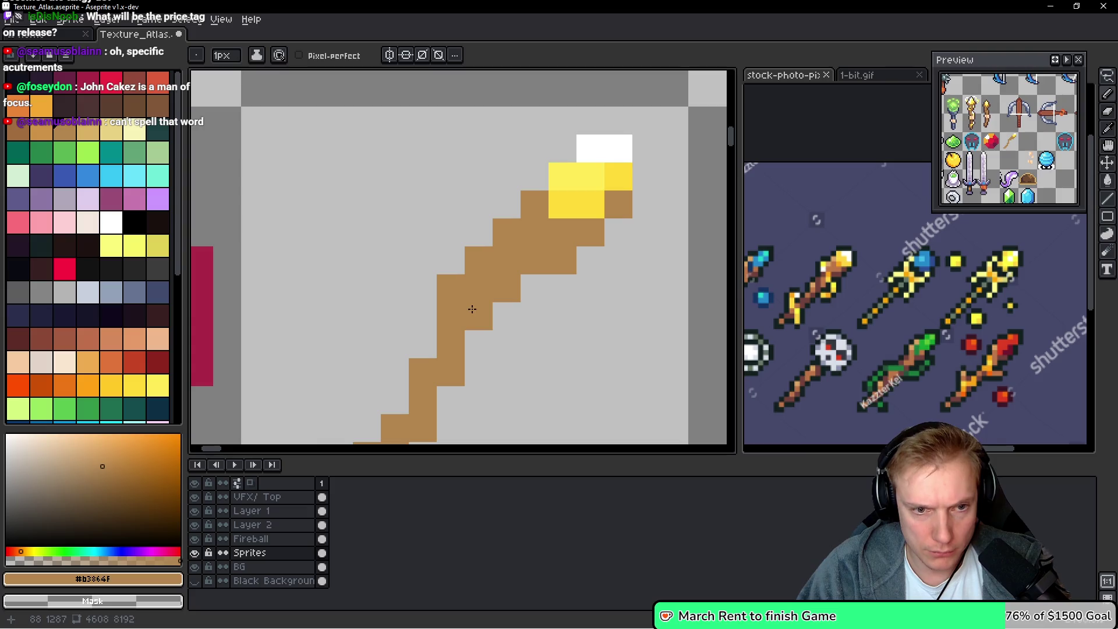
scroll(473, 310, "down", 3)
scroll(449, 306, "up", 1)
scroll(509, 330, "down", 2)
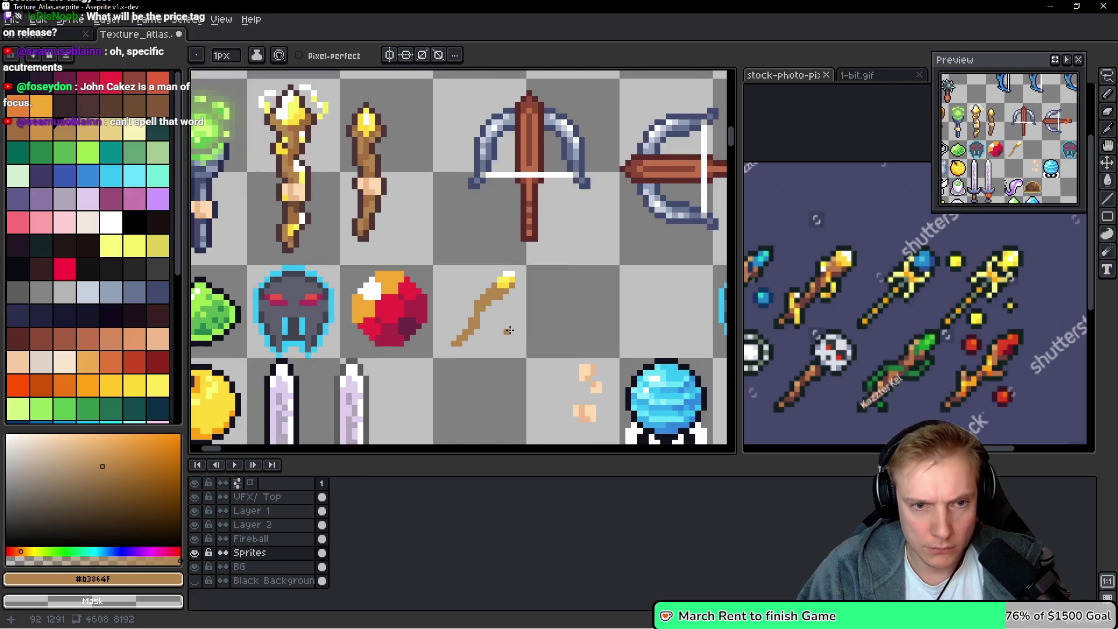
scroll(509, 330, "down", 1)
scroll(495, 327, "up", 4)
scroll(492, 357, "up", 1)
left_click(433, 372)
key("ctrl+z")
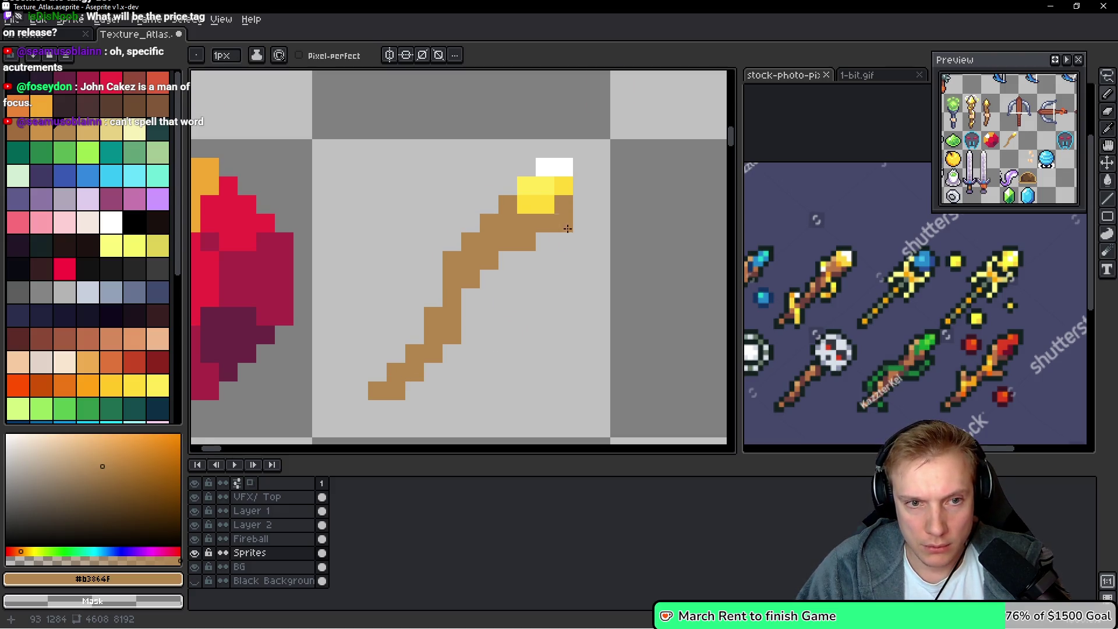
Zoom around to inspect the finished staff, then marquee-select its 16x16 cell
scroll(568, 257, "down", 5)
scroll(564, 262, "up", 5)
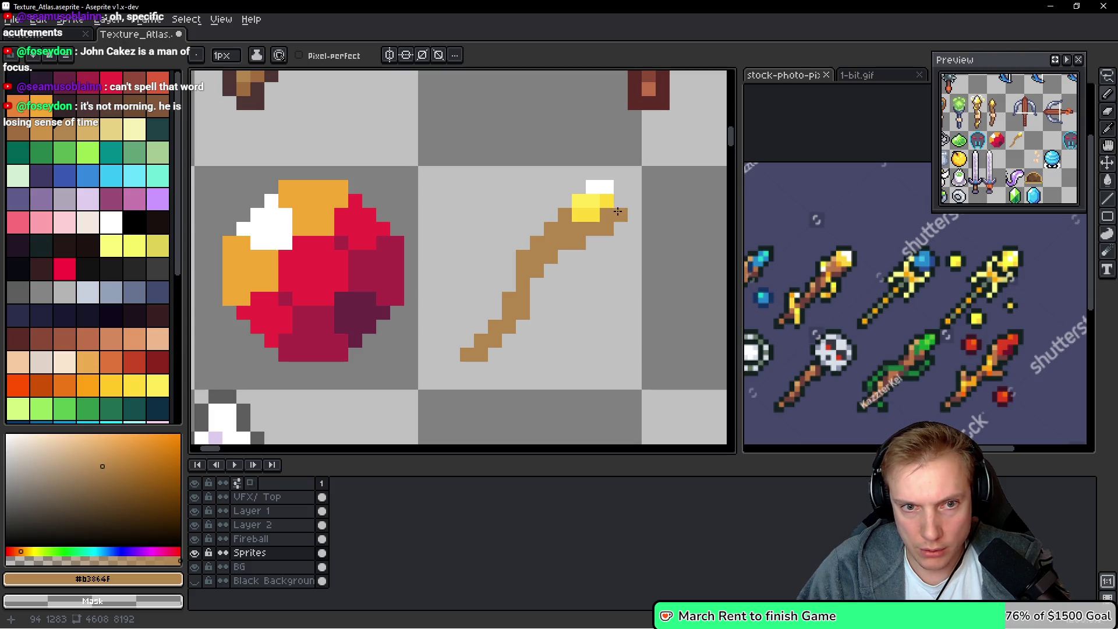
scroll(639, 240, "down", 3)
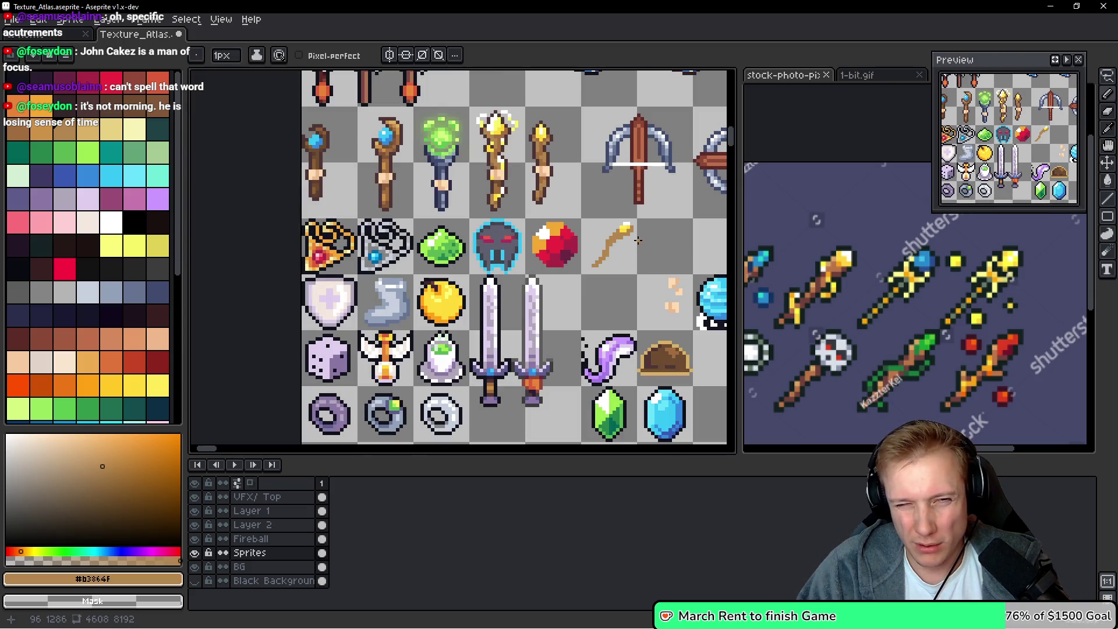
scroll(638, 240, "up", 3)
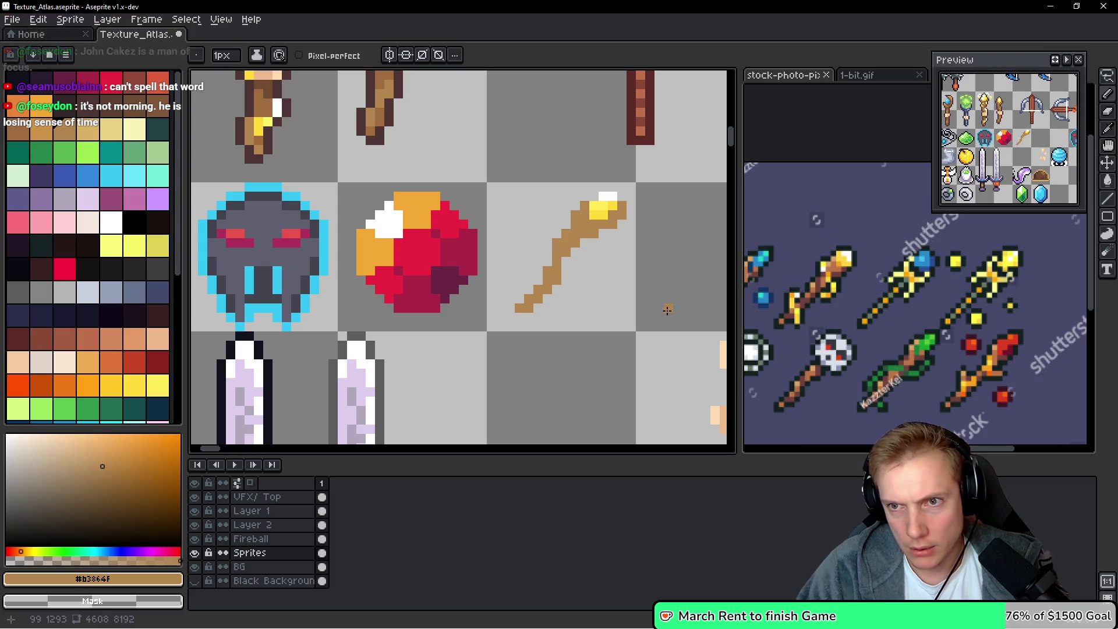
scroll(622, 280, "up", 1)
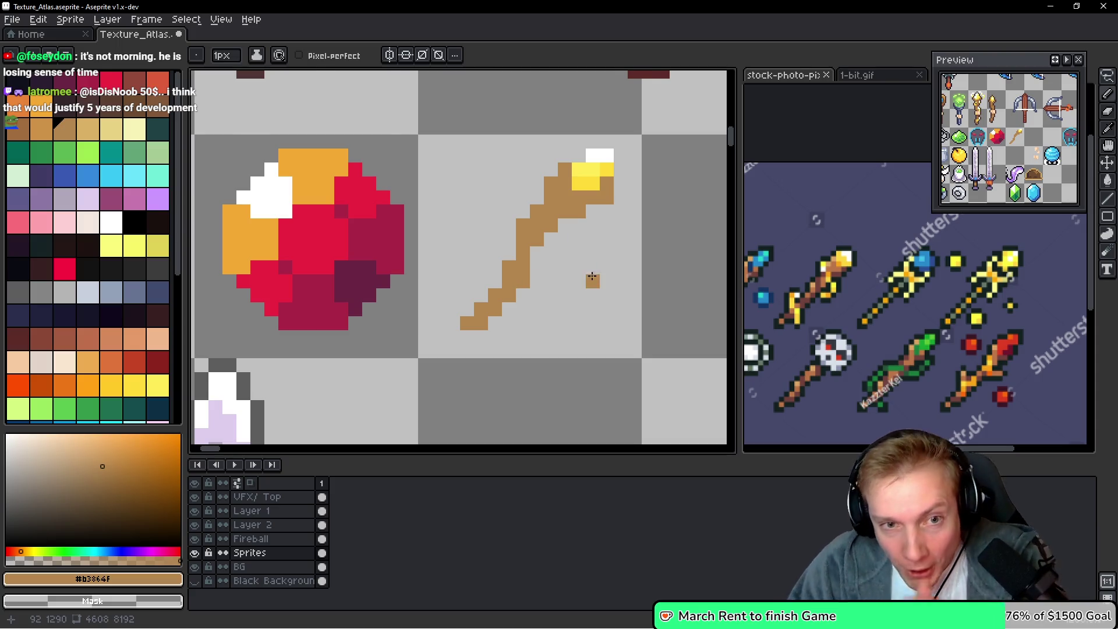
scroll(623, 260, "down", 3)
scroll(623, 260, "up", 1)
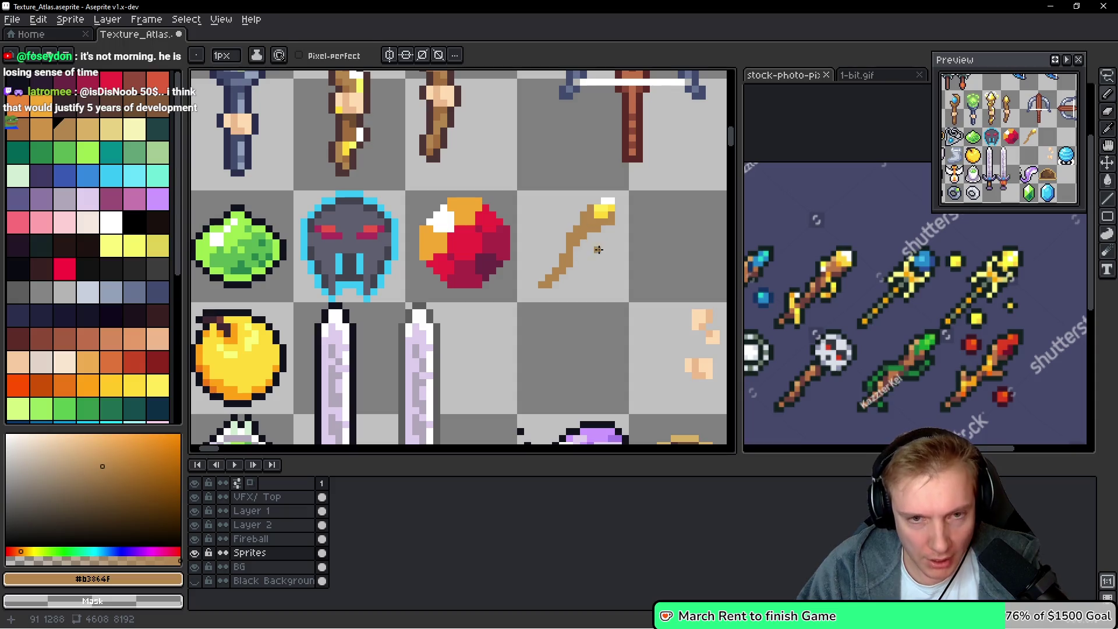
key("m")
left_click_drag(632, 221, 629, 199)
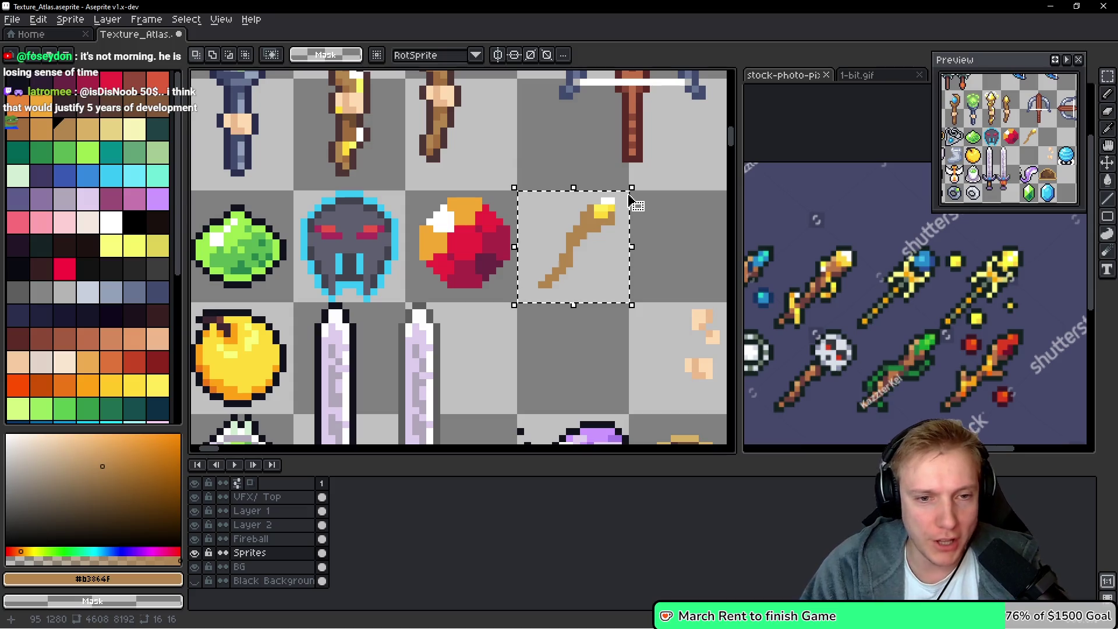
Apply an outline in palette index 0 black to the selected wand, then pick black for the Pencil
key("shift+o")
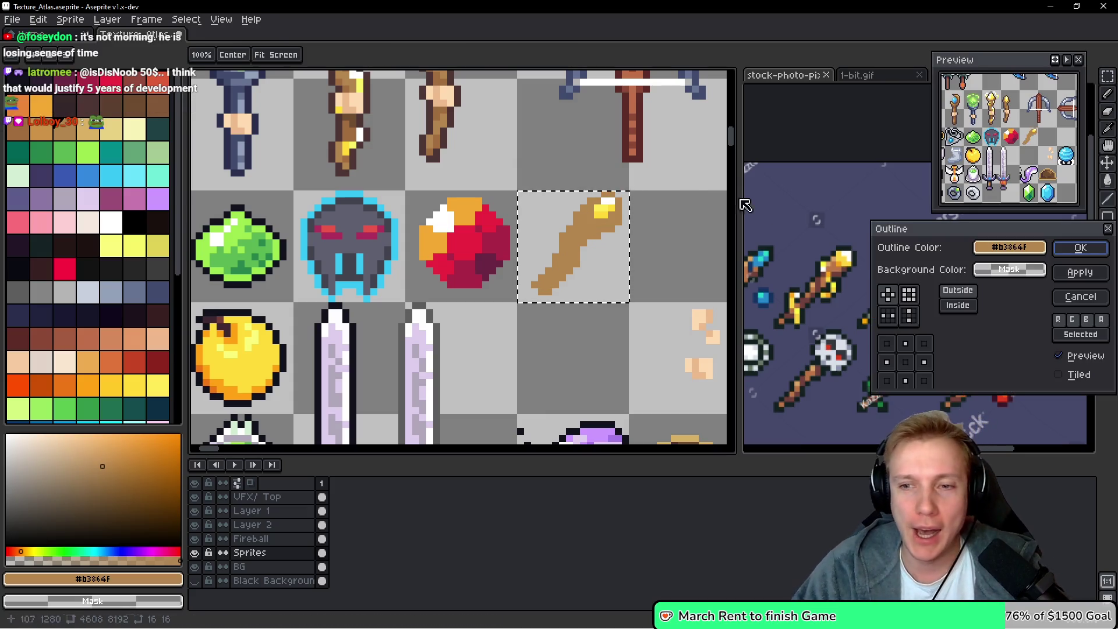
left_click(1009, 247)
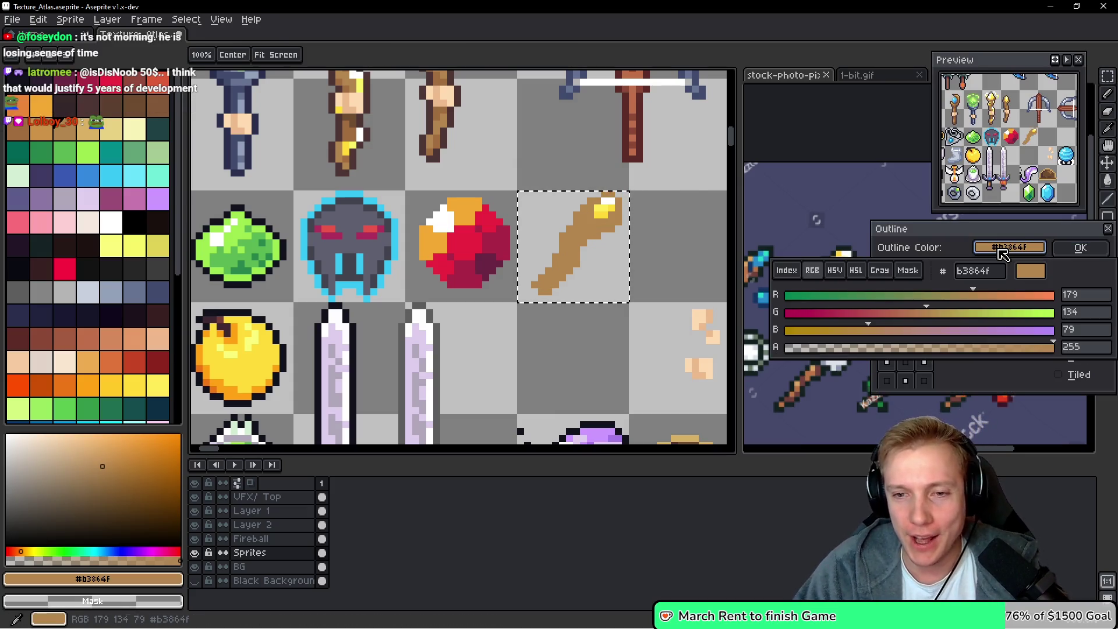
left_click(786, 270)
left_click(780, 296)
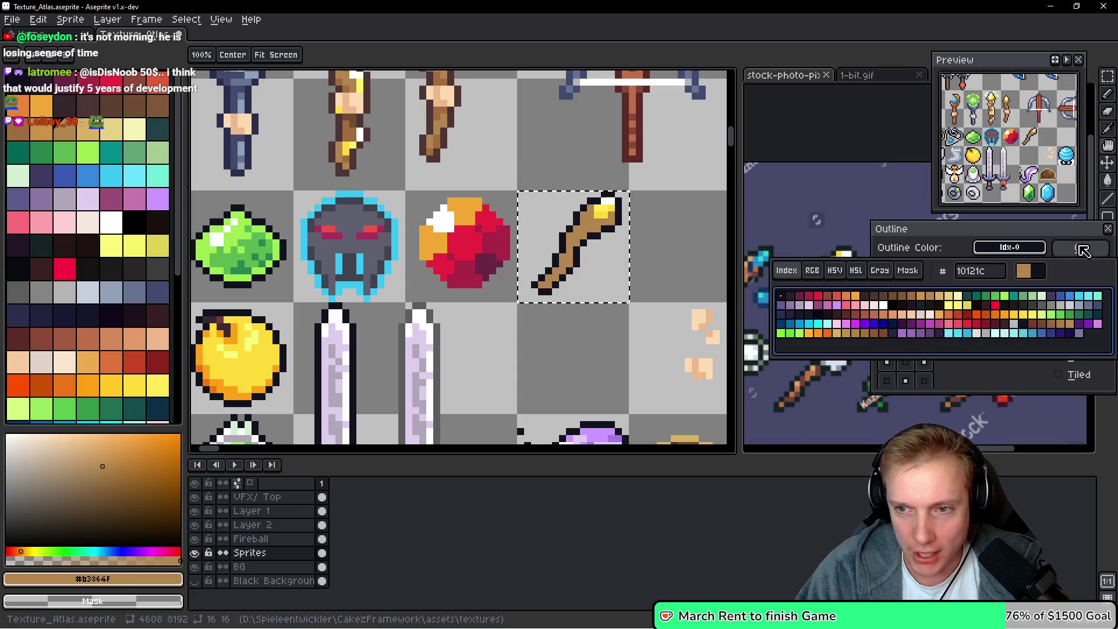
left_click(1080, 248)
scroll(506, 286, "up", 3)
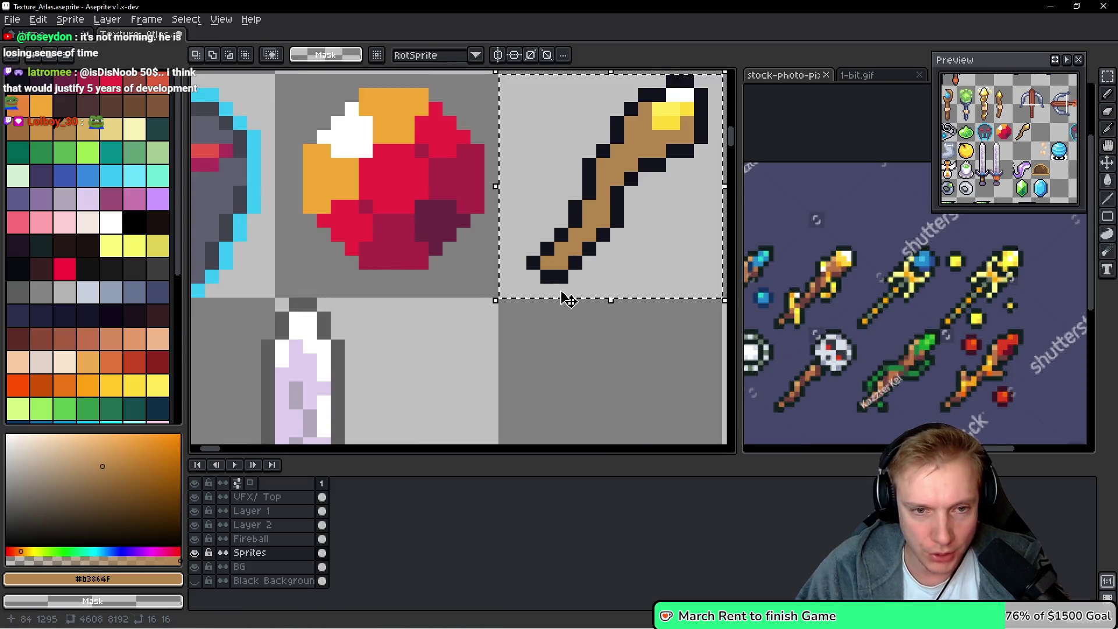
left_click(525, 272, "alt")
key("b")
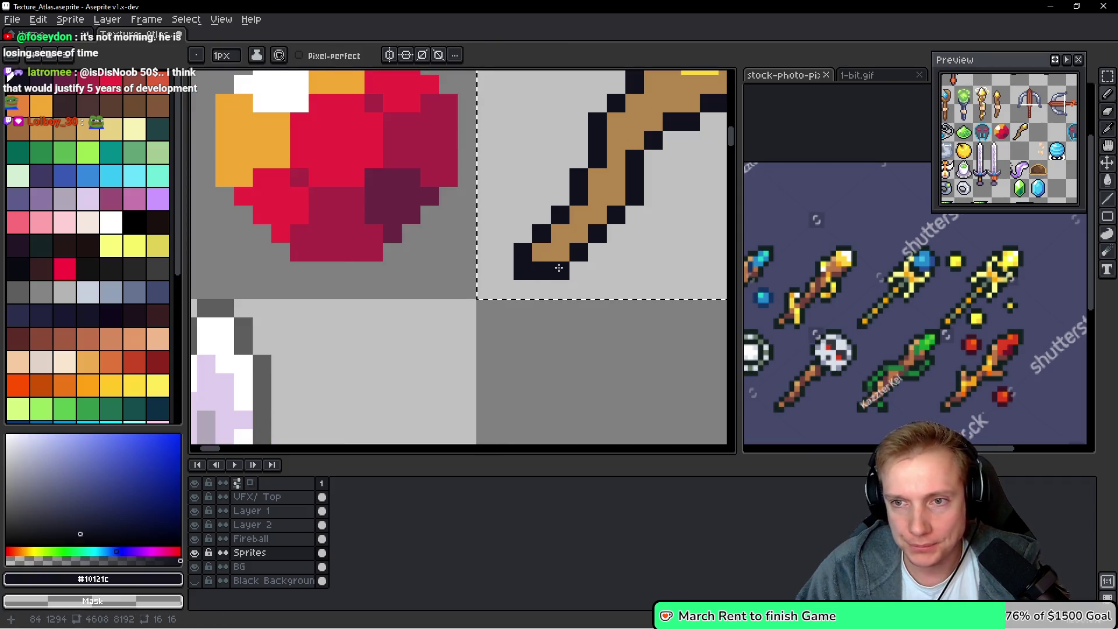
scroll(606, 269, "down", 1)
scroll(519, 263, "down", 1)
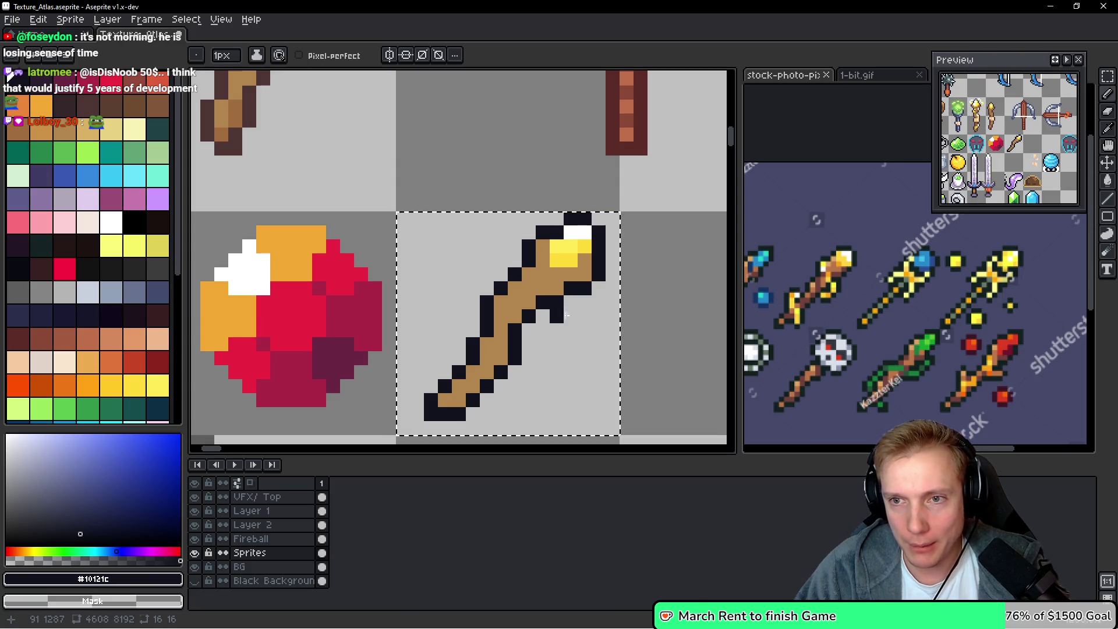
scroll(591, 269, "down", 4)
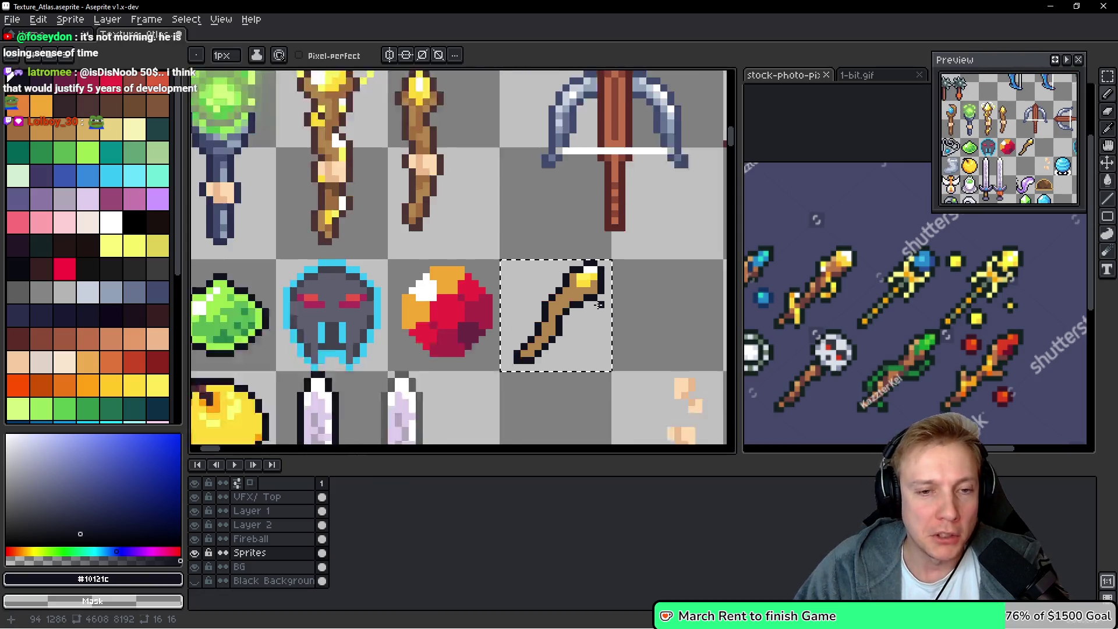
Shade the shaft near the gem and downward with darker brown pixels
key("i")
left_click(450, 137)
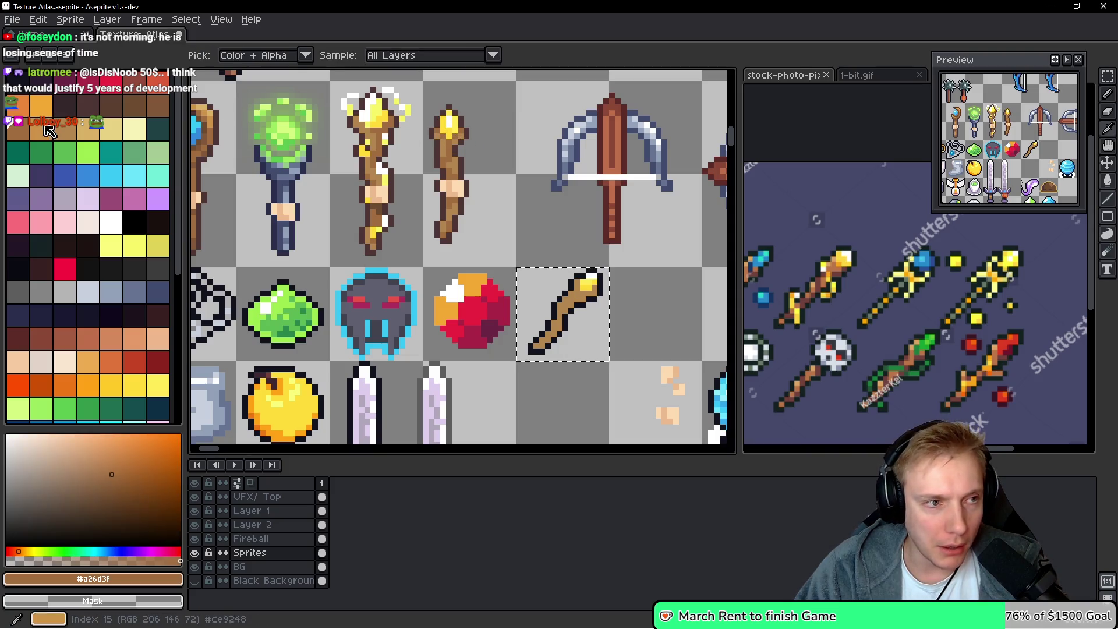
key("b")
scroll(562, 191, "up", 3)
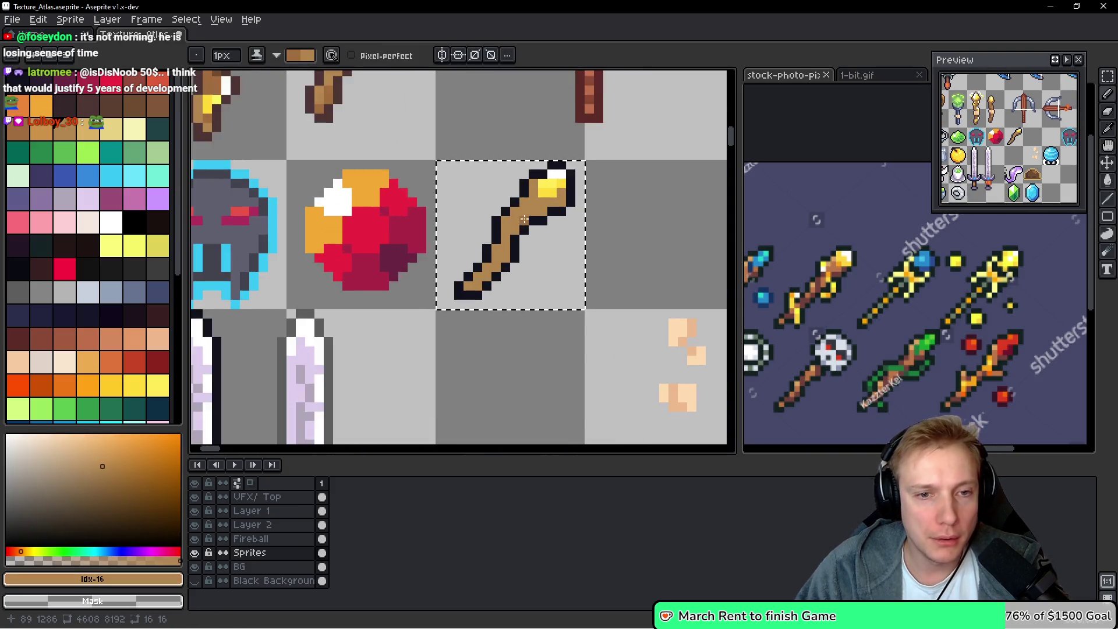
left_click(582, 195)
left_click(611, 168)
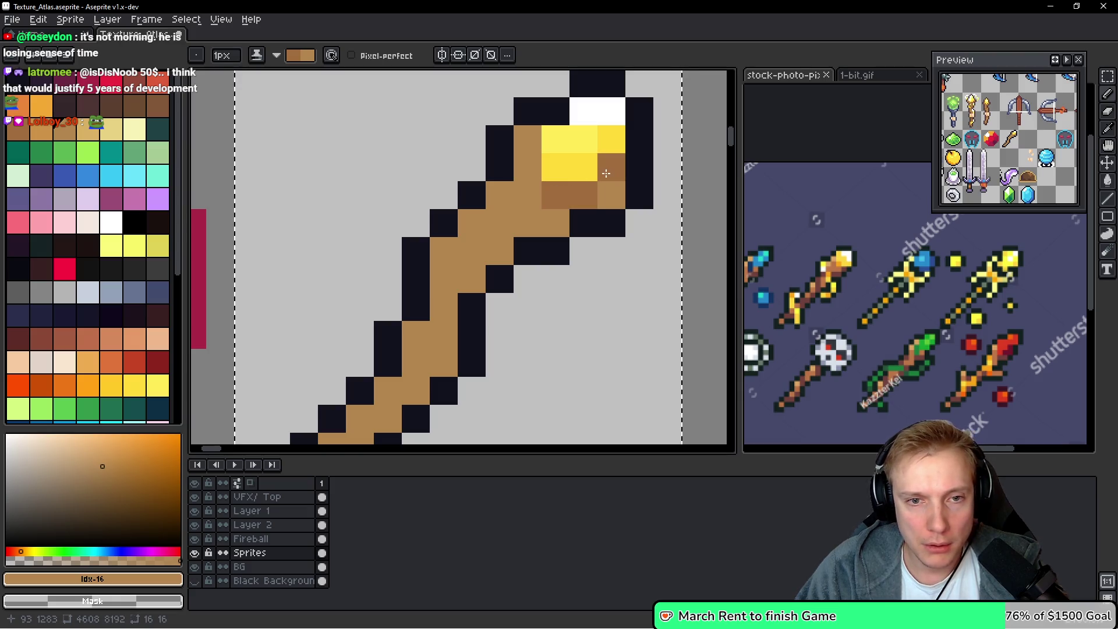
left_click(528, 167)
left_click(528, 195)
left_click(472, 251)
left_click(499, 251)
left_click(472, 280)
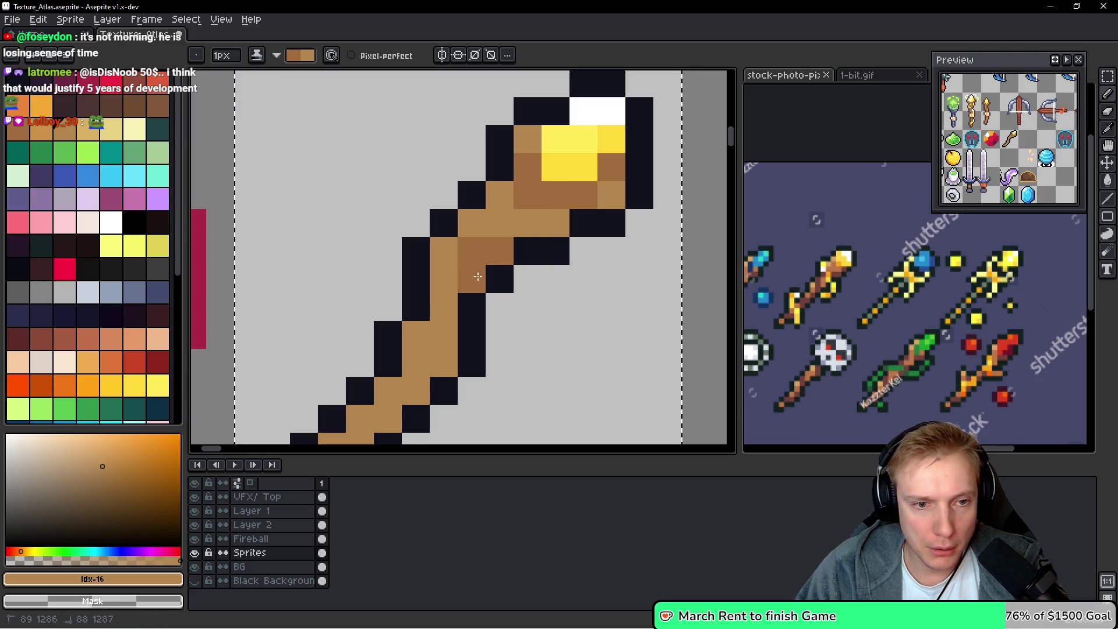
left_click(444, 306)
left_click(443, 324)
left_click(443, 283)
Add darker brown shading on the lower shaft, undoing two misplaced pixels
scroll(461, 349, "down", 5)
scroll(461, 350, "left", 2)
left_click(481, 259)
left_click(428, 291)
key("ctrl+z")
key("ctrl+z")
left_click(425, 285)
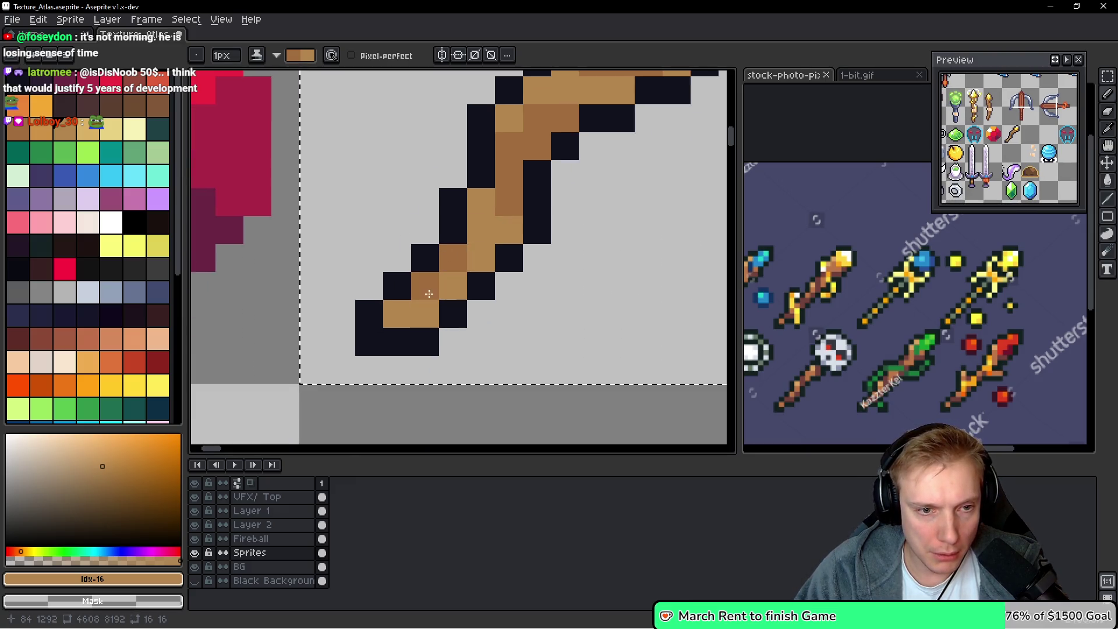
left_click(453, 285)
left_click(480, 230)
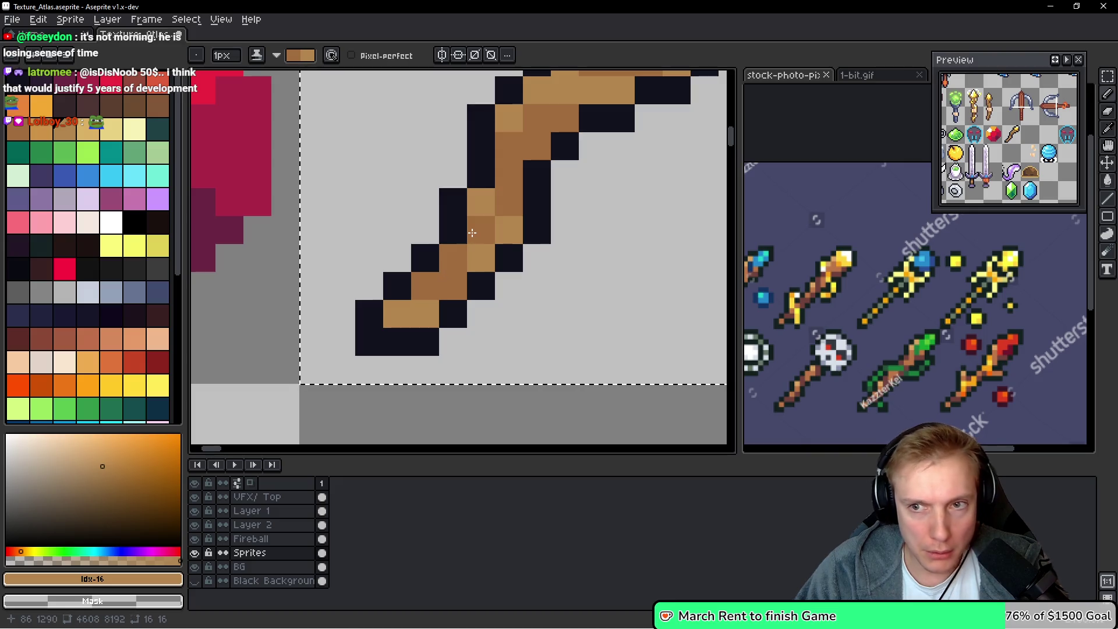
key("ctrl+z")
scroll(564, 239, "down", 5)
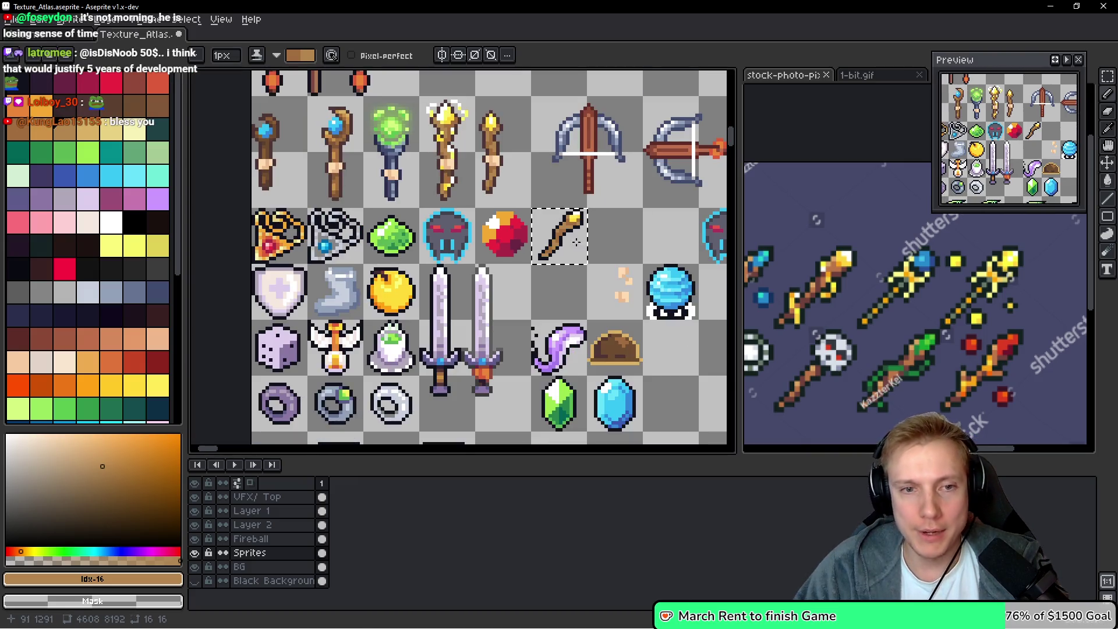
scroll(524, 262, "up", 2)
Marquee-select the wand and move it into an empty cell beside the red-gem staffs
key("m")
mouse_move(387, 353)
left_mouse_down()
mouse_move(718, 232)
mouse_move(654, 105)
mouse_move(530, 200)
mouse_move(517, 245)
left_mouse_up()
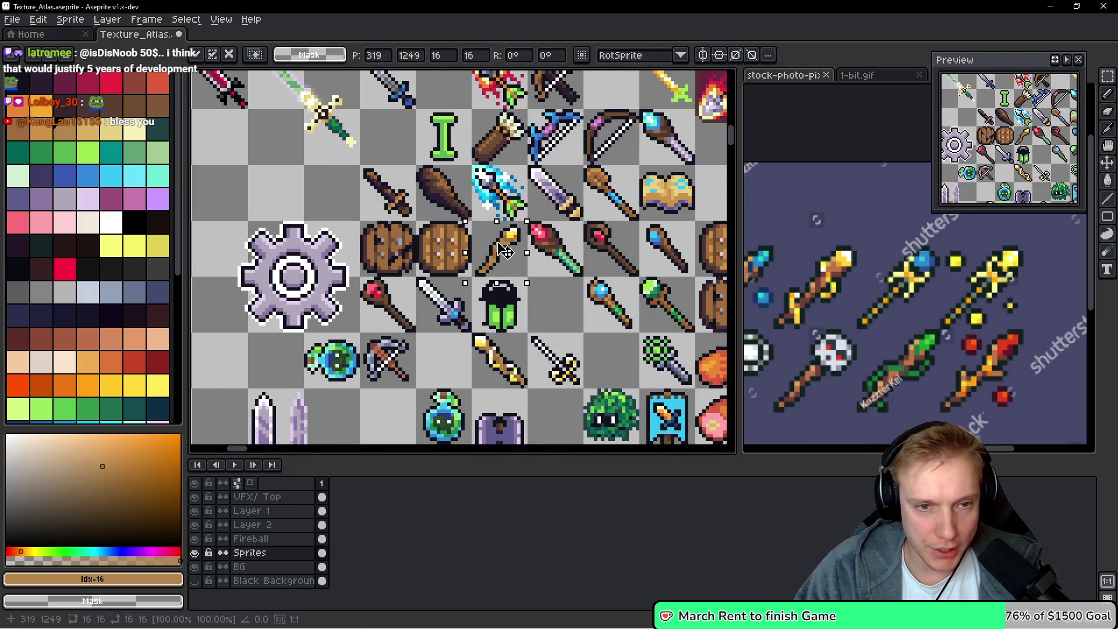
scroll(516, 245, "up", 1)
scroll(517, 244, "up", 1)
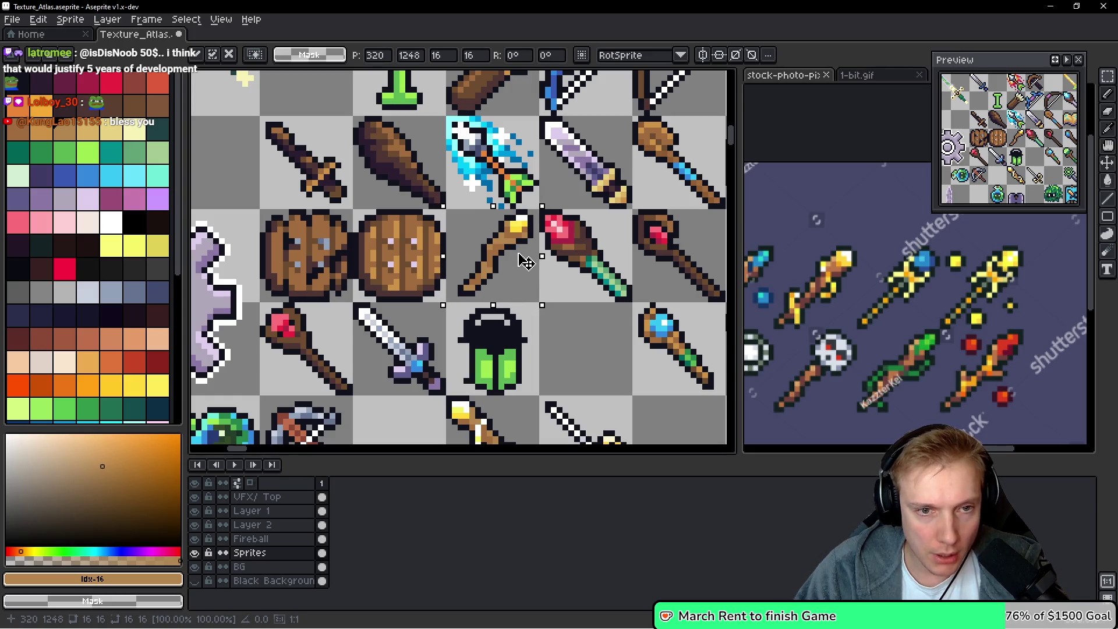
Flip the wand horizontally, save Texture_Atlas.aseprite, and export it as a sprite sheet
key("shift+h")
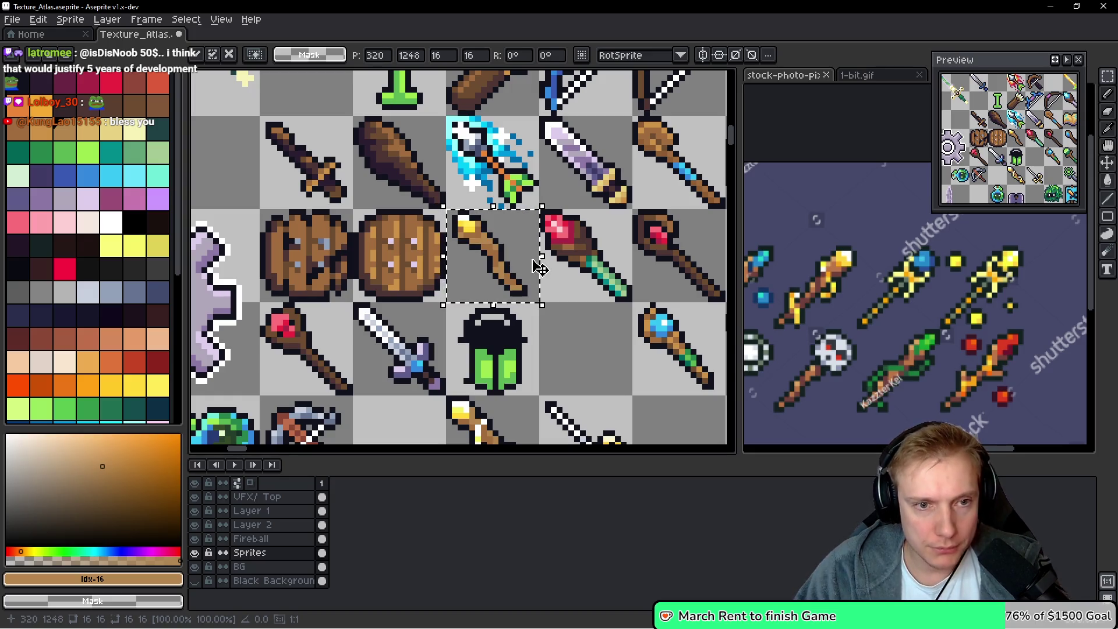
key("ctrl+s")
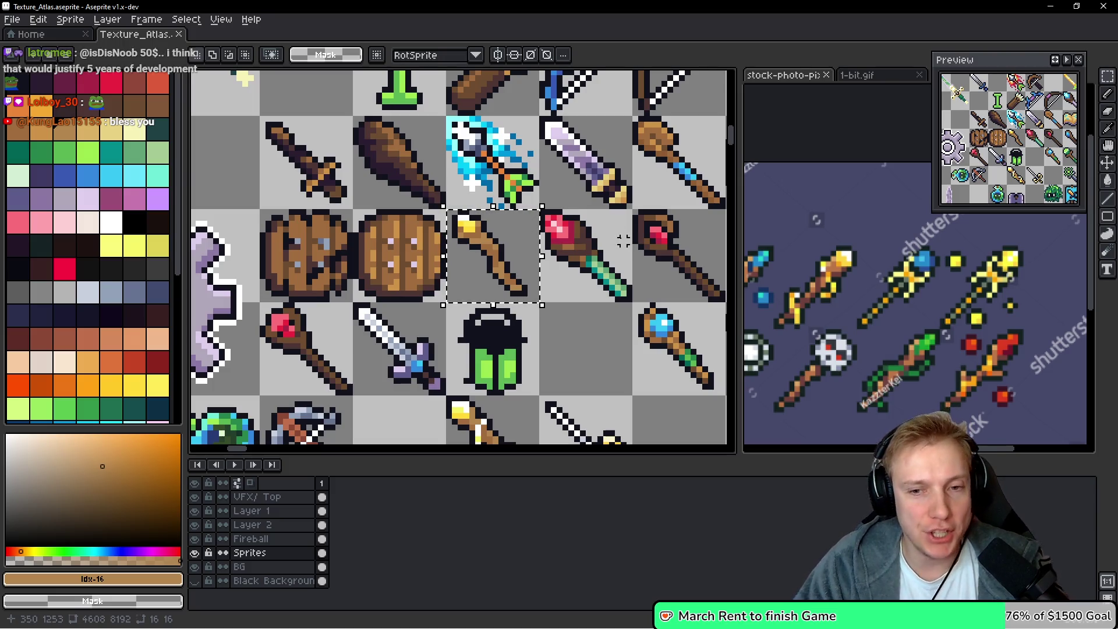
key("ctrl+e")
left_click(662, 449)
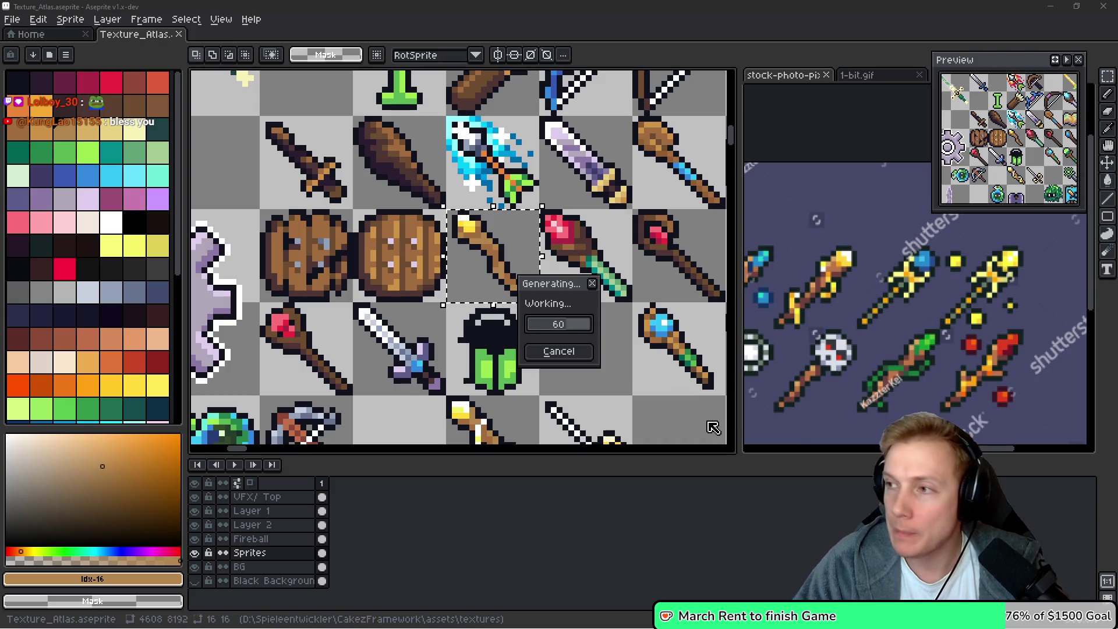
key("alt+Tab")
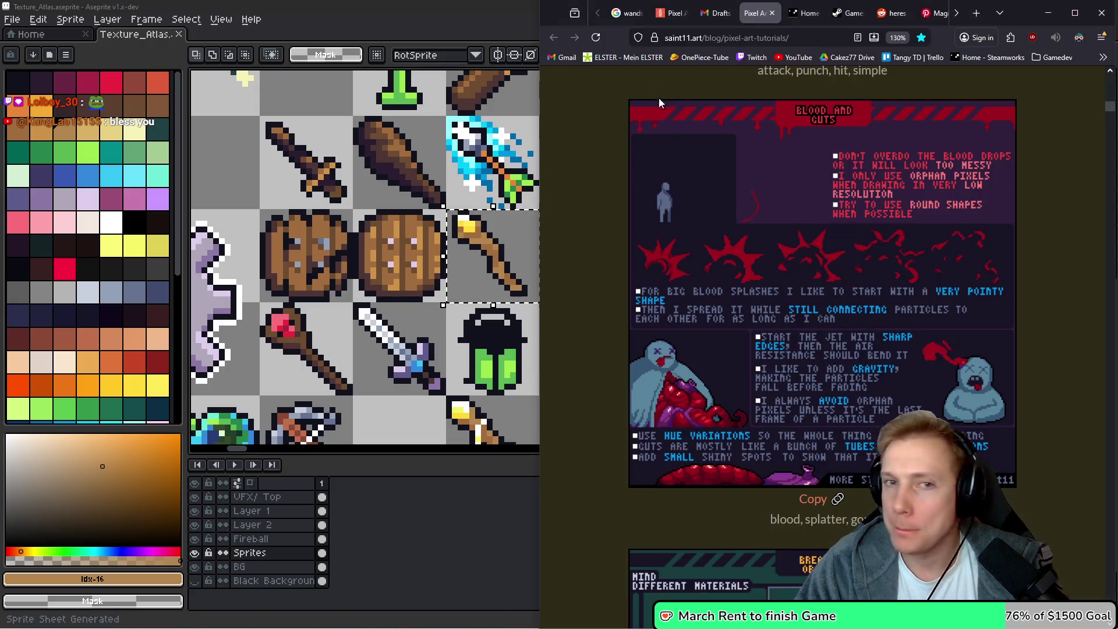
Open the Gmail release draft, read down to its launch date and sign-off, then minimize the browser
left_click(719, 16)
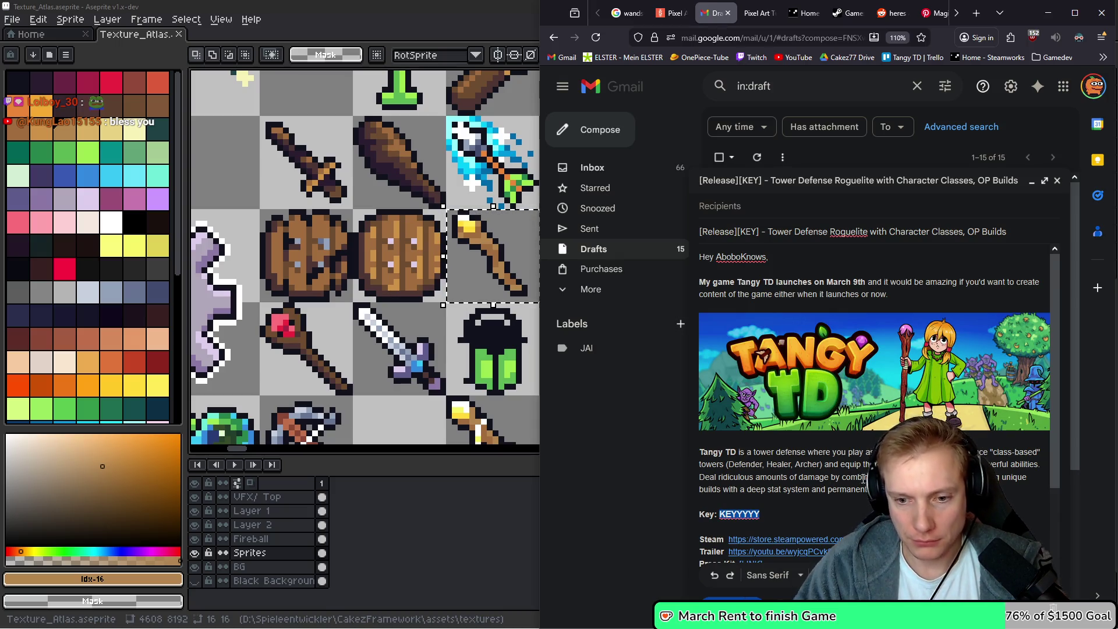
scroll(815, 488, "down", 2)
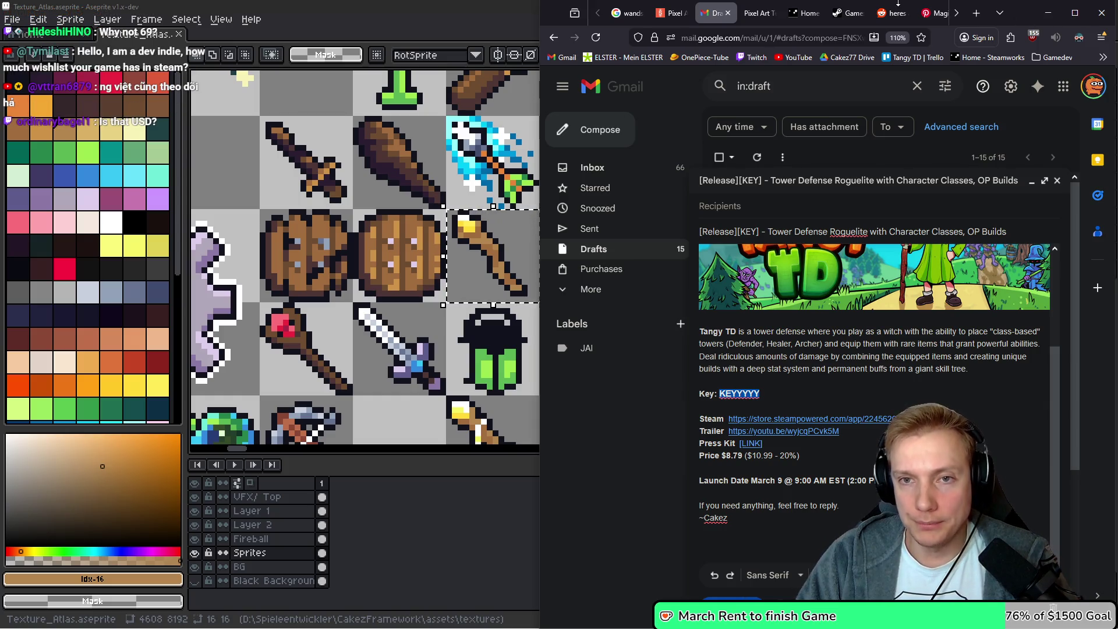
left_click(1048, 13)
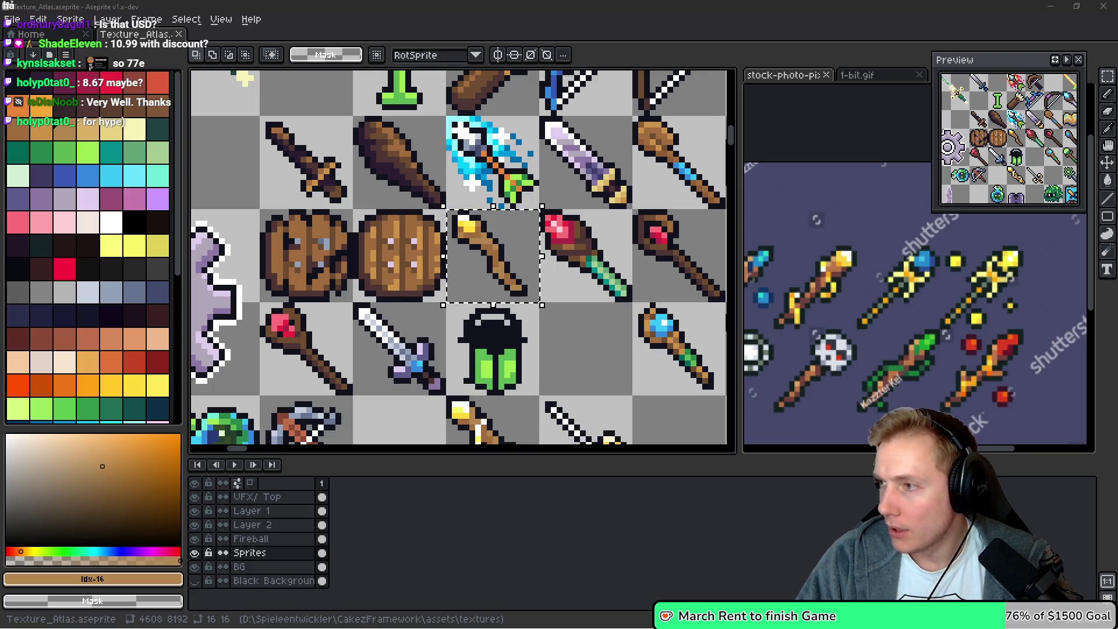
Copy the Twitch Wishlist link from the Demo TODO list, post it in chat, and return to Gmail
key("alt+Tab")
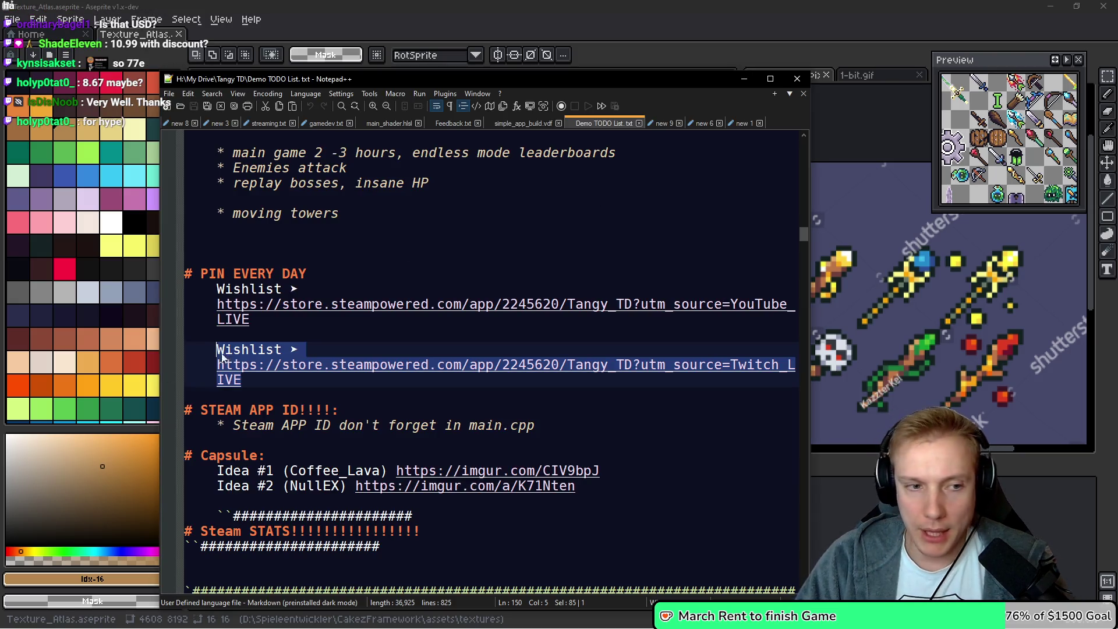
left_click_drag(255, 321, 217, 289)
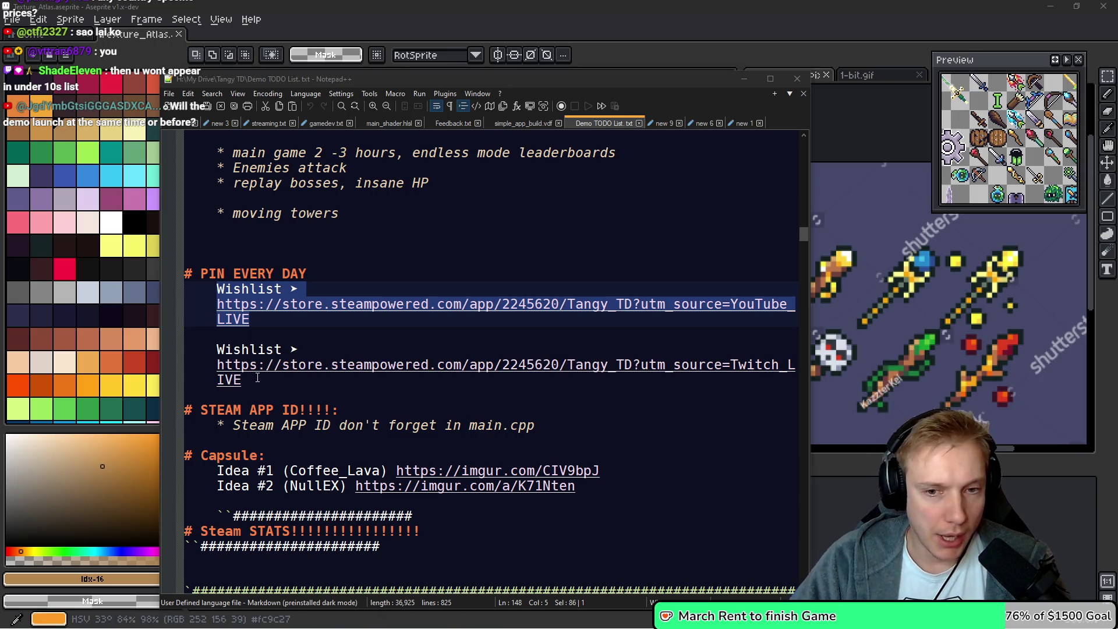
left_click_drag(242, 380, 217, 350)
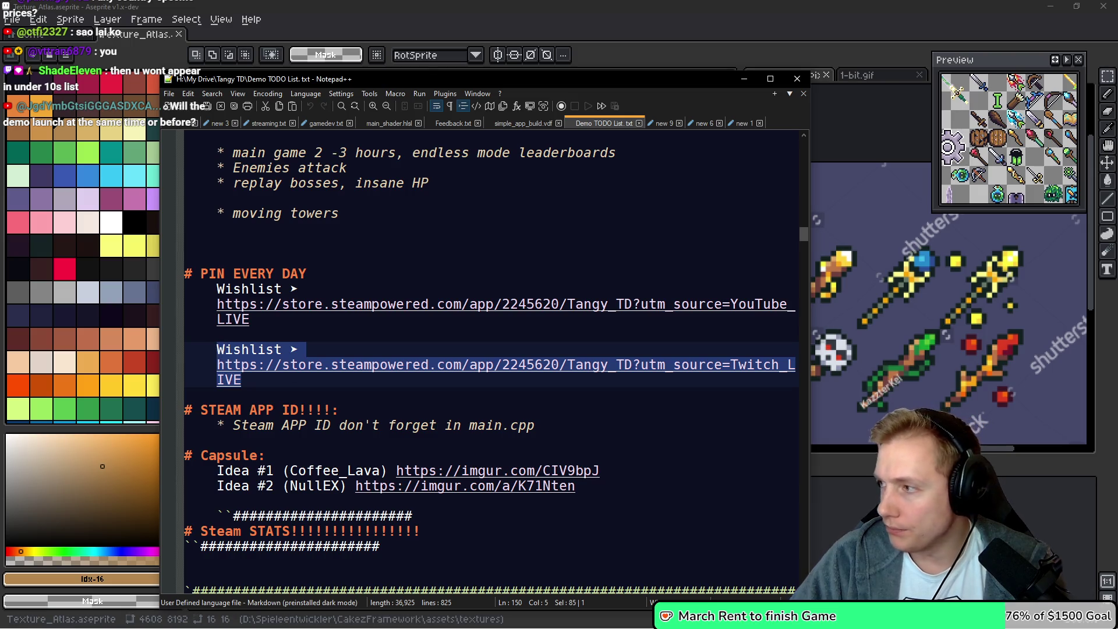
key("alt+Tab")
key("ctrl+v")
key("Return")
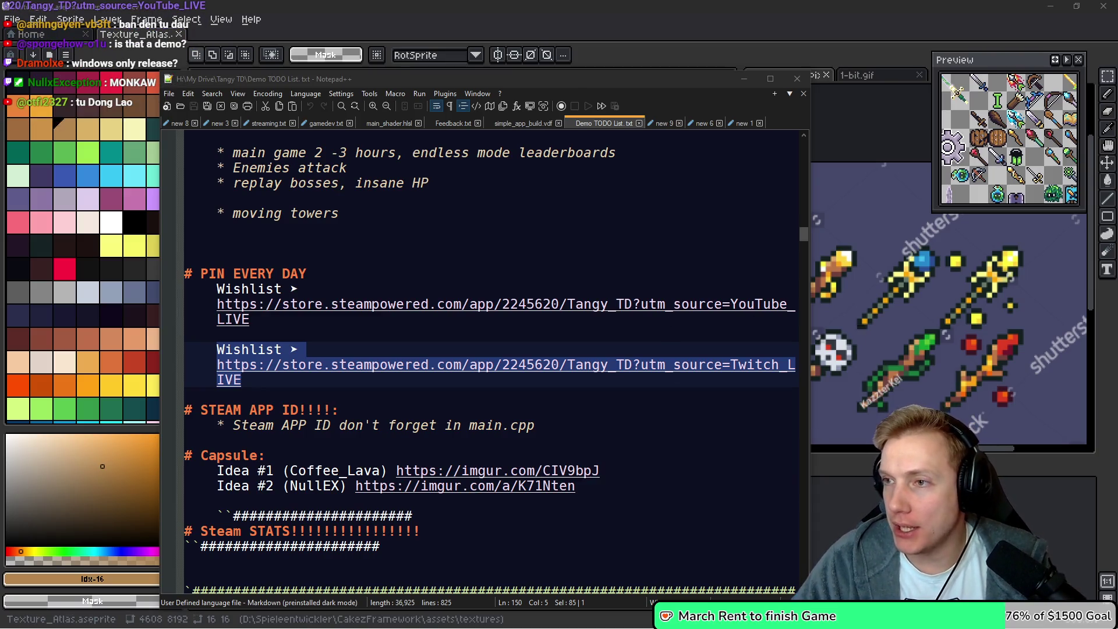
key("alt+Tab")
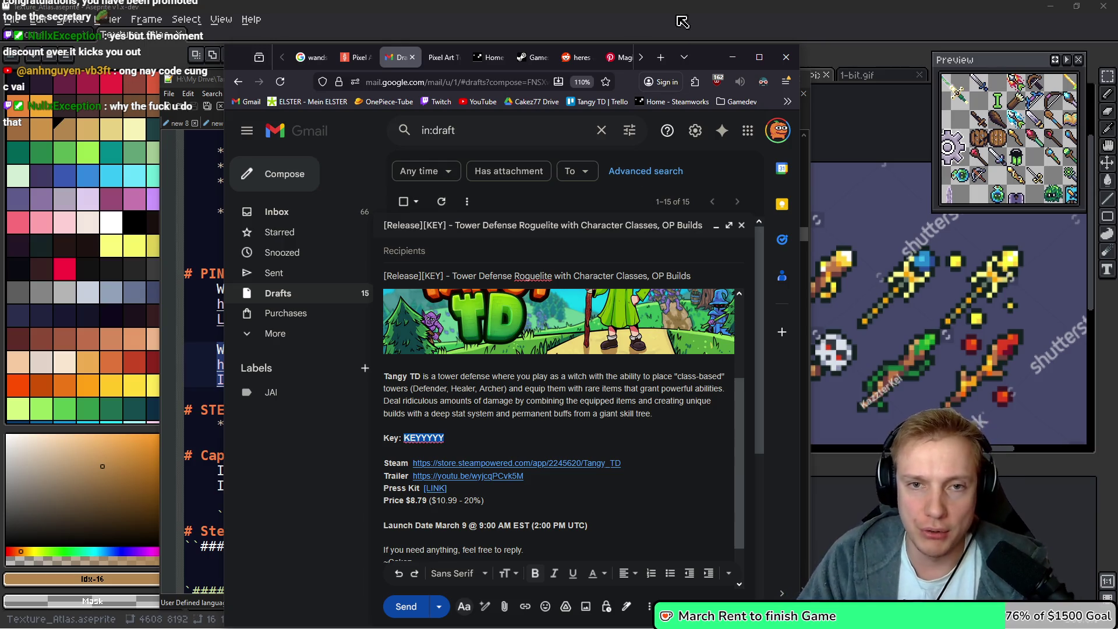
Drag the Gmail draft window aside and minimize it
mouse_move(718, 57)
left_mouse_down()
mouse_move(1088, 247)
mouse_move(771, 129)
left_mouse_up()
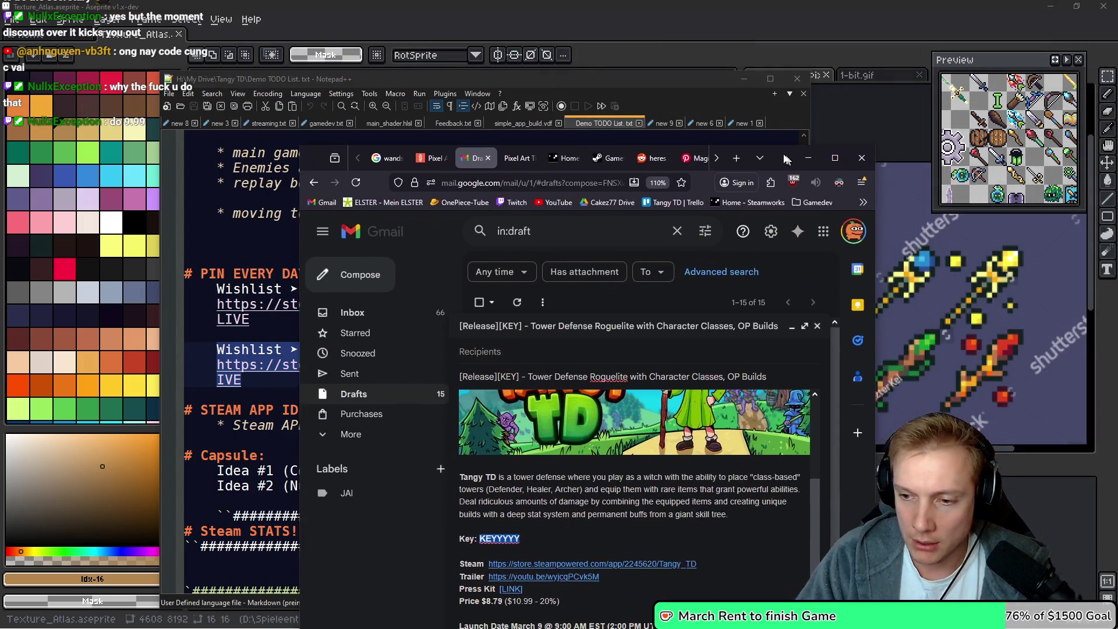
left_click(795, 131)
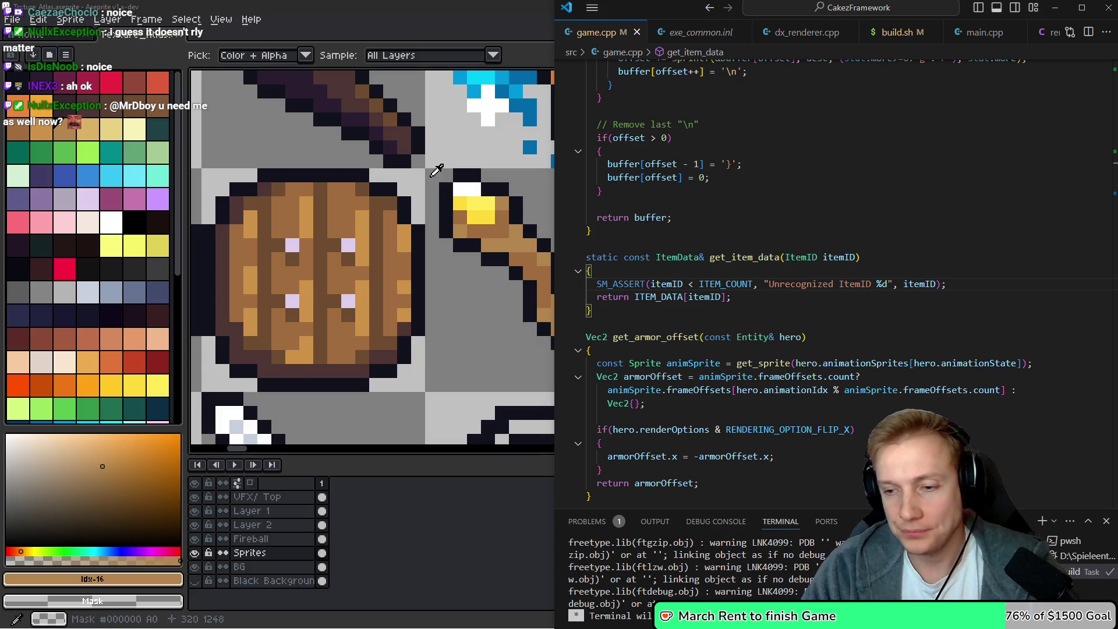
Highlight every use of itemID inside get_item_data in game.cpp
left_click(670, 274)
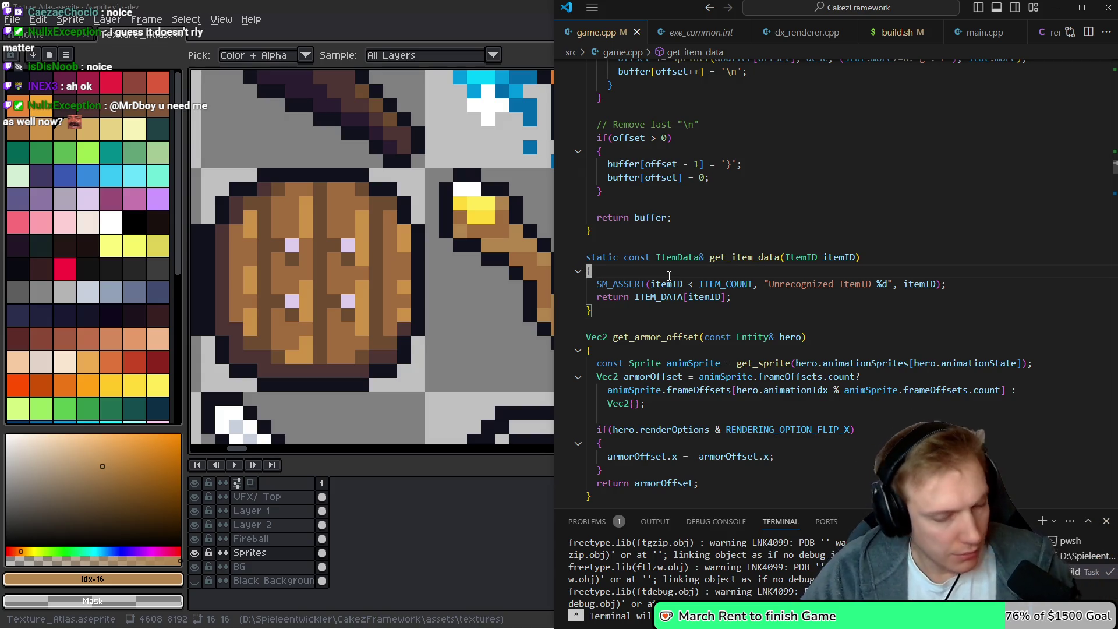
left_click(700, 298)
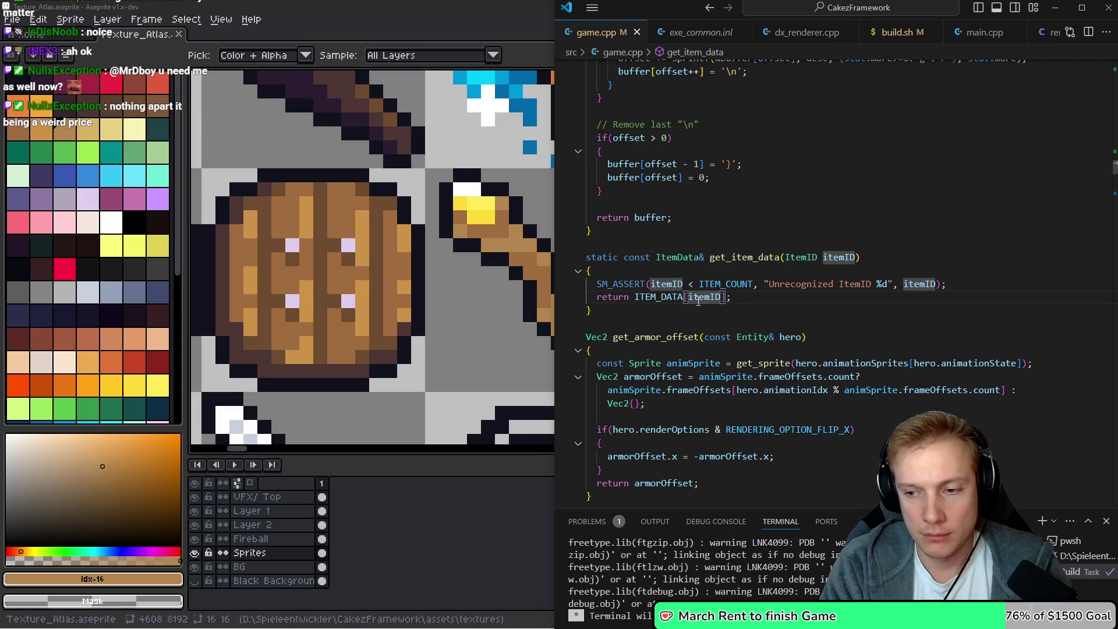
scroll(699, 301, "down", 1)
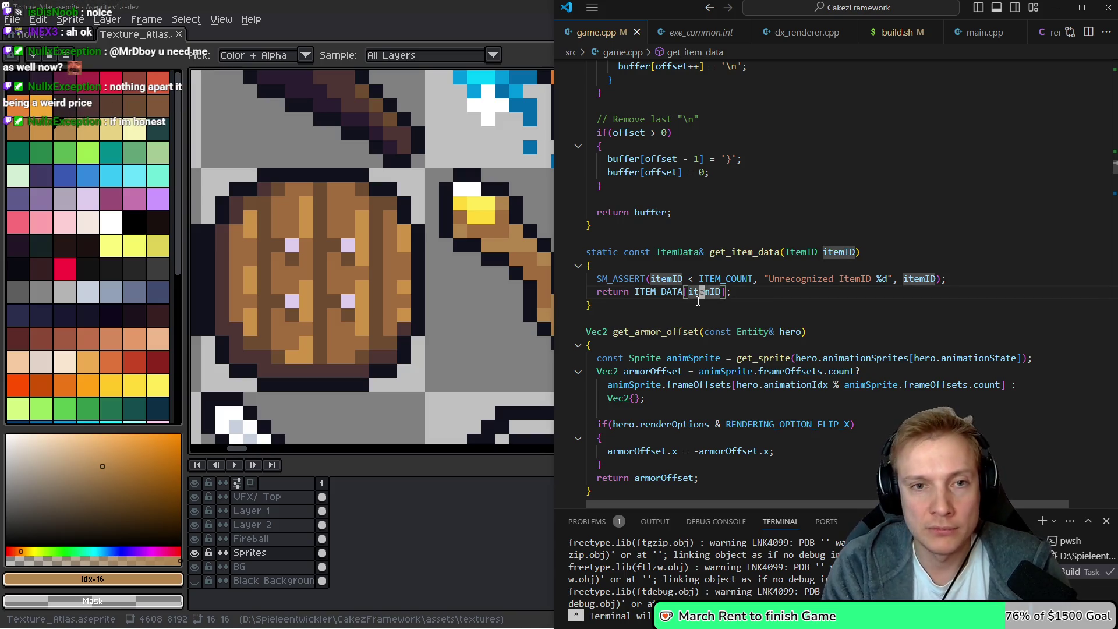
scroll(699, 301, "down", 10)
Search for WAND_OF_L and jump to ITEM_WAND_OF_LIGHT's STAT_RANGE line
key("ctrl+z")
key("ctrl+z")
key("ctrl+z")
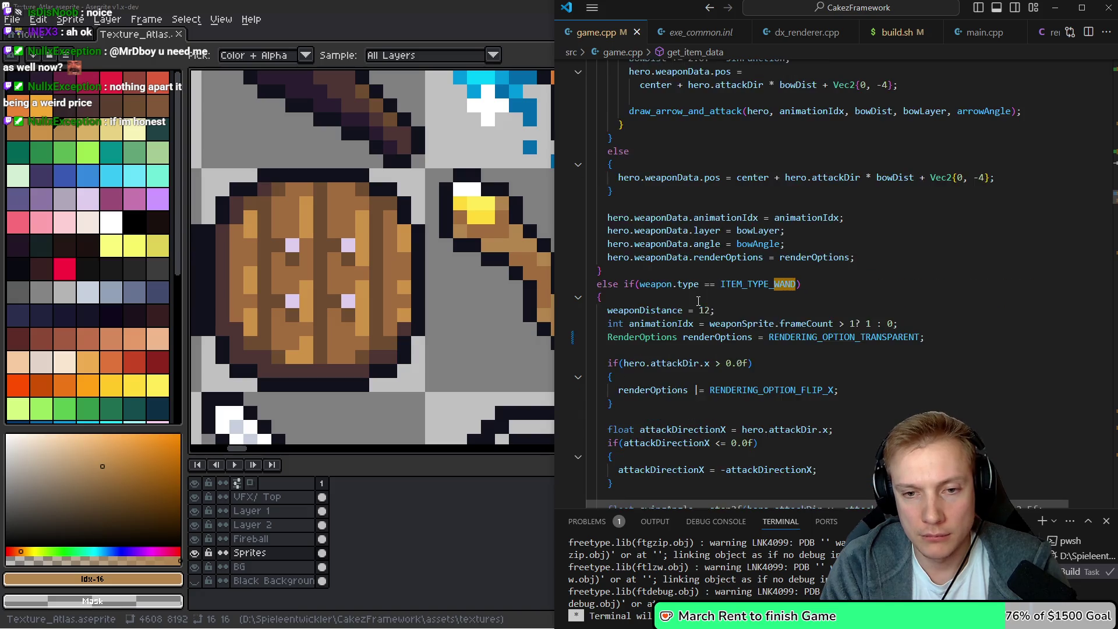
key("ctrl+z")
key("ctrl+z")
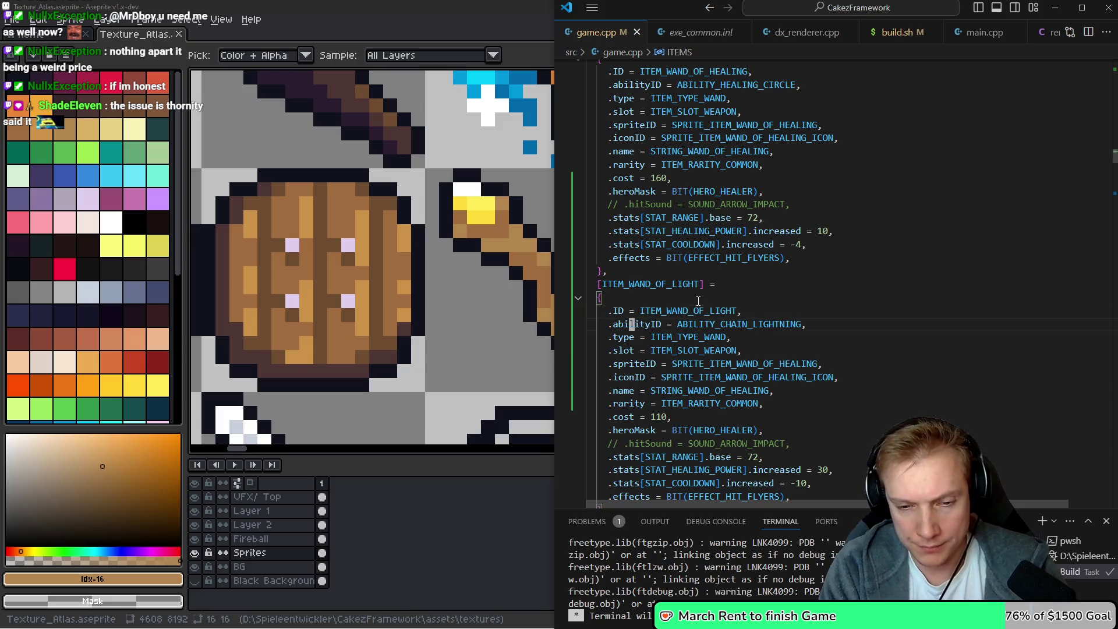
key("ctrl+z")
key("ctrl+z")
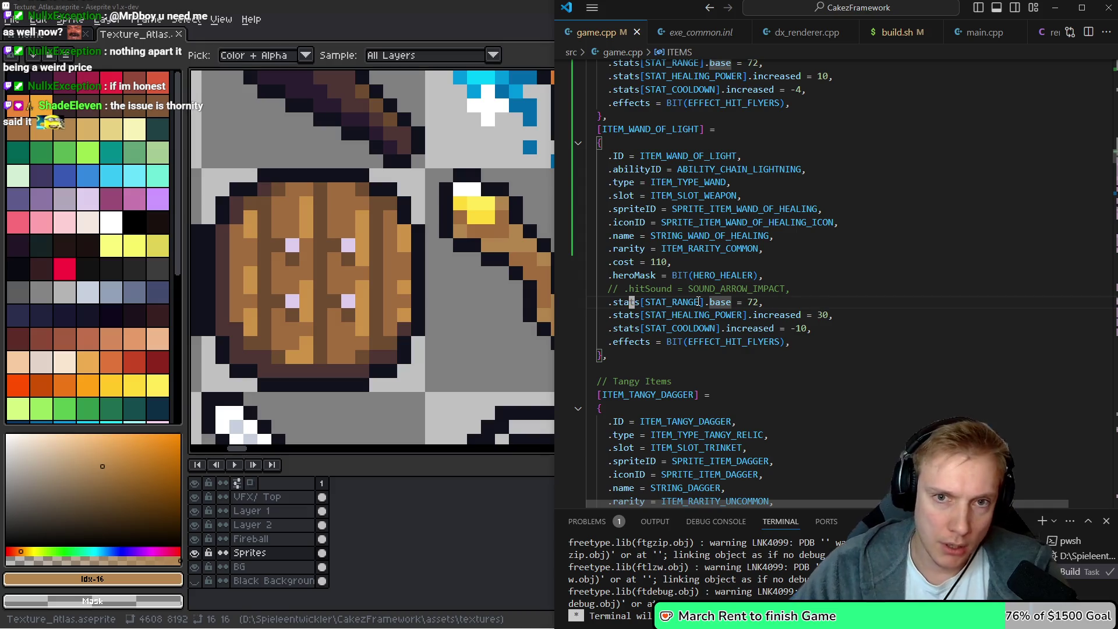
scroll(883, 235, "up", 7)
scroll(875, 249, "down", 6)
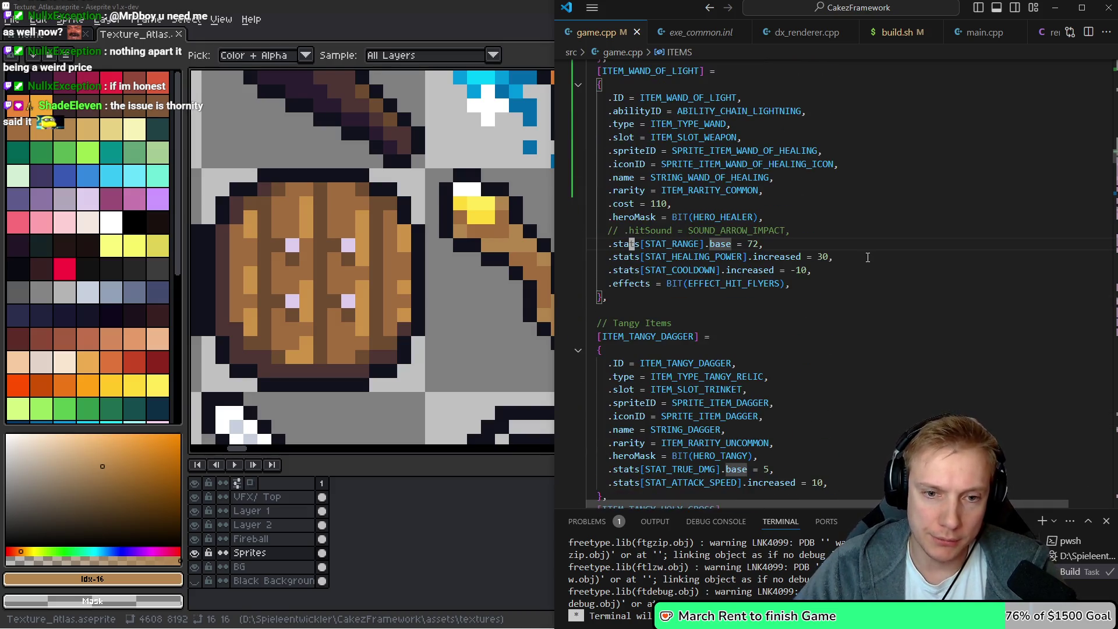
scroll(873, 257, "up", 12)
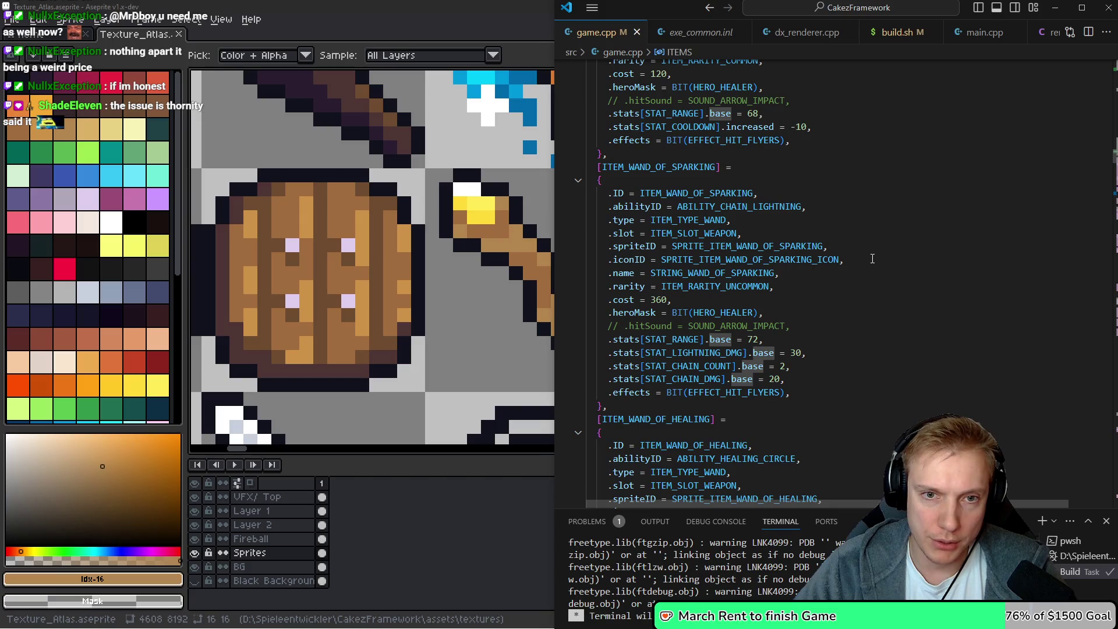
scroll(873, 279, "down", 8)
scroll(874, 306, "down", 2)
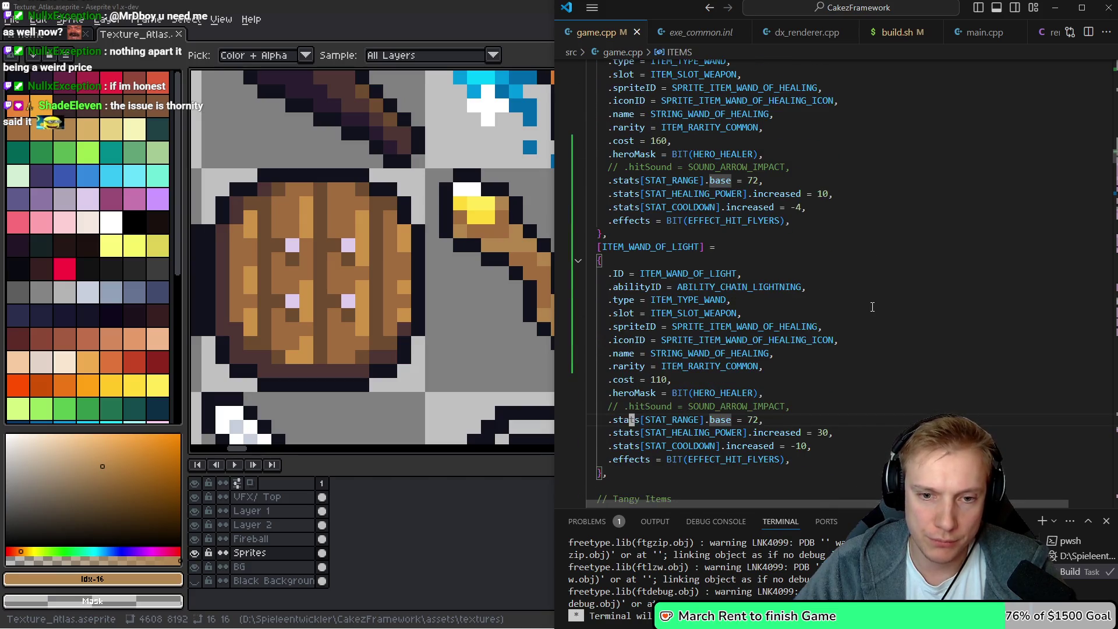
scroll(865, 315, "up", 2)
scroll(856, 314, "up", 8)
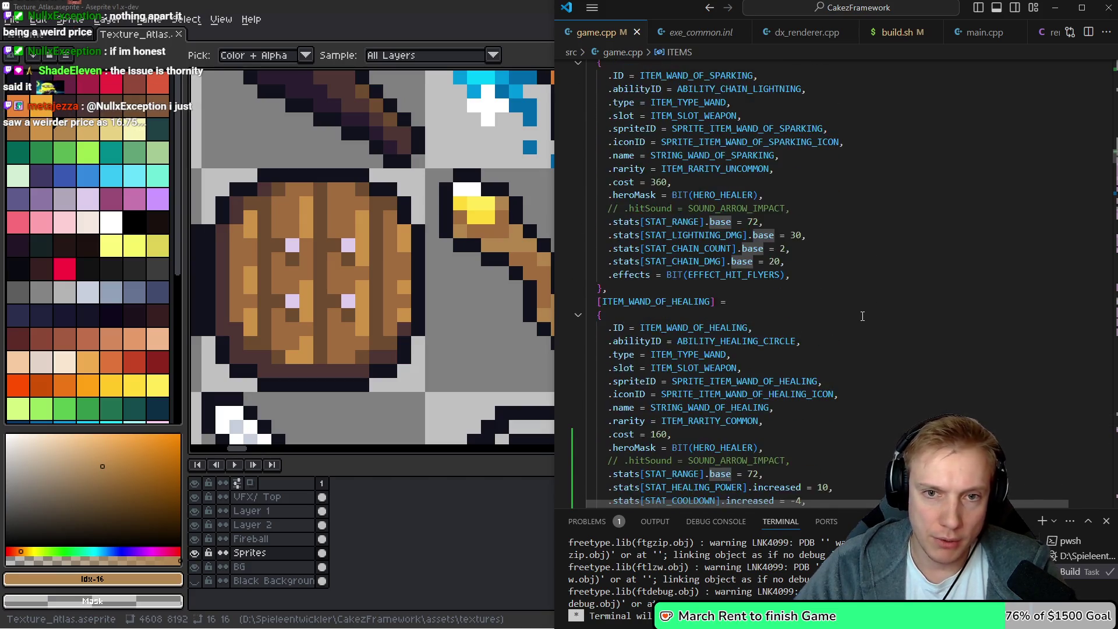
scroll(849, 310, "down", 12)
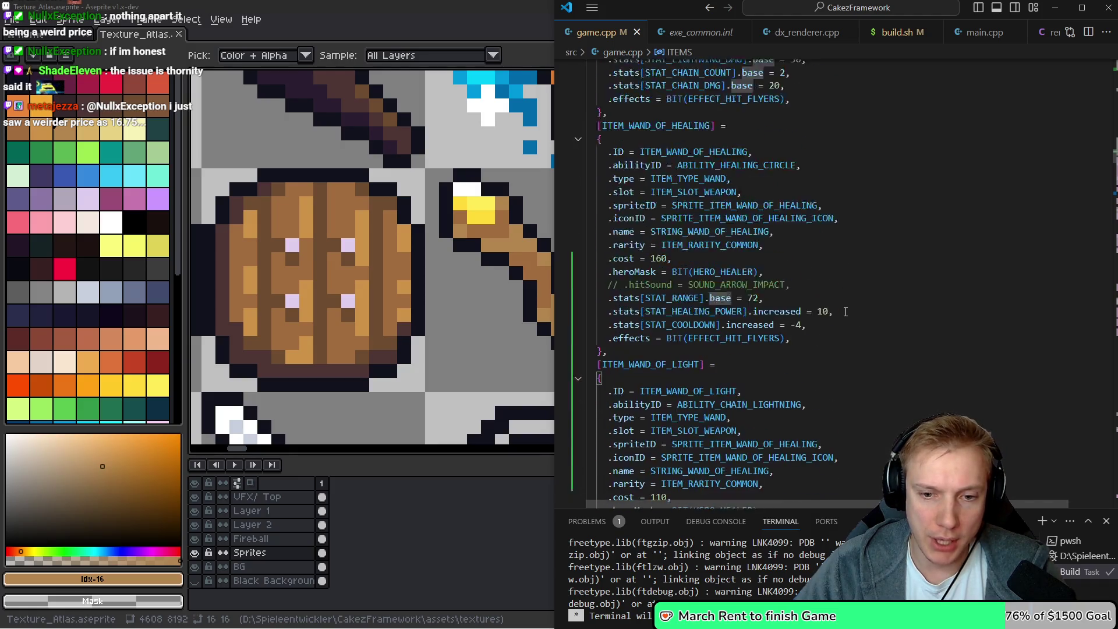
scroll(841, 320, "up", 11)
scroll(840, 321, "up", 2)
scroll(828, 335, "down", 7)
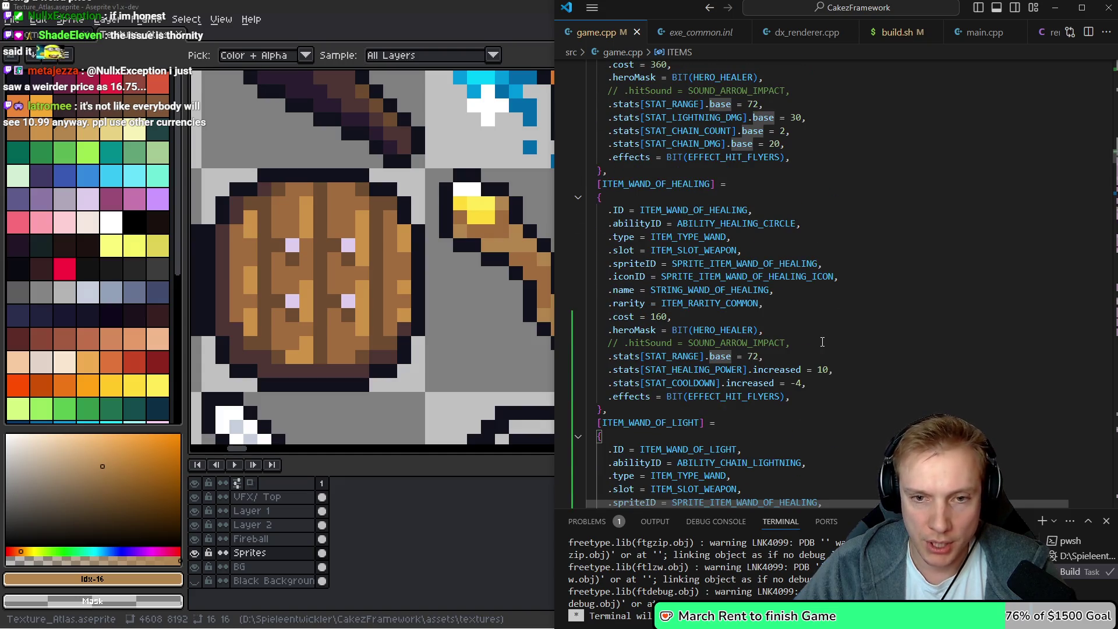
scroll(816, 344, "down", 5)
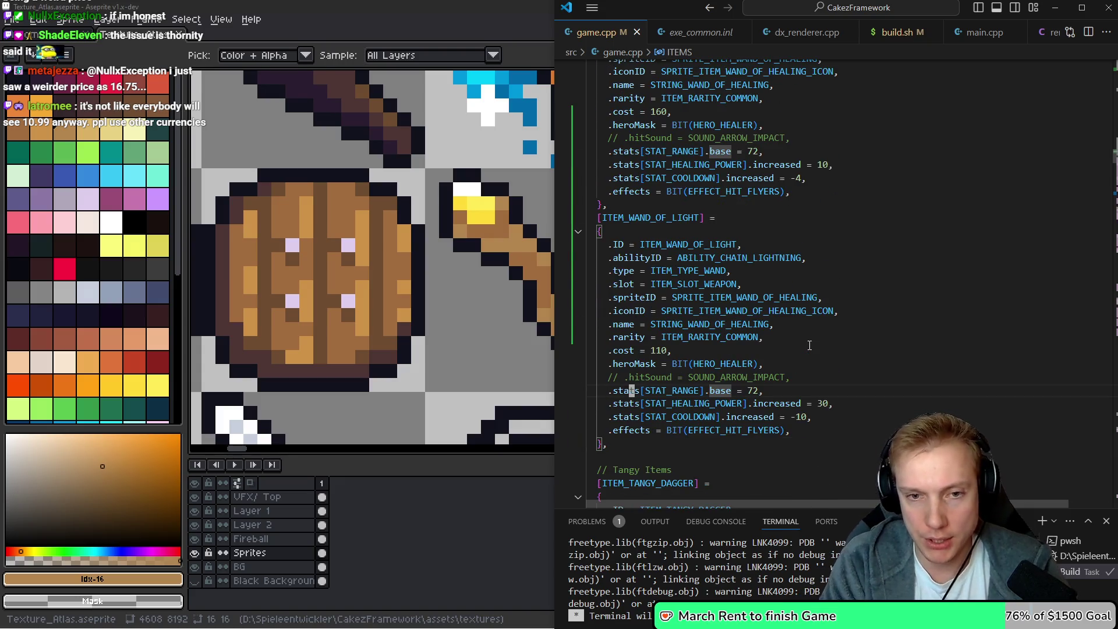
Edit the STAT_RANGE base value from 72, trying 70, 3 and 68, and leave it cleared
key("End")
key("Left")
key("BackSpace")
type("0")
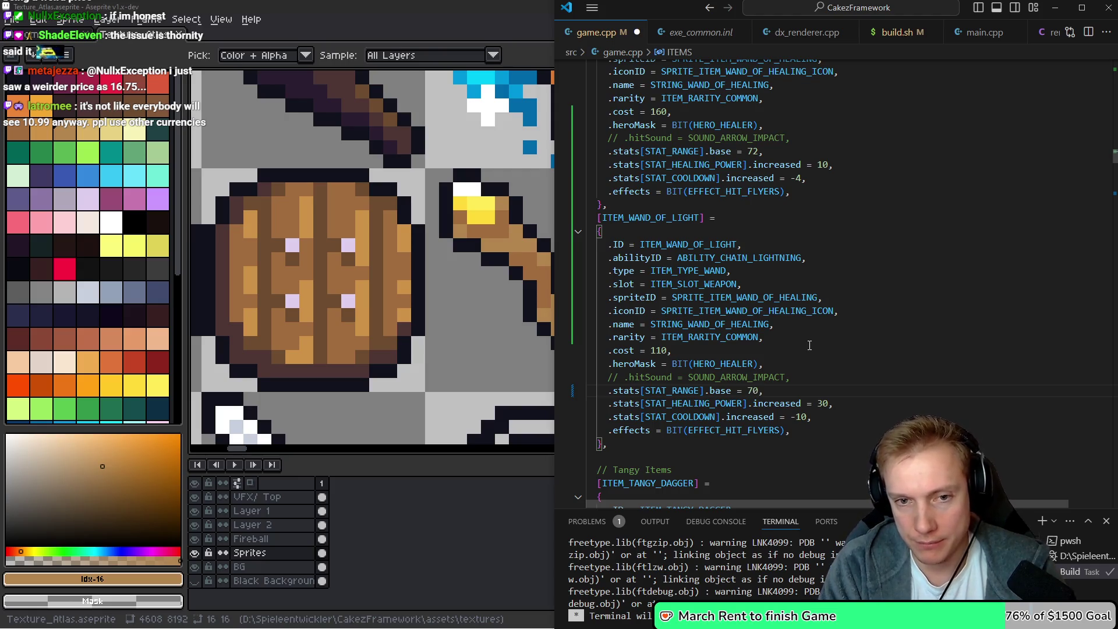
key("BackSpace")
key("BackSpace")
type("3")
key("BackSpace")
type("68")
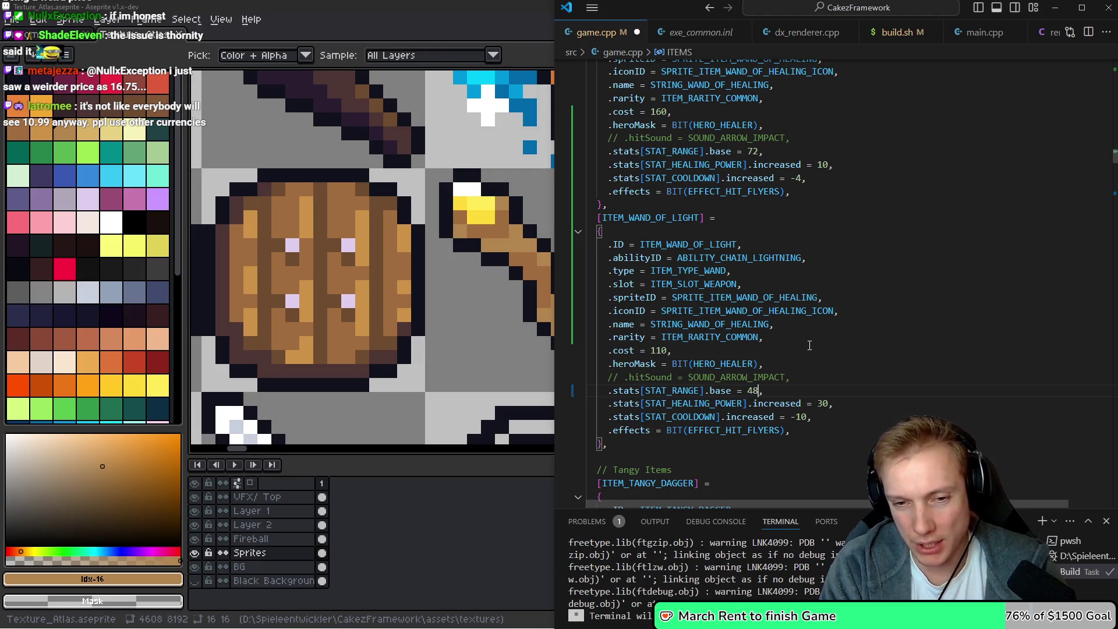
key("BackSpace")
key("BackSpace")
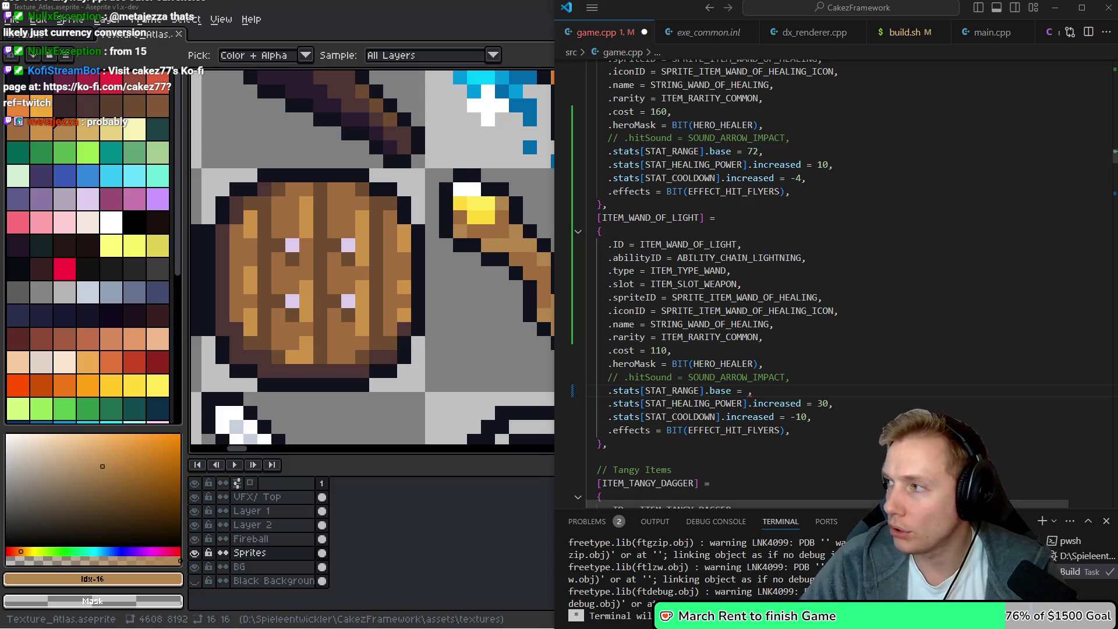
key("alt+Tab")
Check Bloodthief's Steam price (14,62€, down from 19,50€), then minimize the browser
double_click(520, 5)
left_click(222, 247)
scroll(332, 309, "down", 5)
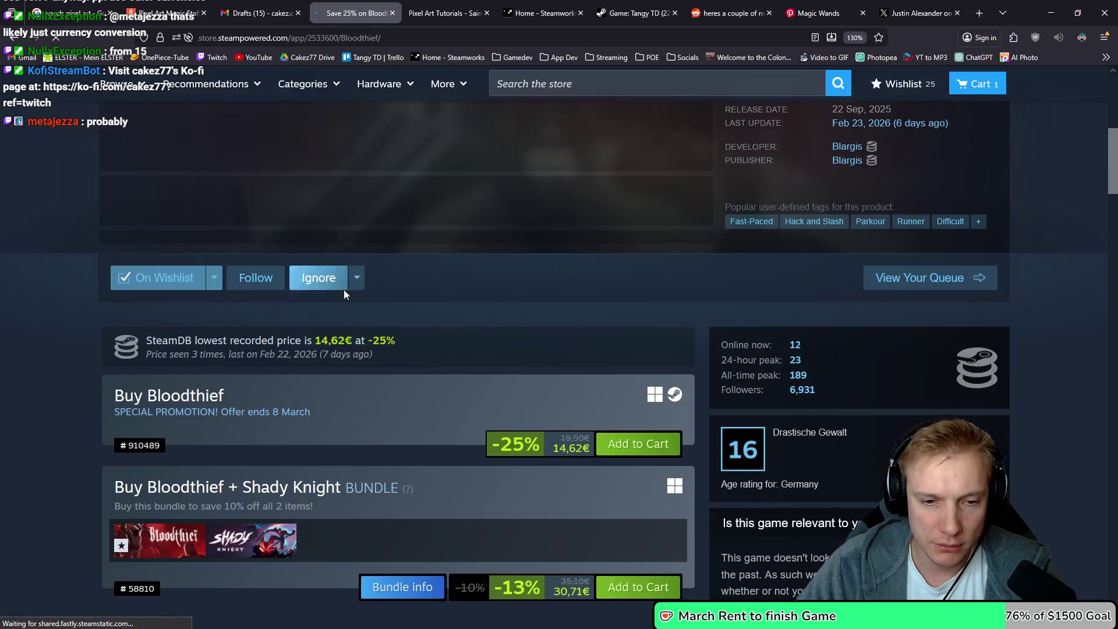
left_click(357, 278)
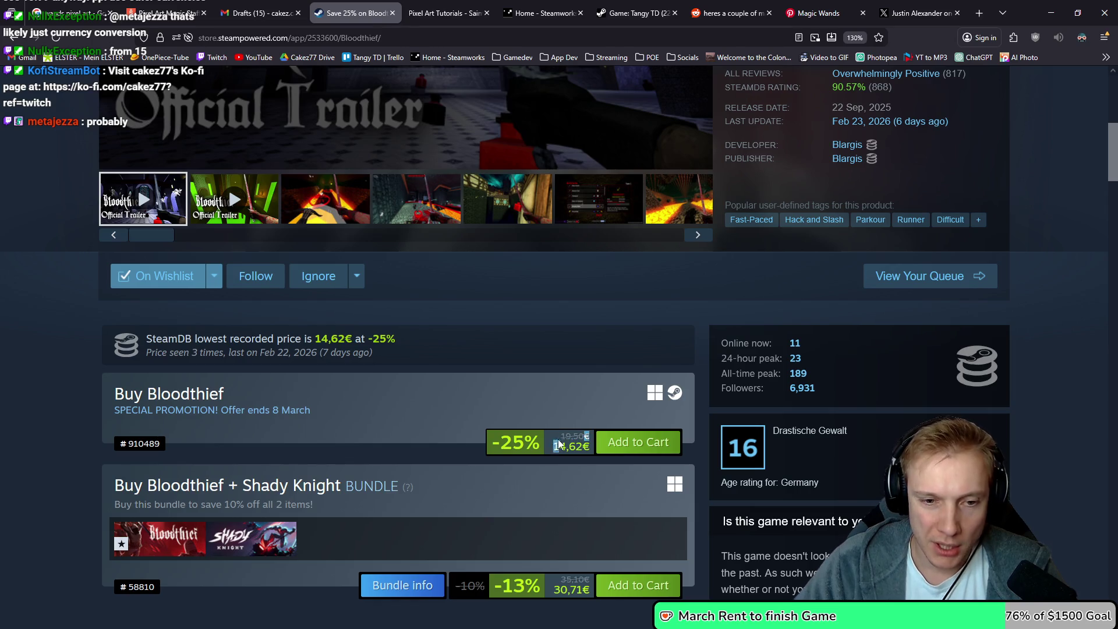
double_click(563, 437)
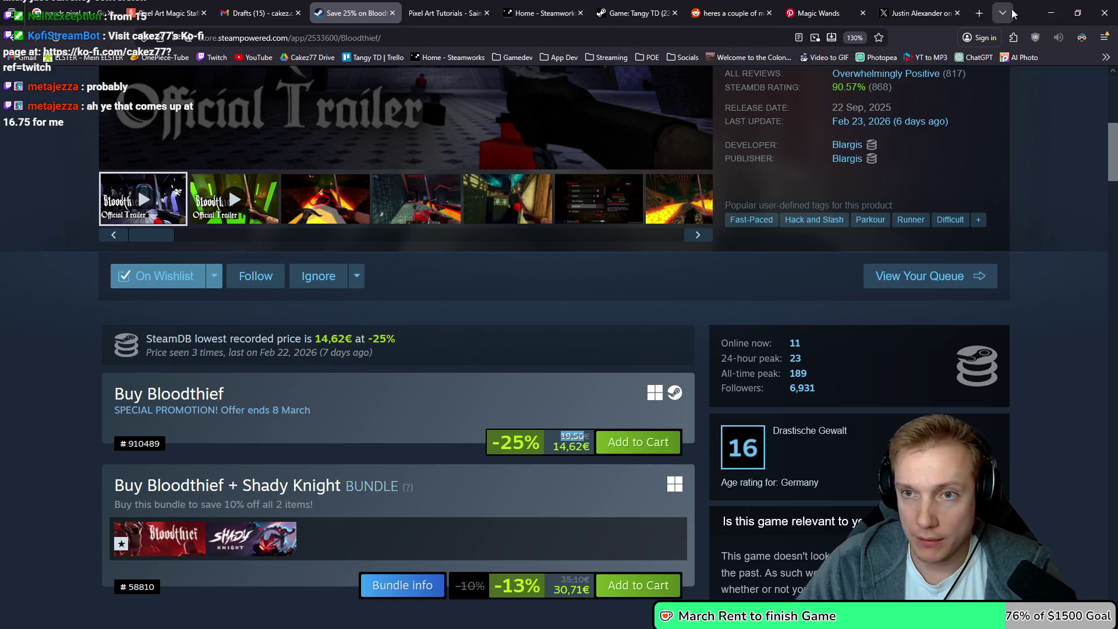
left_click(1052, 13)
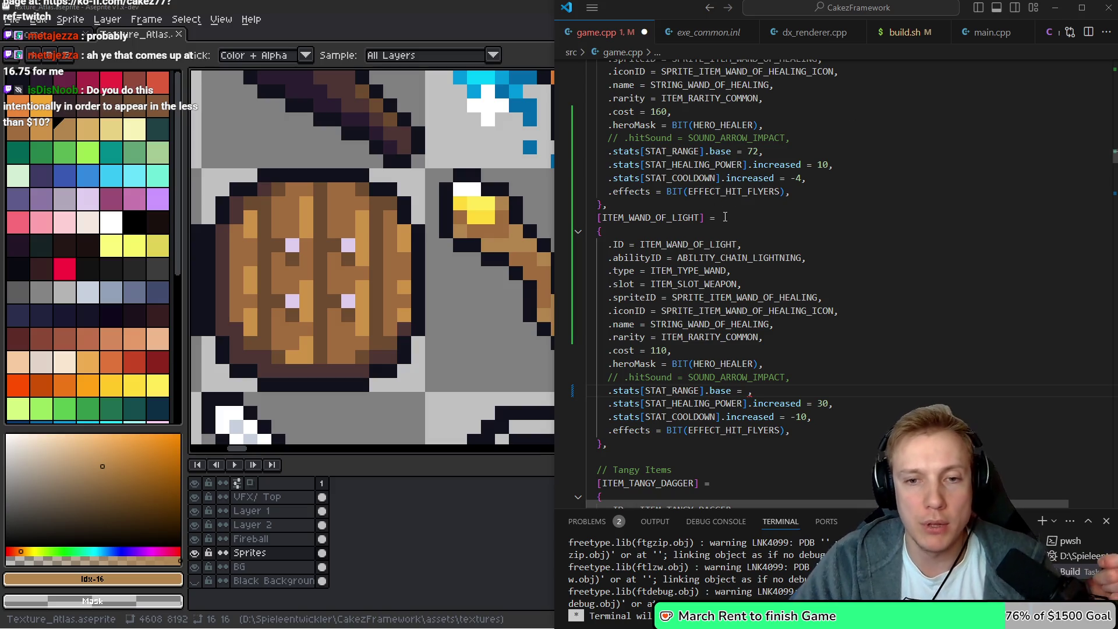
Enter 70 as the ITEM_WAND_OF_LIGHT's .stats[STAT_RANGE].base value in game.cpp
left_click(655, 217)
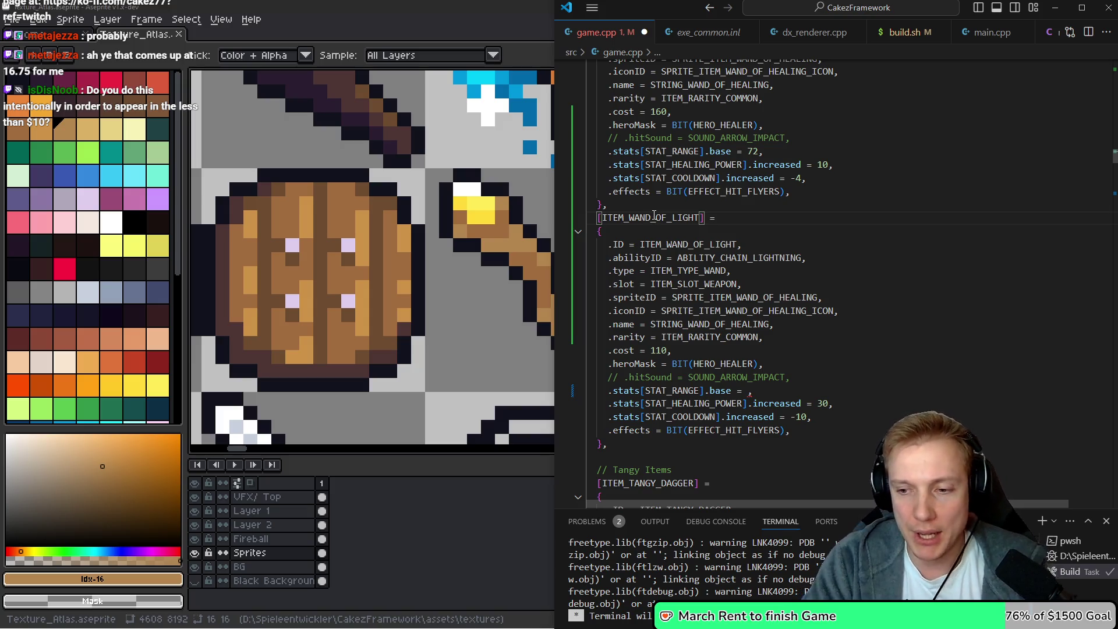
key("Up")
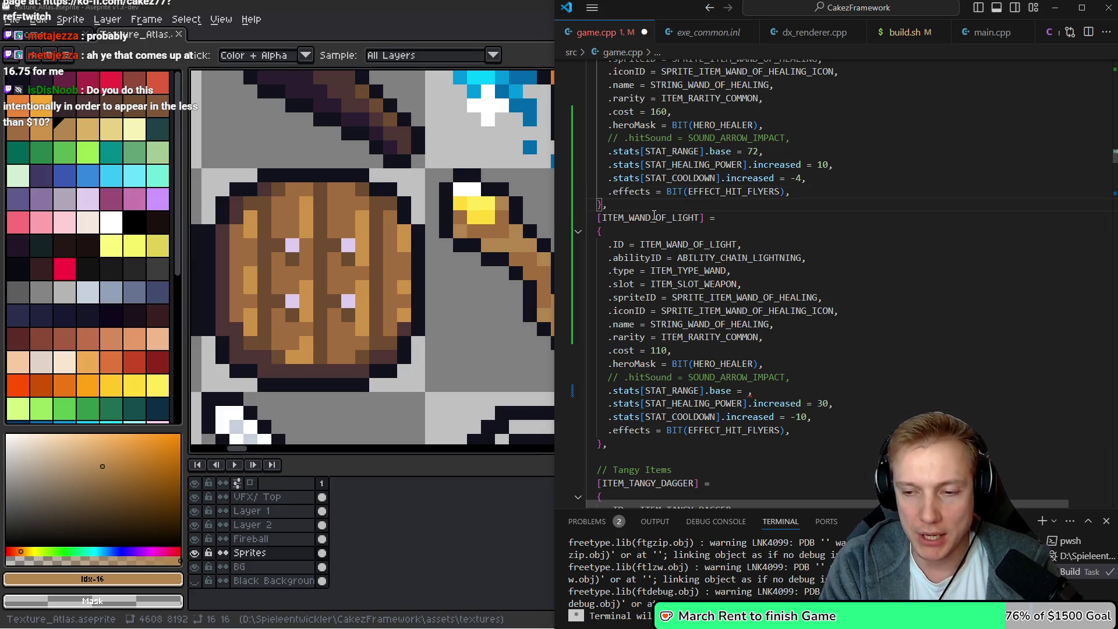
scroll(654, 215, "up", 2)
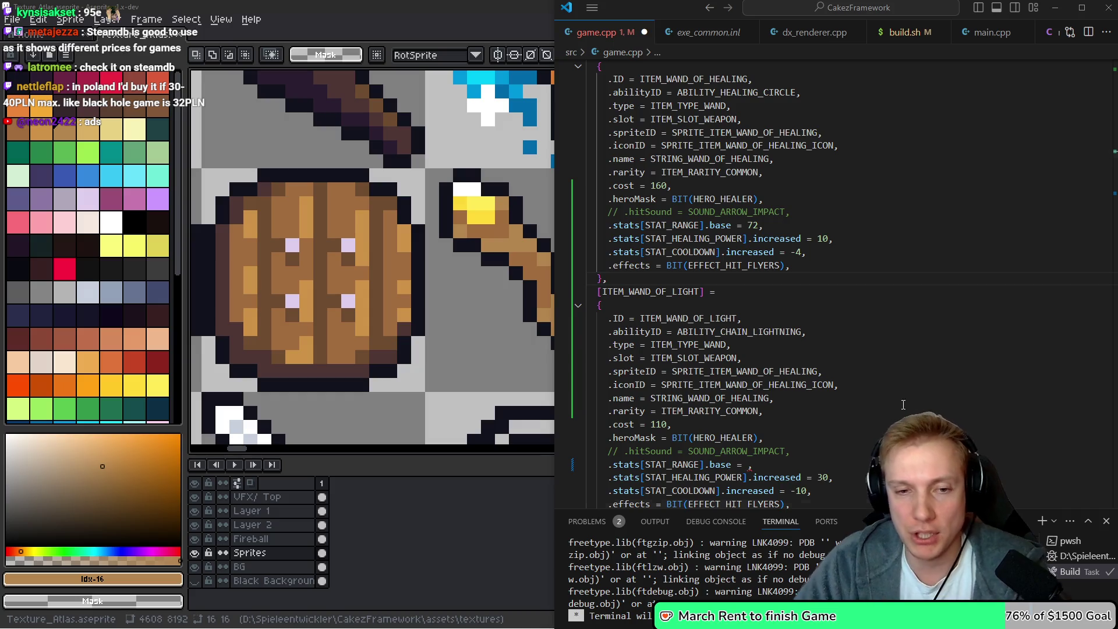
left_click(617, 267)
key("Down")
key("Down")
key("Down")
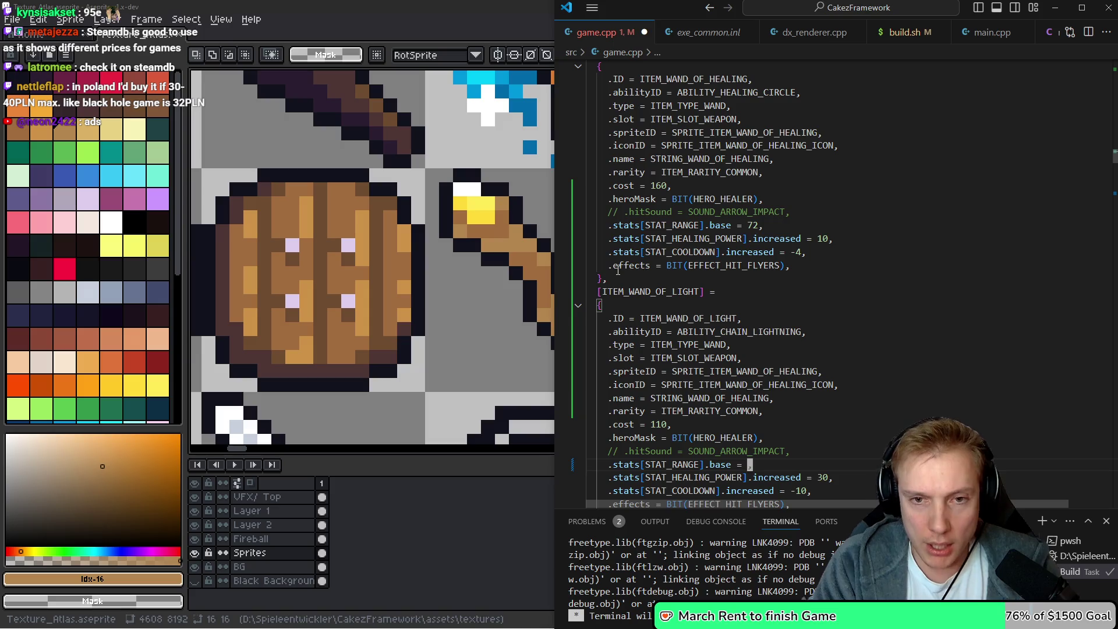
type("70")
key("Up")
key("Up")
key("Up")
key("Up")
key("Up")
key("Up")
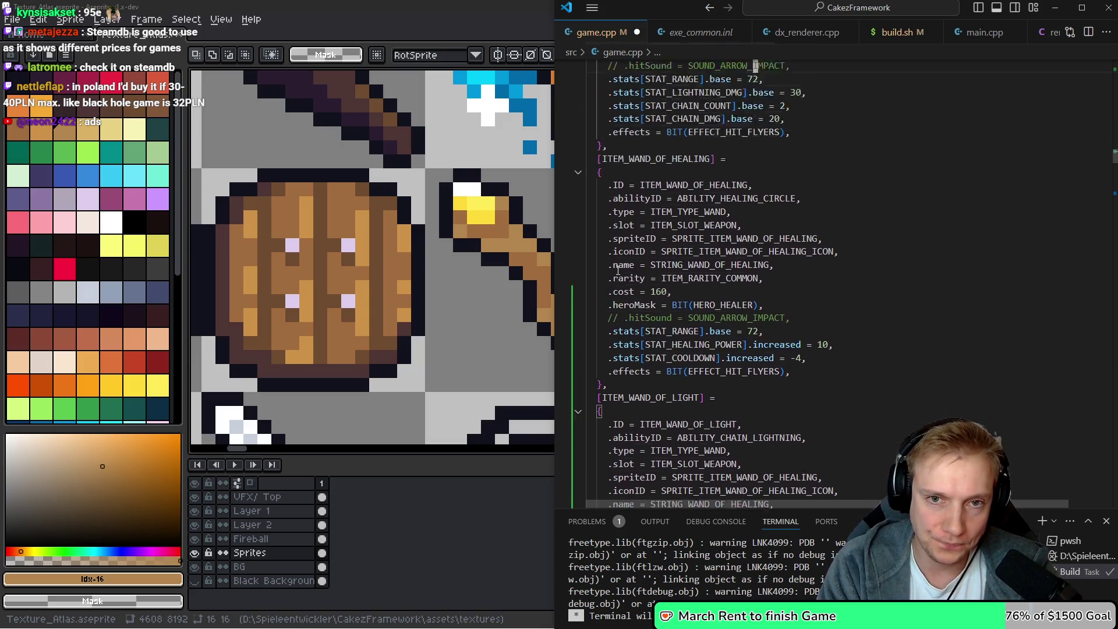
Change the wooden wand's STAT_RANGE base from 68 to 62
key("Down")
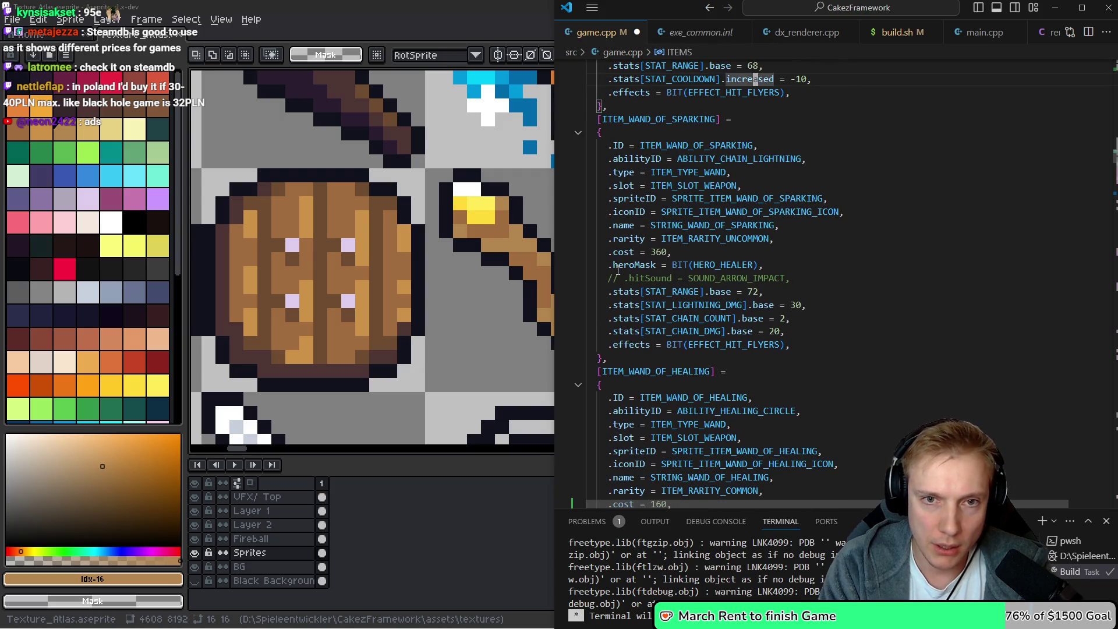
key("Up")
key("Up")
key("Up")
key("Down")
key("Down")
key("Down")
key("Down")
key("Down")
key("BackSpace")
type("2")
key("Down")
Rebuild the game and launch it to the version 1.0.88 title screen
key("ctrl+shift+b")
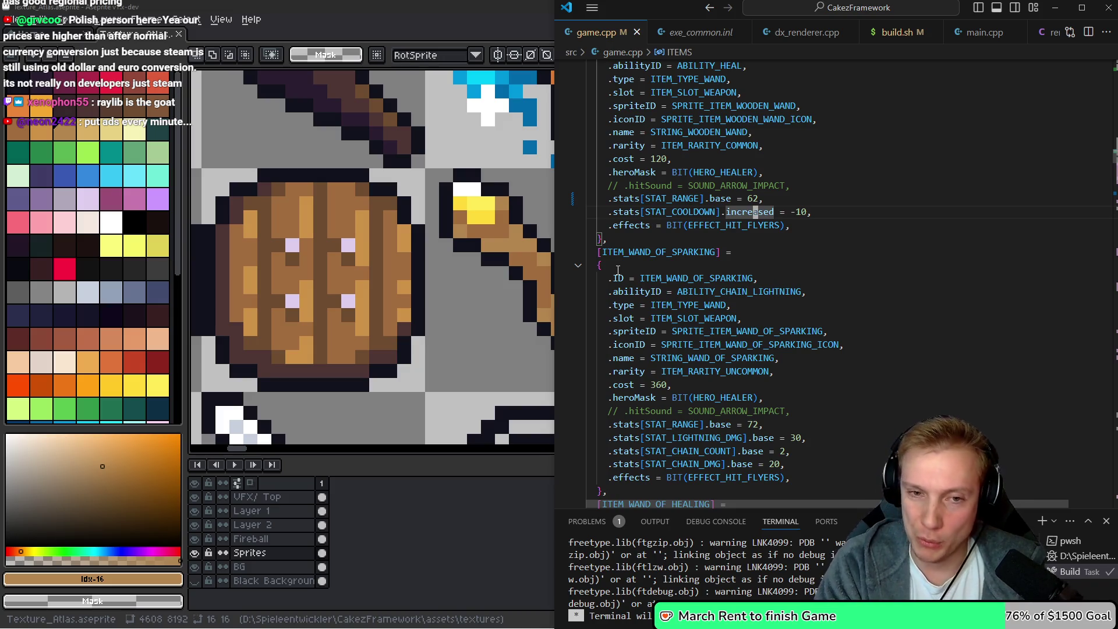
key("ctrl+shift+b")
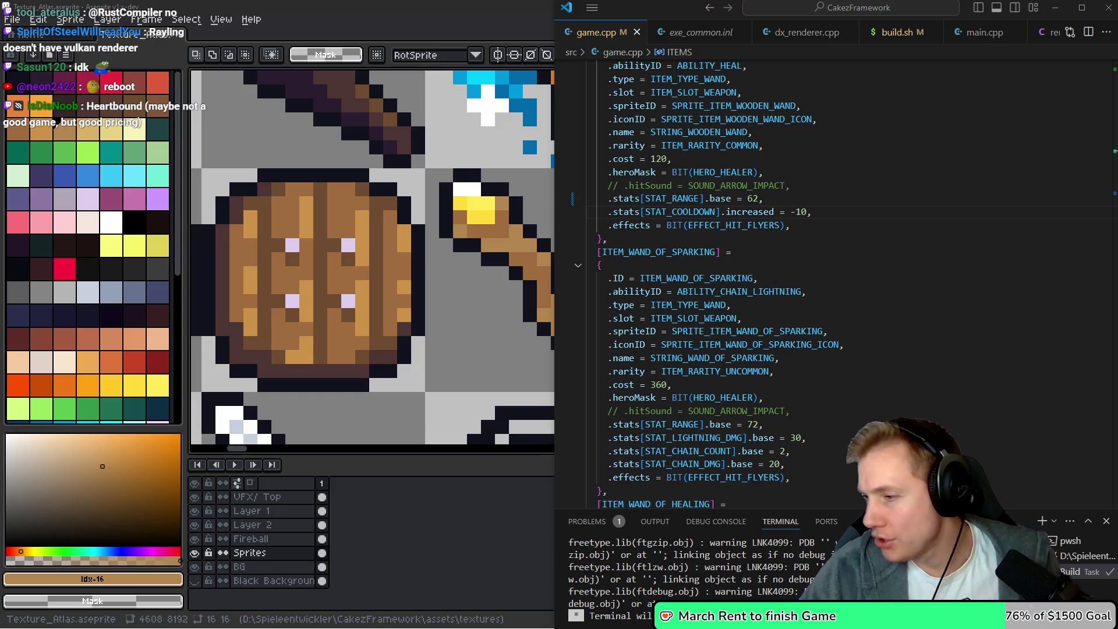
left_click(670, 265)
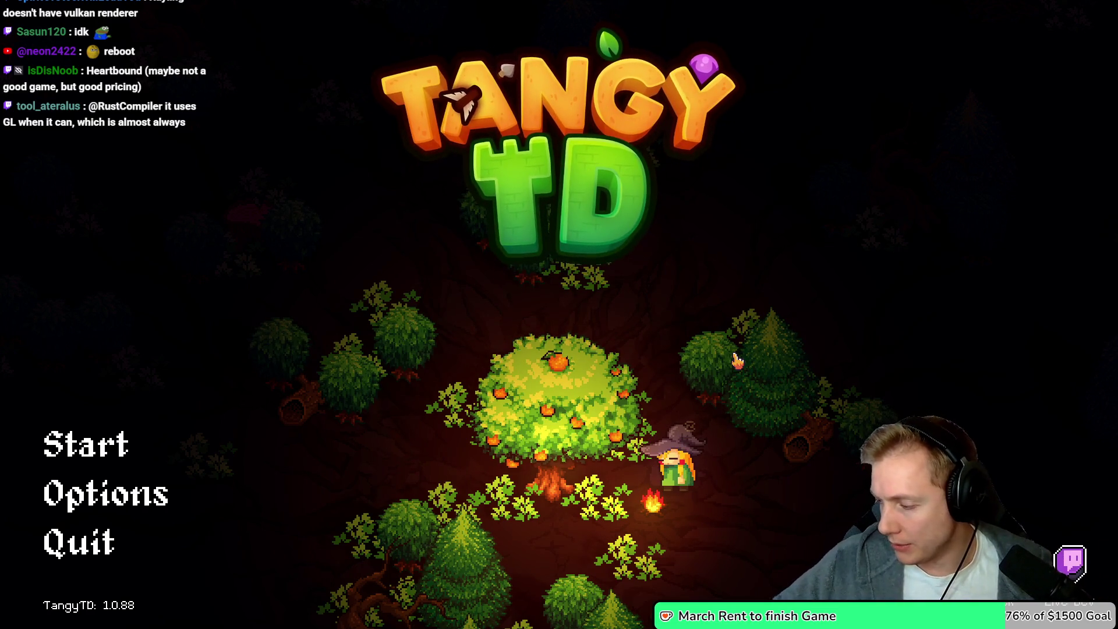
Start the game and browse the creature Bestiary, then close it
left_click(73, 443)
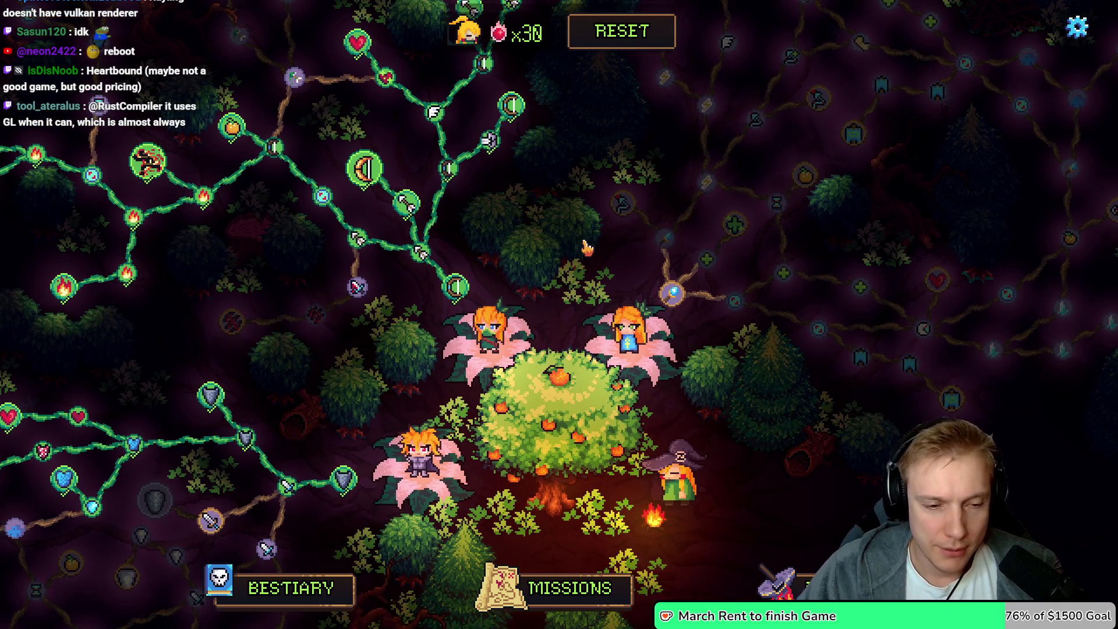
key("b")
scroll(693, 274, "down", 3)
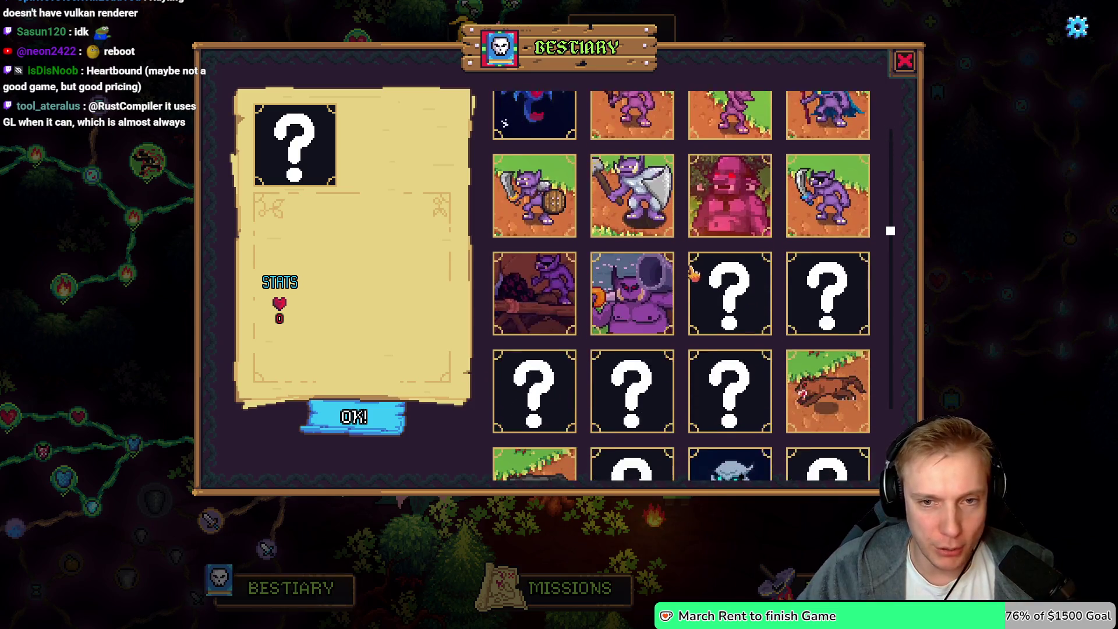
scroll(693, 274, "down", 4)
scroll(693, 286, "up", 5)
scroll(702, 303, "down", 8)
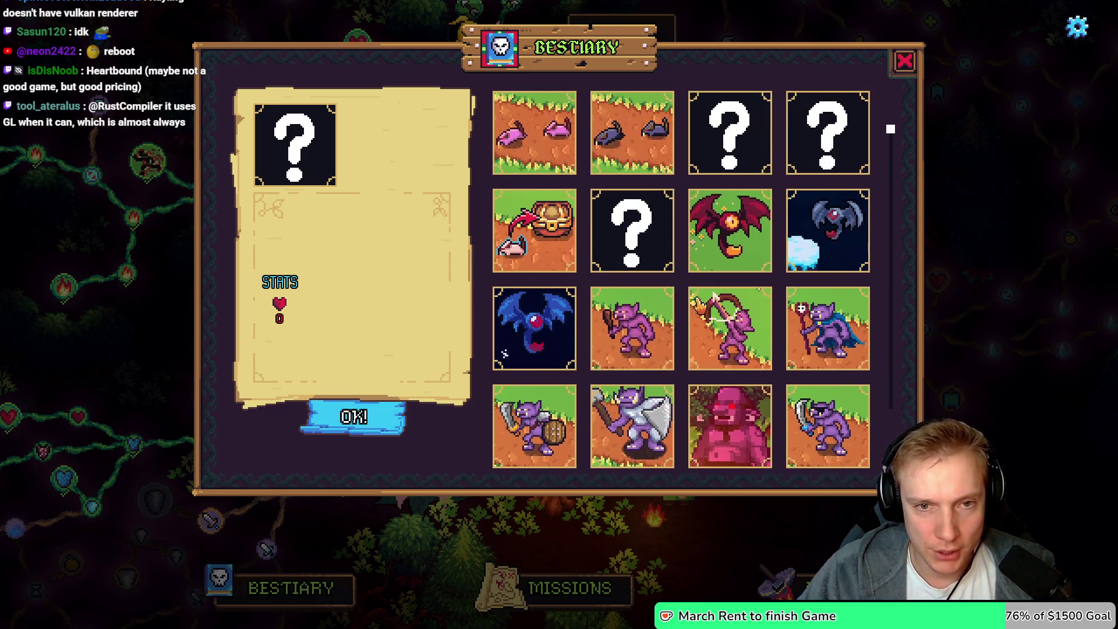
left_click(907, 63)
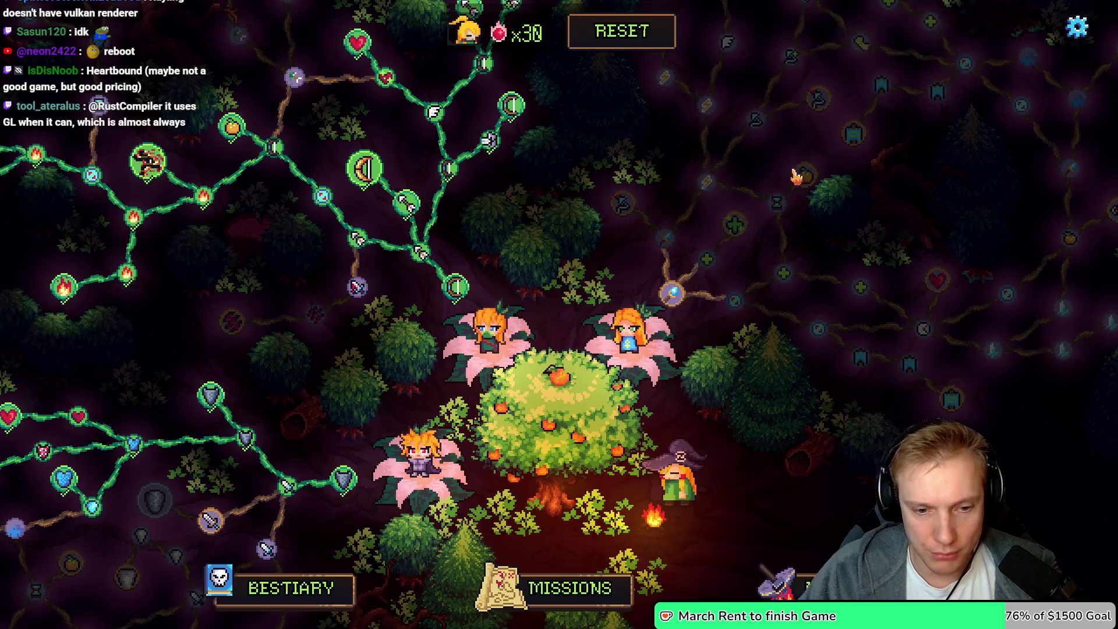
Start a mission from the island map and walk the witch to the item shop
left_click(572, 606)
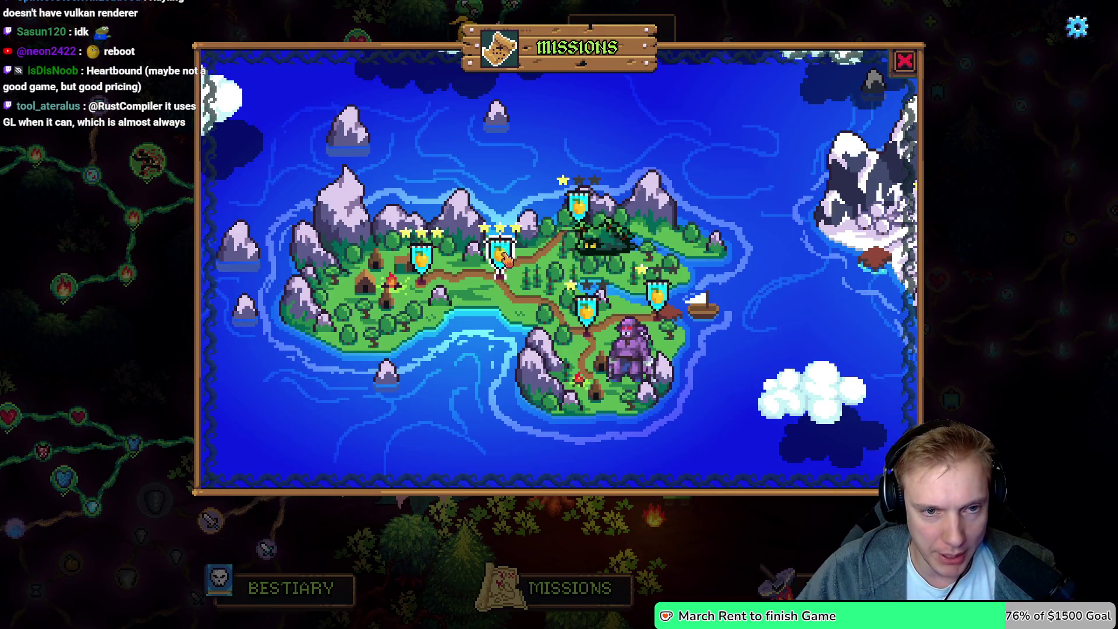
left_click(505, 259)
left_click(572, 427)
left_click(386, 290)
Reroll the tree shop's four item offers repeatedly until the reroll cost reaches 810
mouse_move(207, 384)
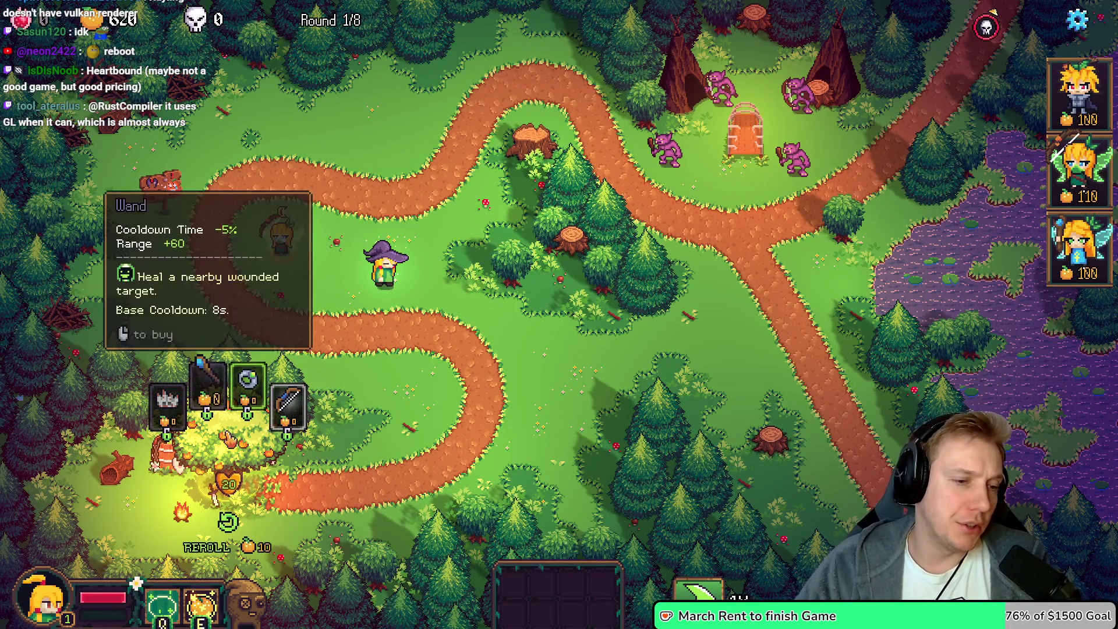
left_click(229, 521)
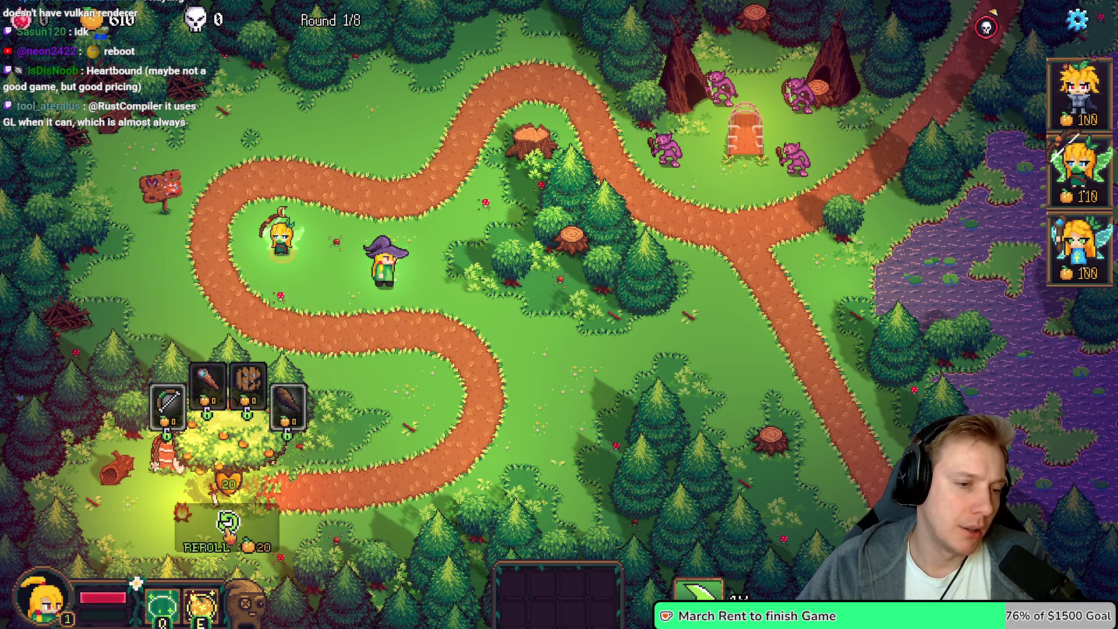
left_click(229, 522)
mouse_move(248, 387)
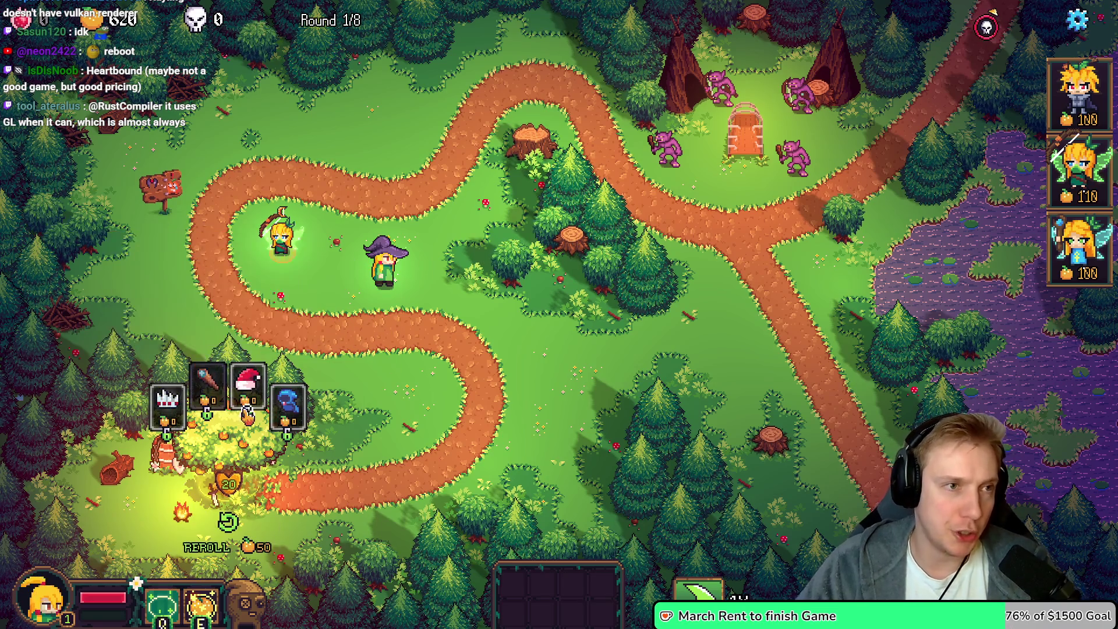
left_click(252, 543)
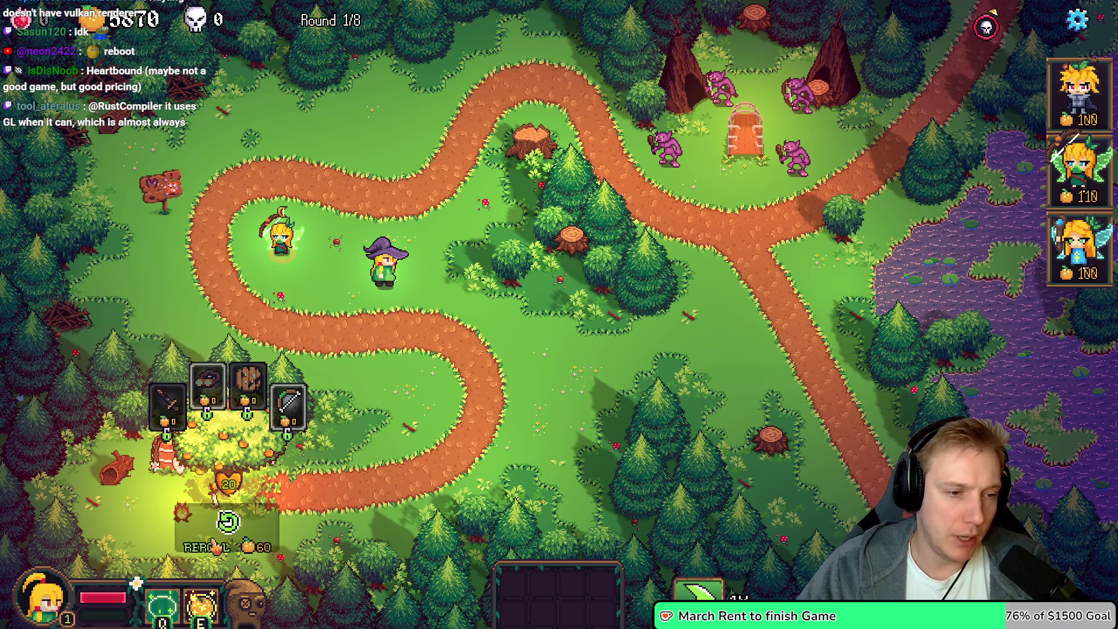
key("r")
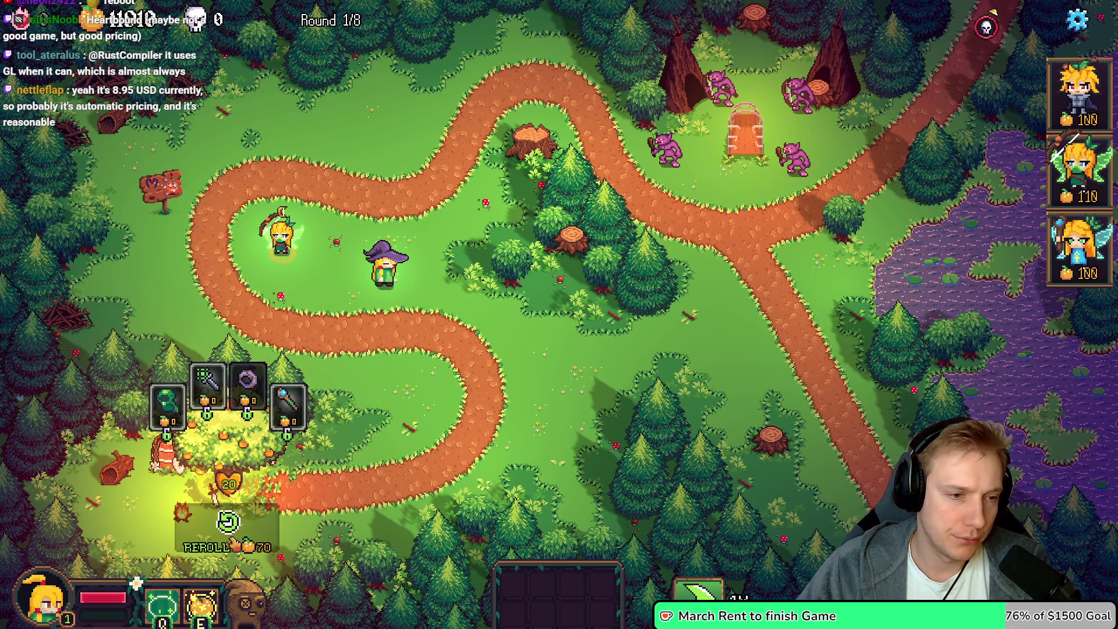
key("r")
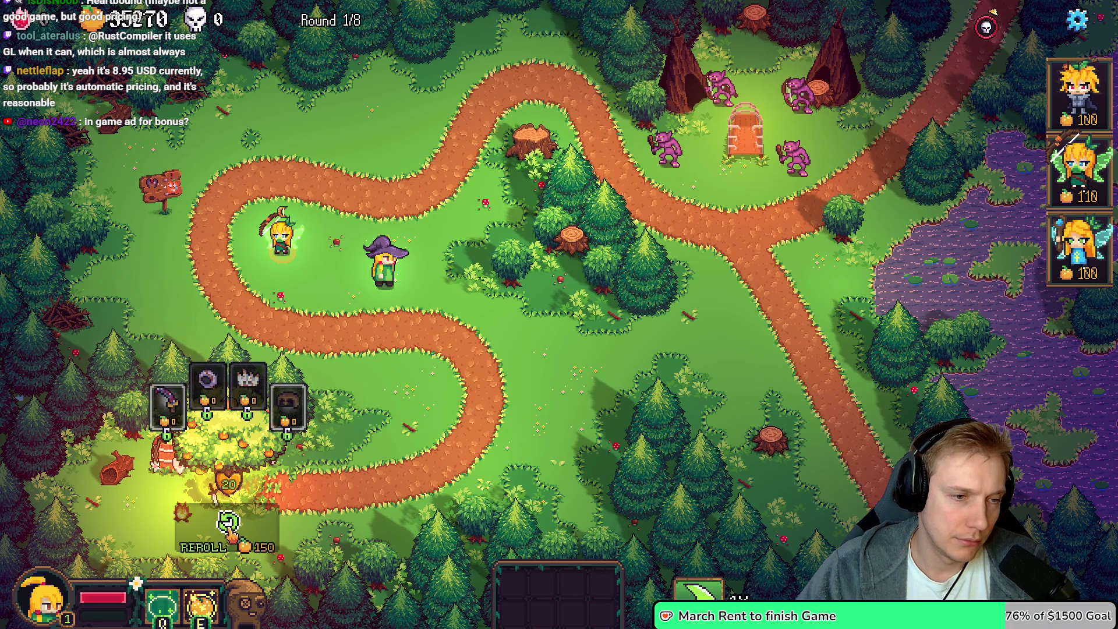
left_click(231, 536)
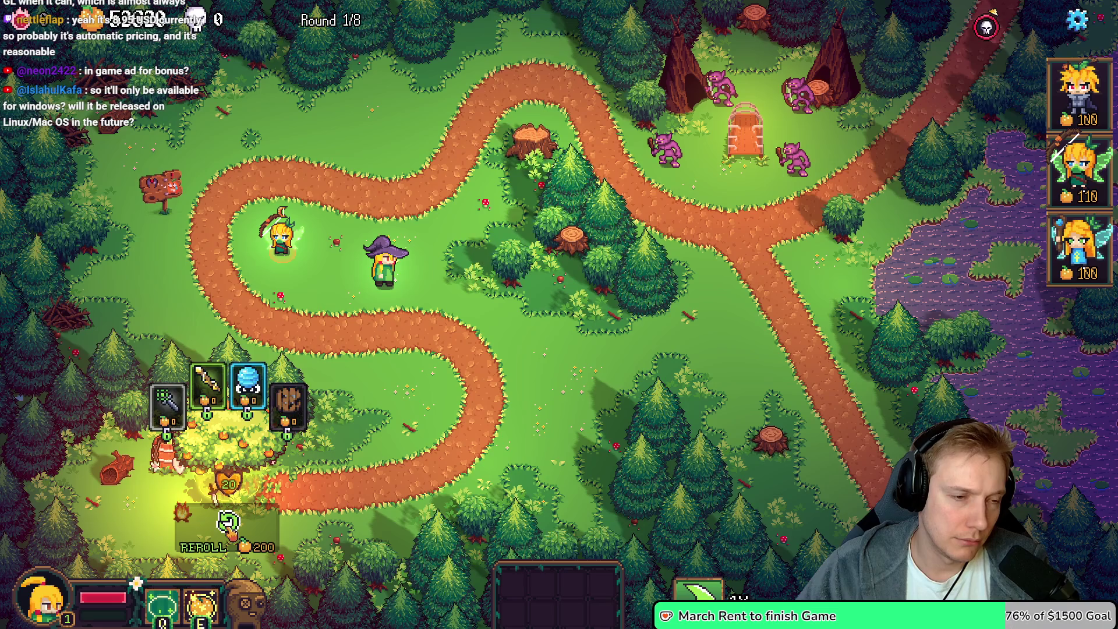
left_click(231, 533)
left_click(232, 533)
left_click(231, 533)
left_click(232, 533)
left_click(228, 526)
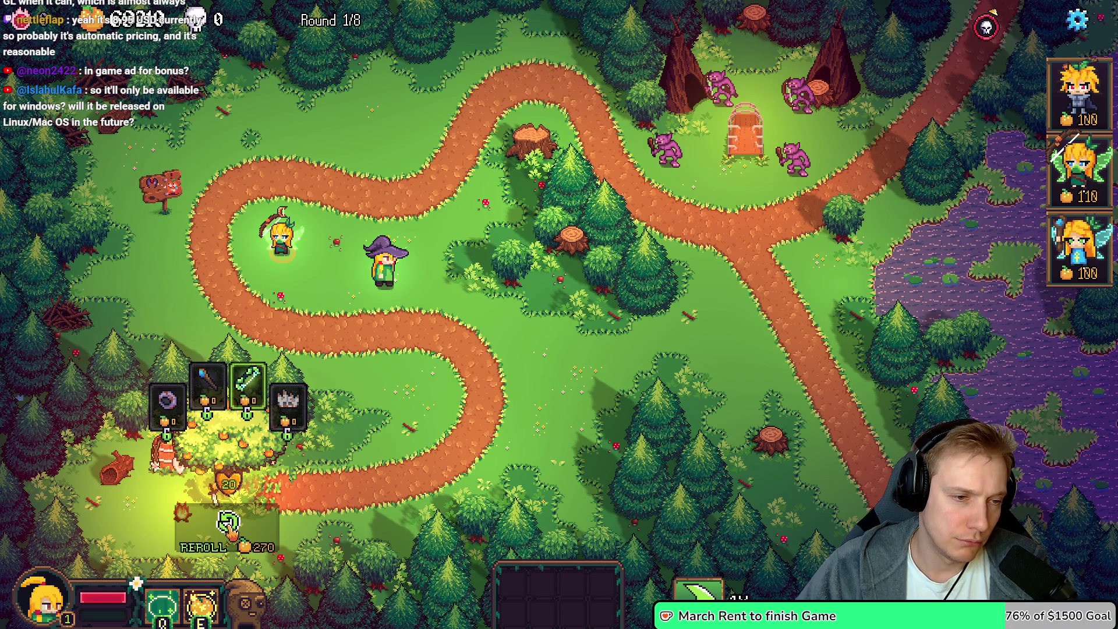
left_click(231, 533)
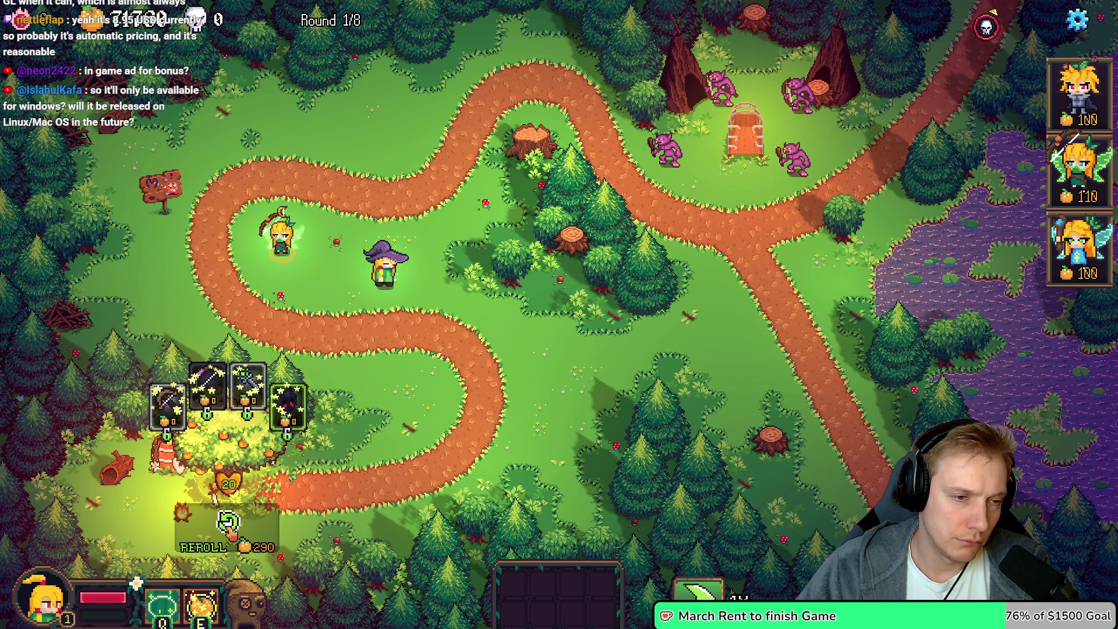
left_click(229, 526)
left_click(229, 526)
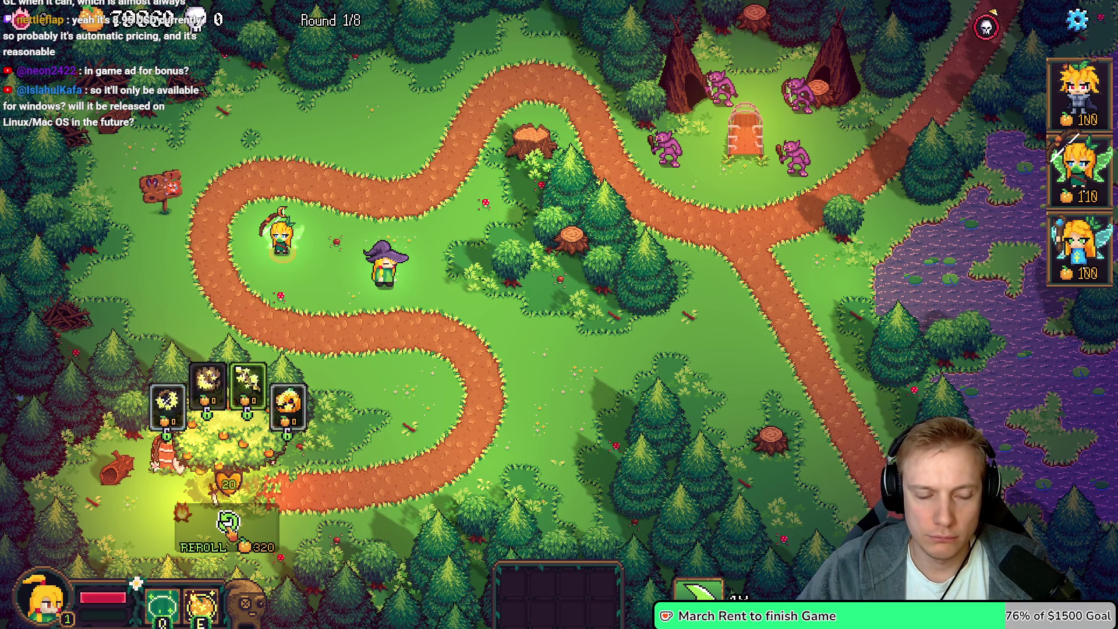
left_click(228, 526)
left_click(229, 526)
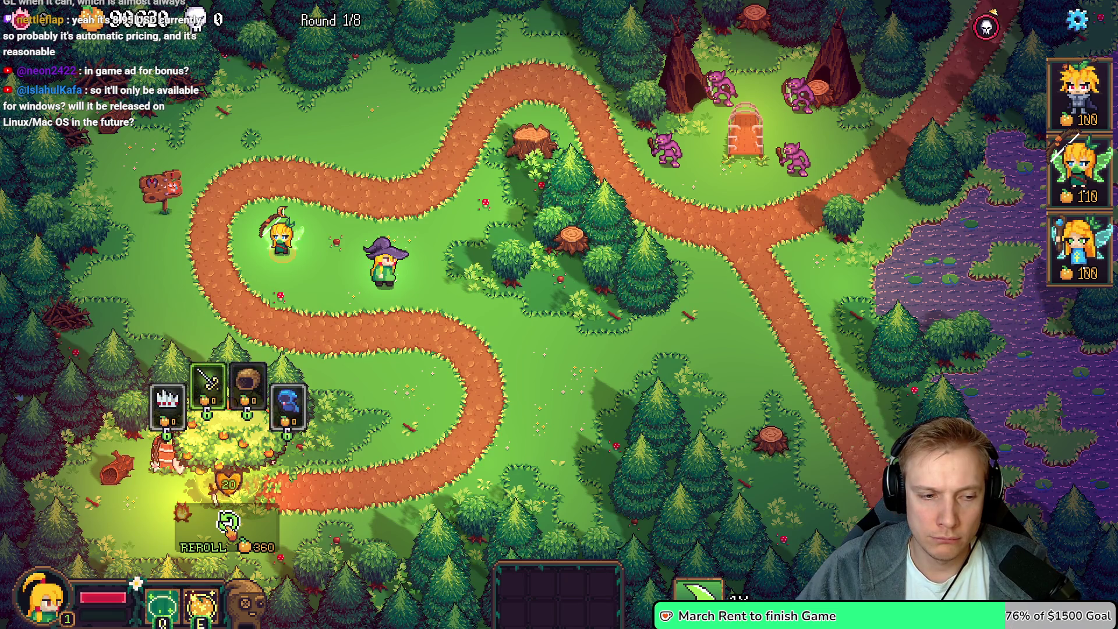
left_click(229, 526)
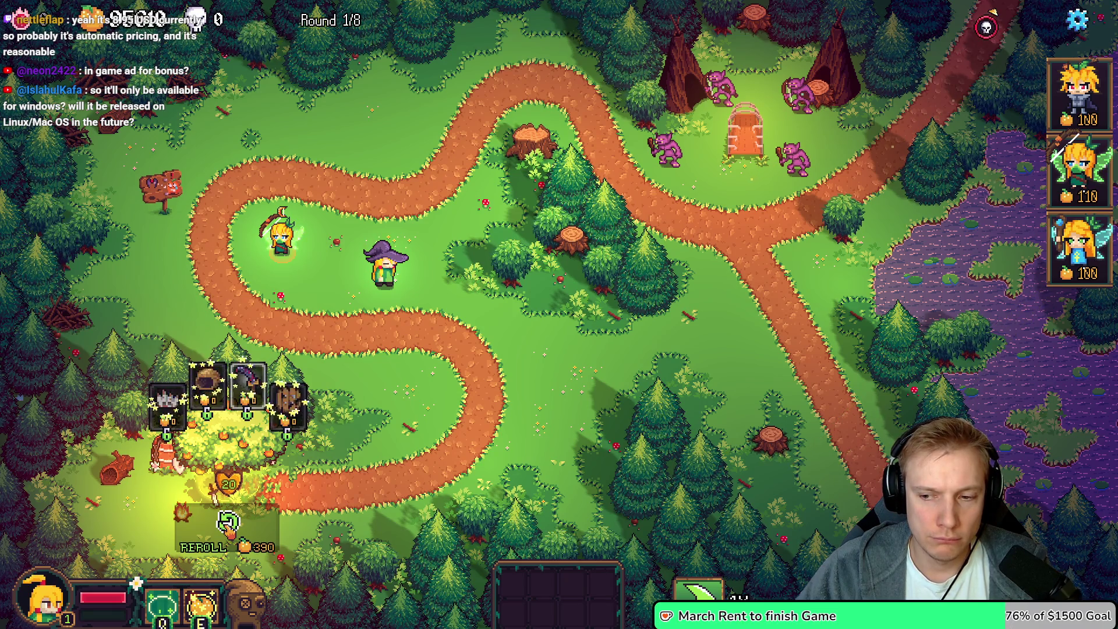
left_click(229, 526)
left_click(229, 526)
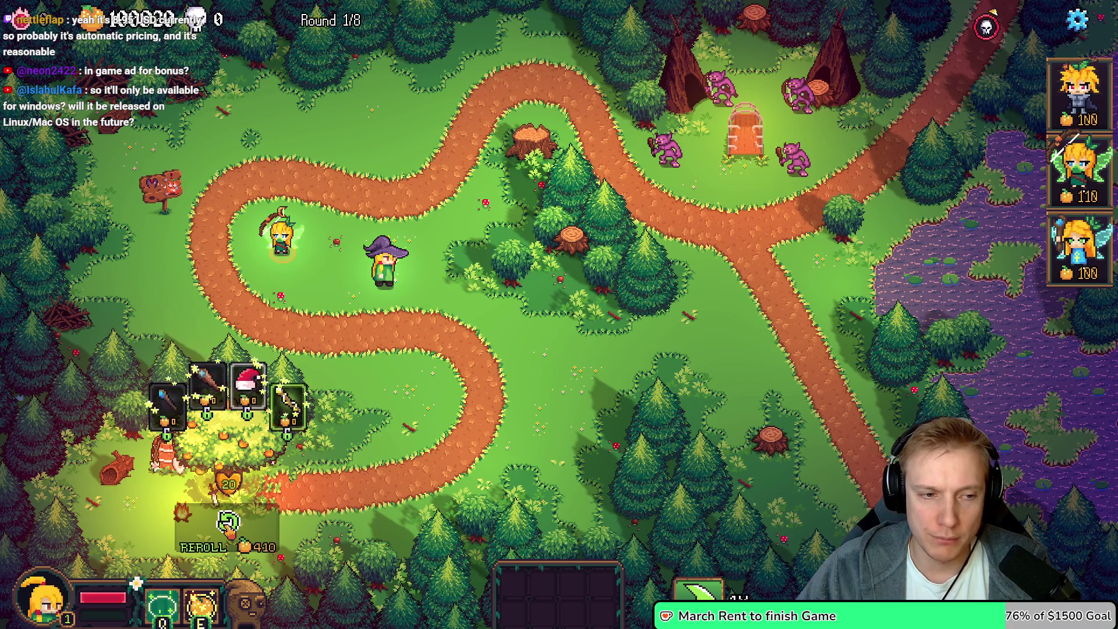
left_click(229, 526)
left_click(229, 526)
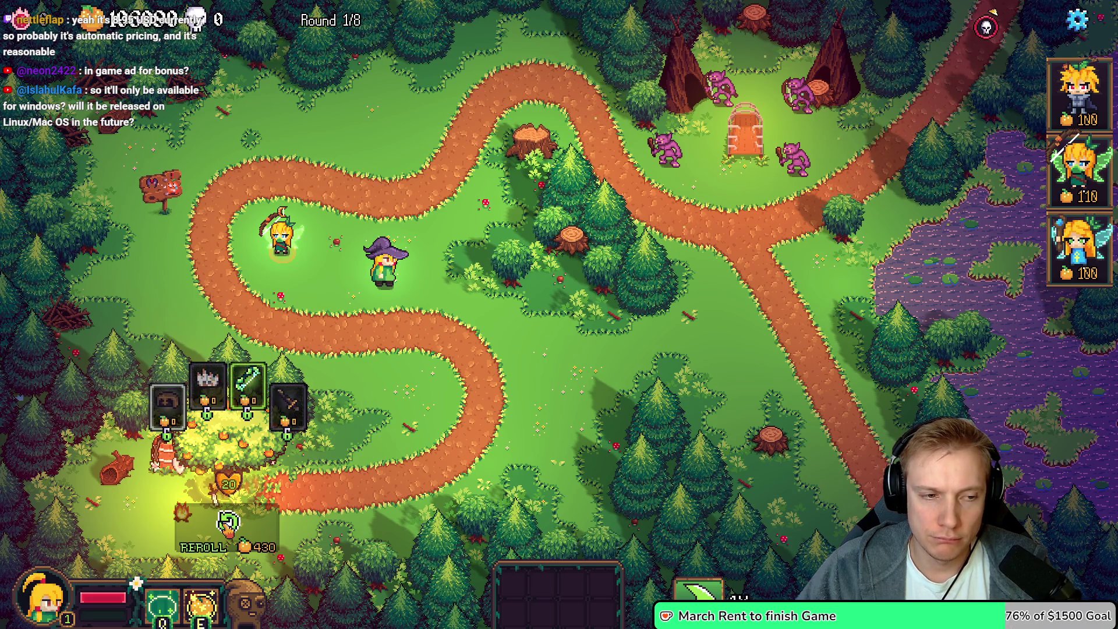
left_click(229, 526)
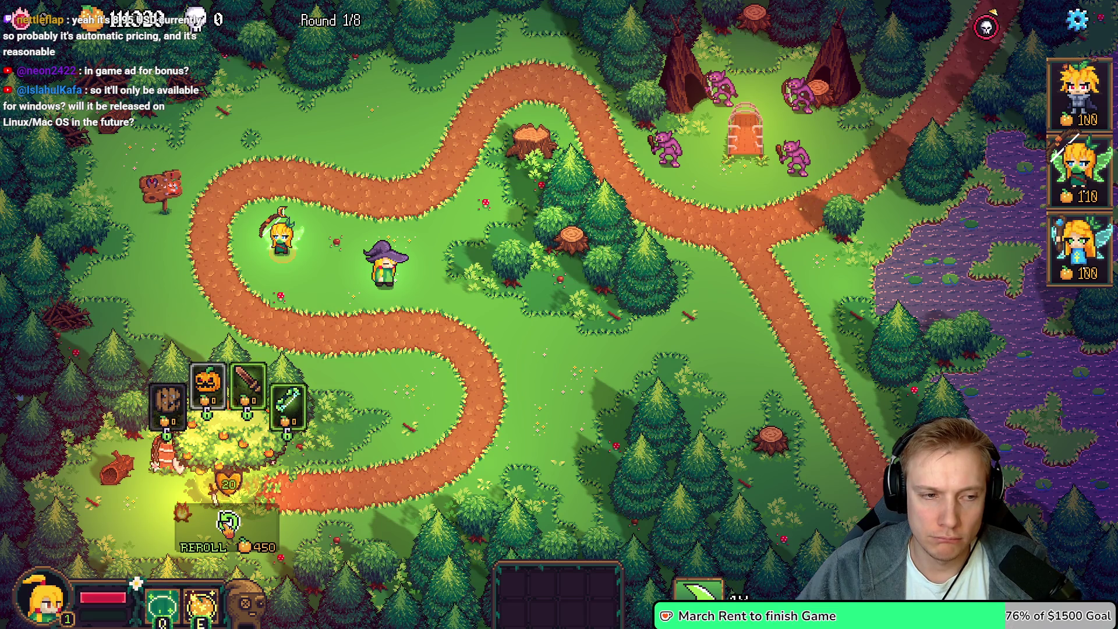
left_click(227, 524)
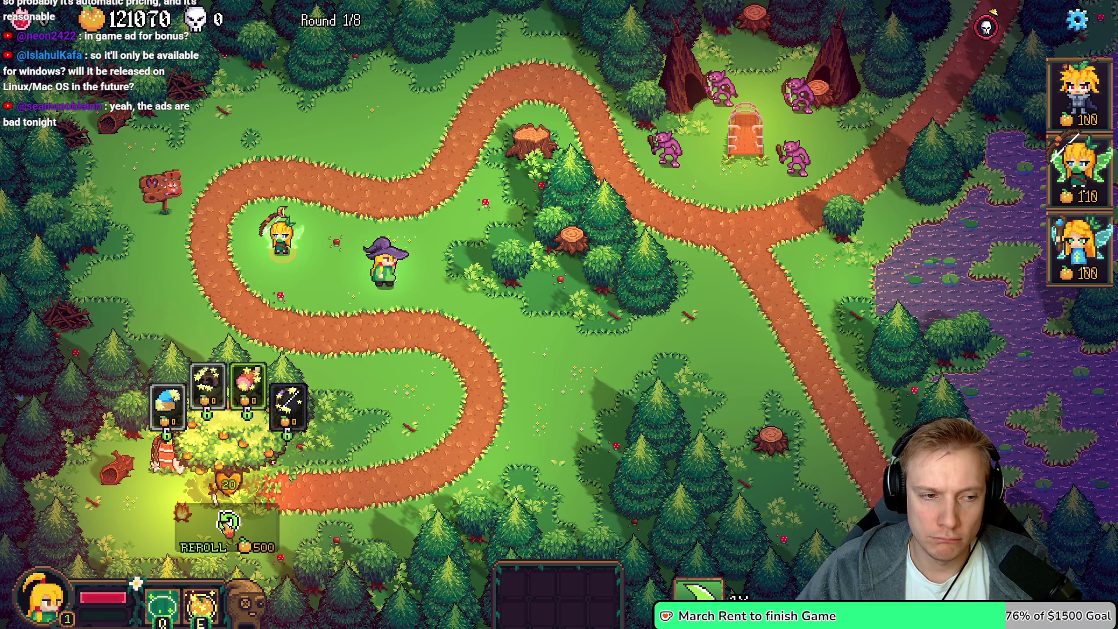
left_click(228, 524)
left_click(228, 524)
left_click(228, 524)
left_click(228, 524)
left_click(227, 523)
left_click(228, 524)
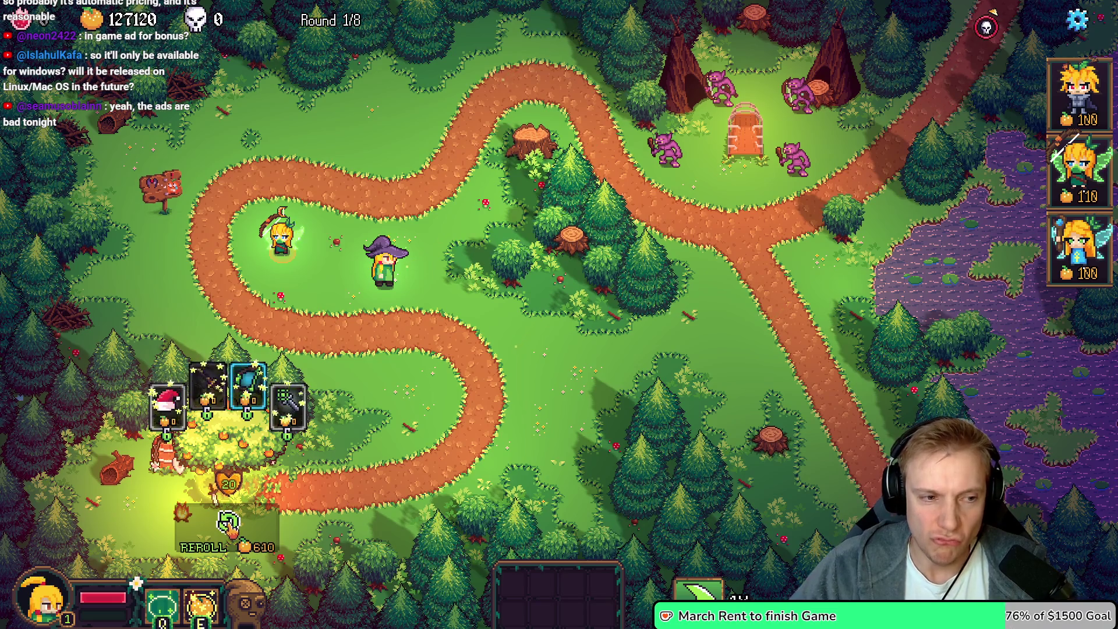
left_click(228, 524)
left_click(228, 524)
left_click(228, 524)
left_click(227, 524)
left_click(228, 524)
left_click(227, 523)
left_click(228, 524)
left_click(228, 524)
left_click(228, 524)
left_click(228, 524)
left_click(228, 524)
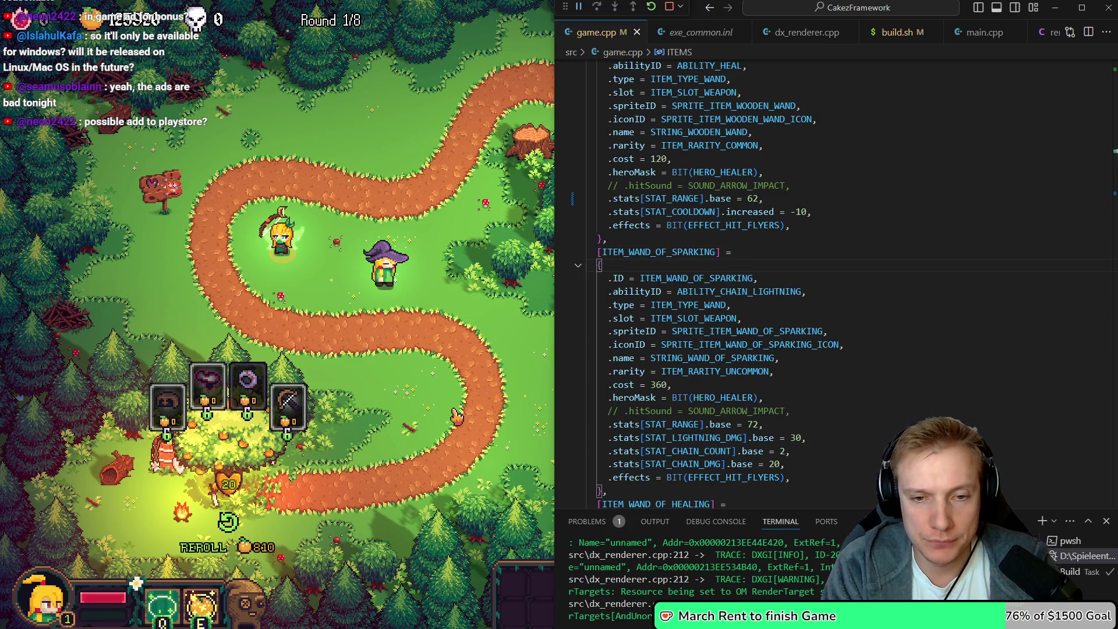
Find WAND_OF_SPARKING in game.cpp and locate the WAND_OF_LIGHT entry in the tier item lists
key("alt+Left")
key("Down")
key("Down")
key("Down")
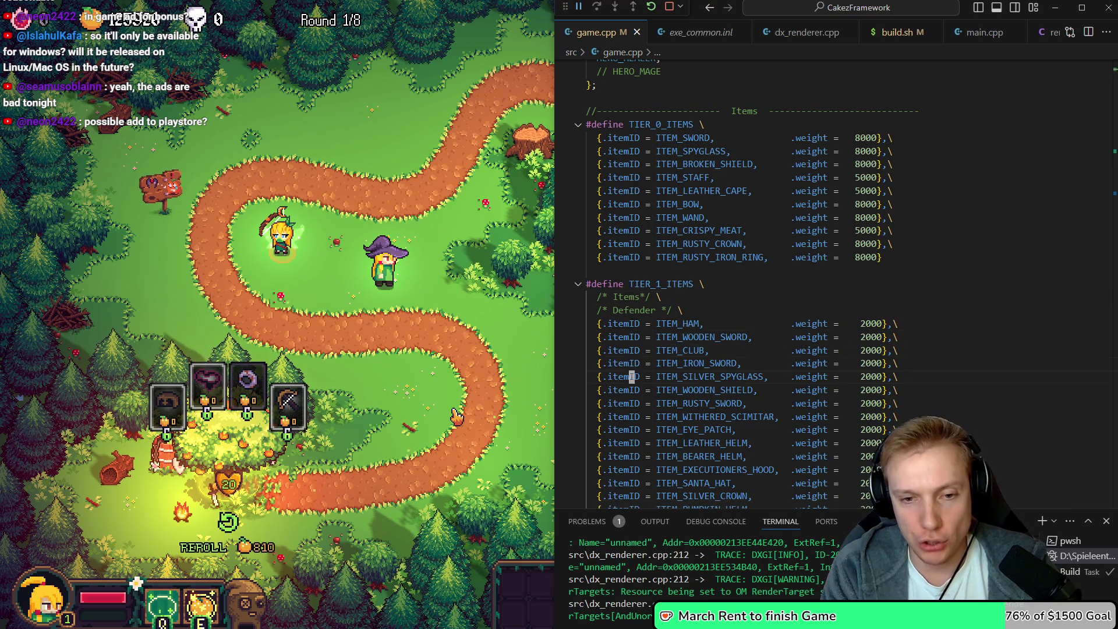
scroll(746, 280, "down", 1)
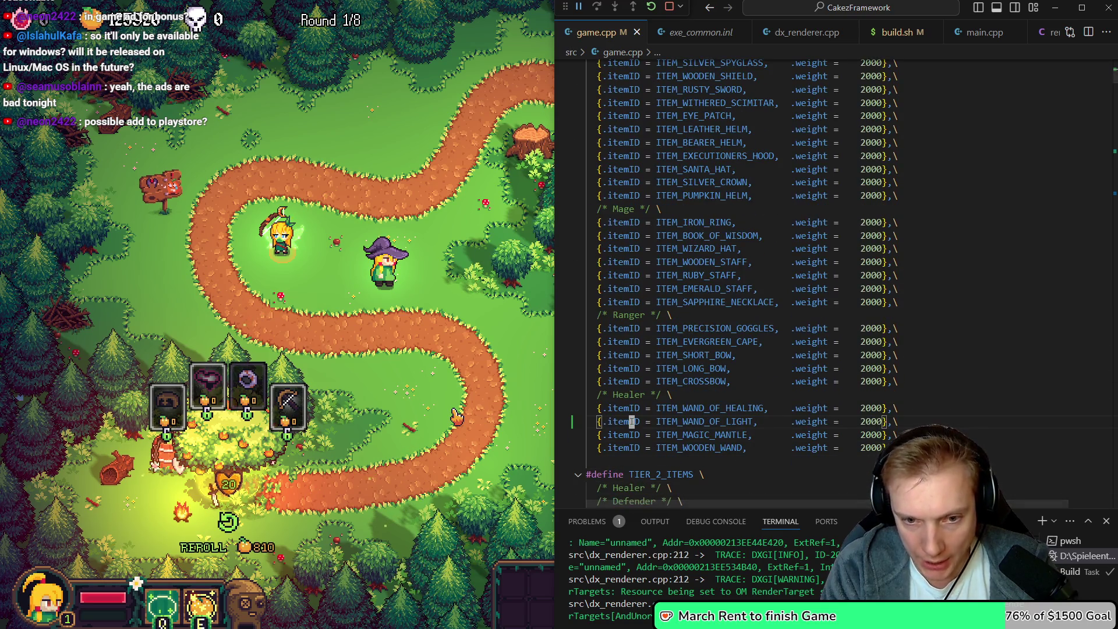
key("Up")
key("Up")
key("Up")
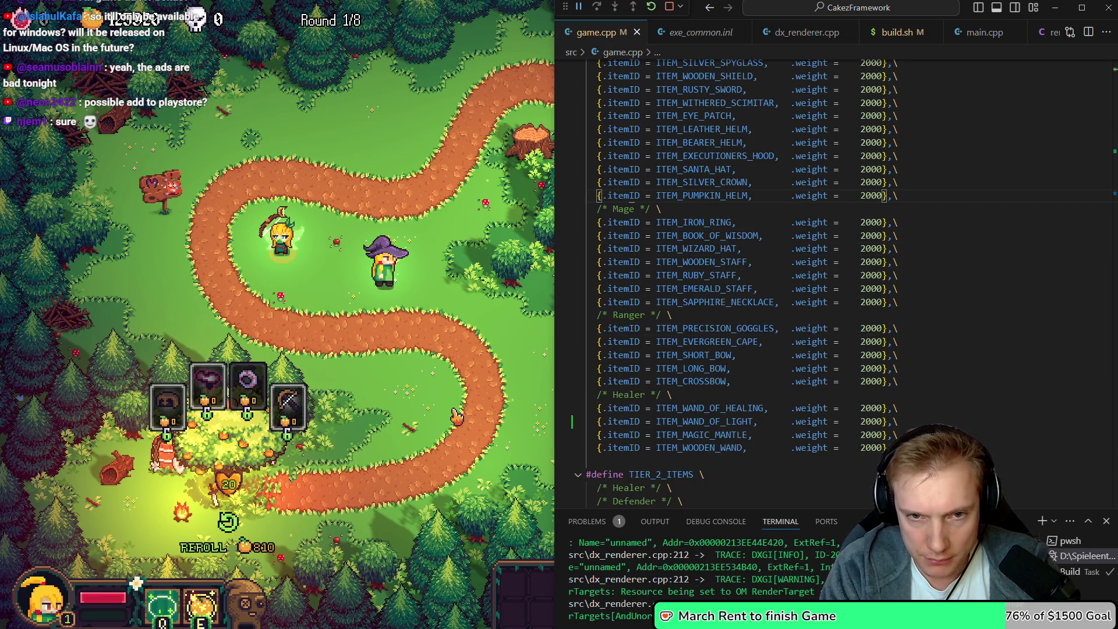
type("wand_of_sp")
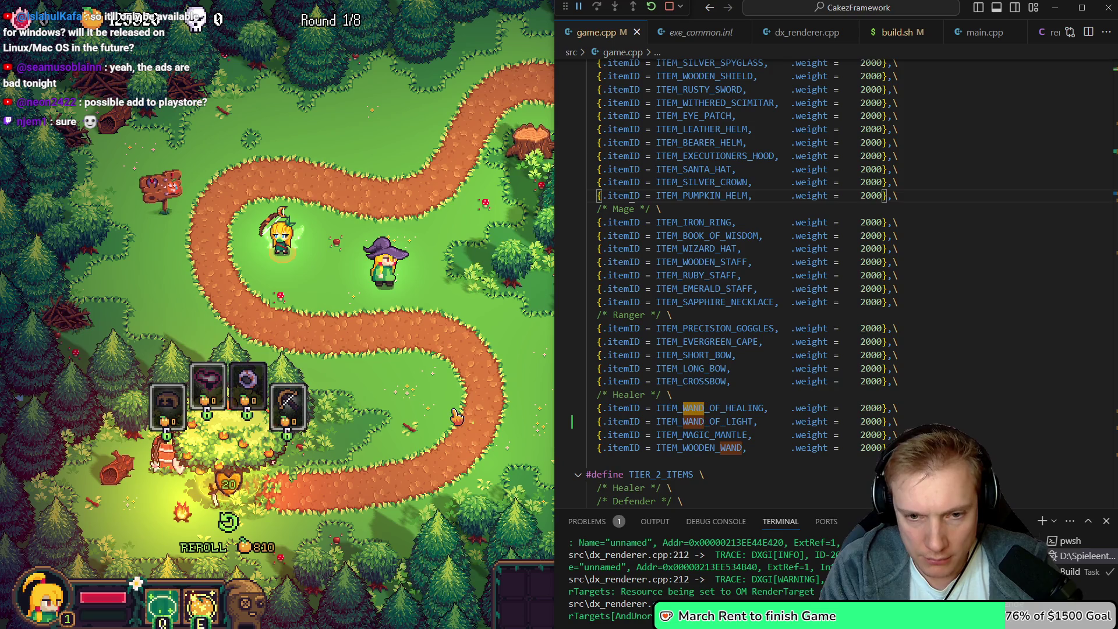
key("Return")
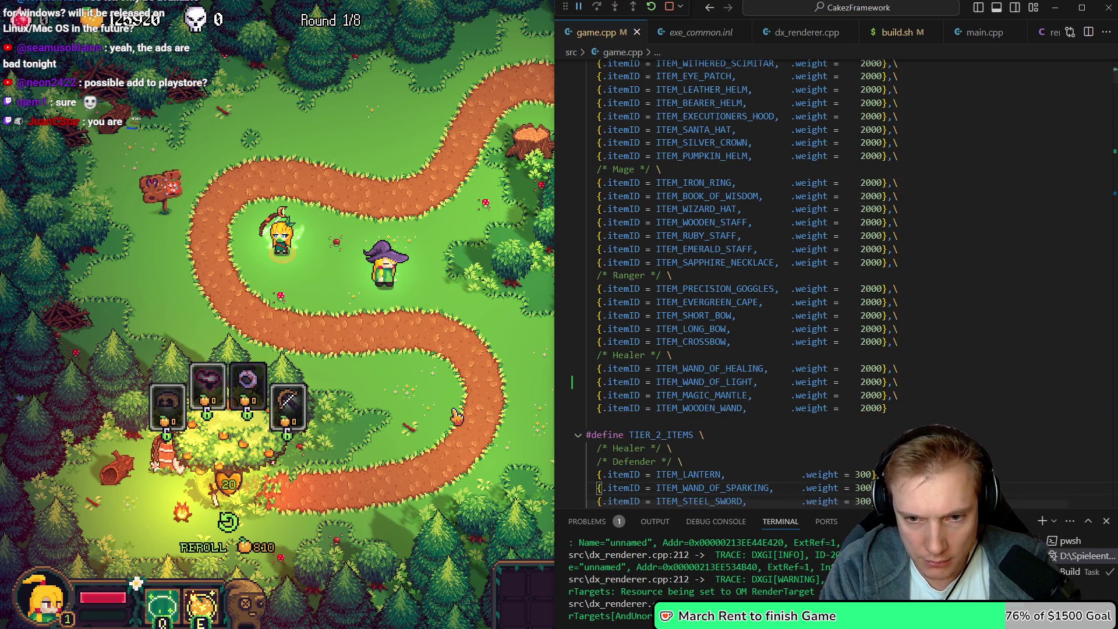
key("shift+n")
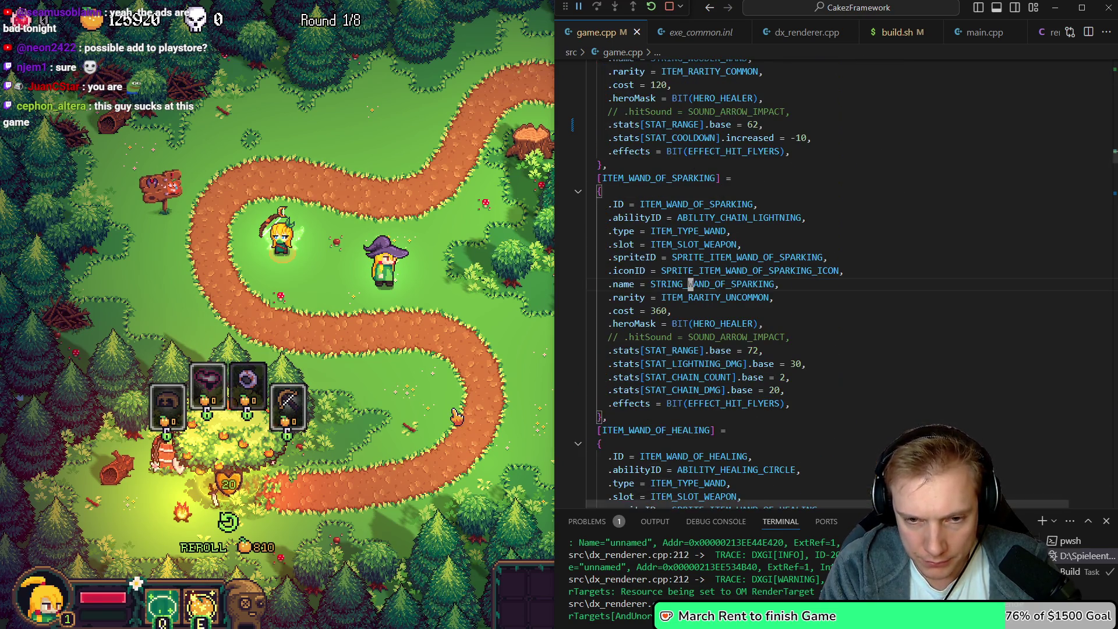
key("n")
left_click(685, 111)
scroll(734, 279, "up", 1)
left_click(686, 225)
left_click(685, 211)
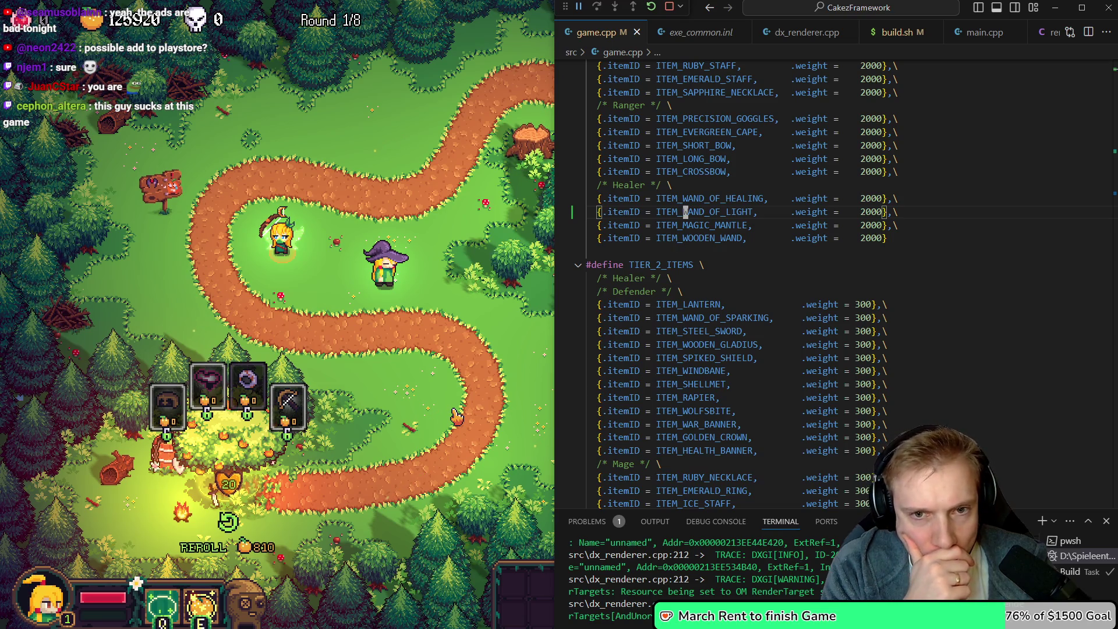
Compare assets.h's WAND_OF_LIGHT_ICON and WAND_OF_SPARKING_ICON offsets against the Aseprite atlas, then return to the game
key("ctrl+Tab")
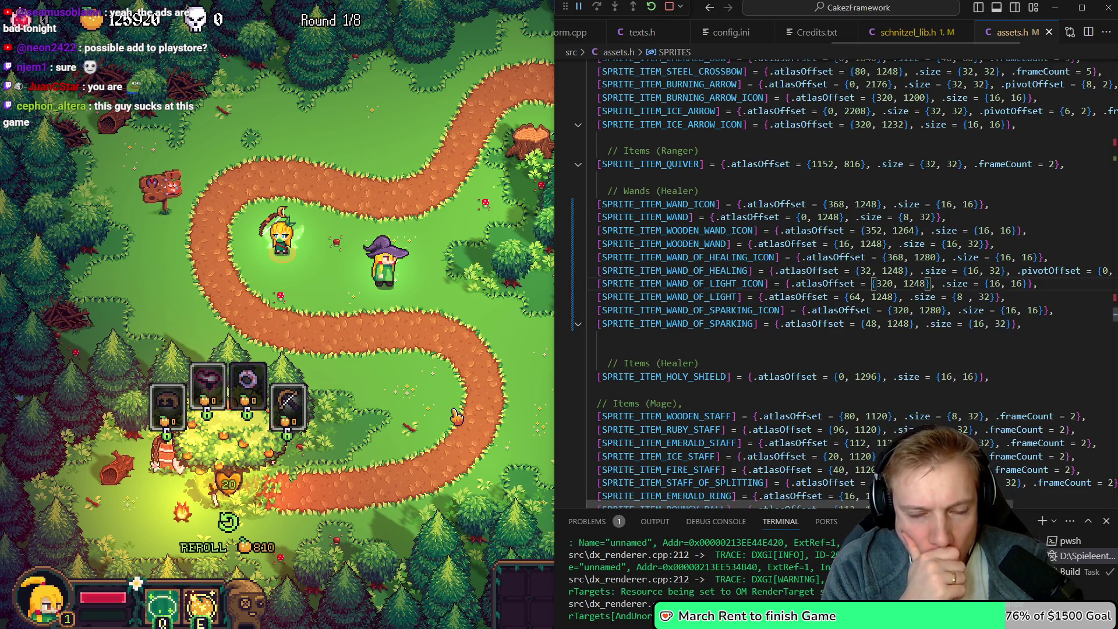
left_click(922, 284)
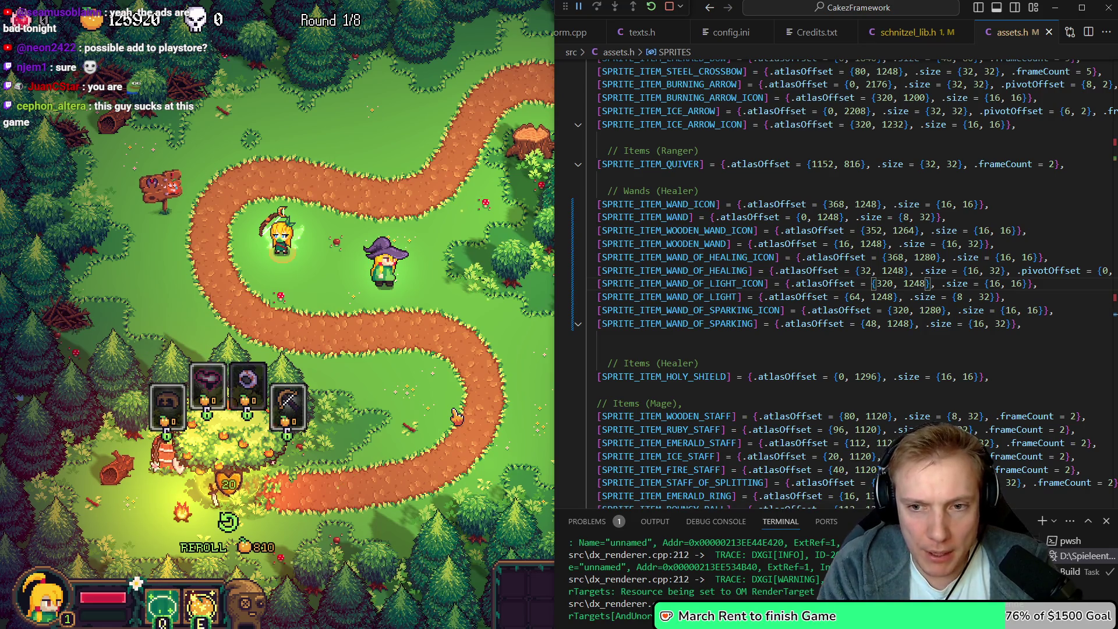
key("Down")
key("Down")
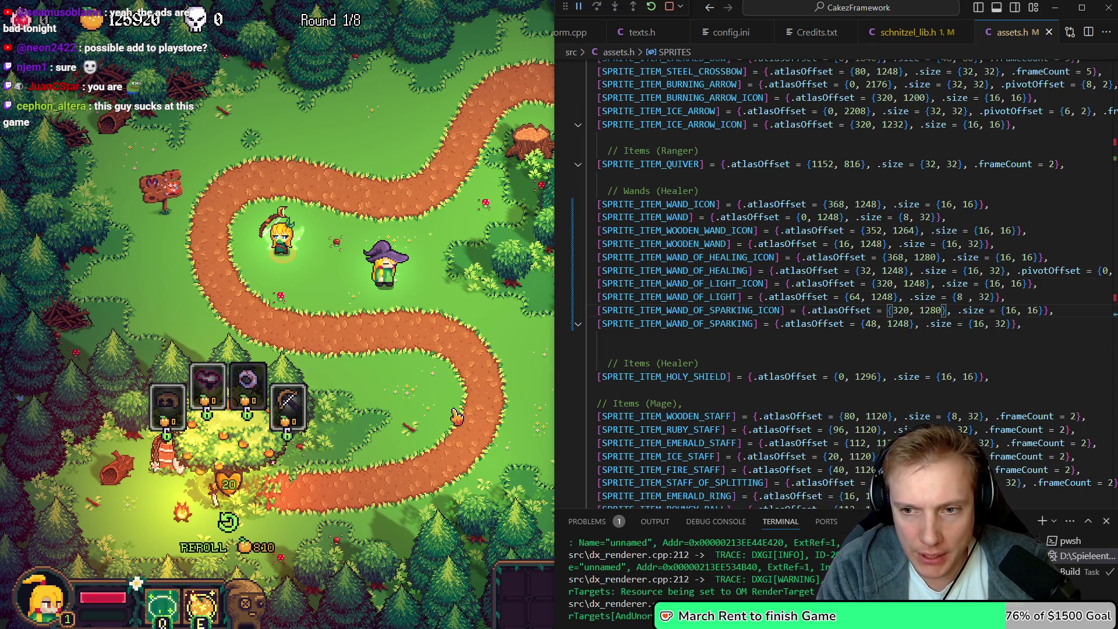
key("alt+Tab")
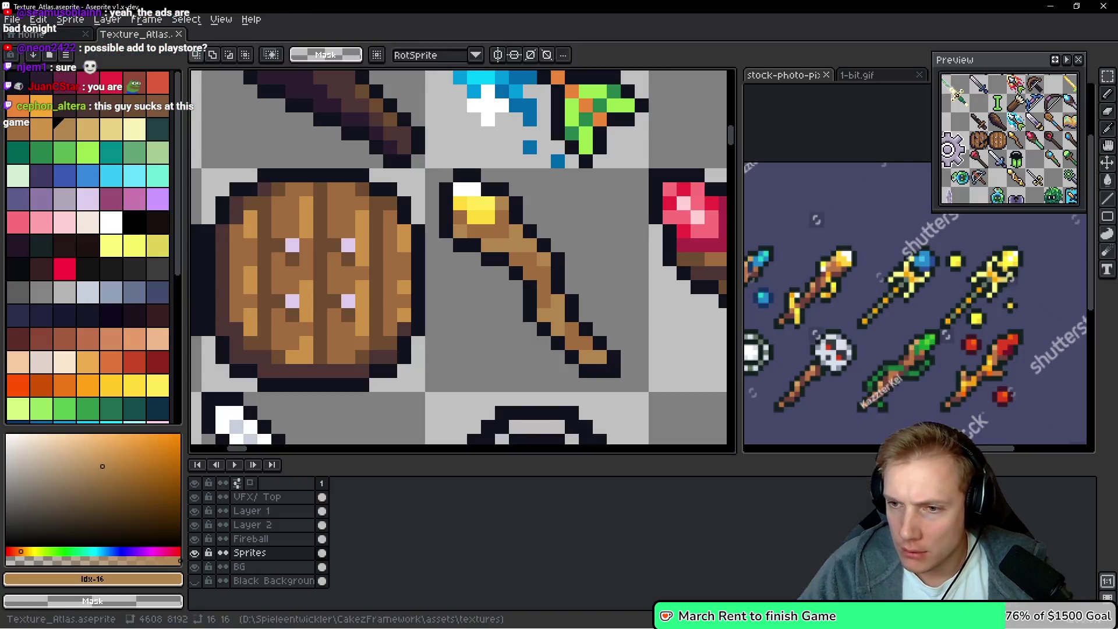
scroll(412, 169, "up", 1)
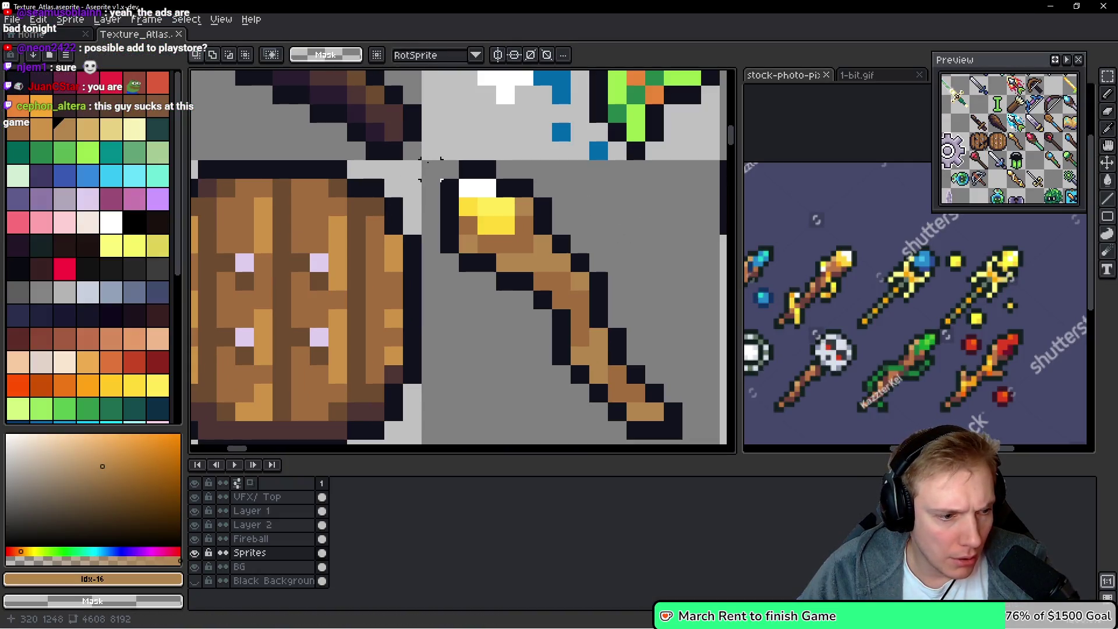
key("alt+Tab")
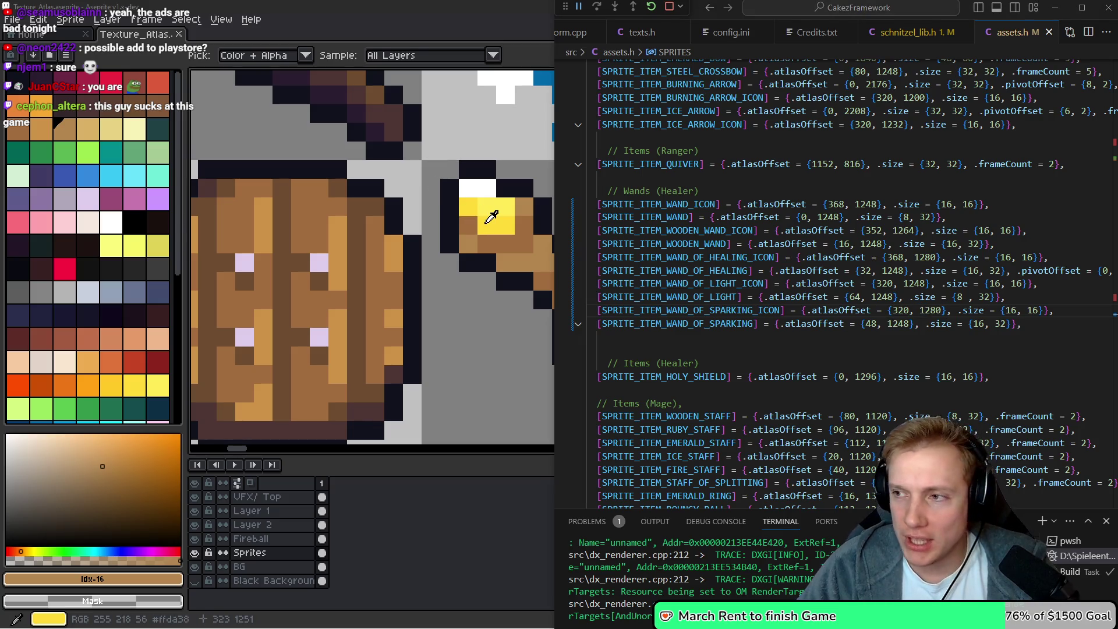
key("alt+Tab")
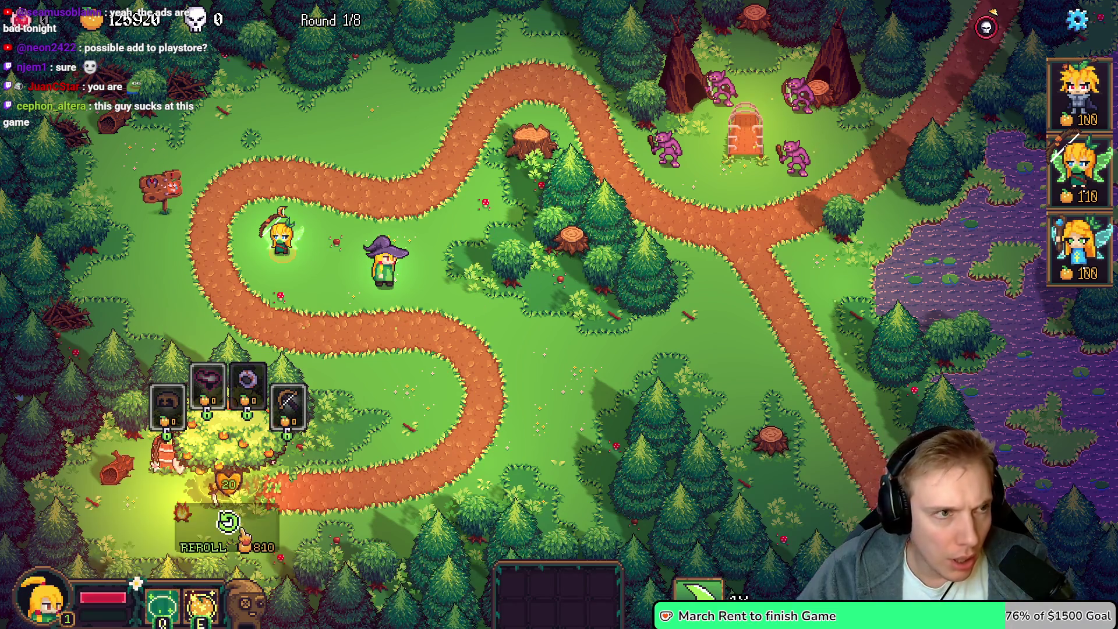
Keep rerolling the shop's item offers until the reroll price reaches 1070
left_click(234, 542)
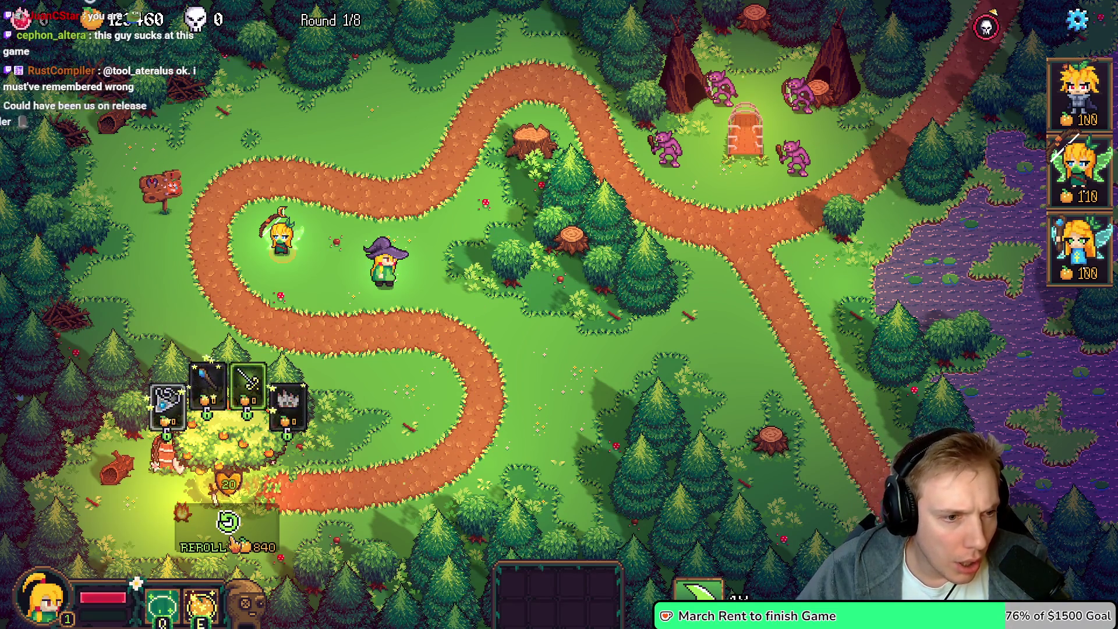
left_click(235, 542)
left_click(234, 542)
left_click(235, 541)
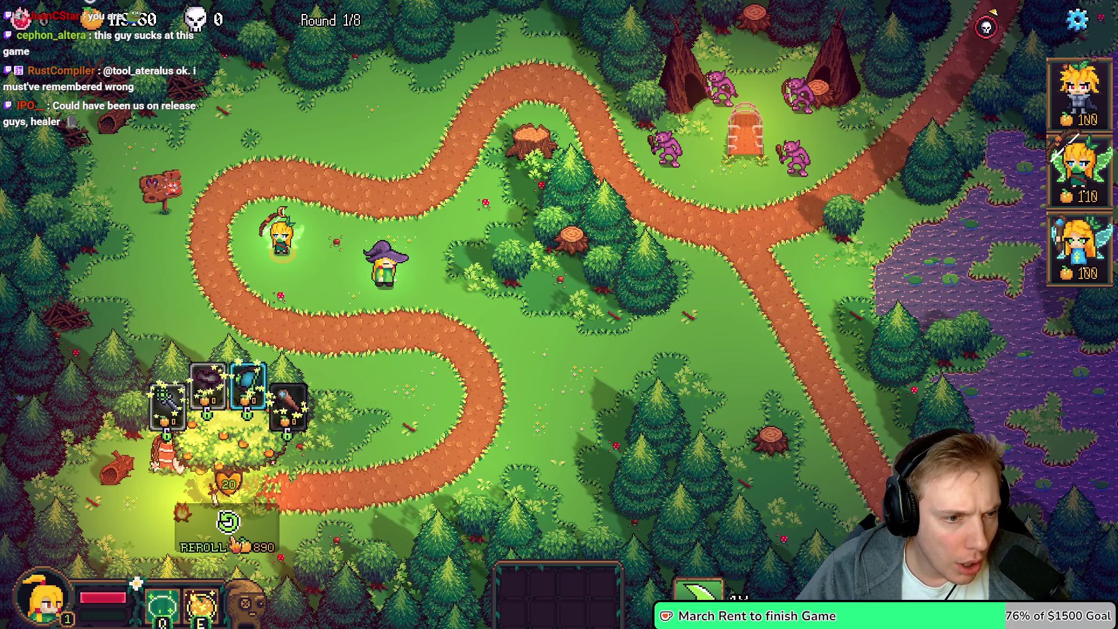
left_click(234, 542)
left_click(234, 541)
left_click(234, 542)
left_click(234, 541)
left_click(235, 542)
left_click(234, 542)
left_click(234, 542)
left_click(234, 542)
left_click(234, 541)
left_click(234, 542)
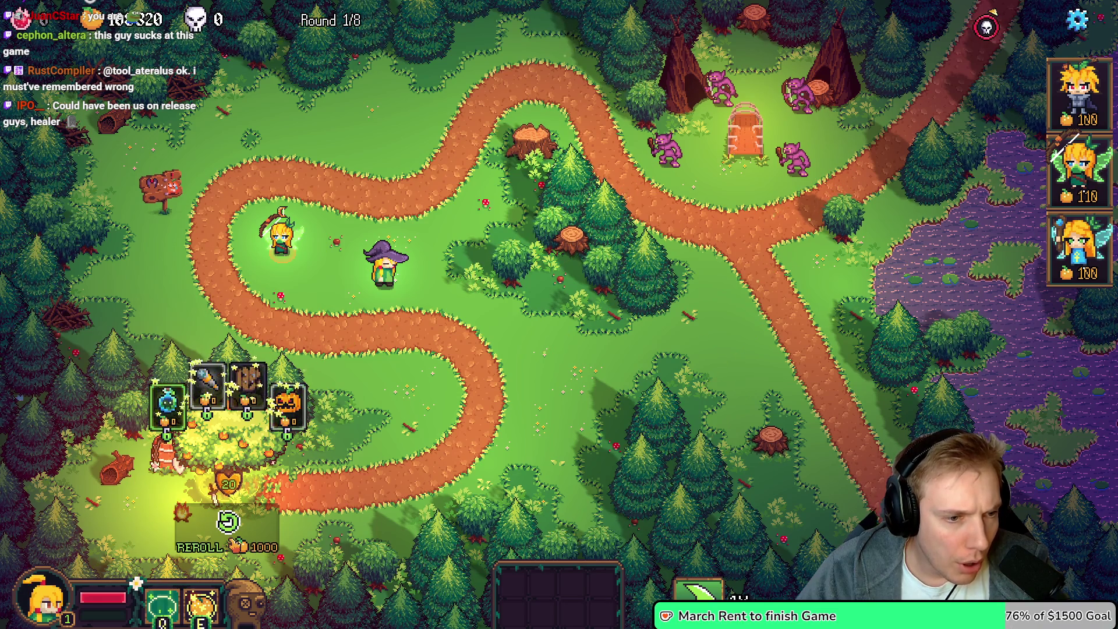
left_click(234, 542)
left_click(234, 541)
left_click(234, 542)
left_click(234, 542)
left_click(234, 542)
left_click(234, 542)
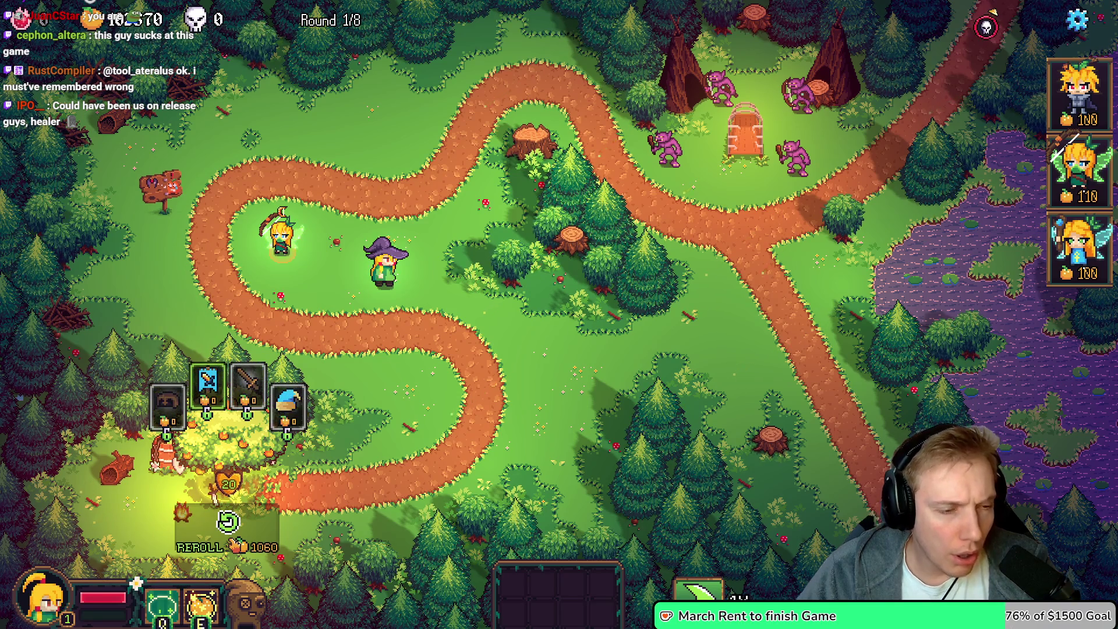
left_click(234, 541)
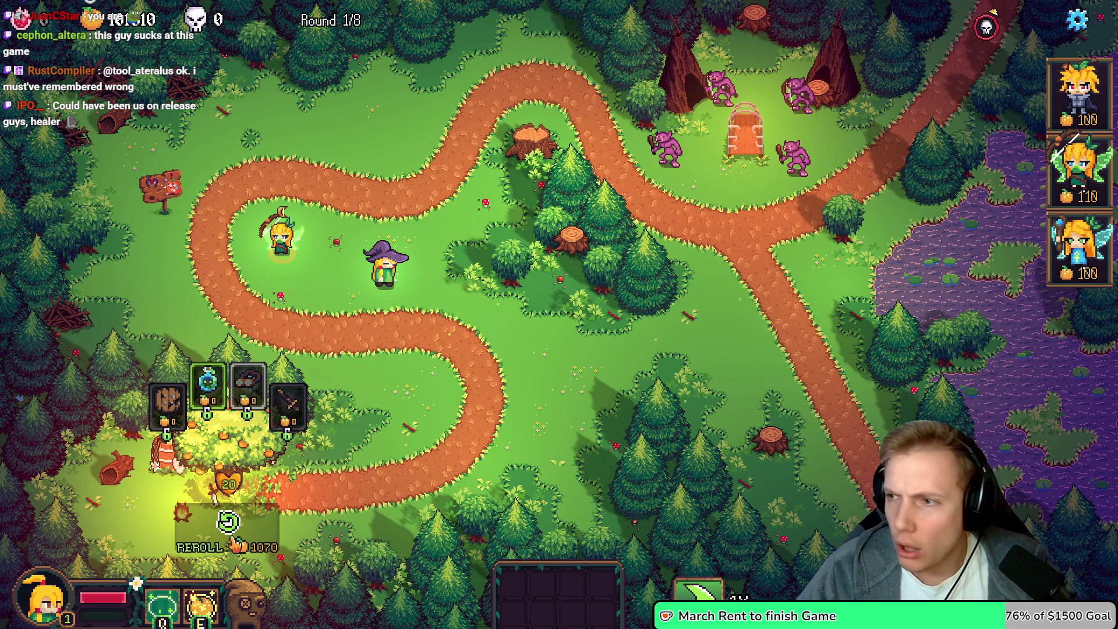
key("alt+Tab")
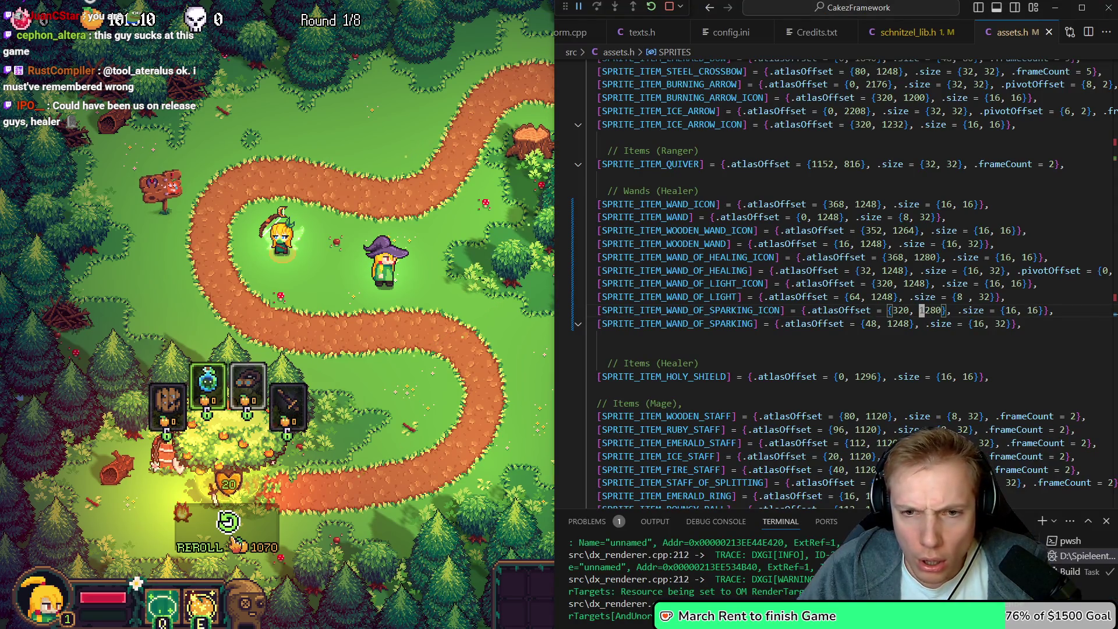
Open game.cpp and jump to the ITEM_WAND_OF_LIGHT item definition
key("ctrl+p")
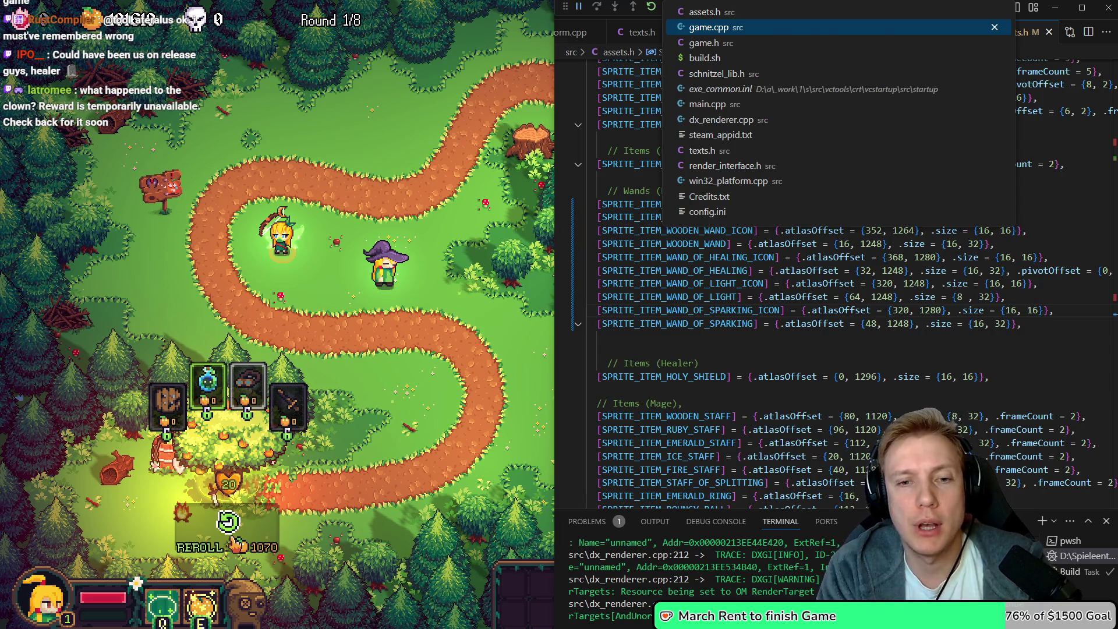
key("Return")
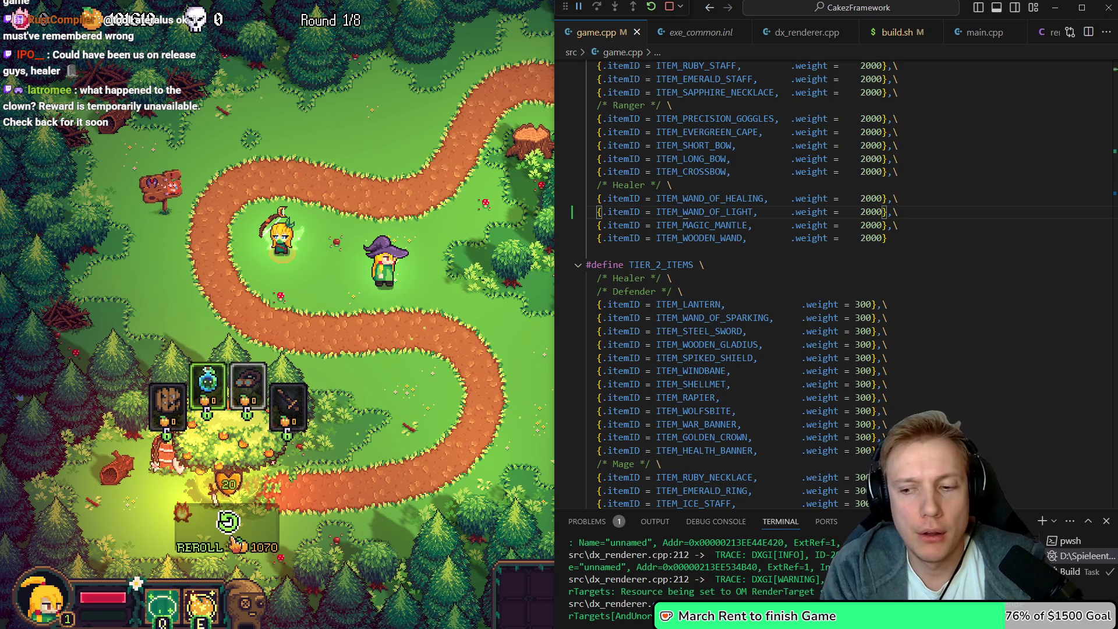
key("Down")
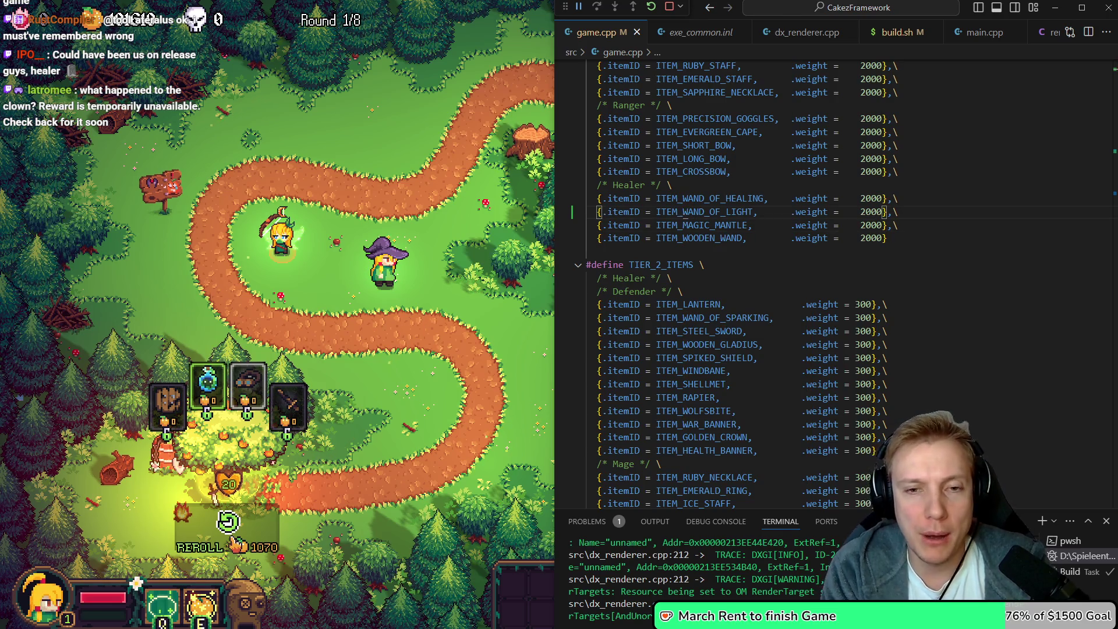
left_click_drag(684, 212, 720, 211)
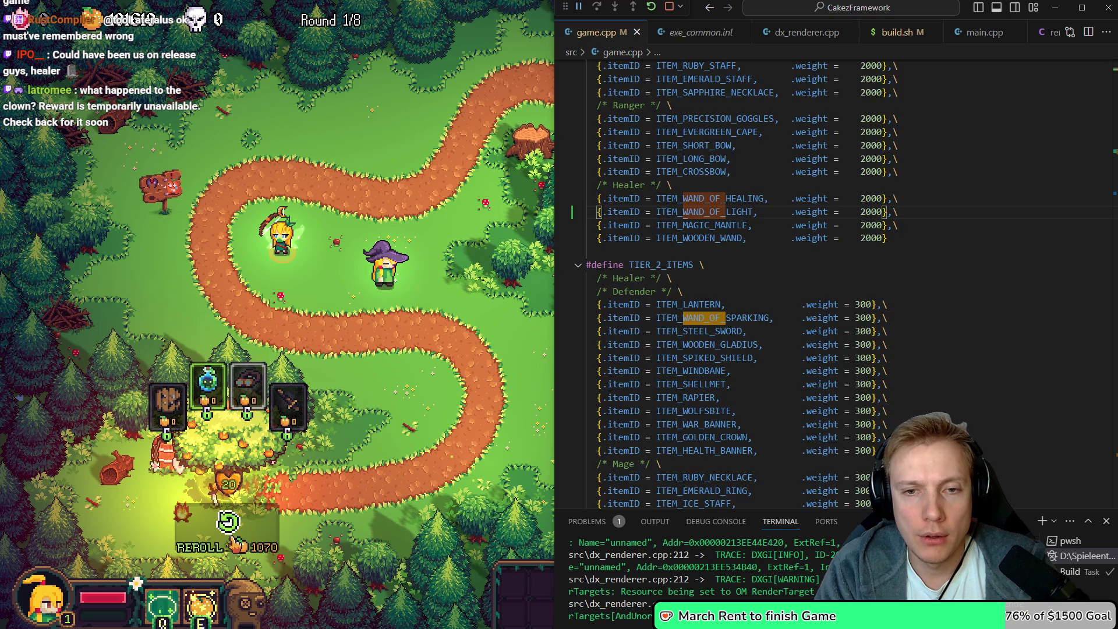
key("F12")
Switch the Wand of Light's spriteID and iconID to WAND_OF_LIGHT, then open STRING_WAND_OF_HEALING in texts.h
key("Down")
key("Down")
key("End")
key("BackSpace")
key("BackSpace")
key("BackSpace")
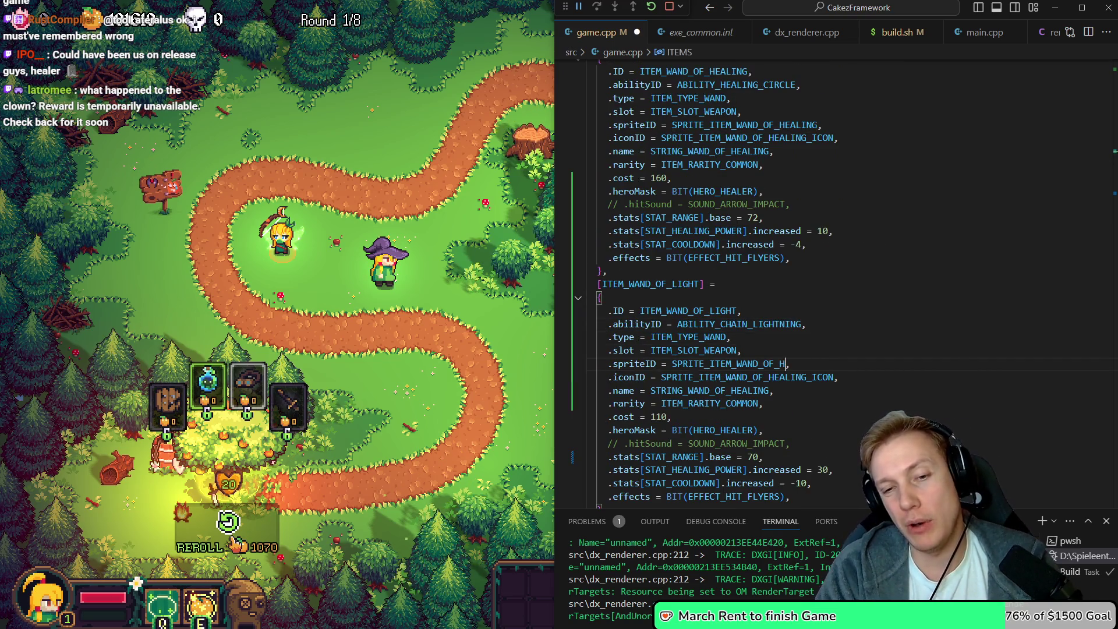
type("LIGHT")
key("BackSpace")
key("BackSpace")
key("BackSpace")
type("LIGHT")
key("Down")
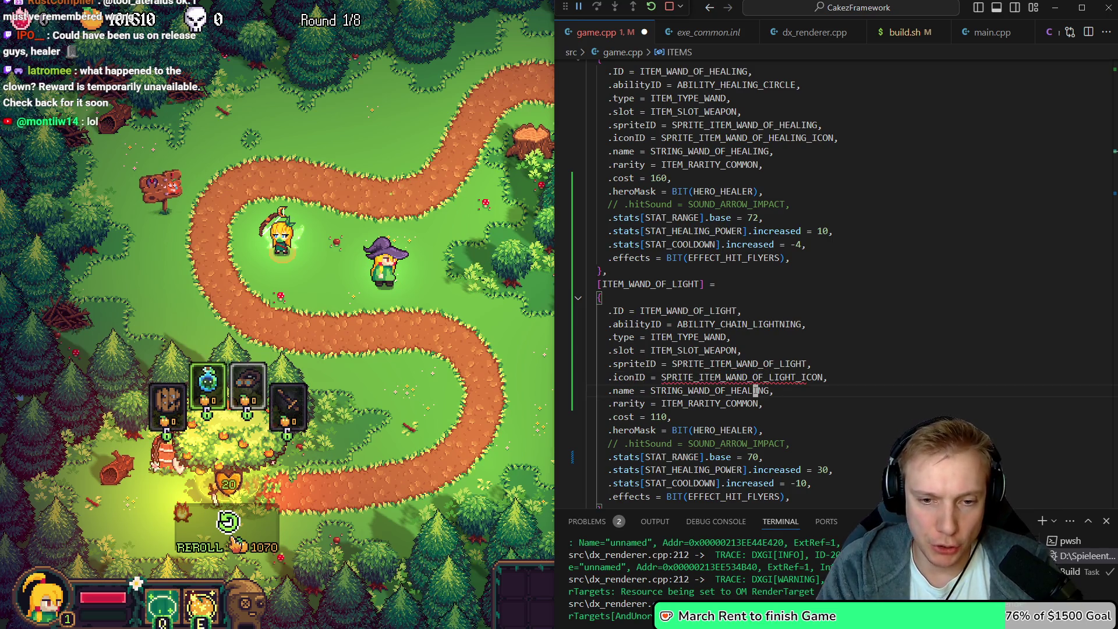
key("F12")
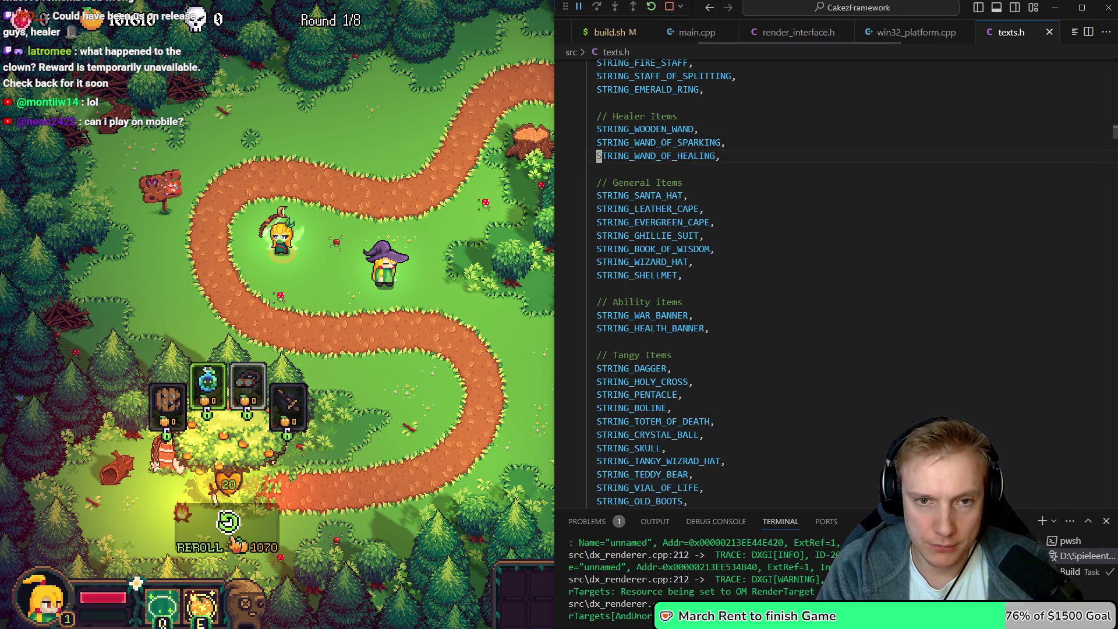
Add a STRING_WAND_OF_LIGHT string id and duplicate the WAND_OF_HEALING lookup-table entry
key("shift+alt+Down")
key("BackSpace")
key("BackSpace")
key("BackSpace")
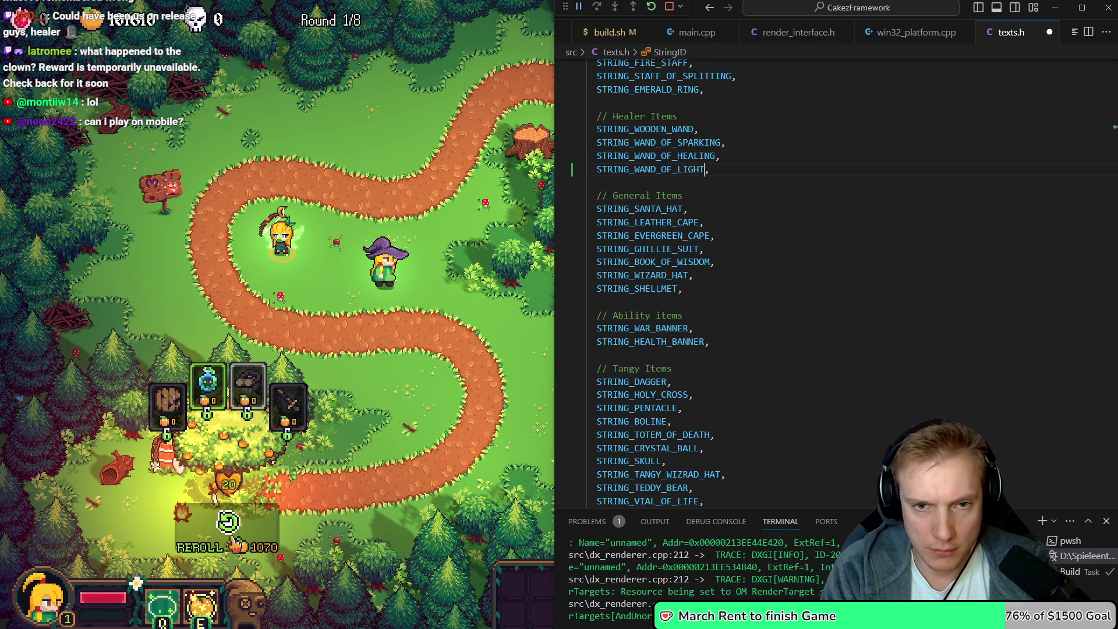
key("shift+Right")
key("shift+Right")
key("shift+Right")
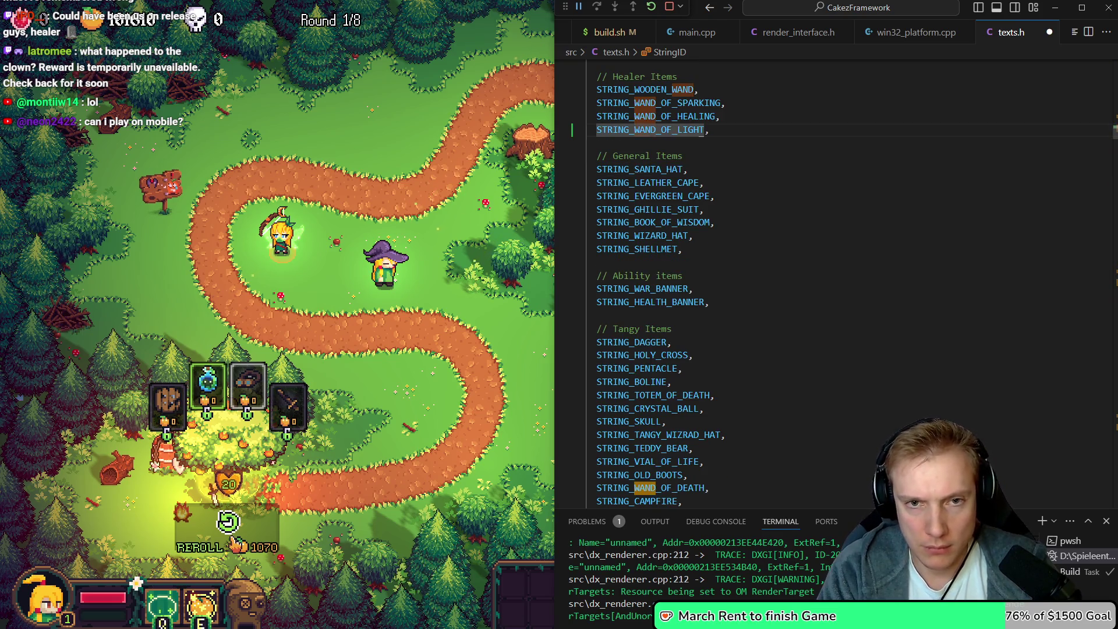
key("ctrl+d")
key("shift+alt+Down")
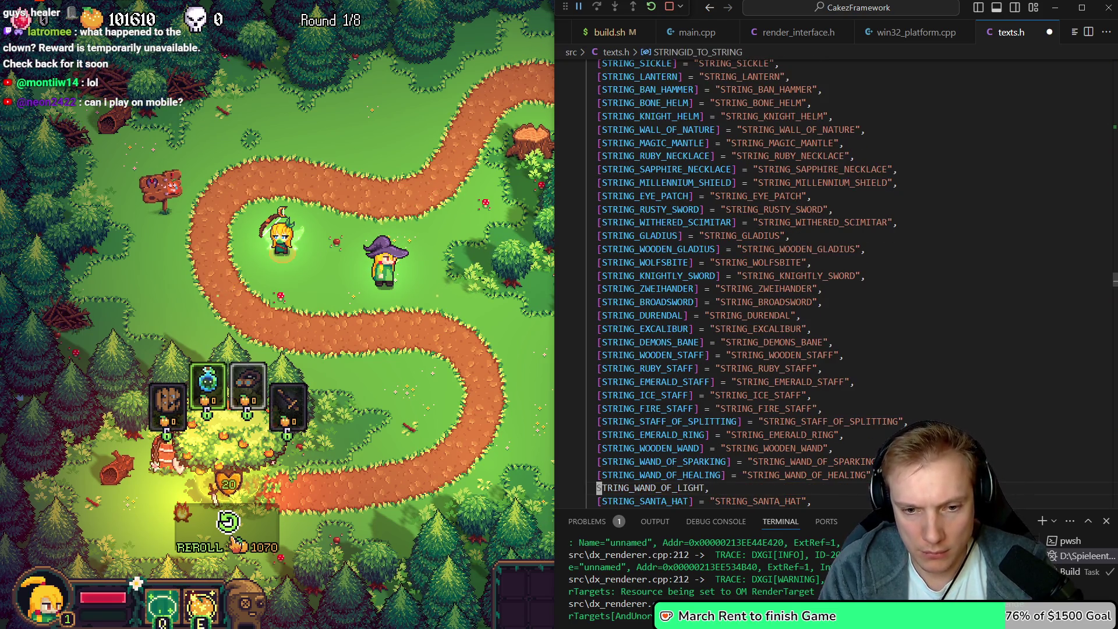
type("[STRING_WAND_OF_HEALING] = \"STRING_WAND_OF_HEALING\",")
Rename the duplicated table entry to STRING_WAND_OF_LIGHT with value WAND_OF_LIGHT
key("ctrl+shift+Right")
key("ctrl+x")
key("Up")
key("Right")
key("ctrl+shift+Right")
key("ctrl+v")
key("ctrl+shift+Left")
key("ctrl+v")
key("Down")
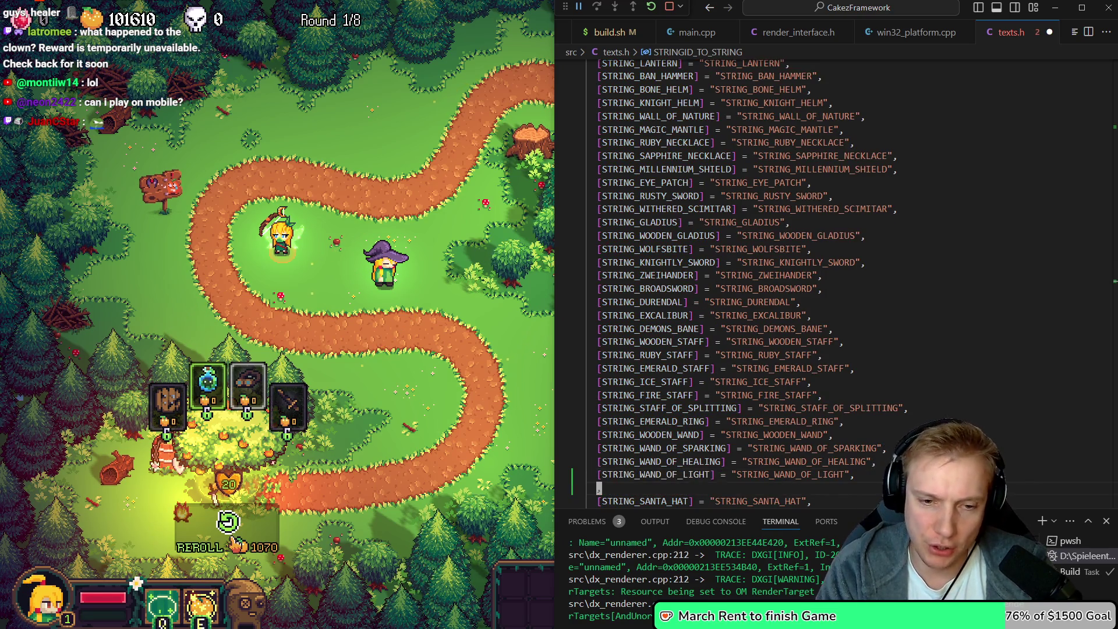
key("ctrl+shift+k")
key("Up")
Add an English localization line giving STRING_WAND_OF_LIGHT the text 'Wand of Light'
key("n")
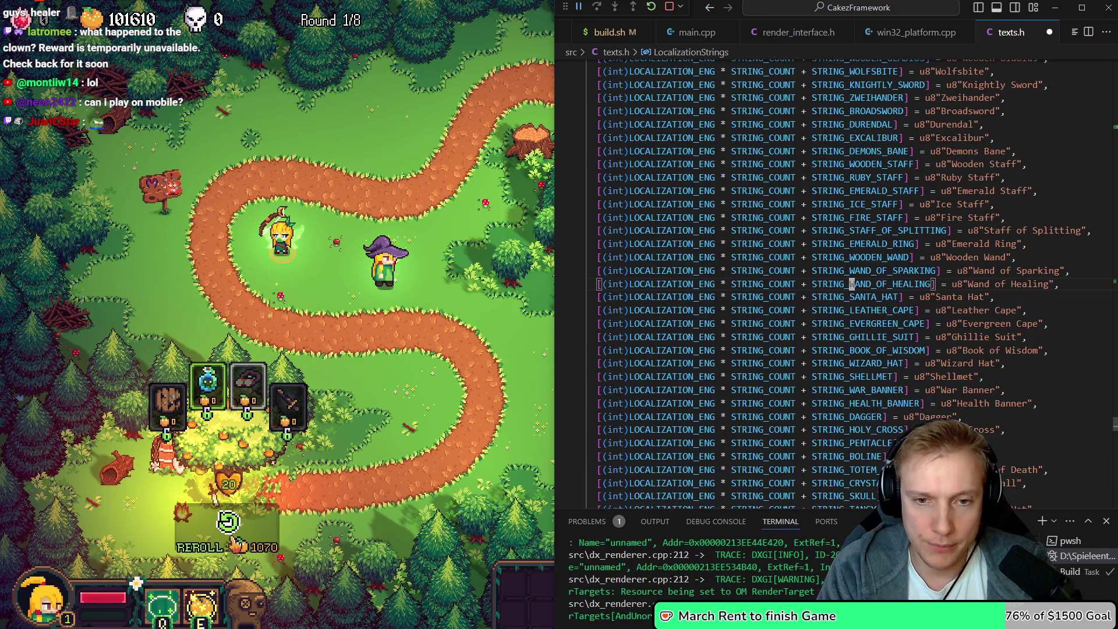
key("y")
key("y")
key("p")
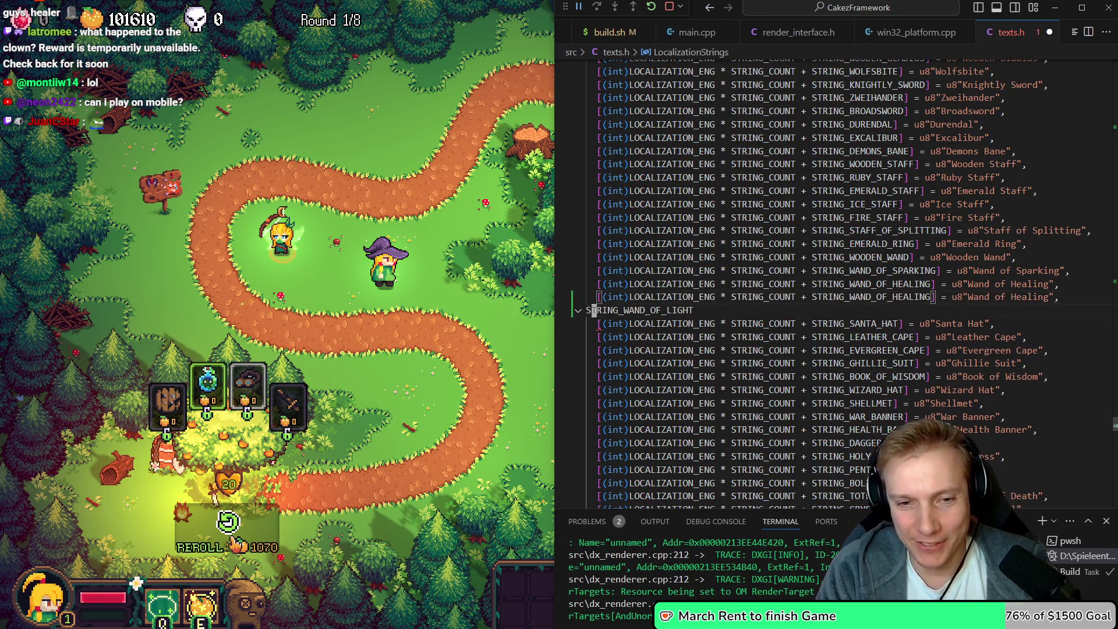
key("W")
key("W")
key("W")
key("c")
key("t")
key("bracketright")
type("STRING_WAND_OF_LIGHT")
key("Escape")
key("j")
key("d")
key("d")
key("k")
type("$h")
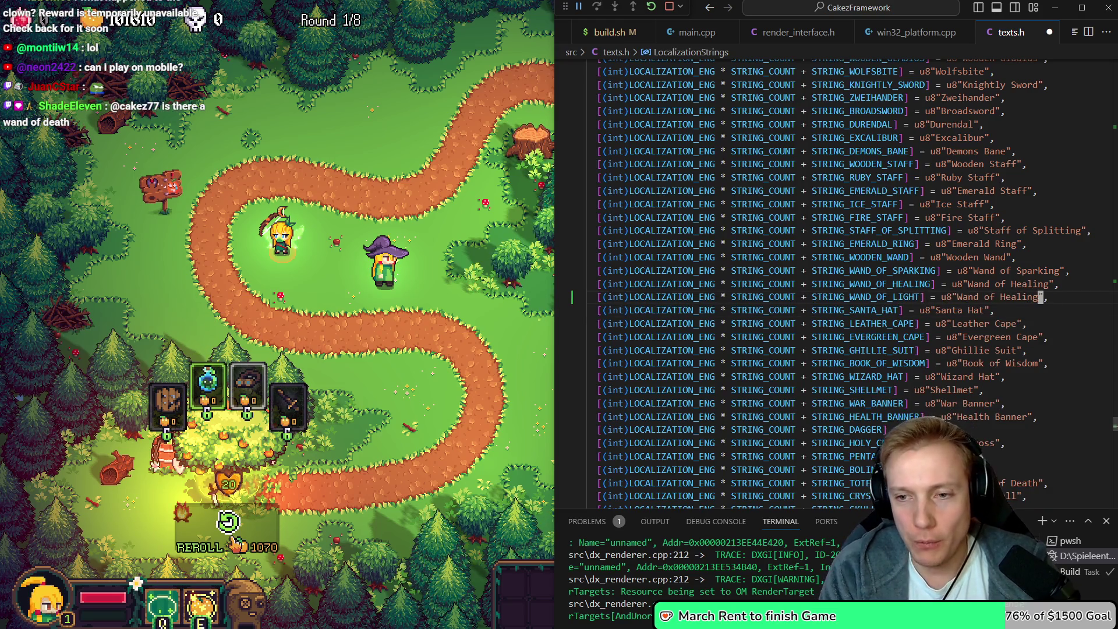
type("cbLight")
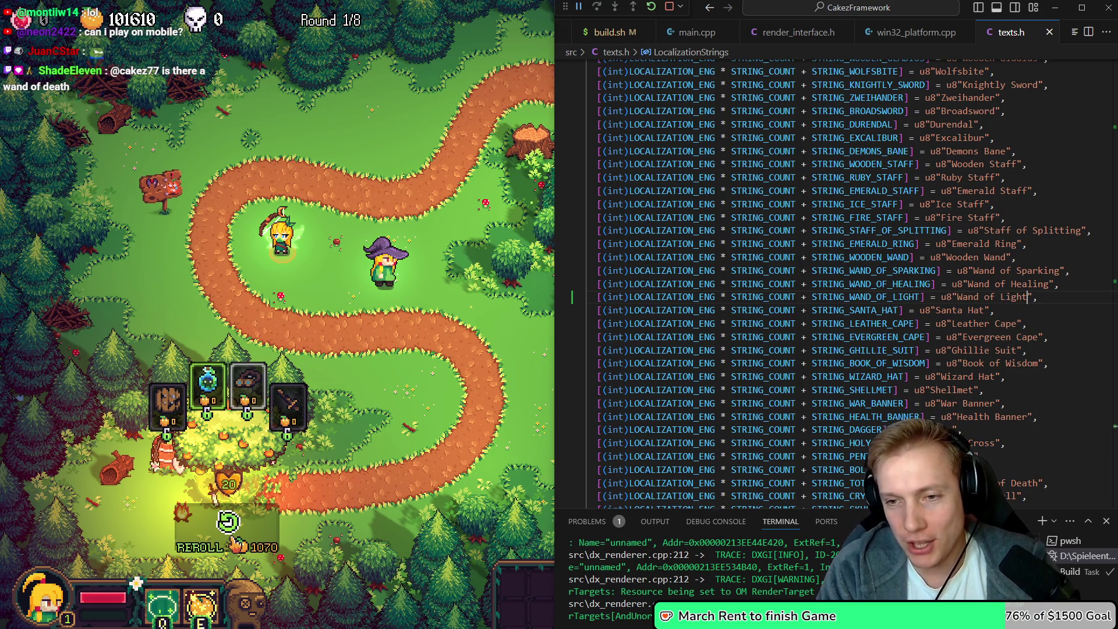
Save texts.h, start a build, and switch back to game.cpp
key("Escape")
key("ctrl+s")
key("ctrl+shift+b")
key("ctrl+Tab")
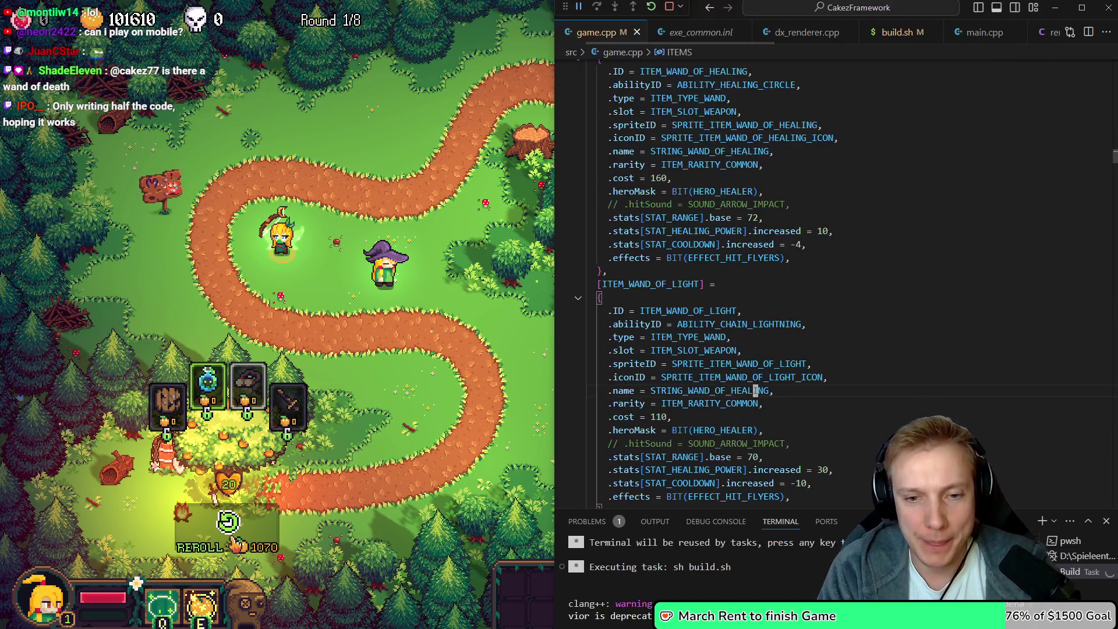
Set the Wand of Light's .name and change its cost from 110 to 90, then save
key("k")
type("cb")
type("LI")
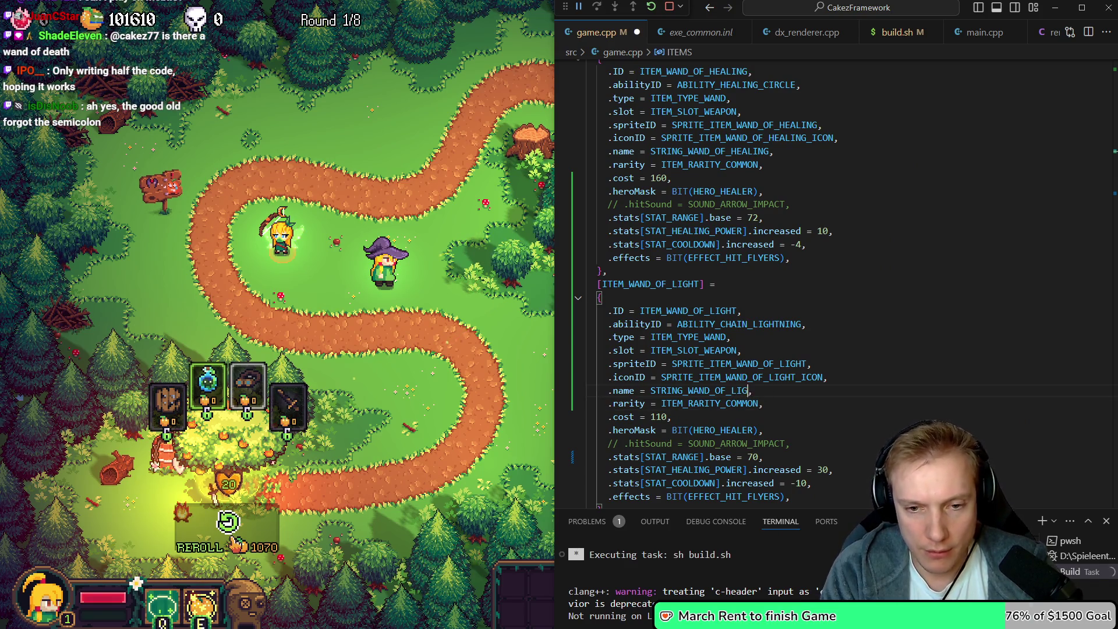
key("Escape")
key("j")
key("j")
key("b")
key("c")
key("w")
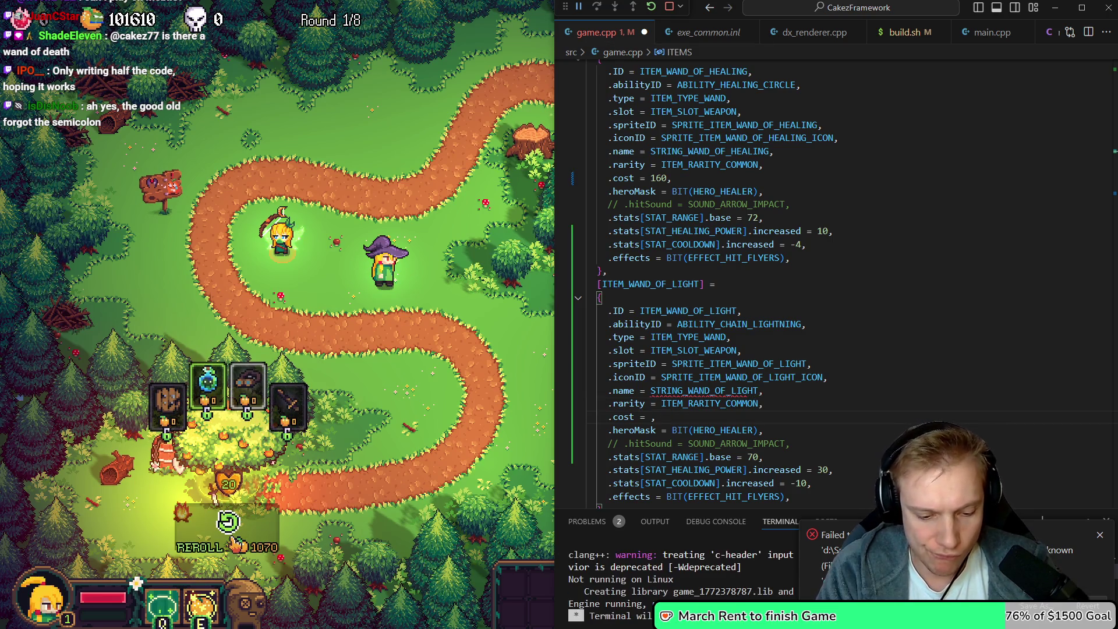
type("90")
key("ctrl+s")
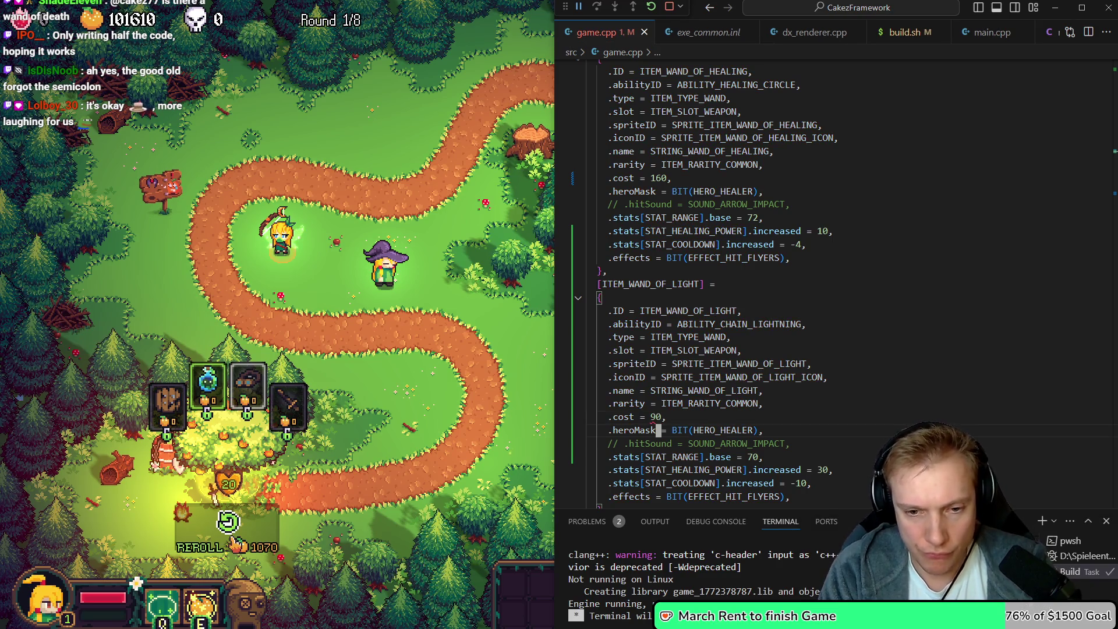
Replace the healing power stat with STAT_LIGHTNING_DMG at base value 10
scroll(658, 473, "down", 2)
left_click(659, 408)
double_click(659, 408)
type("stat_l")
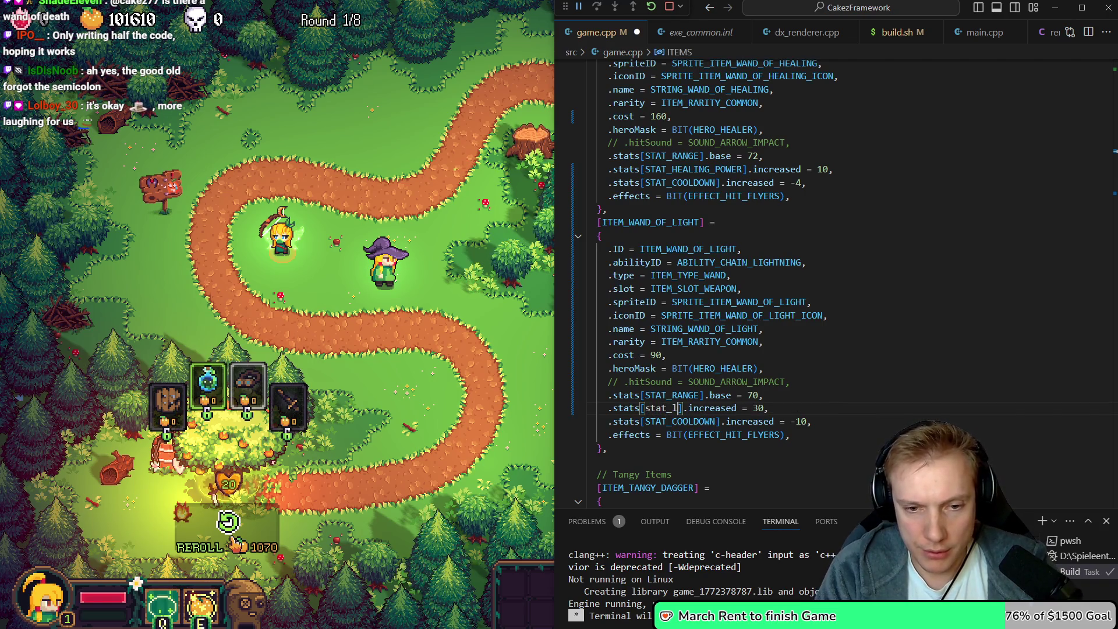
type("i")
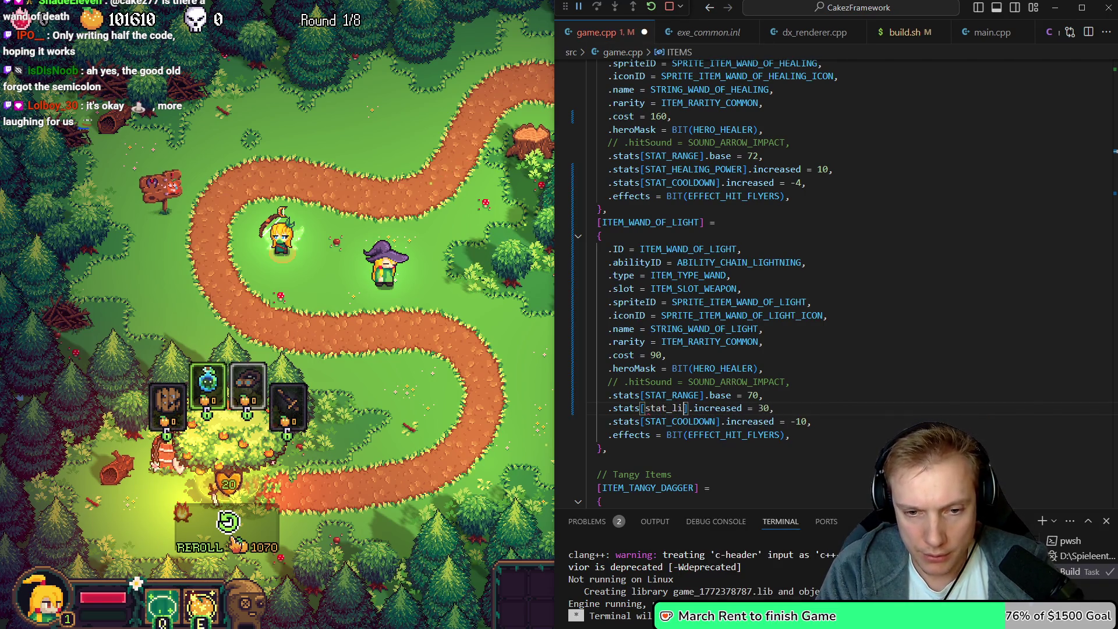
type("gh")
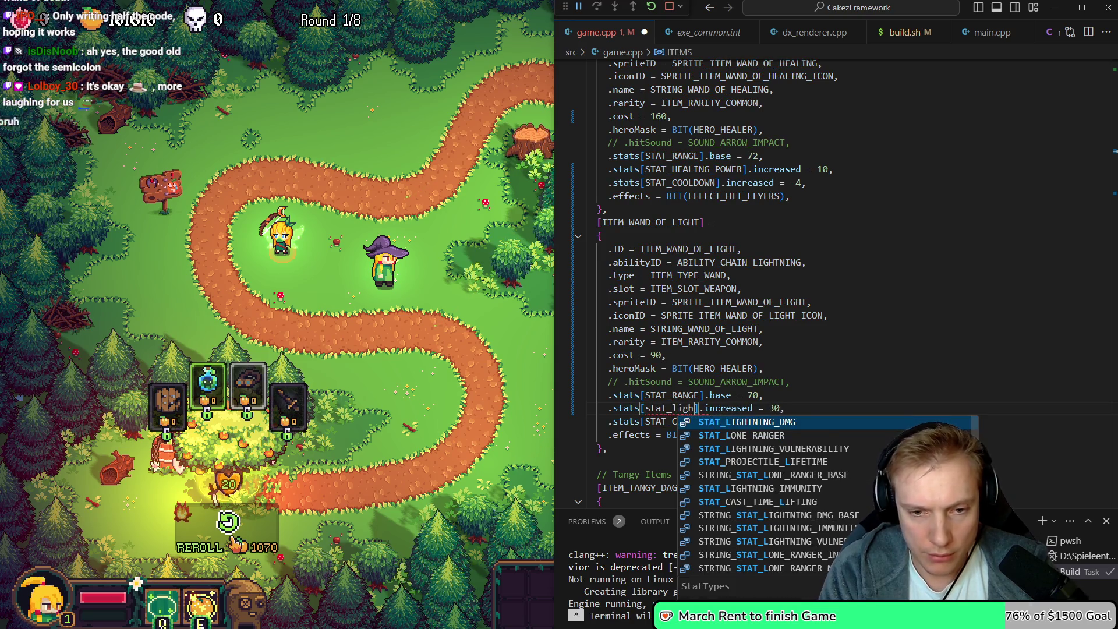
key("Tab")
key("Right")
key("ctrl+Delete")
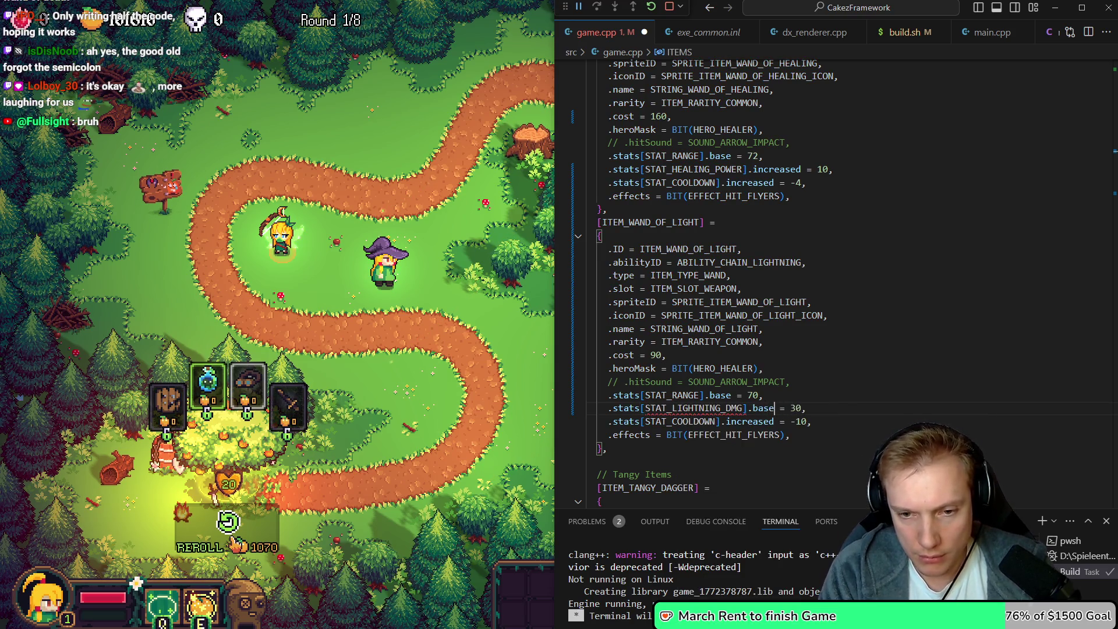
left_click(802, 408)
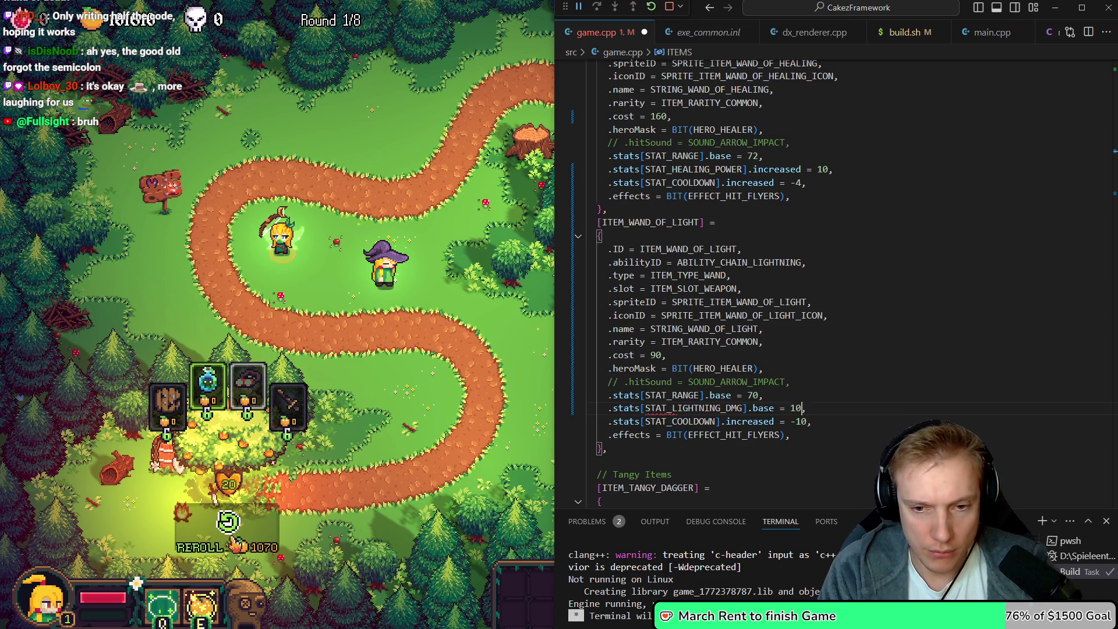
key("shift+Left")
Delete the cooldown stat line, rebuild, and bring the game to the front
key("ctrl+shift+k")
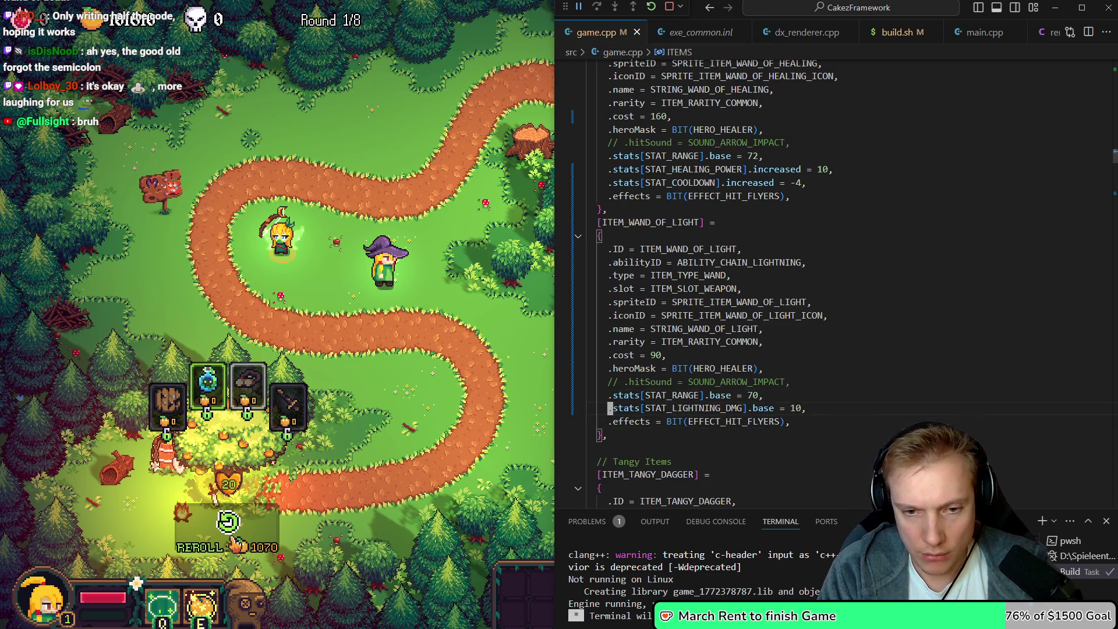
key("ctrl+shift+b")
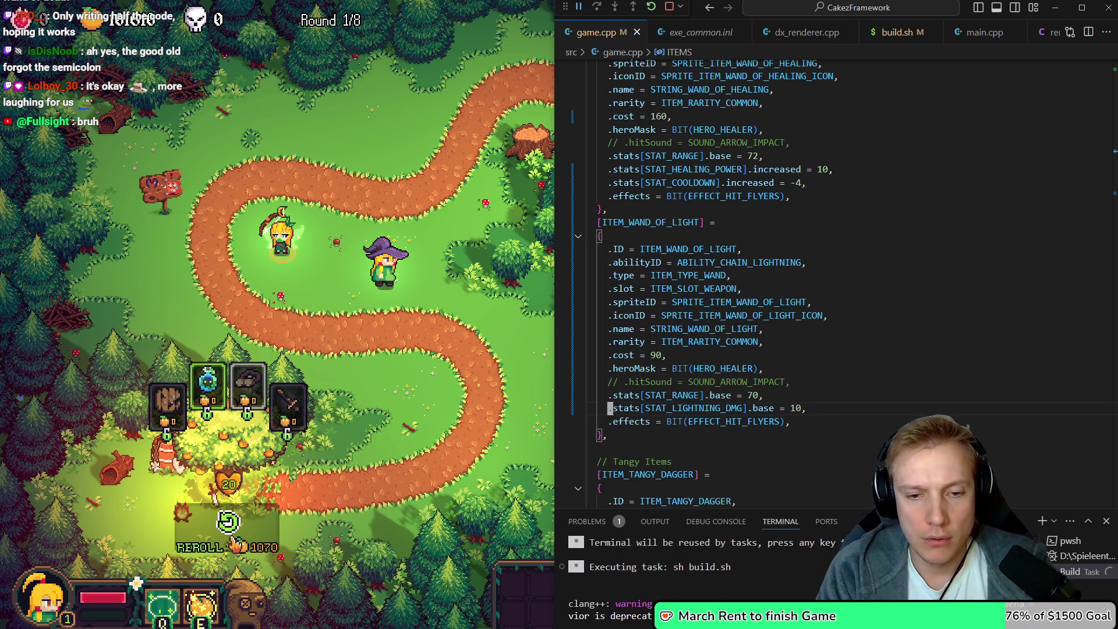
left_click(295, 454)
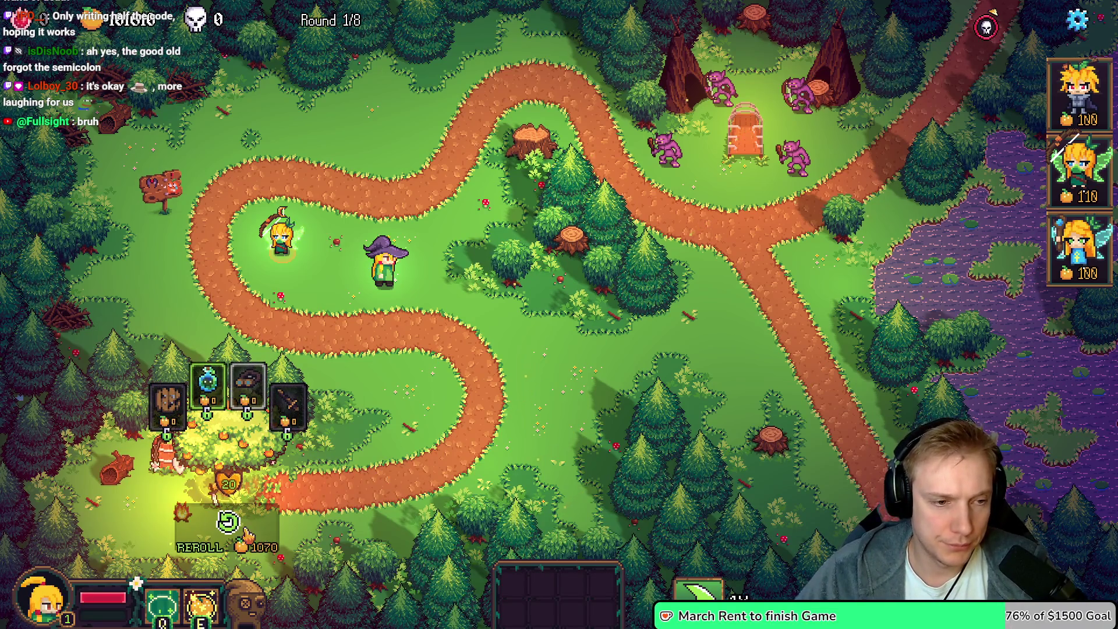
Restart the round from the game's options menu
key("Escape")
left_click(635, 493)
left_click(632, 402)
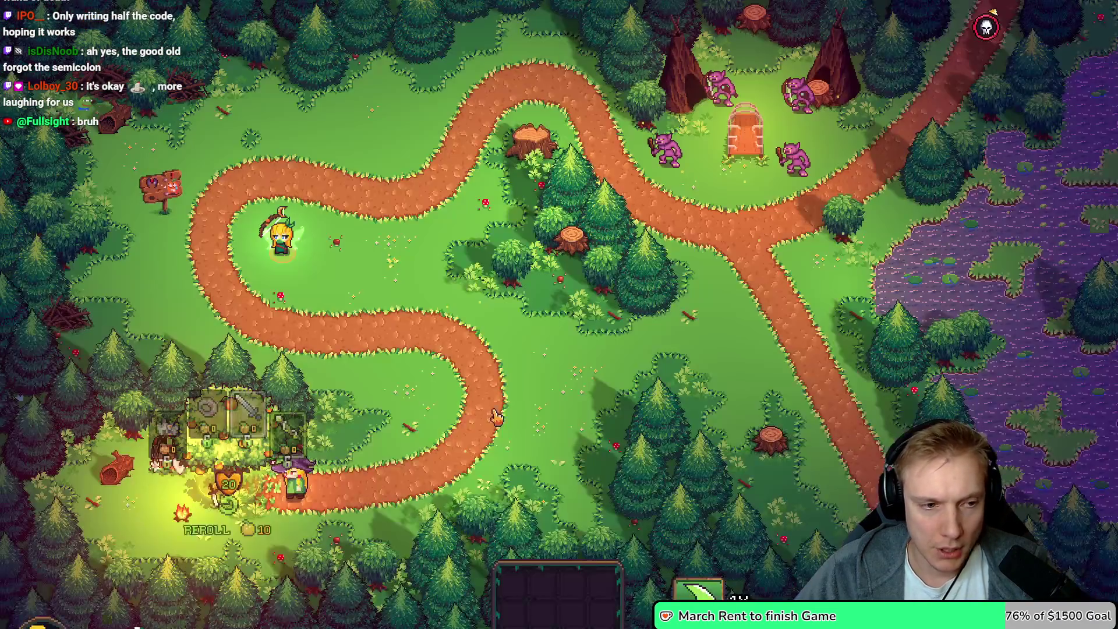
Reroll the shop repeatedly until the Wand of Light shows up
left_click(228, 522)
left_click(228, 522)
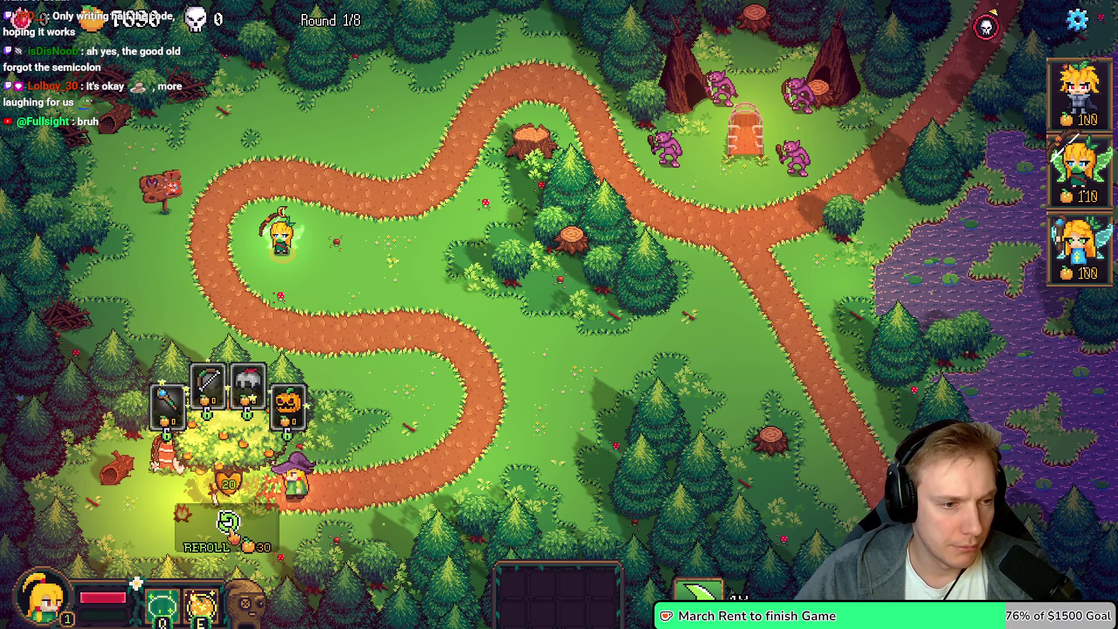
left_click(230, 528)
left_click(230, 527)
left_click(230, 527)
left_click(230, 527)
left_click(231, 539)
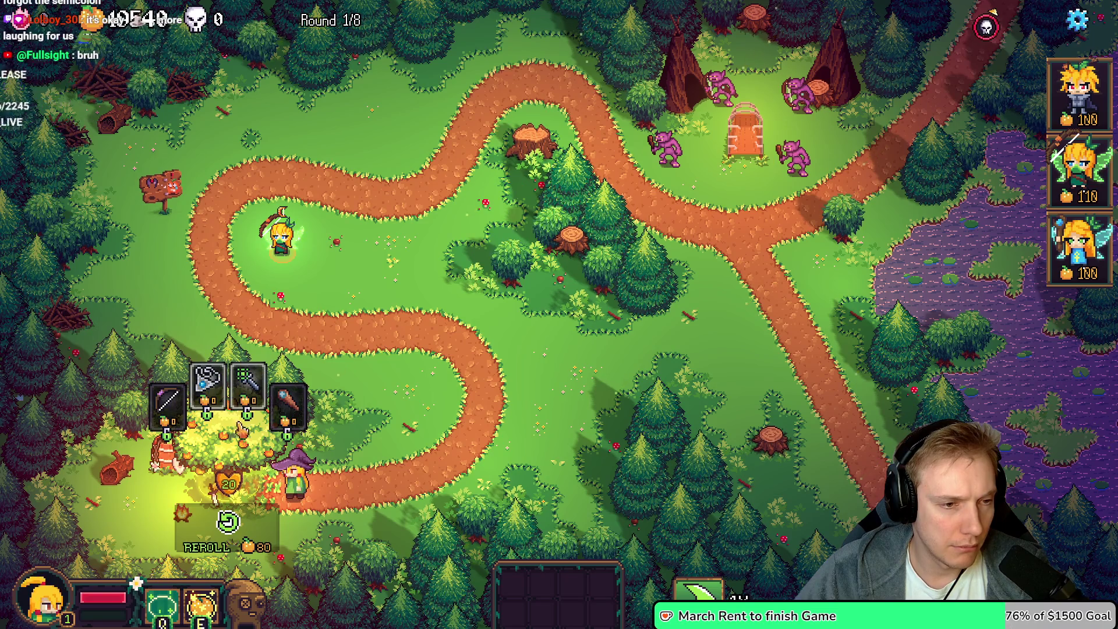
left_click(232, 527)
left_click(232, 527)
left_click(232, 527)
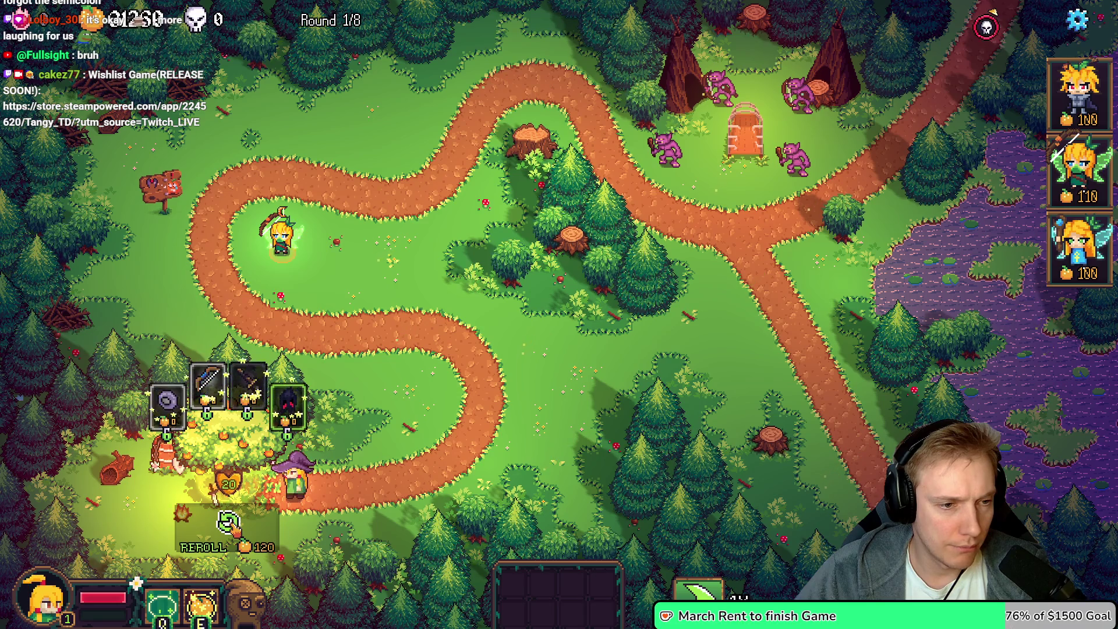
left_click(232, 528)
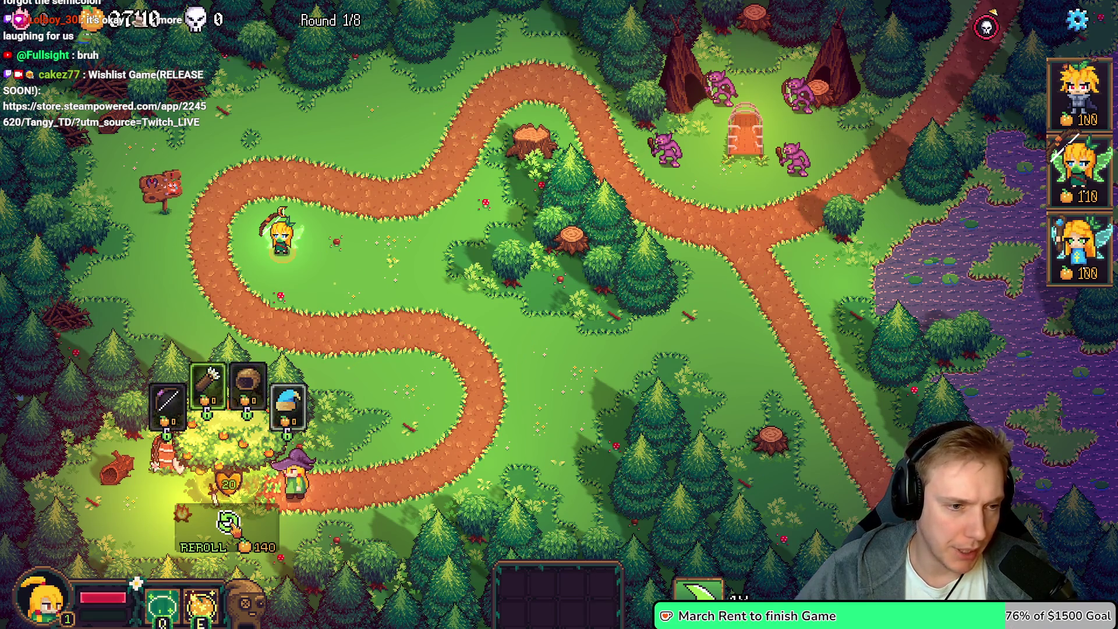
left_click(232, 528)
left_click(232, 527)
left_click(231, 527)
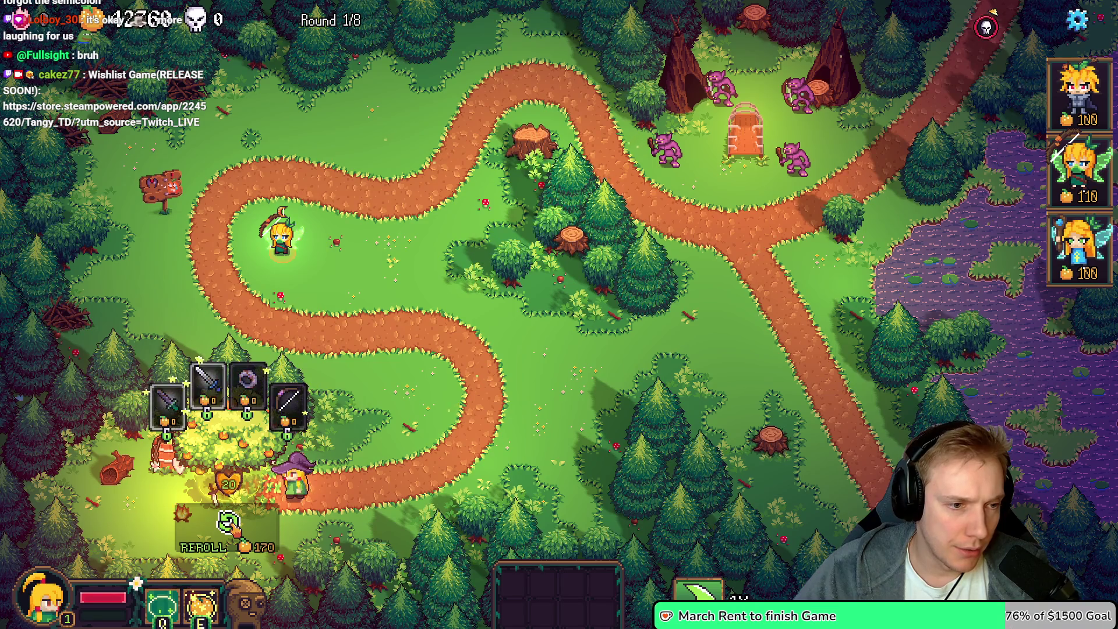
left_click(232, 527)
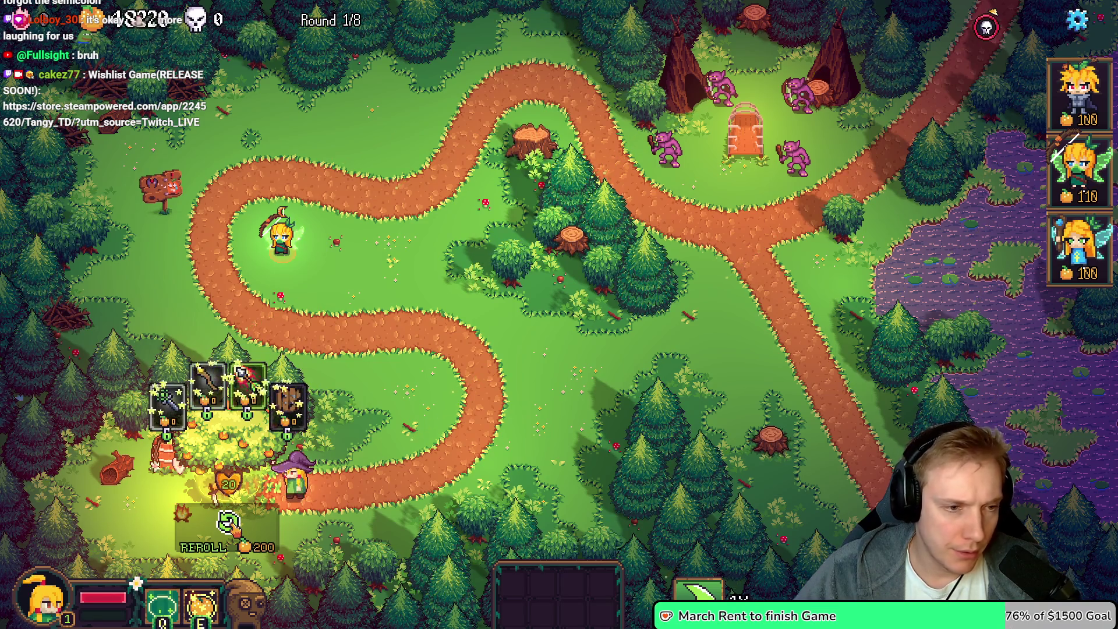
Check the Wand of Light card (Lightning DMG +10, Range +70) and place a fairy hero by the path
mouse_move(203, 364)
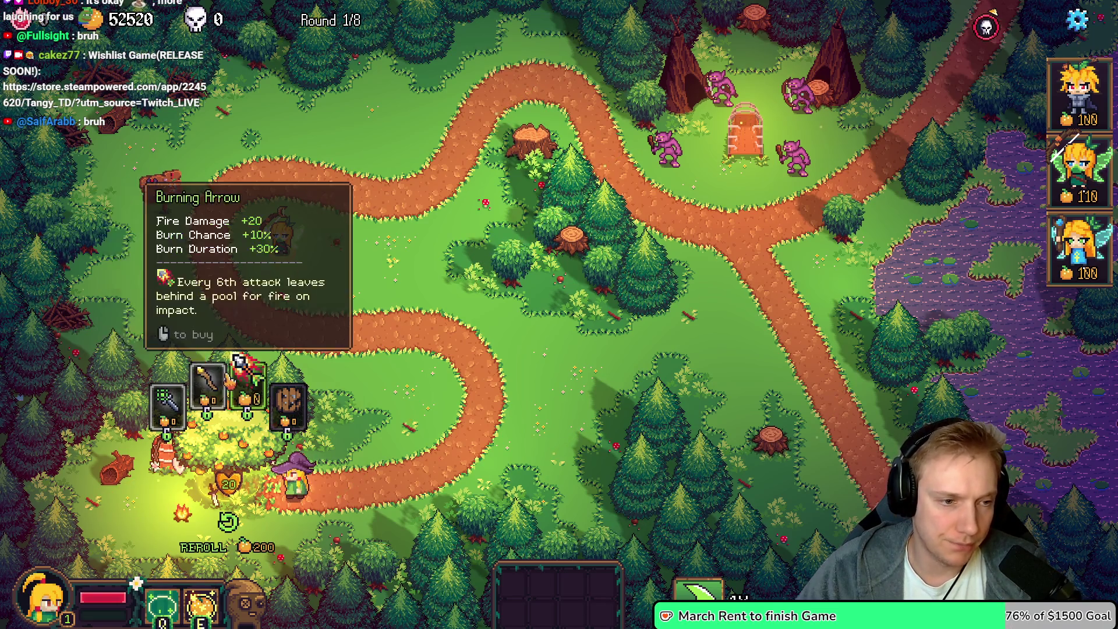
left_click(1080, 251)
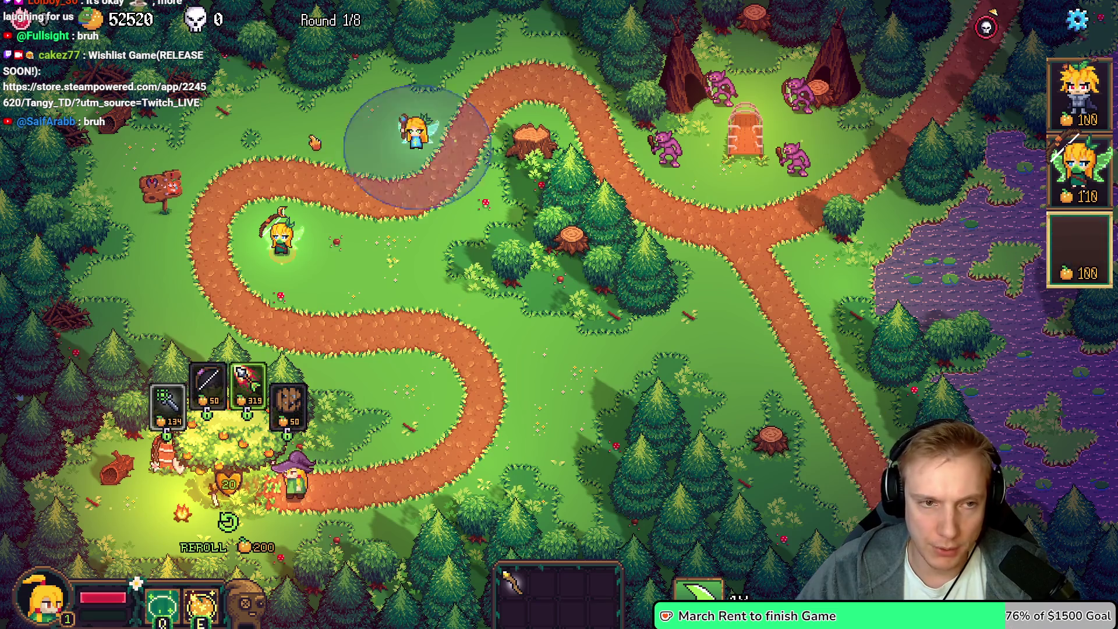
left_click(401, 175)
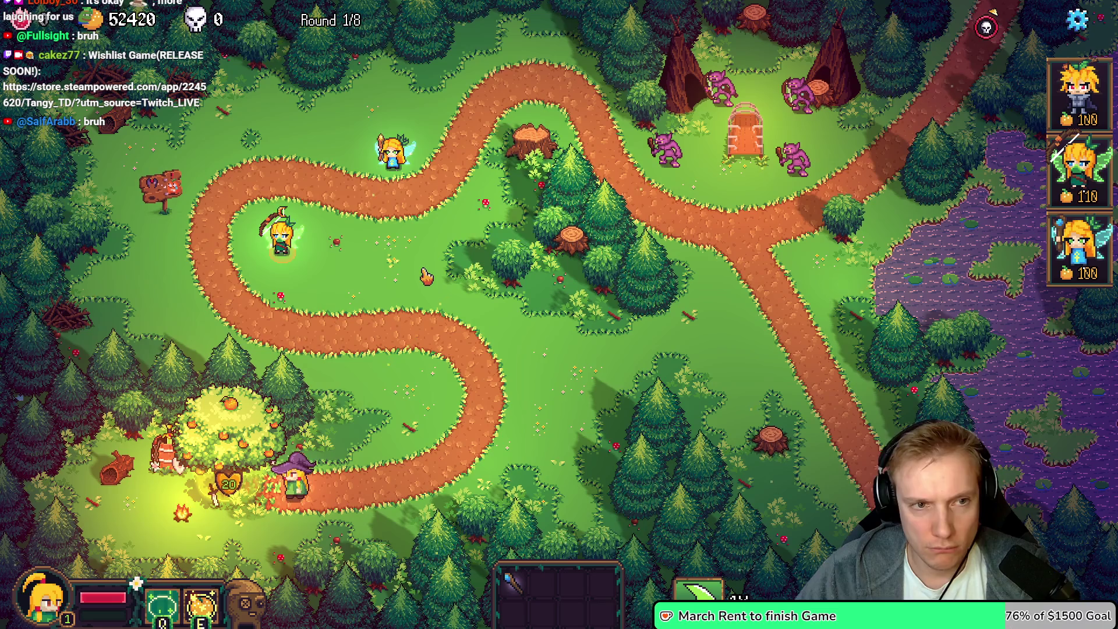
Select the small golden wand in the atlas to confirm its 9×28 size, then save Texture_Atlas.aseprite
key("alt+Tab")
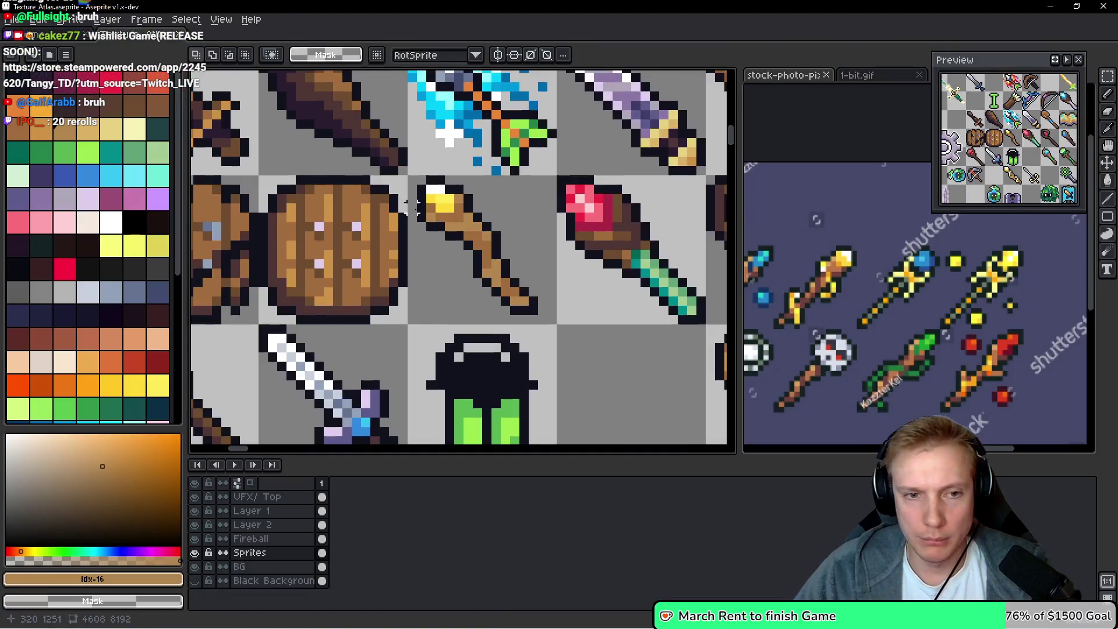
scroll(632, 215, "down", 3)
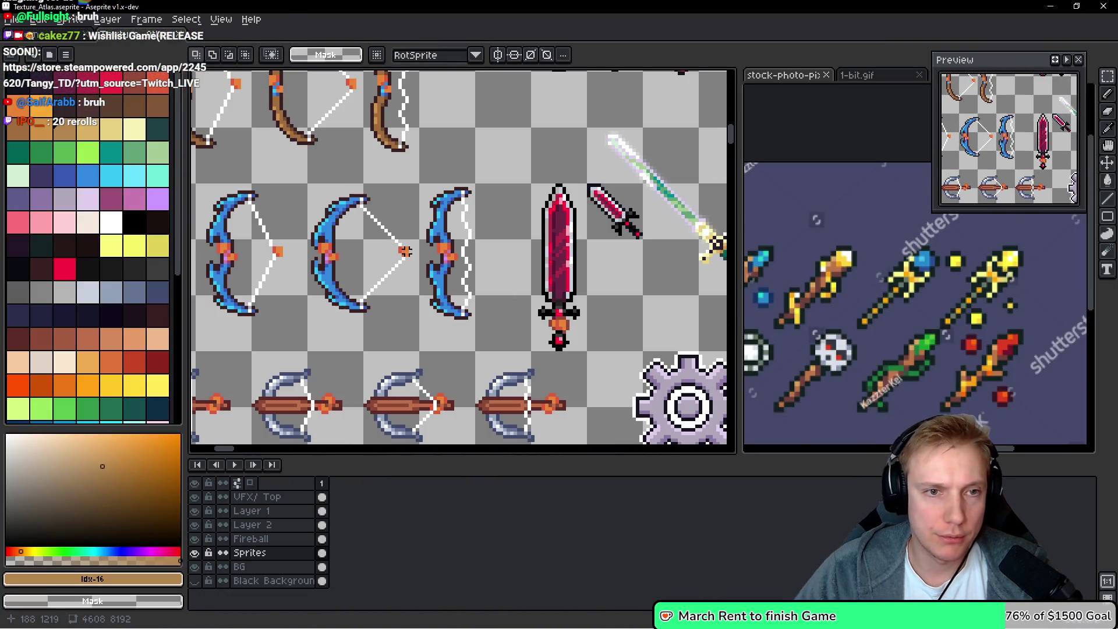
scroll(389, 256, "down", 3)
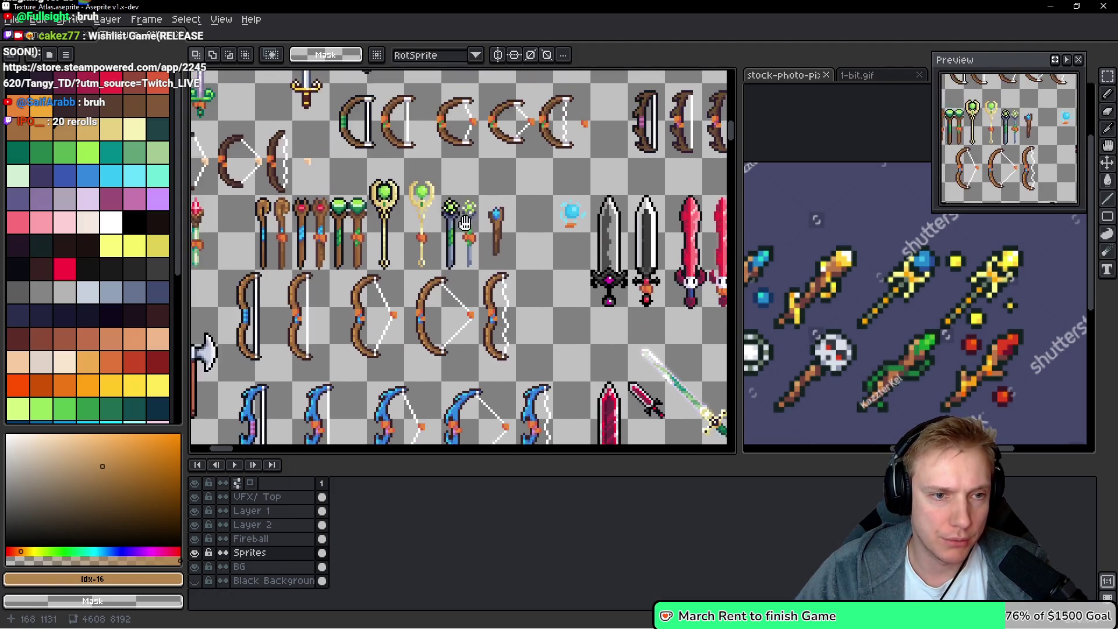
left_click_drag(554, 229, 536, 203)
scroll(560, 267, "down", 3)
scroll(534, 265, "up", 2)
scroll(466, 264, "up", 3)
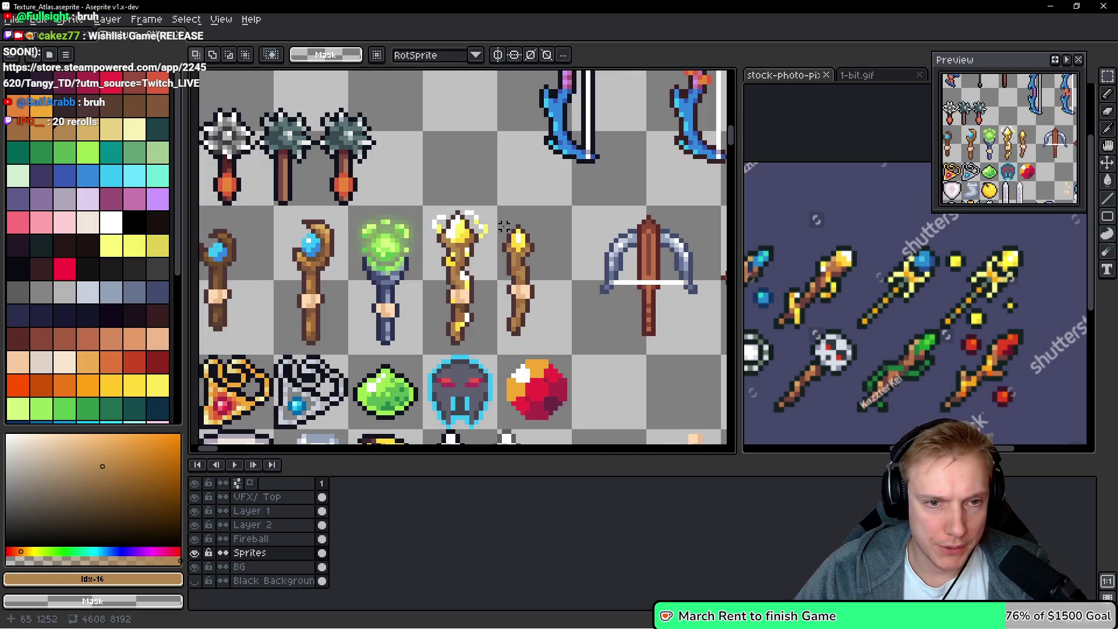
left_click_drag(497, 223, 542, 357)
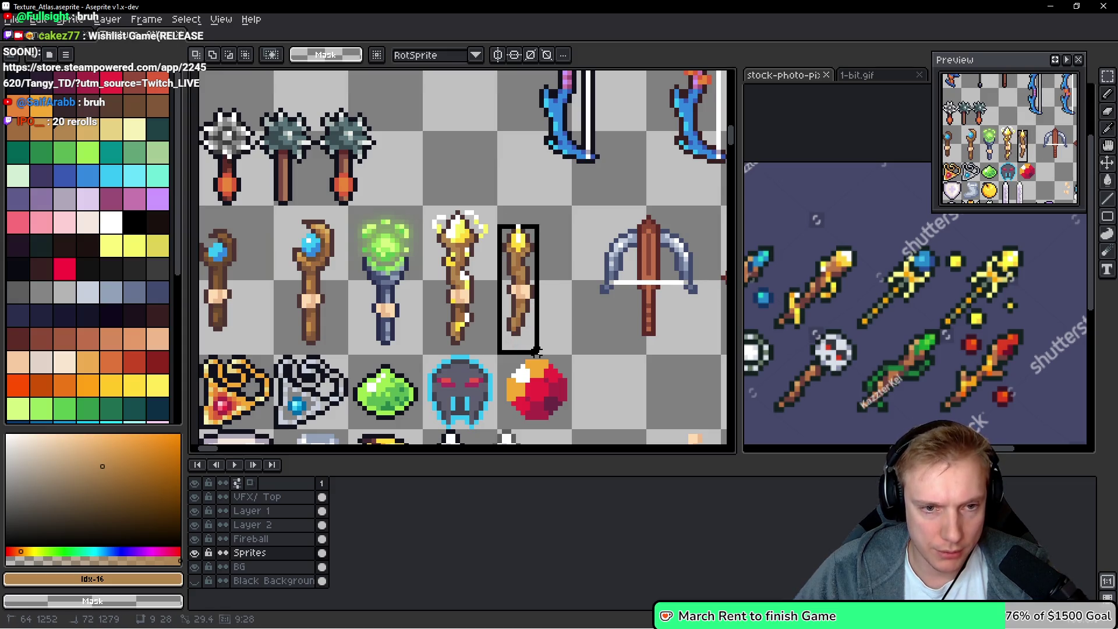
left_click(542, 342)
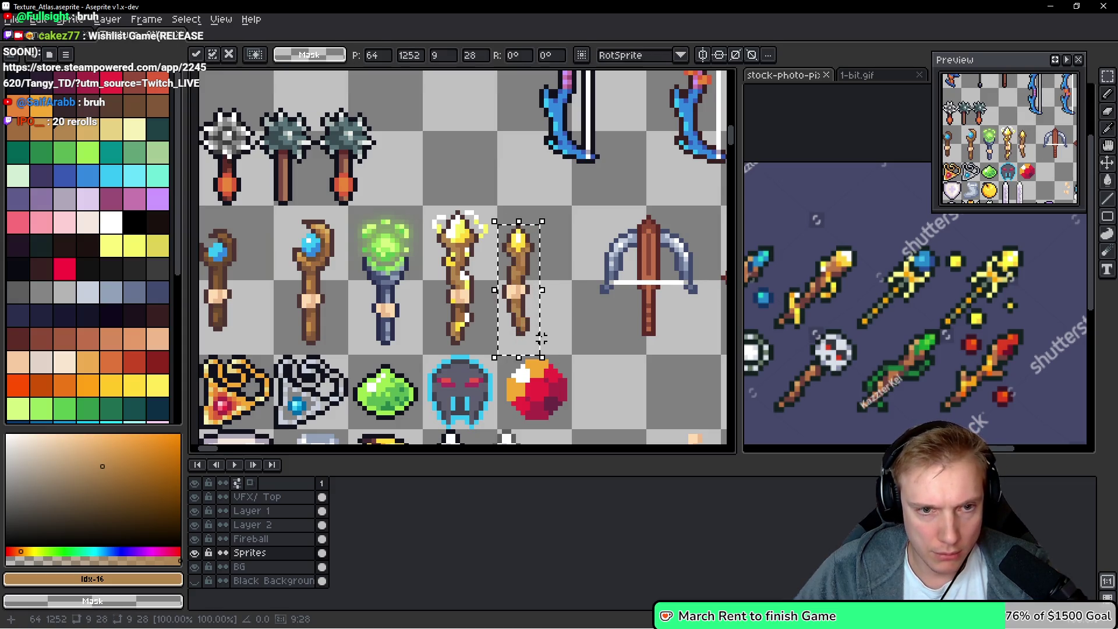
key("ctrl+s")
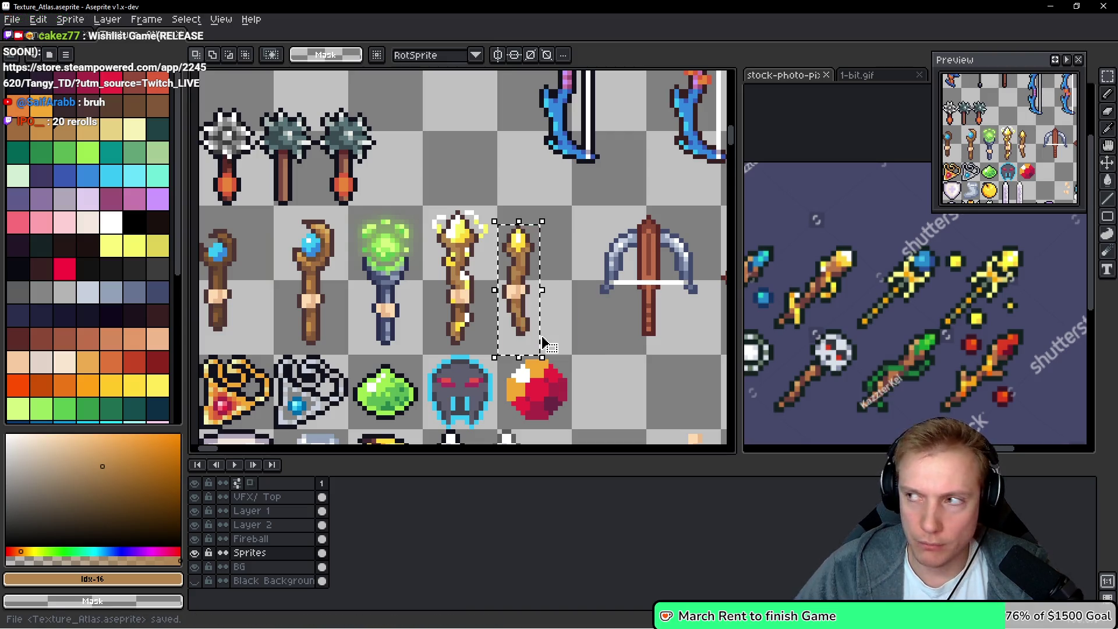
Export Texture_Atlas.png as a sprite sheet, deselect the staff, and switch to the game
key("ctrl+e")
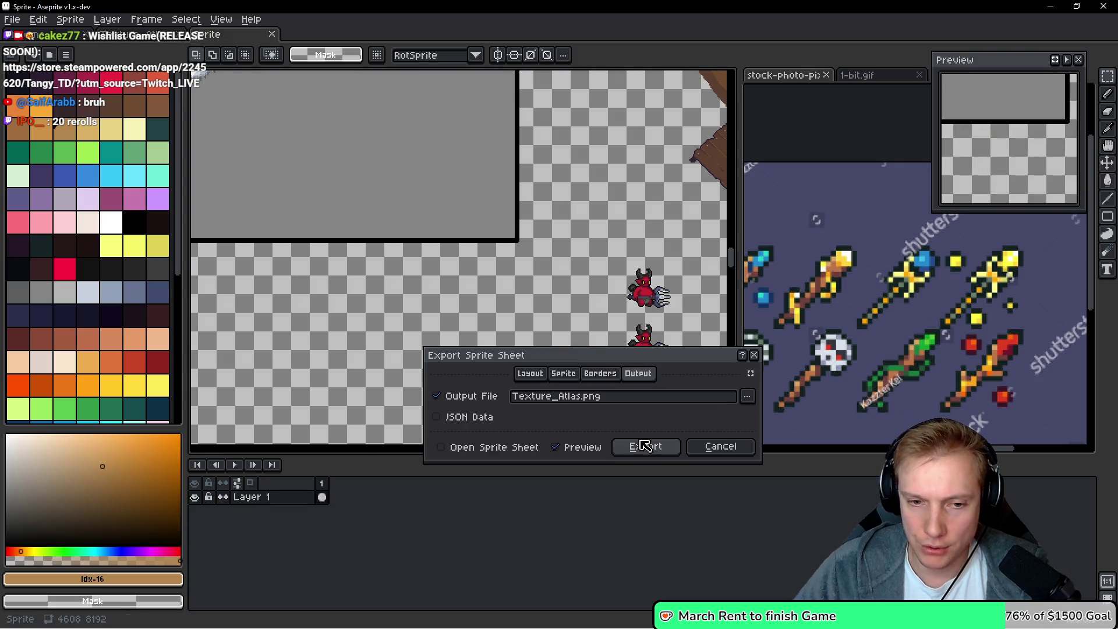
left_click(646, 448)
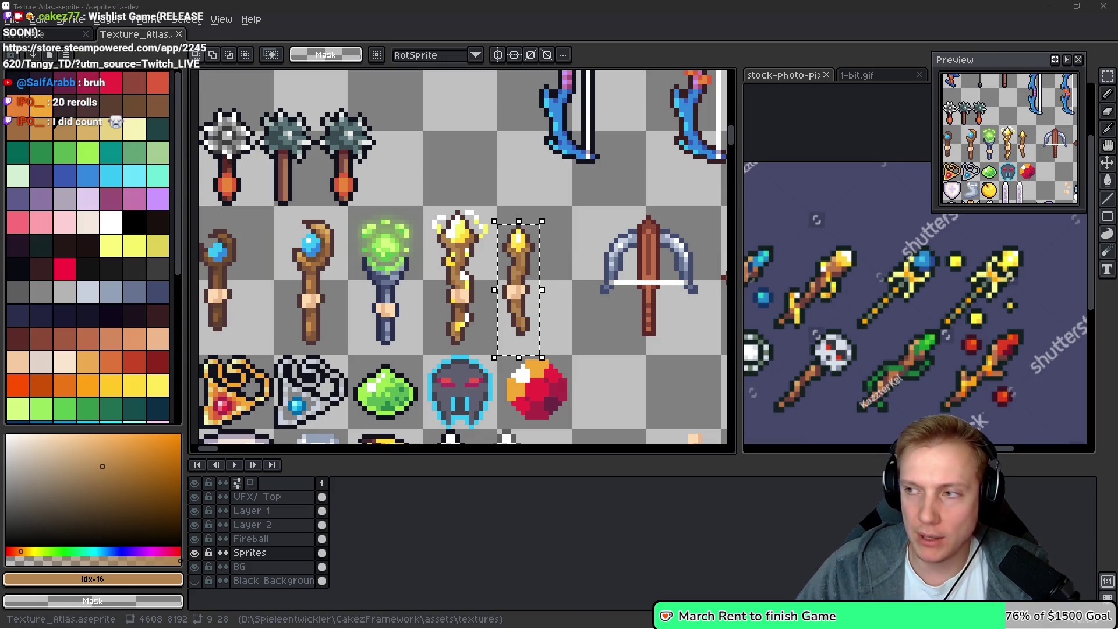
left_click_drag(636, 325, 608, 287)
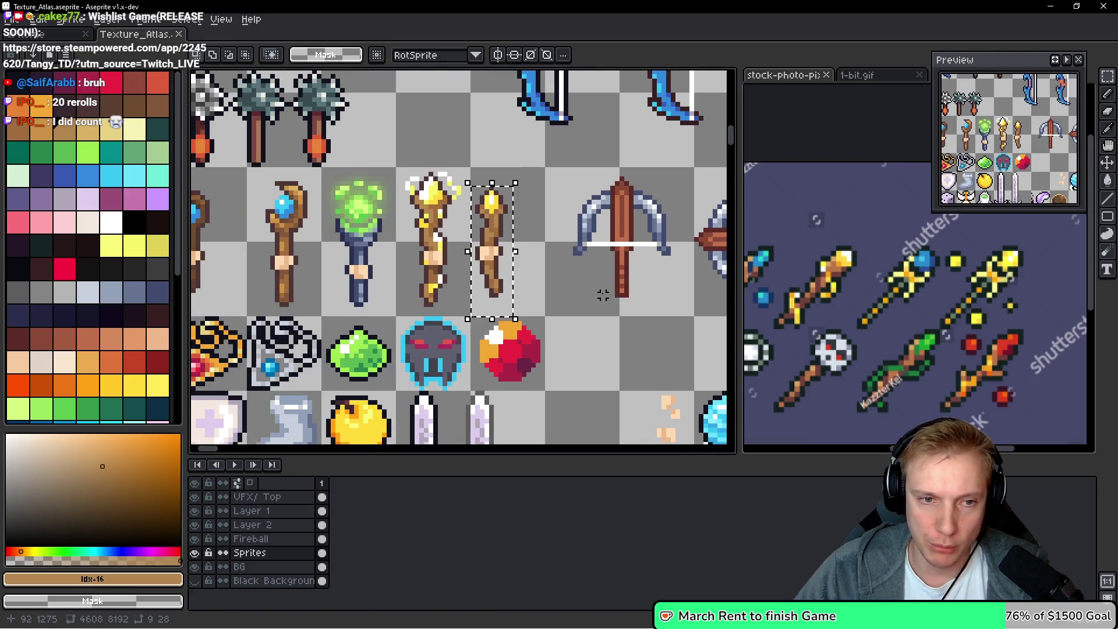
key("ctrl+d")
key("alt+Tab")
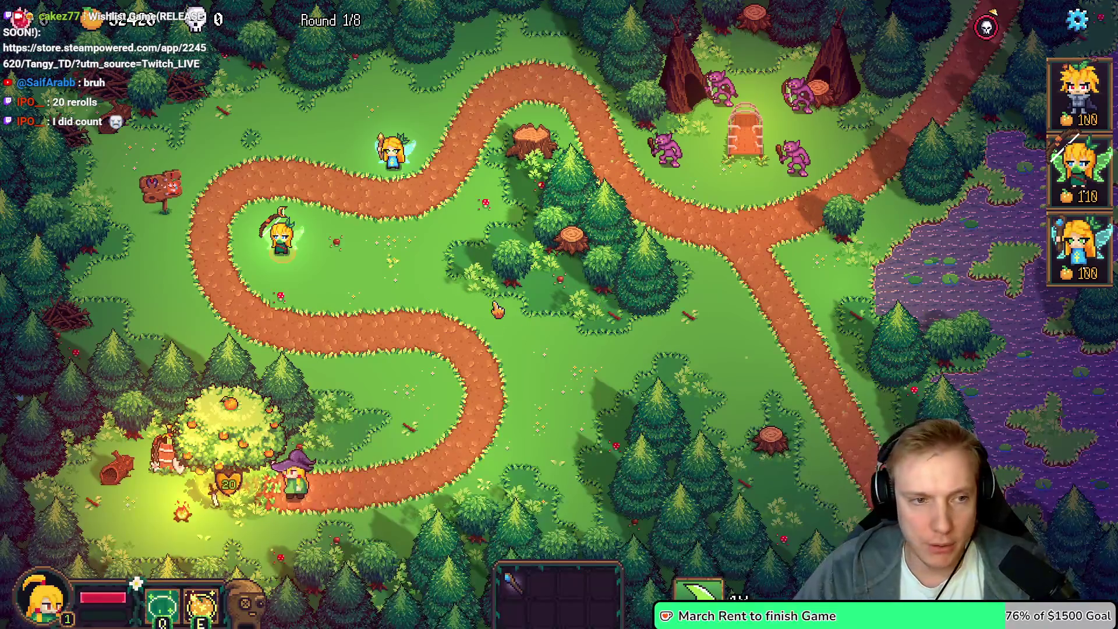
Restart the level and reopen the tree's item shop
left_click(230, 451)
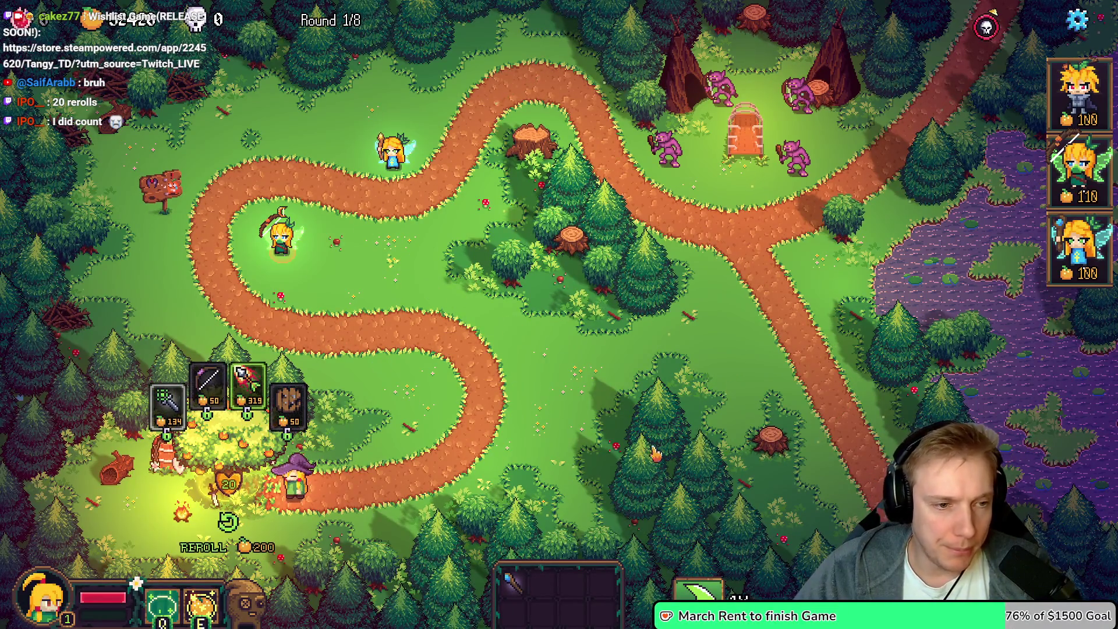
key("Escape")
left_click(635, 495)
left_click(631, 400)
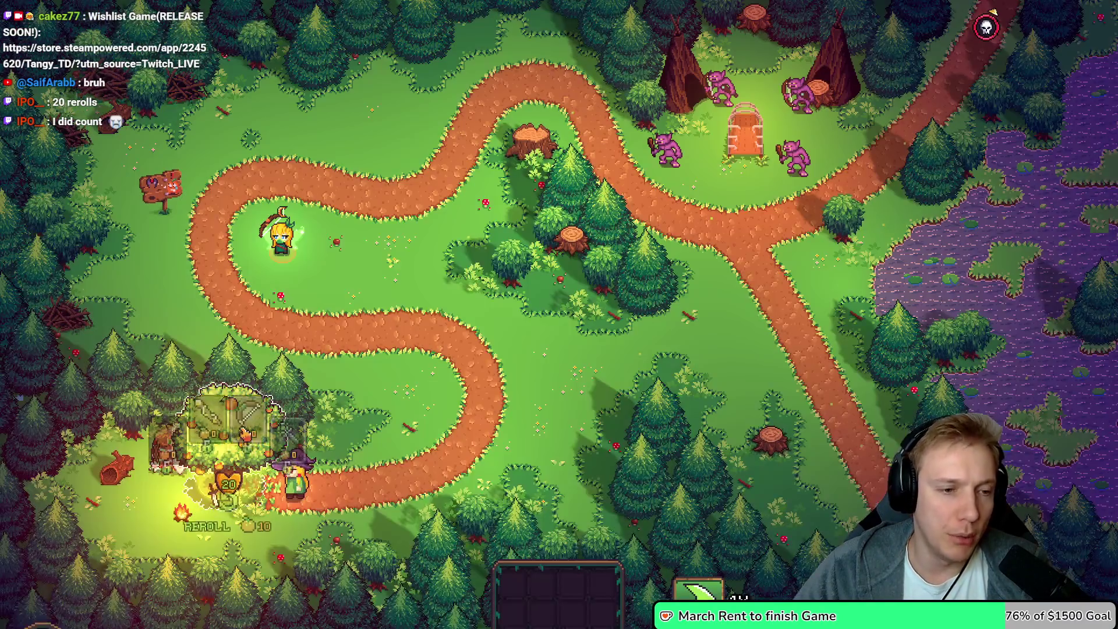
left_click(227, 446)
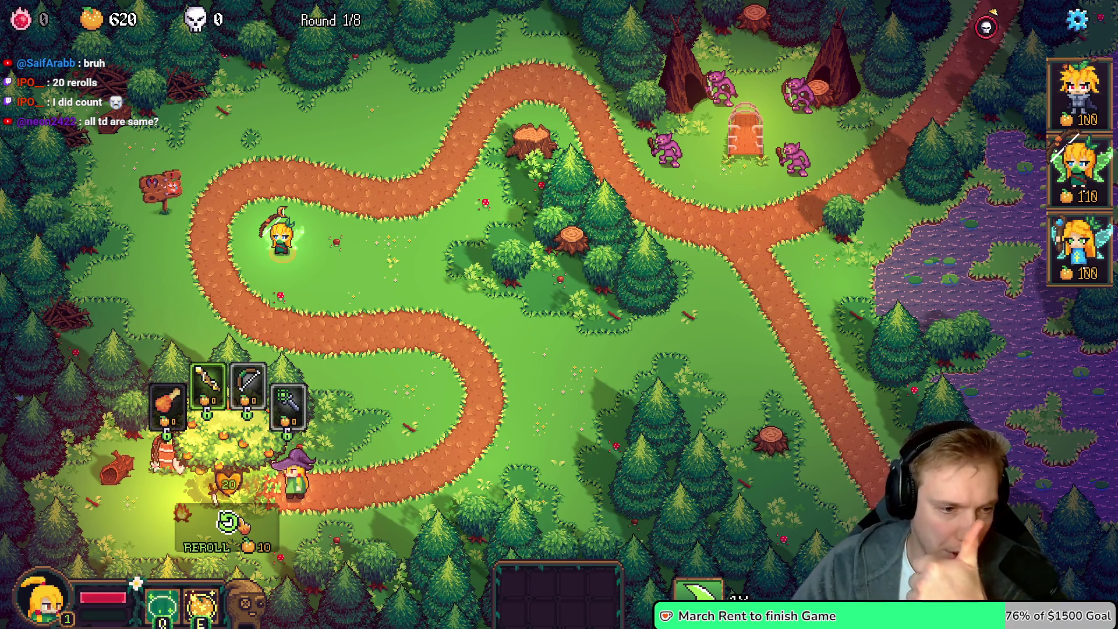
Reroll the tree shop six times, checking the offered item cards
left_click(242, 524)
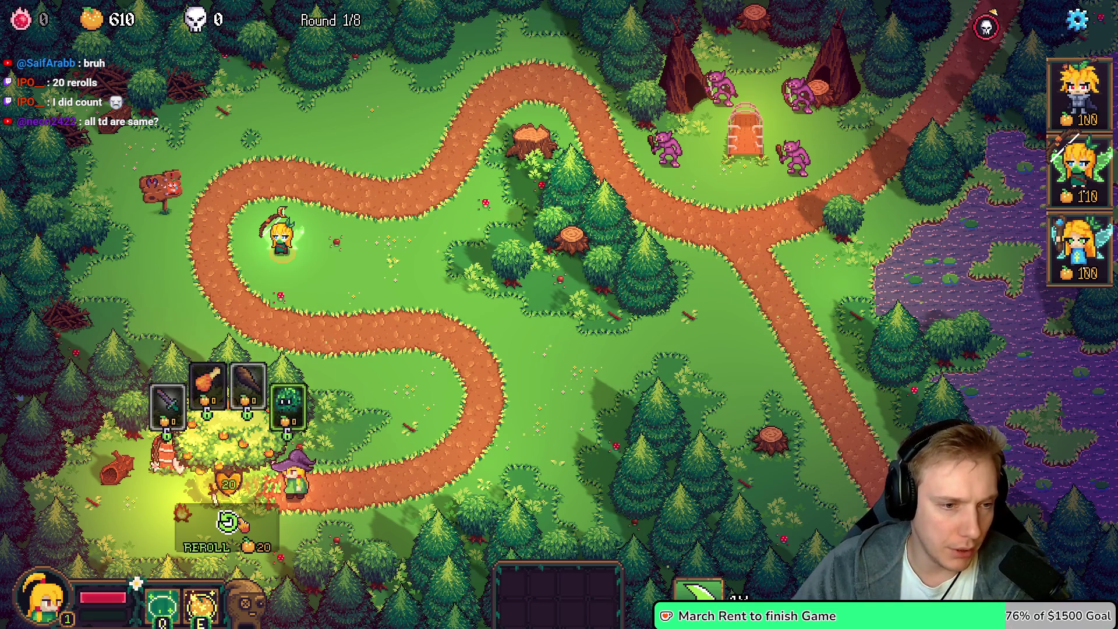
left_click(244, 524)
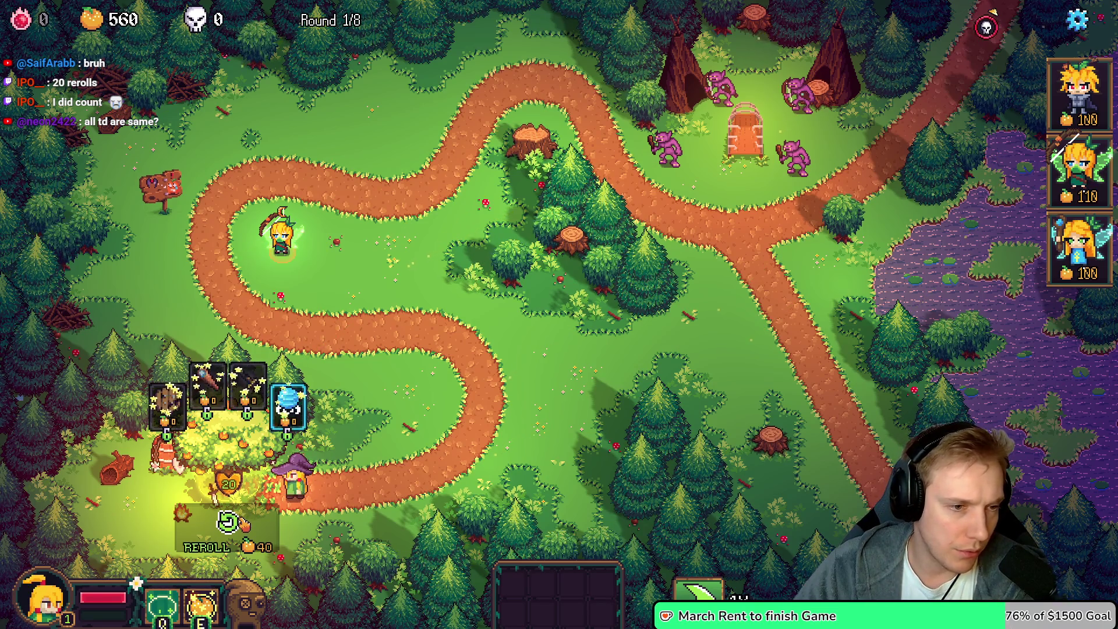
left_click(243, 524)
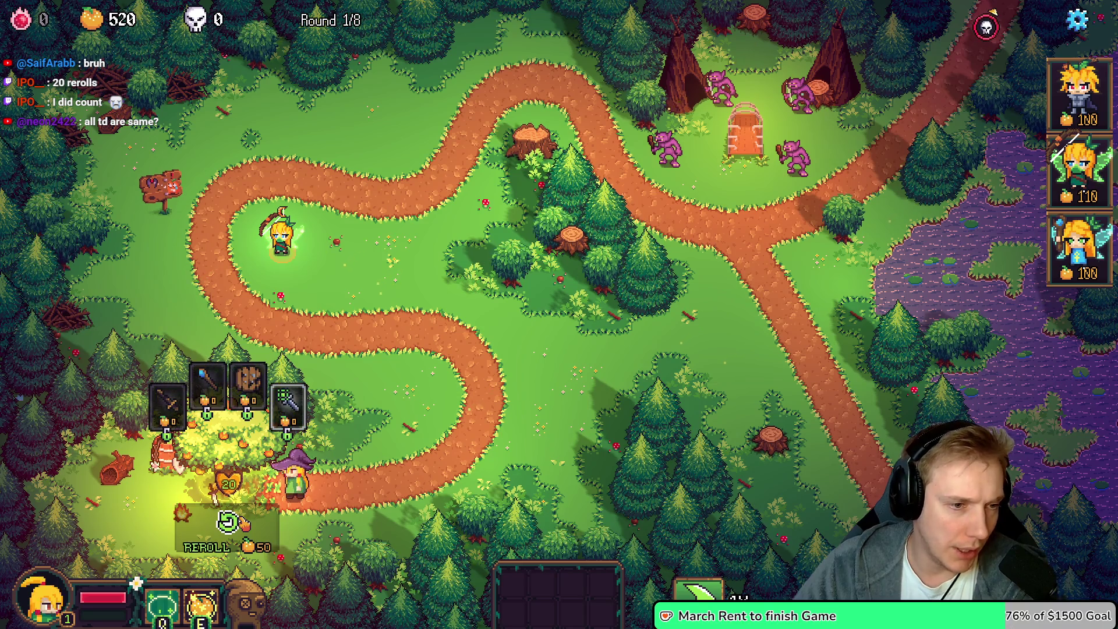
mouse_move(201, 364)
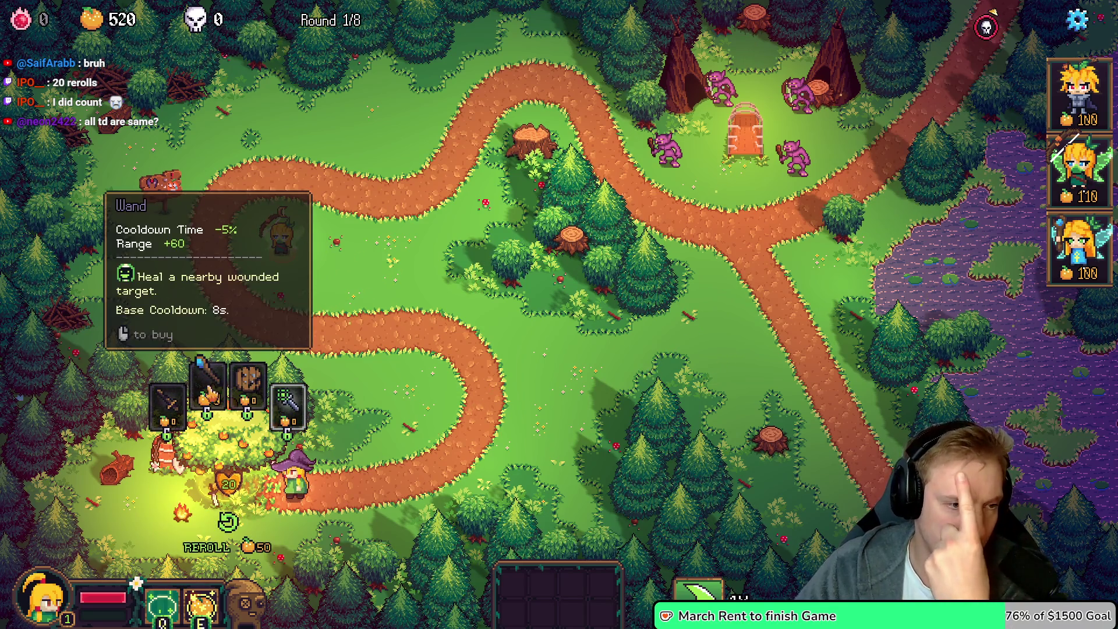
left_click(238, 543)
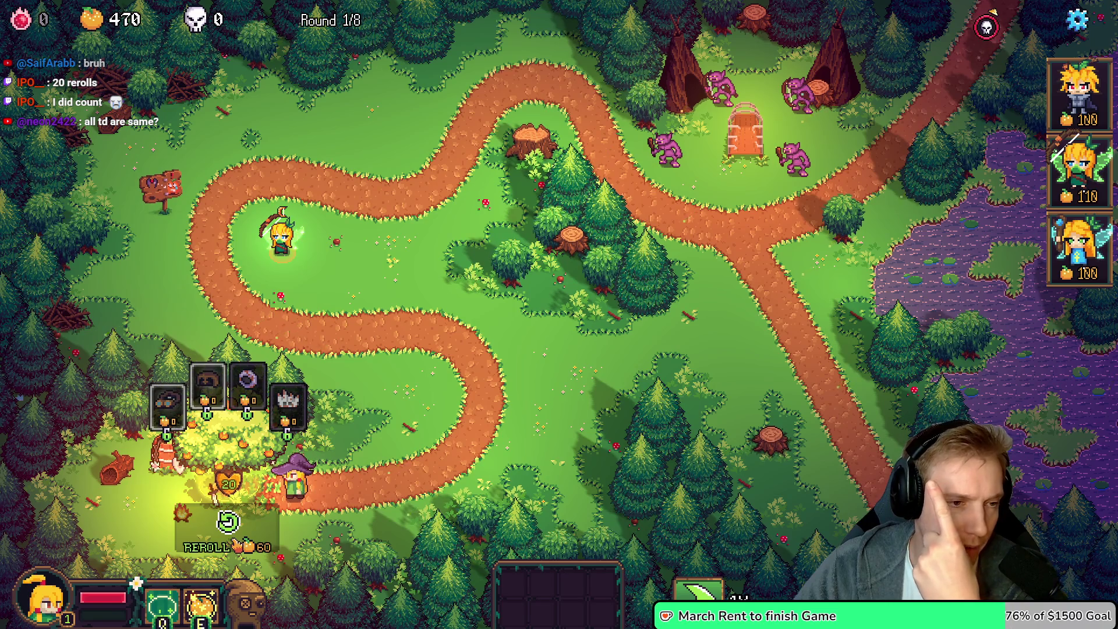
left_click(238, 544)
left_click(238, 545)
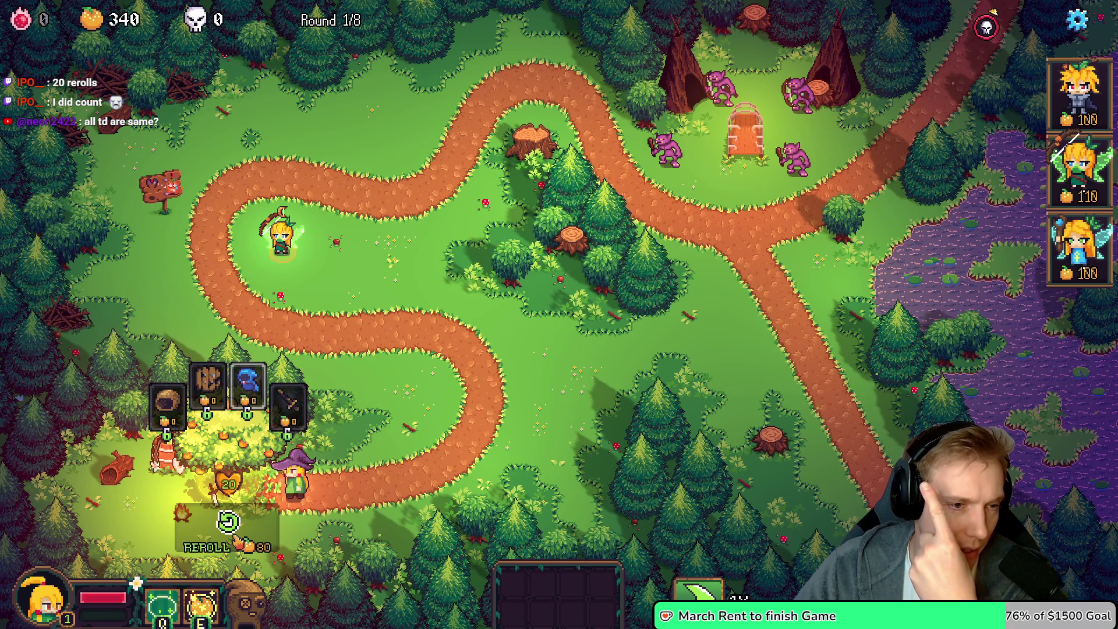
mouse_move(213, 396)
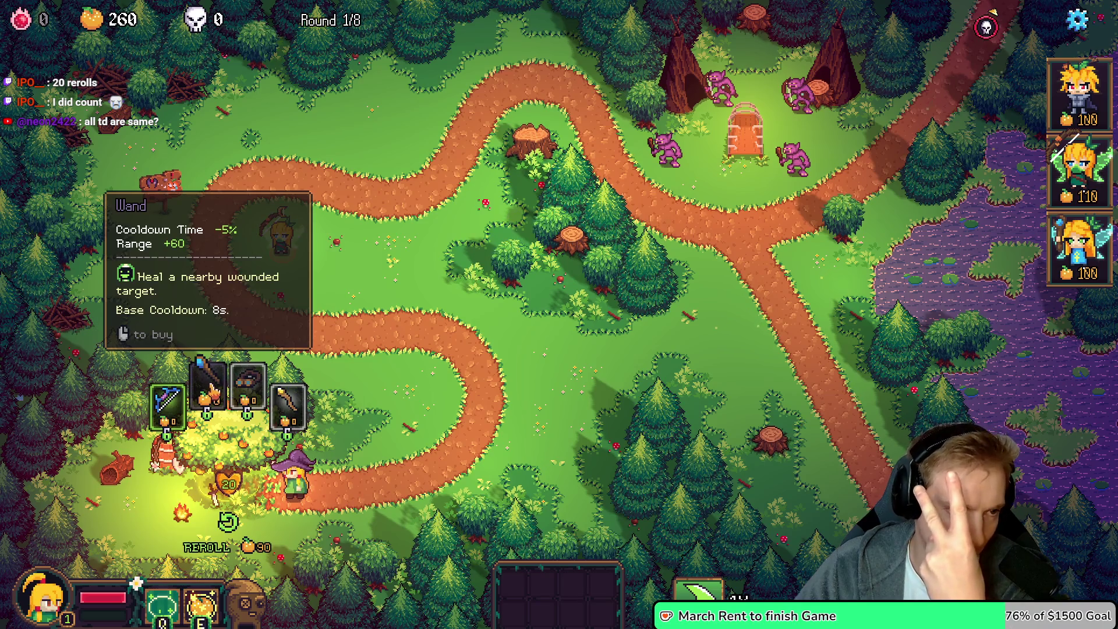
mouse_move(284, 406)
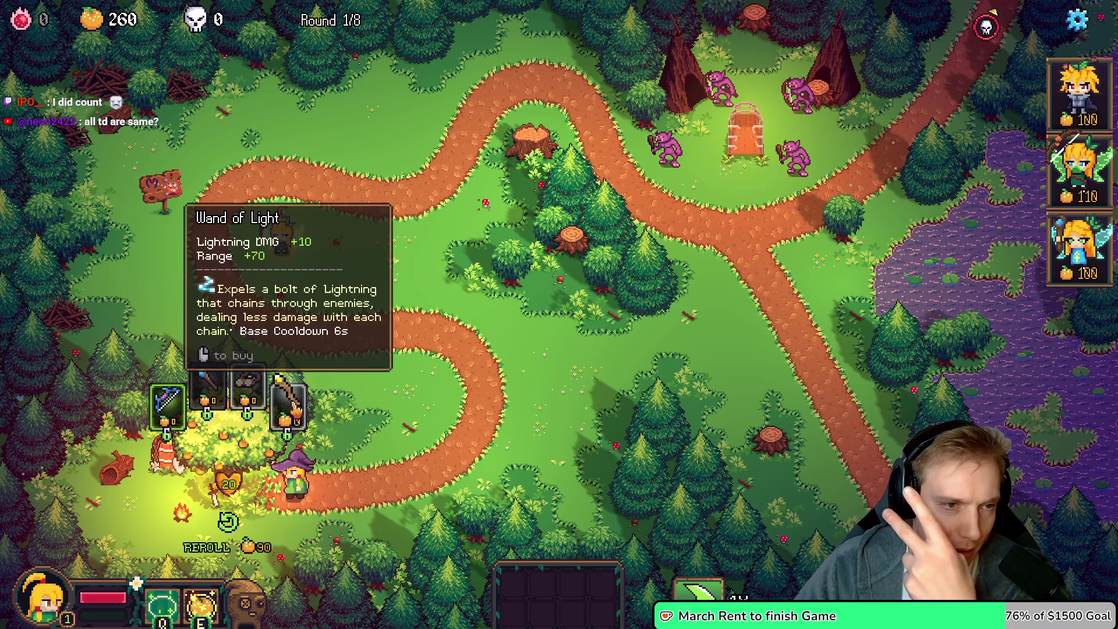
Restart the level again and keep rerolling, leaving reroll at 90 and gold at 260
key("Escape")
left_click(629, 507)
left_click(634, 422)
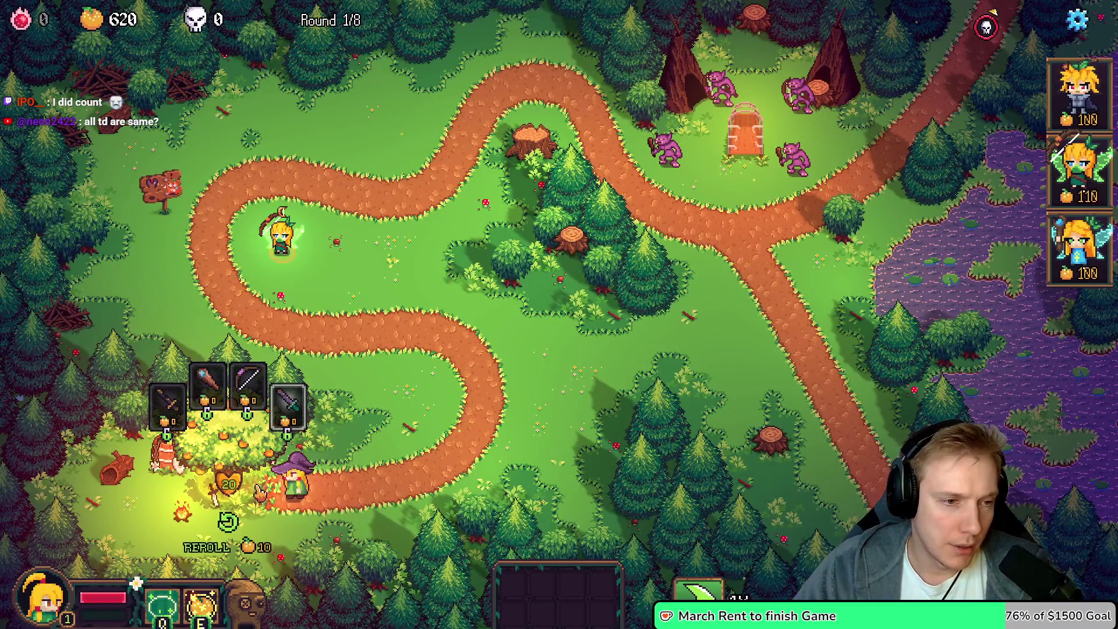
left_click(228, 548)
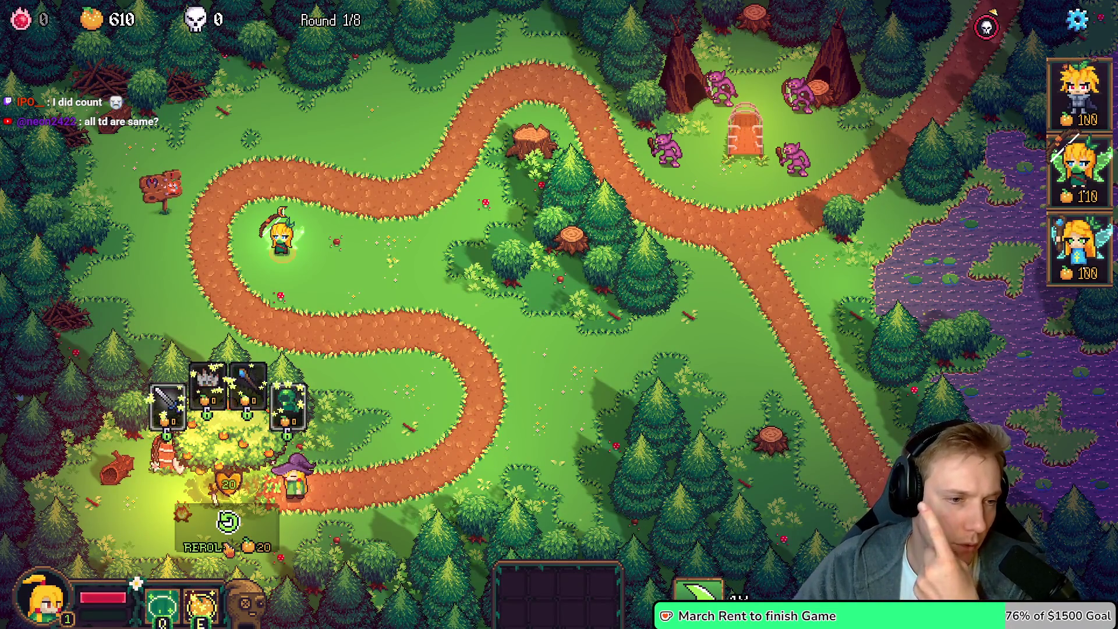
mouse_move(263, 387)
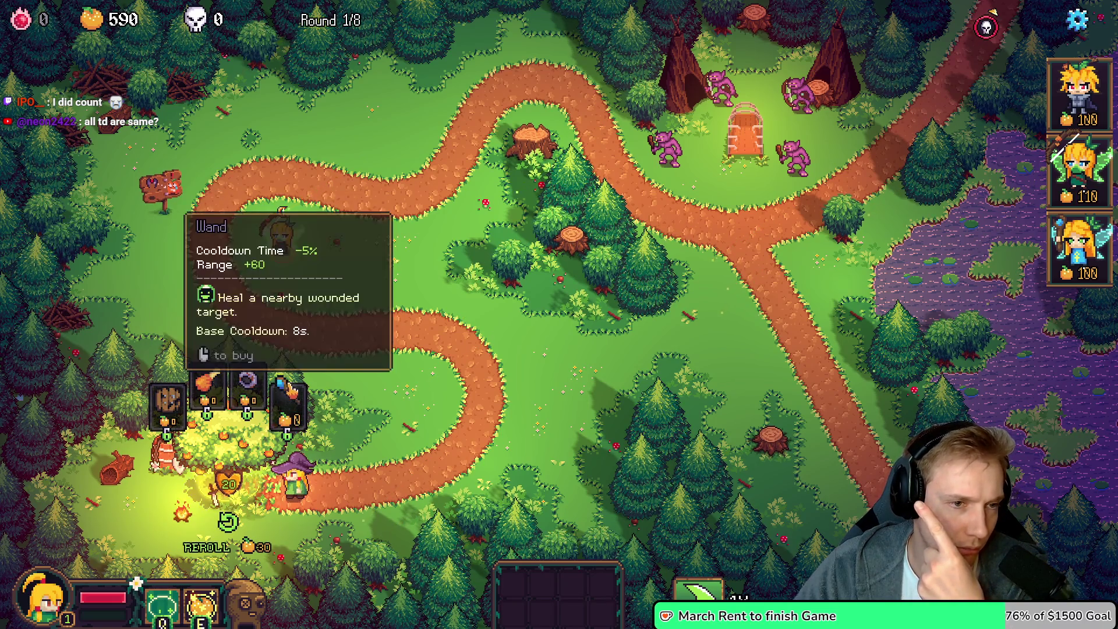
left_click(240, 551)
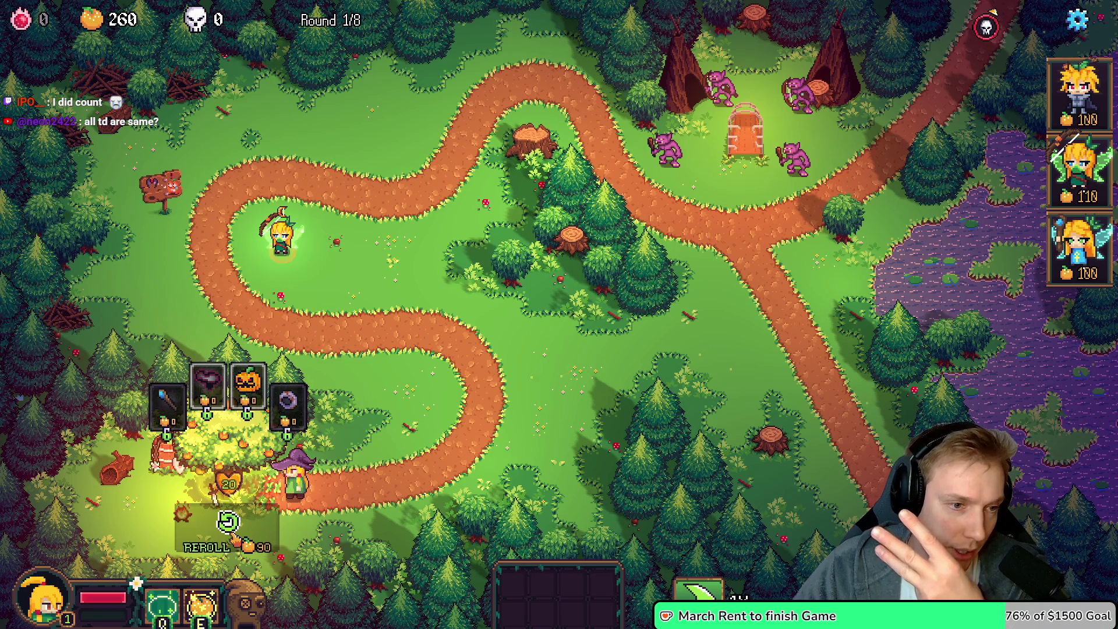
Buy the Wand for the hero and reroll the shop twice
left_click(170, 401)
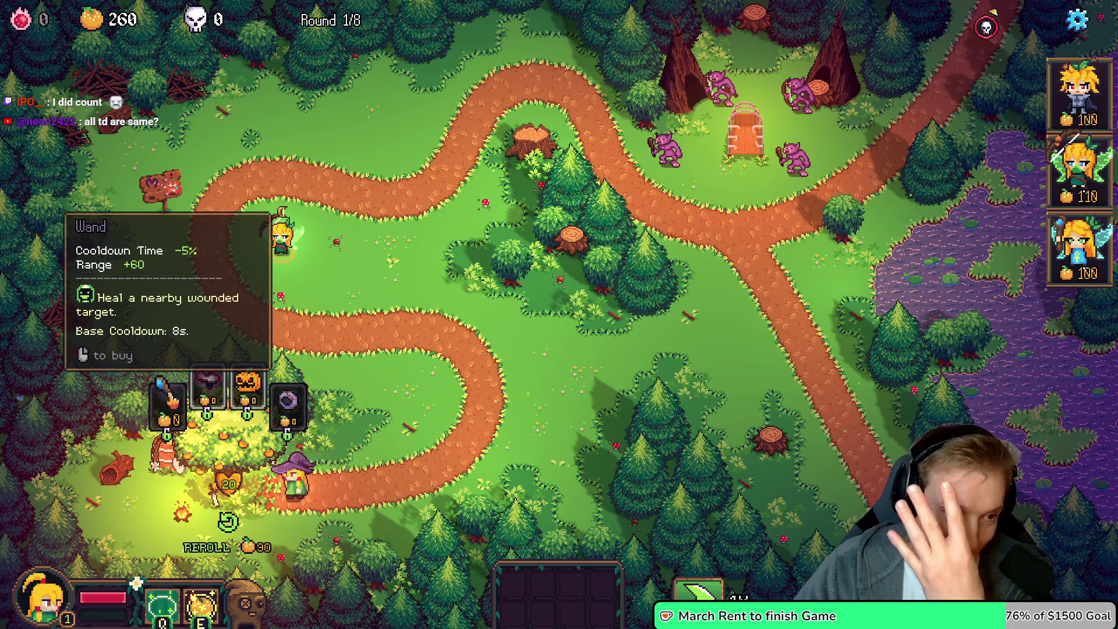
left_click(233, 537)
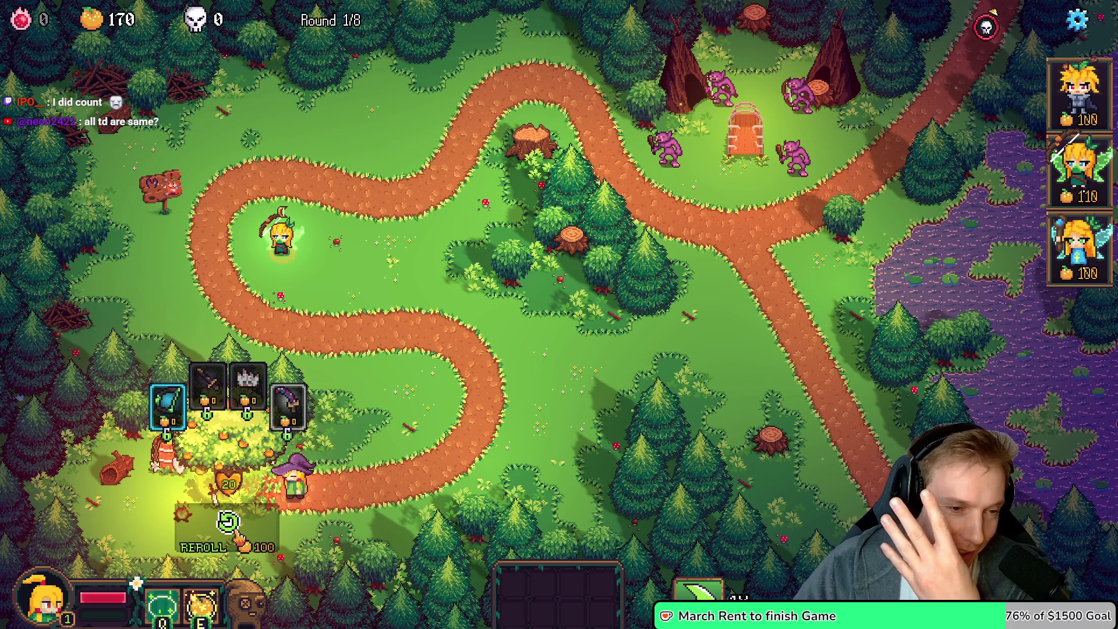
left_click(240, 541)
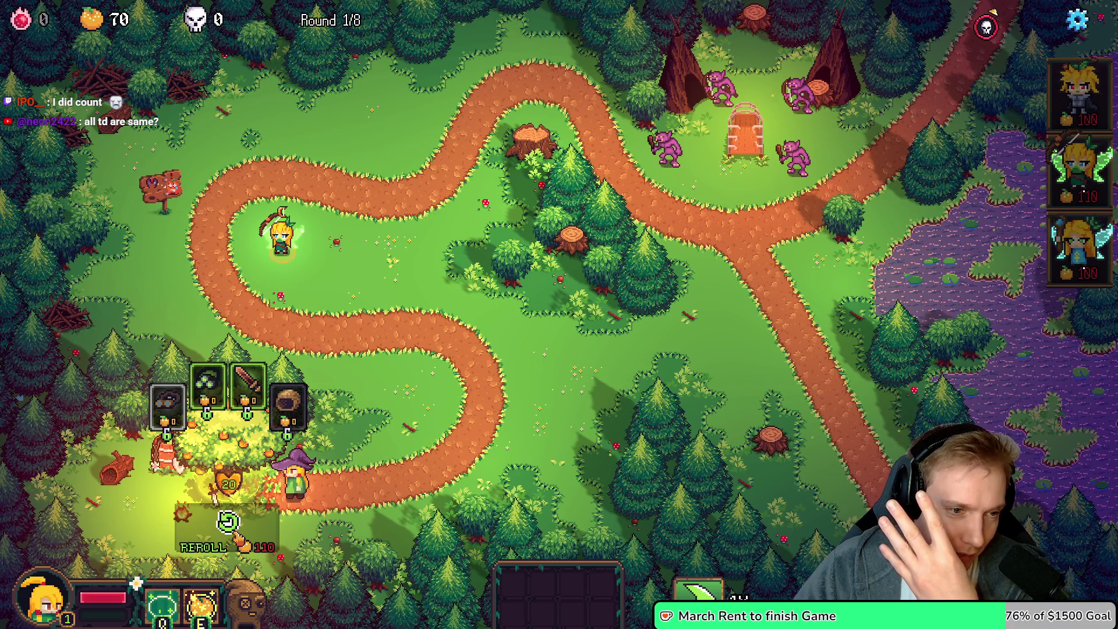
Grant gold with the g cheat, then reroll until the Wand of Light reappears (gold 6470, reroll 150)
key("g")
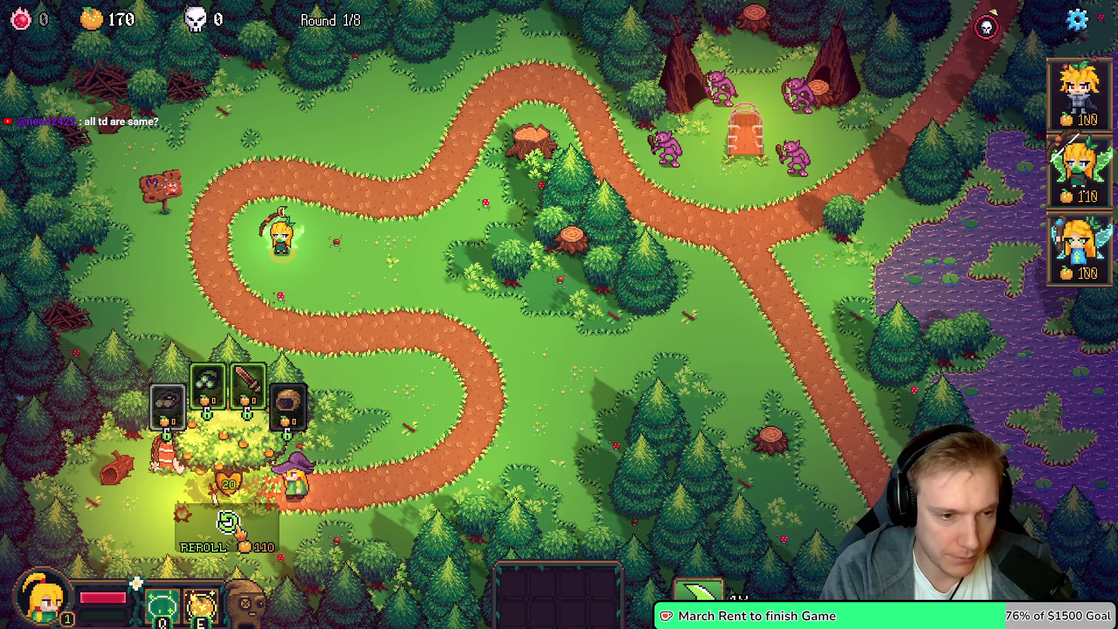
key("g")
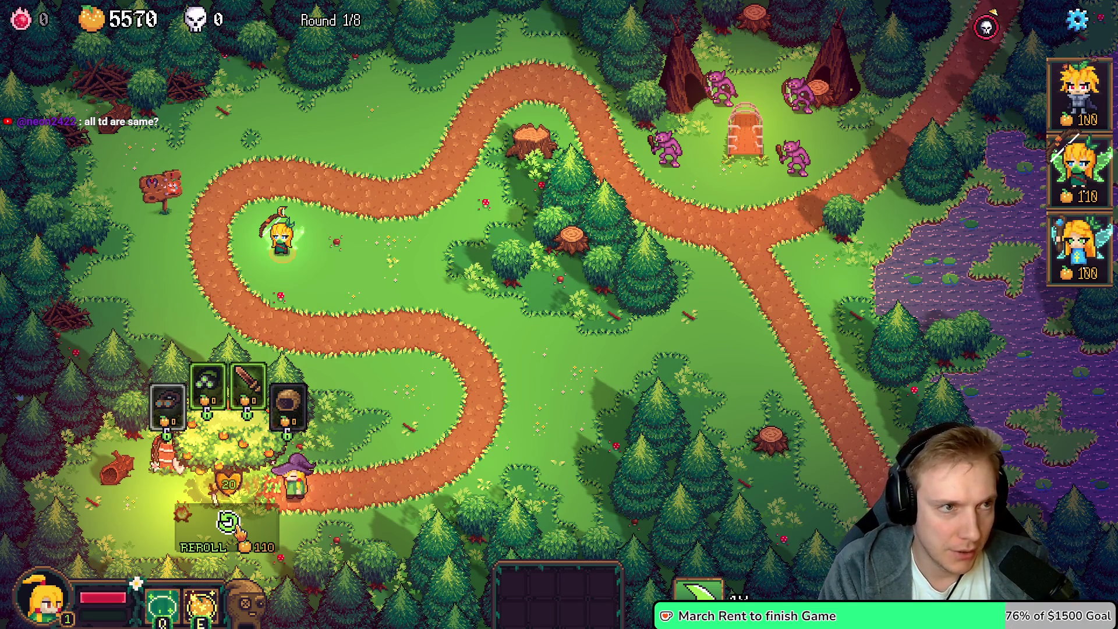
left_click(235, 520)
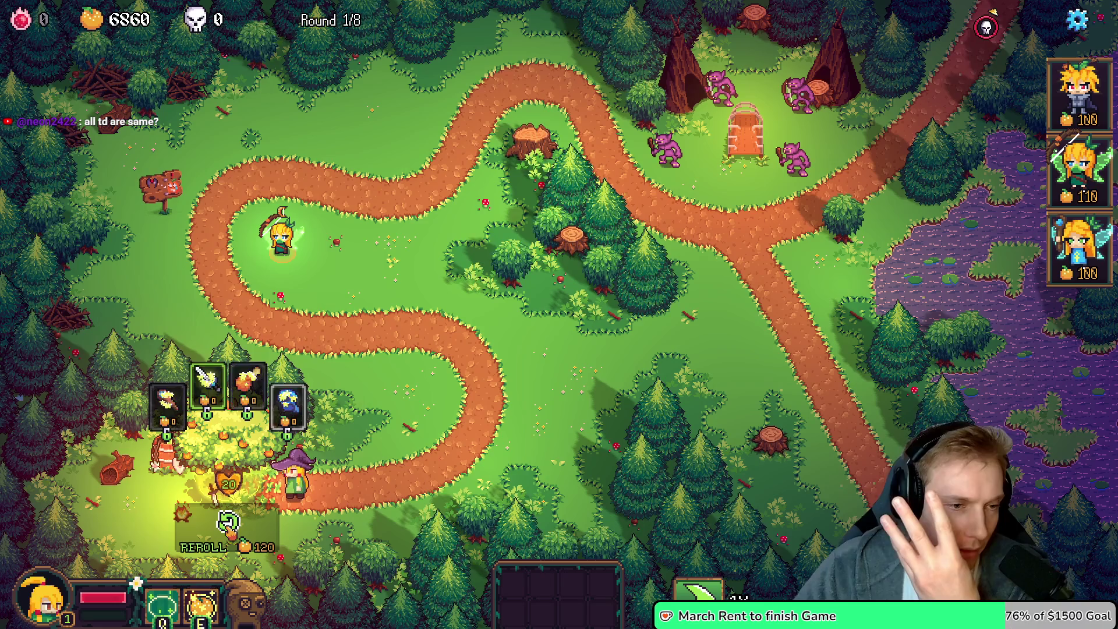
left_click(228, 526)
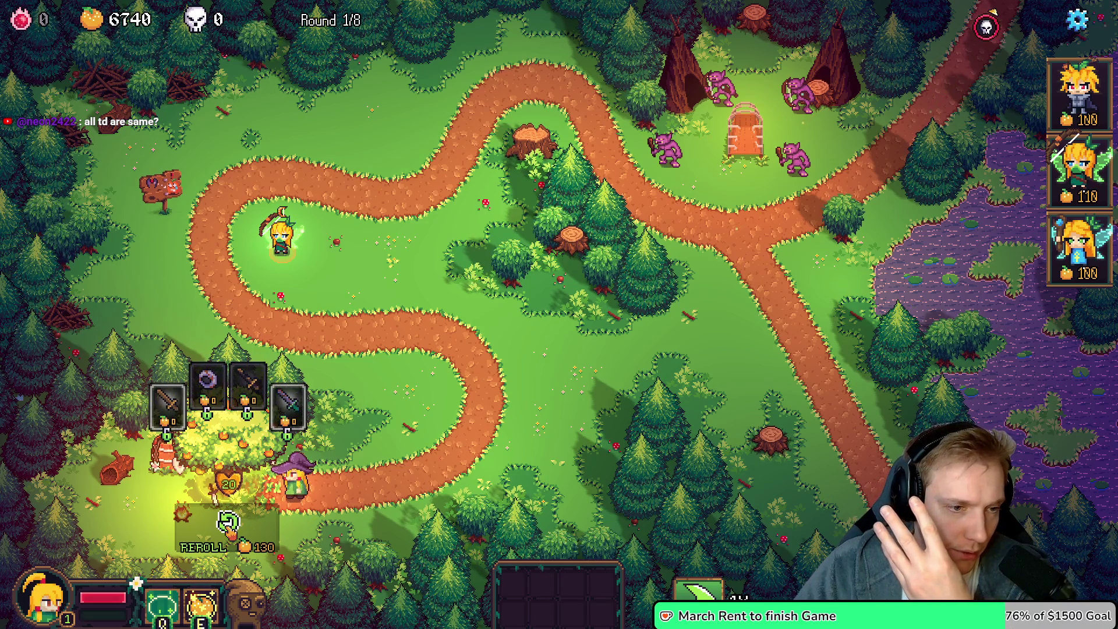
mouse_move(235, 356)
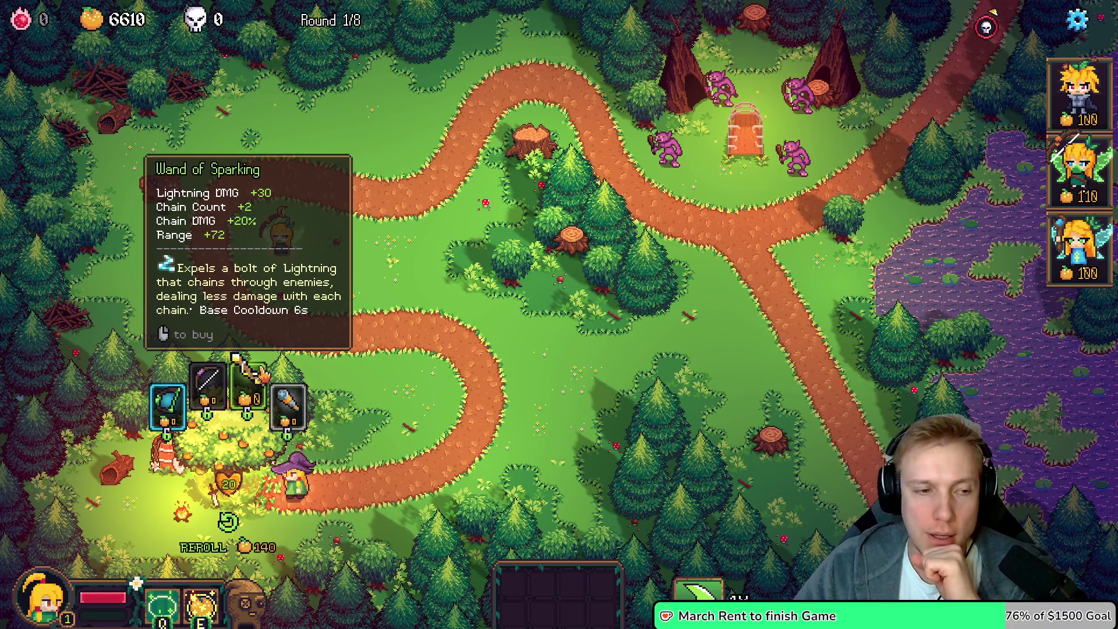
left_click(228, 523)
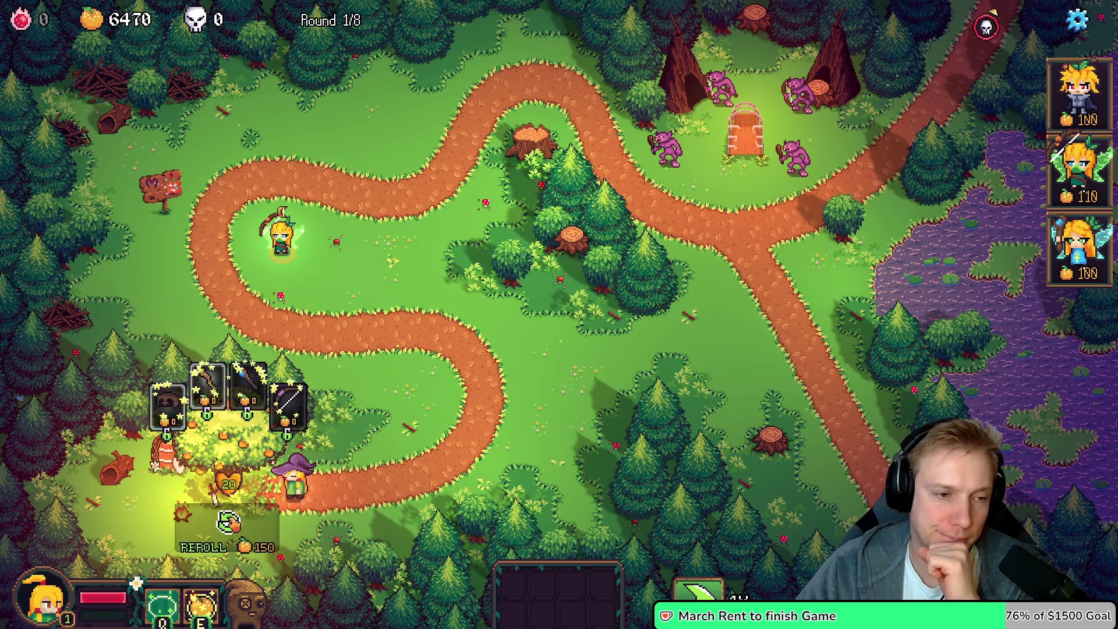
mouse_move(253, 379)
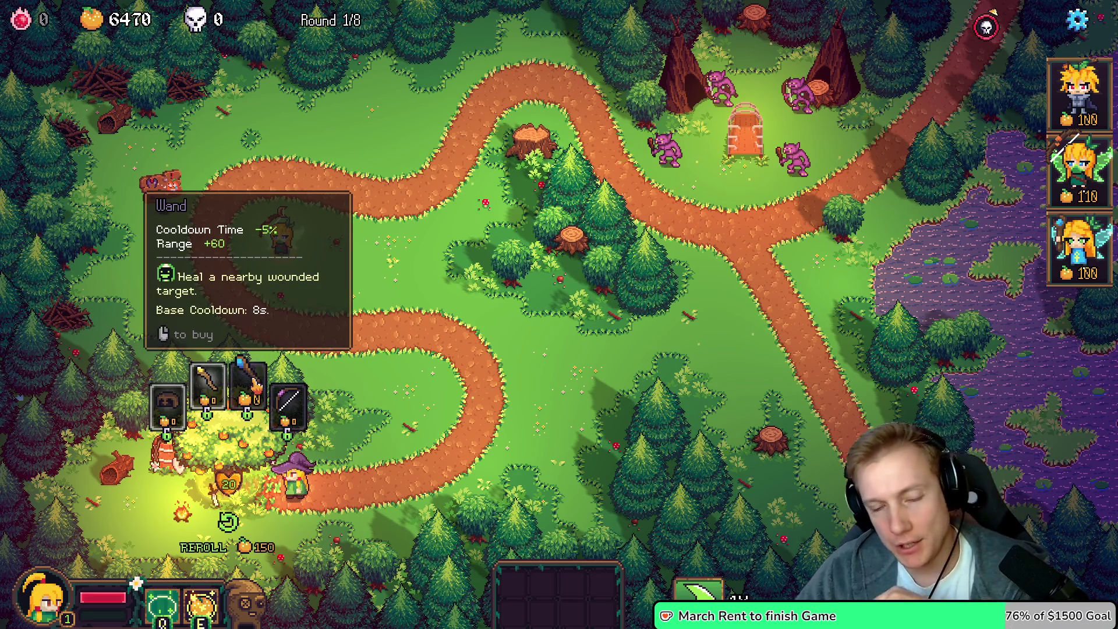
mouse_move(221, 387)
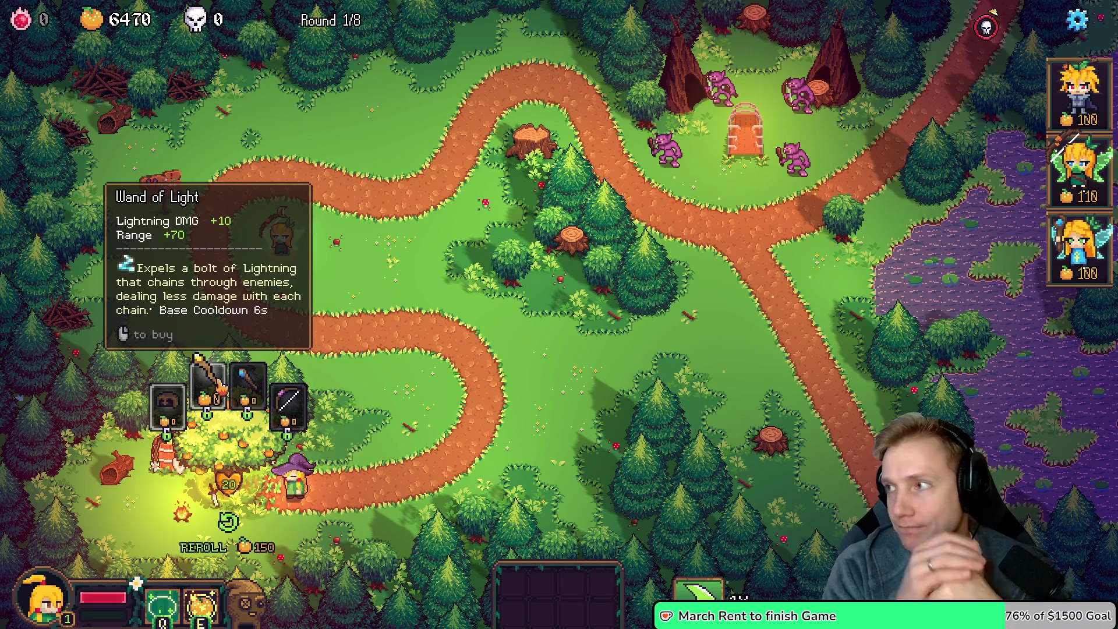
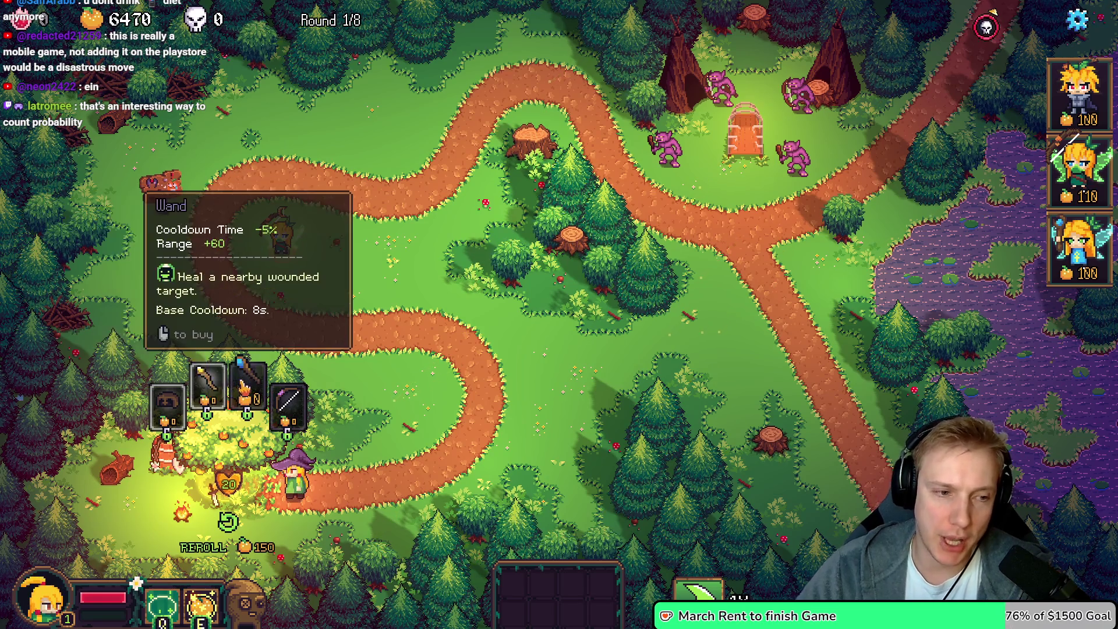
In the texture atlas, reselect the second staff sprite and commit the transform, then return to the game
key("alt+Tab")
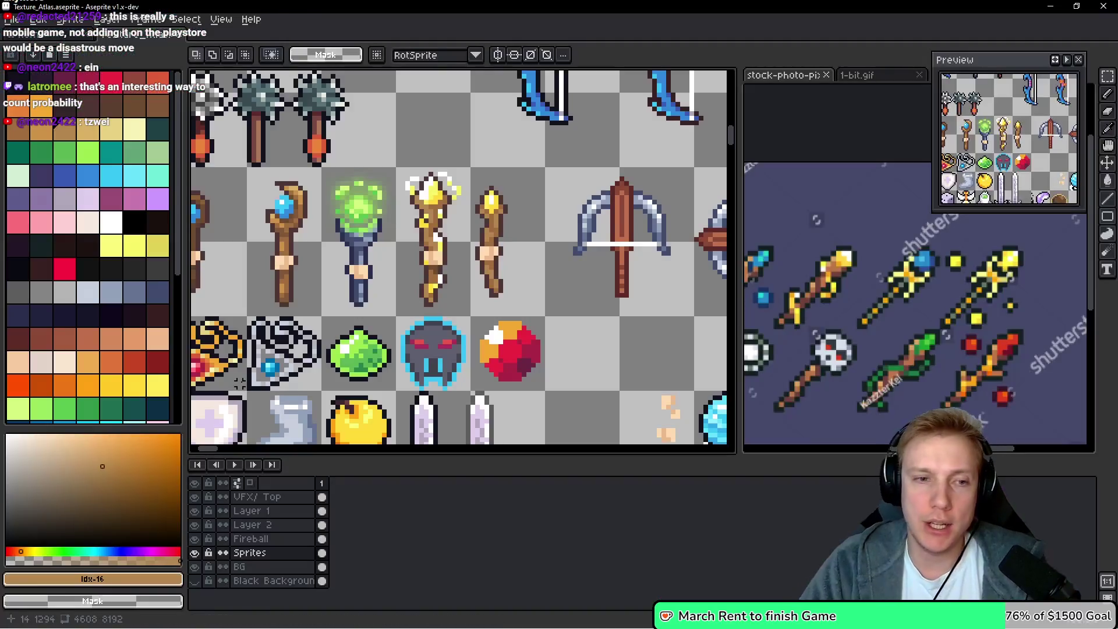
scroll(532, 177, "up", 1)
left_click_drag(444, 182, 520, 371)
mouse_move(331, 162)
left_mouse_down()
mouse_move(446, 364)
mouse_move(429, 385)
left_mouse_up()
left_click(324, 169)
mouse_move(330, 169)
left_mouse_down()
mouse_move(443, 399)
mouse_move(441, 389)
left_mouse_up()
left_click(961, 300)
scroll(961, 300, "up", 4)
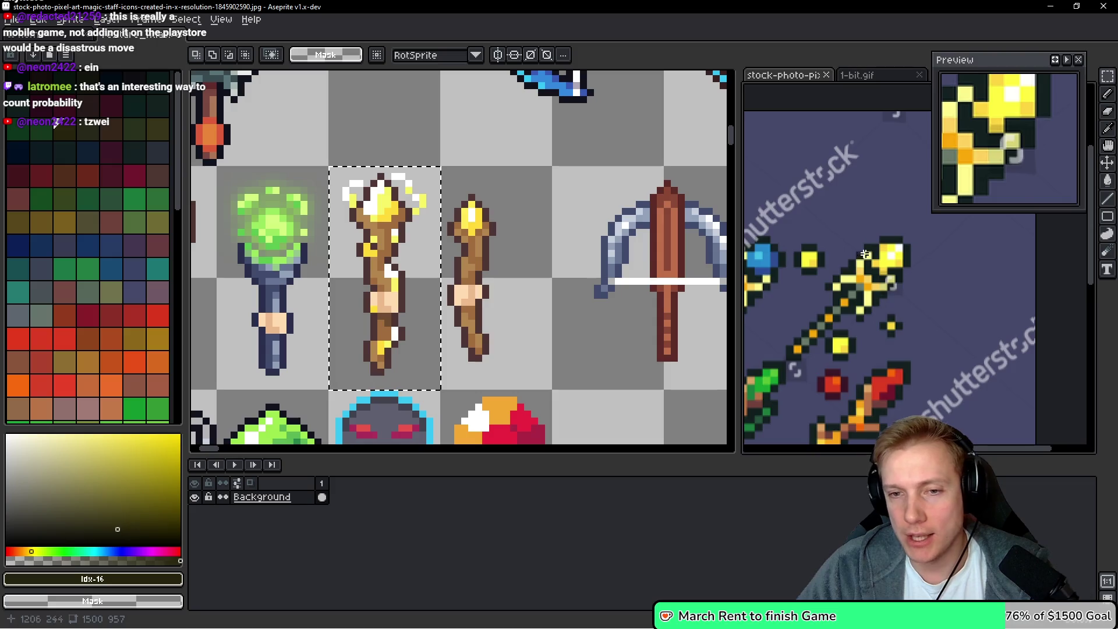
left_click(417, 231)
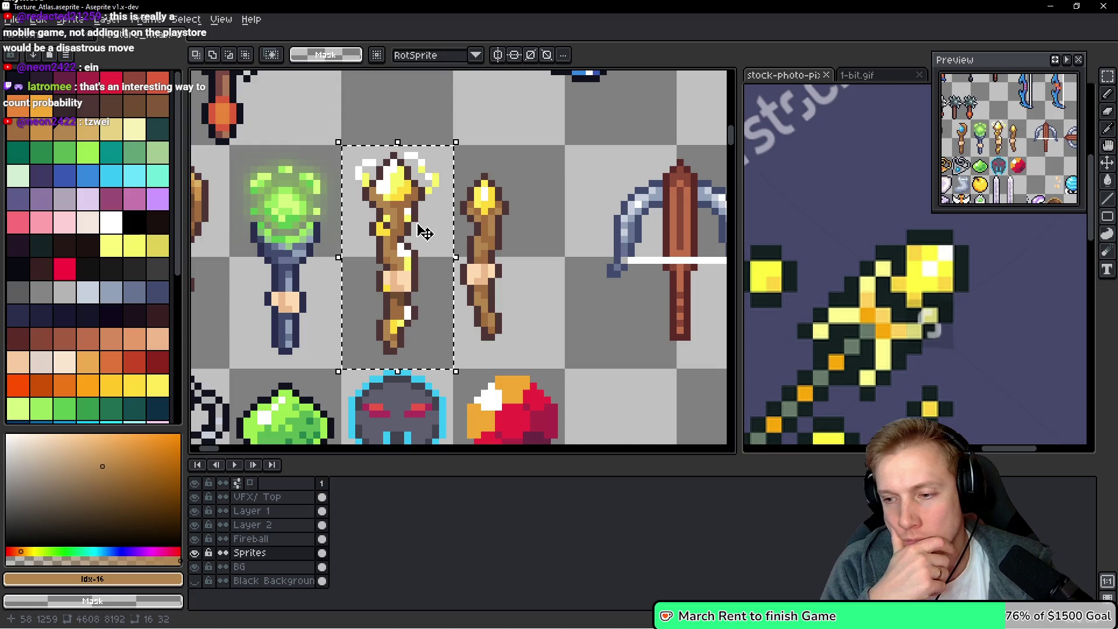
key("Return")
key("alt+Tab")
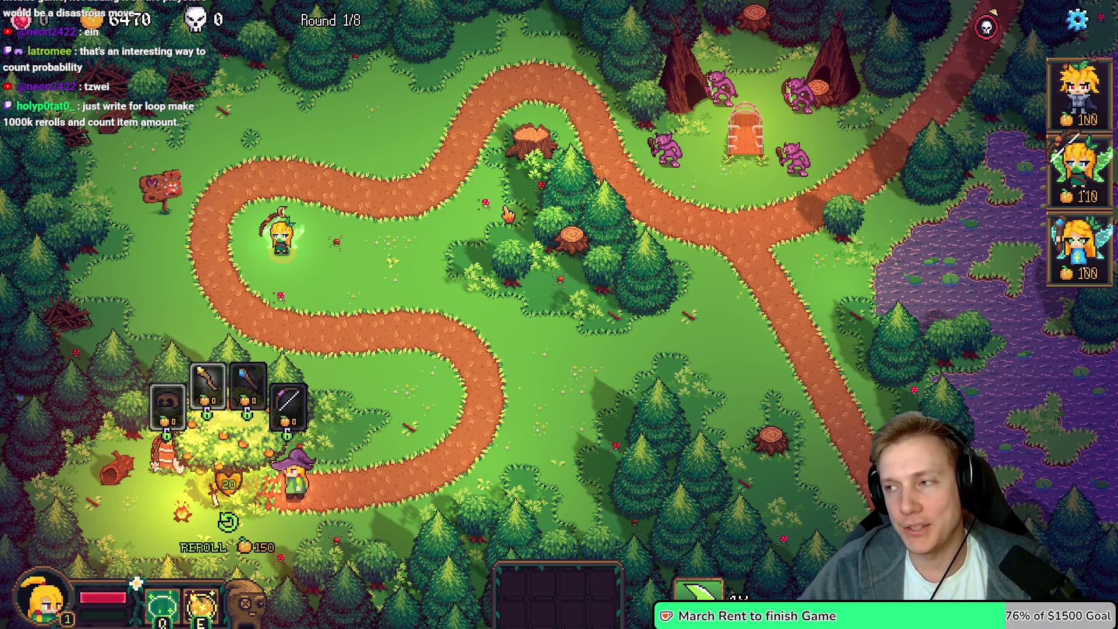
In game.cpp, jump to the TIER_0_ITEMS list and mark the ITEM_WAND entry and its weight
key("alt+Tab")
scroll(680, 299, "down", 1)
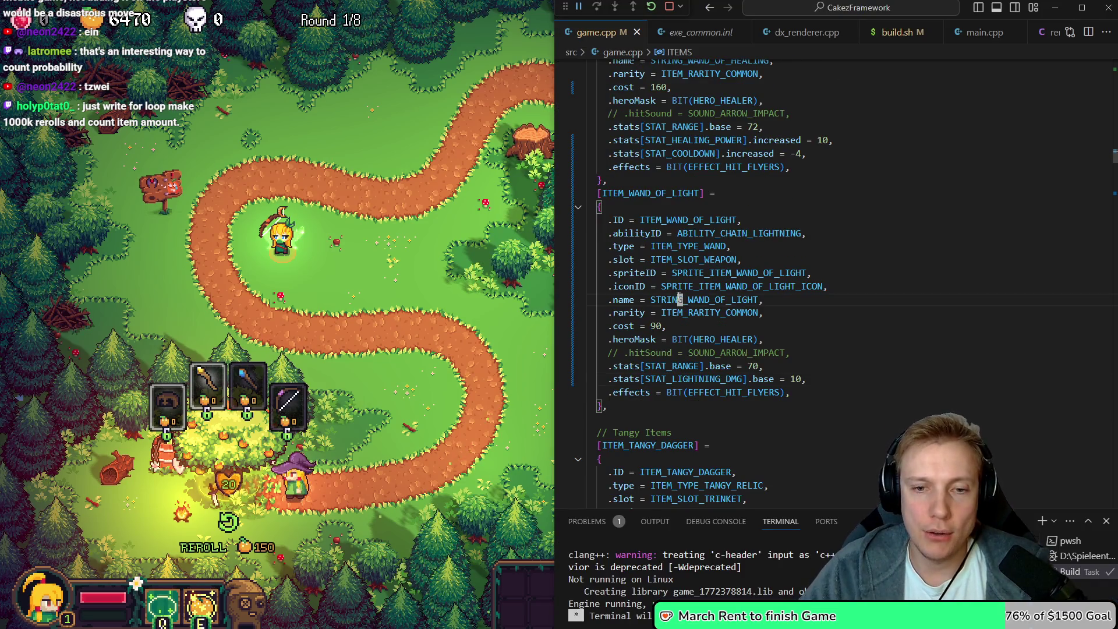
left_click(679, 299)
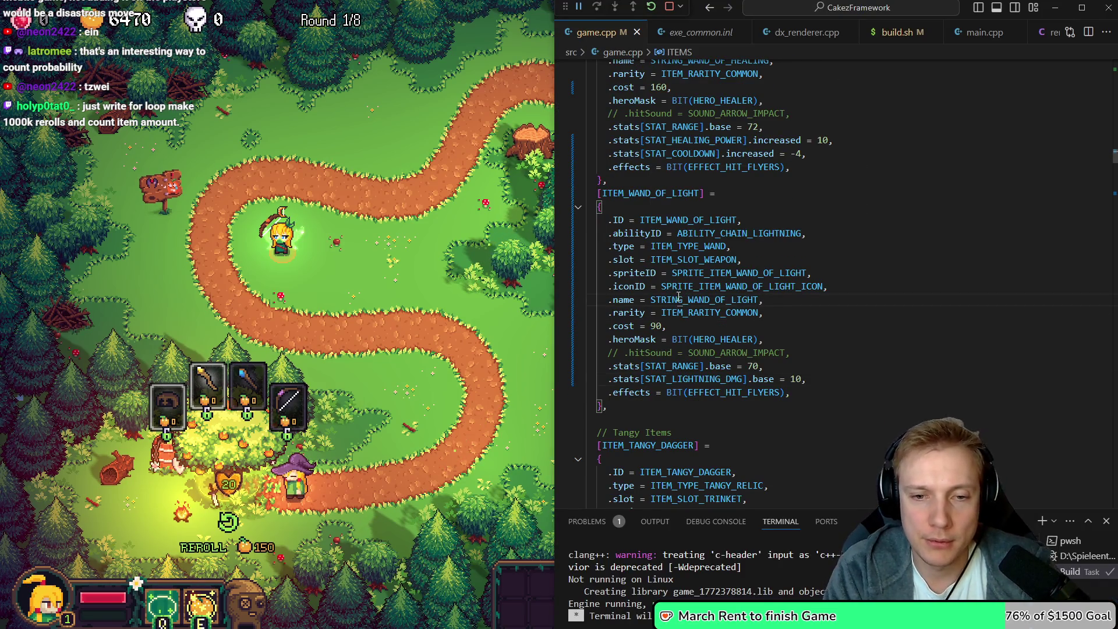
key("alt+Left")
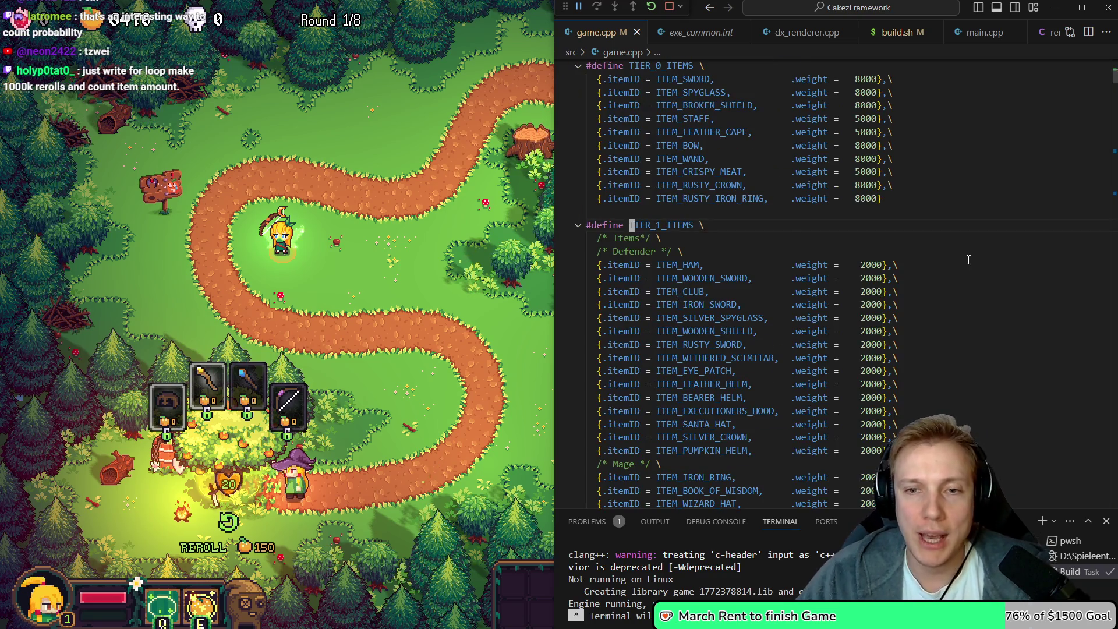
scroll(680, 297, "up", 2)
left_click_drag(598, 137, 883, 258)
left_click(657, 165)
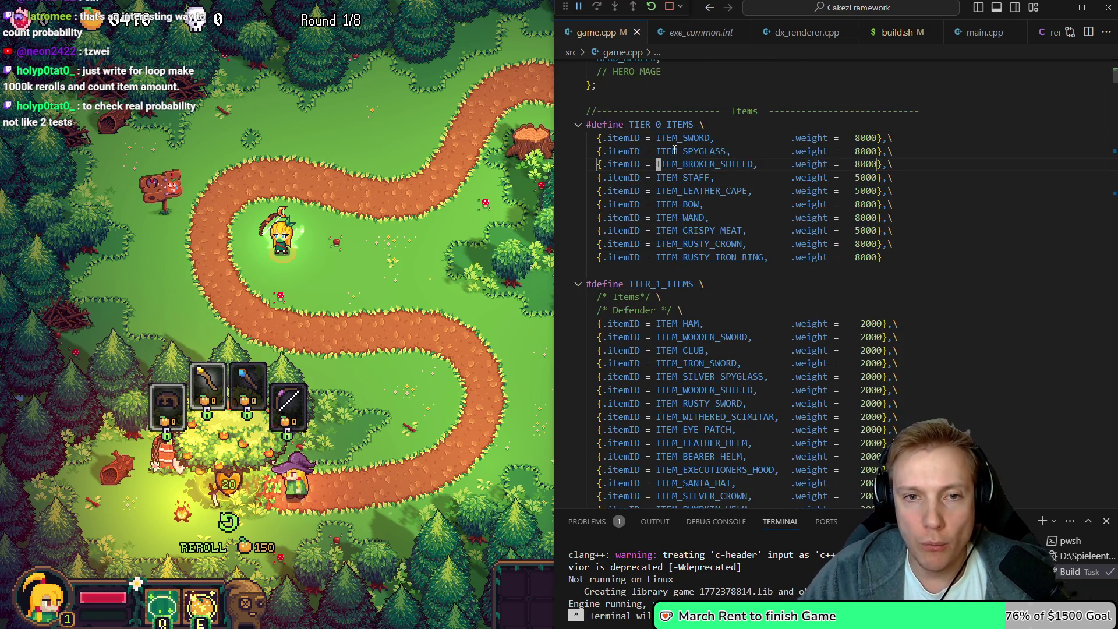
left_click_drag(662, 218, 703, 218)
left_click_drag(855, 217, 878, 213)
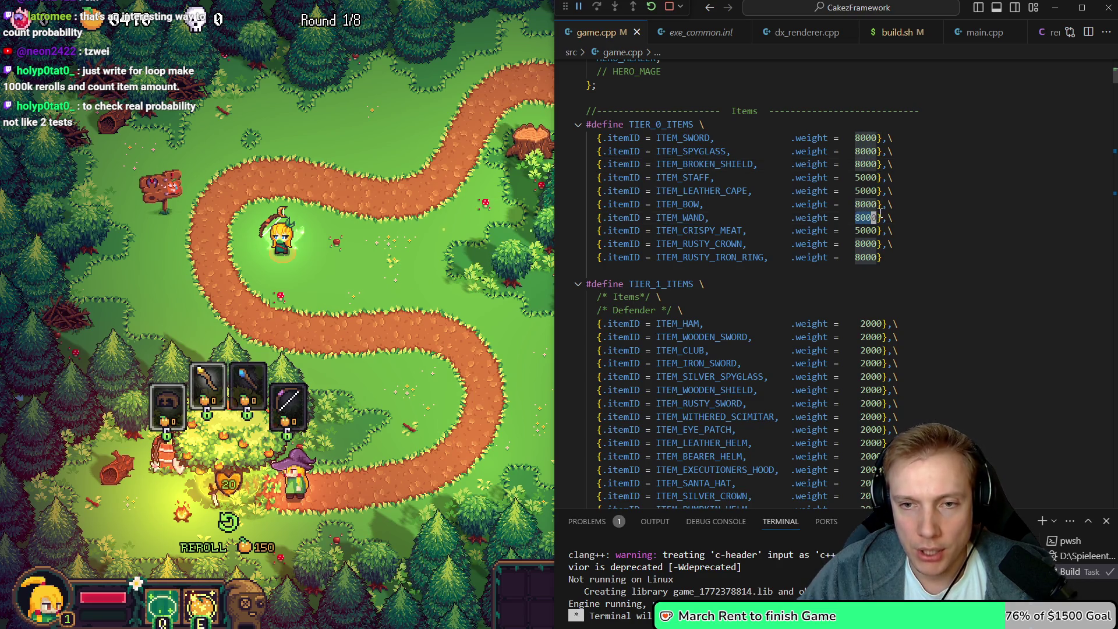
Find the Wand of Light's 2000 weight in the TIER_1_ITEMS list
scroll(658, 364, "down", 5)
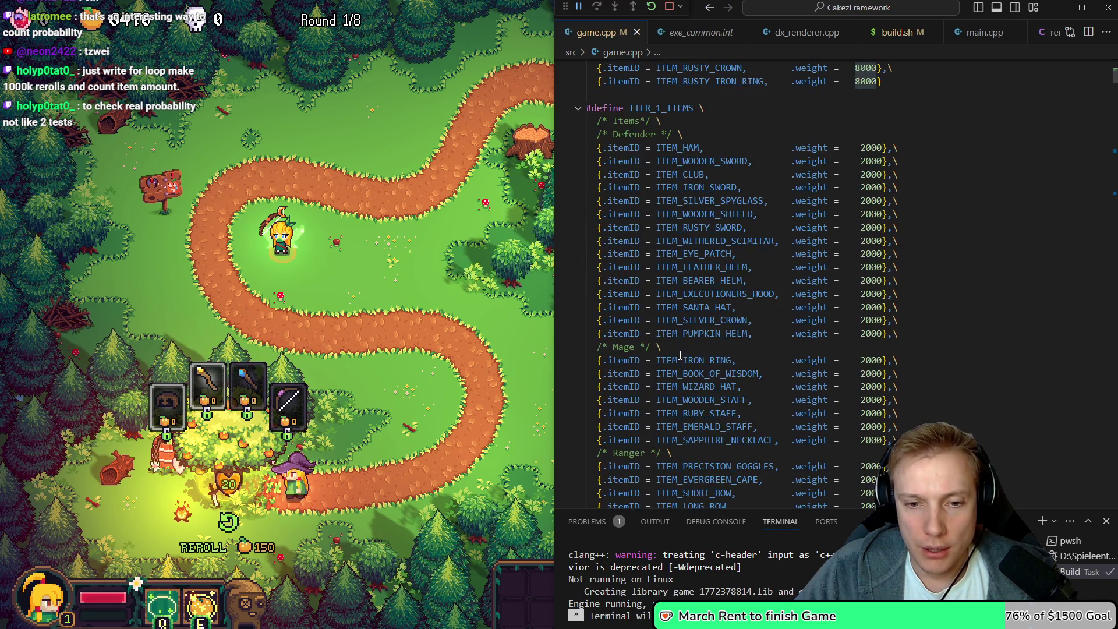
scroll(730, 409, "down", 3)
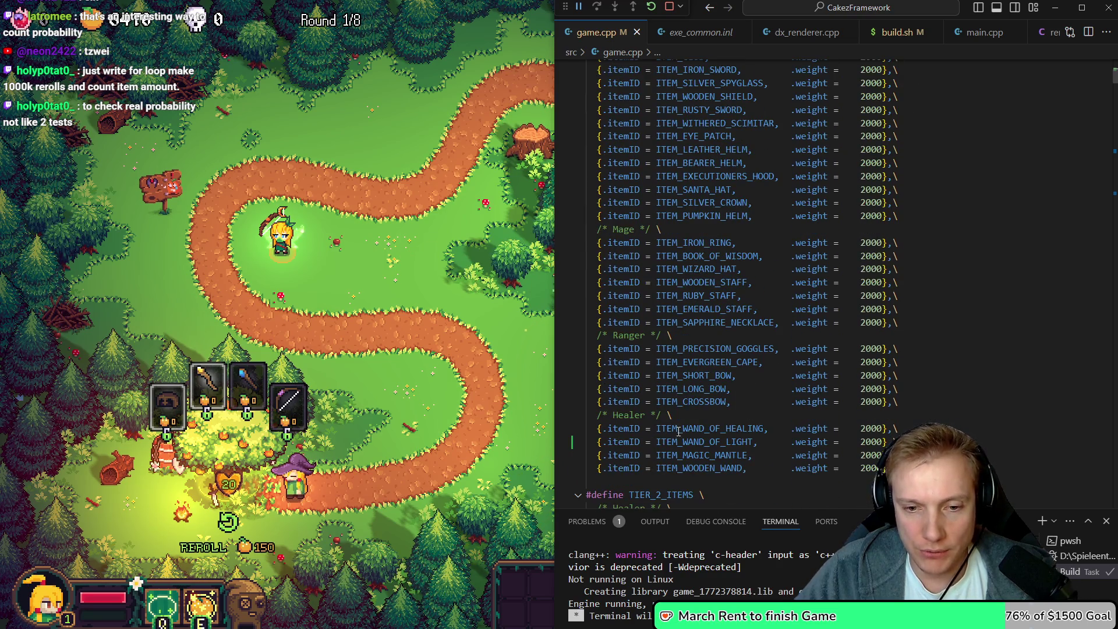
left_click_drag(677, 441, 736, 438)
double_click(872, 441)
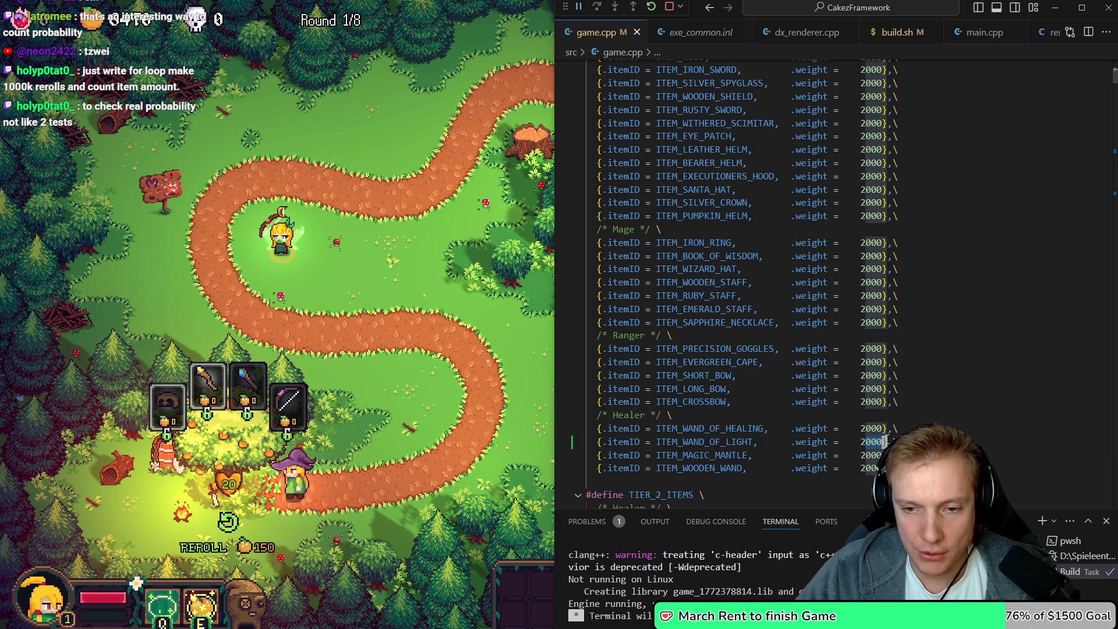
Return to the tier 0 Wand's 8000 weight and select the whole TIER_0_ITEMS macro
scroll(881, 435, "up", 10)
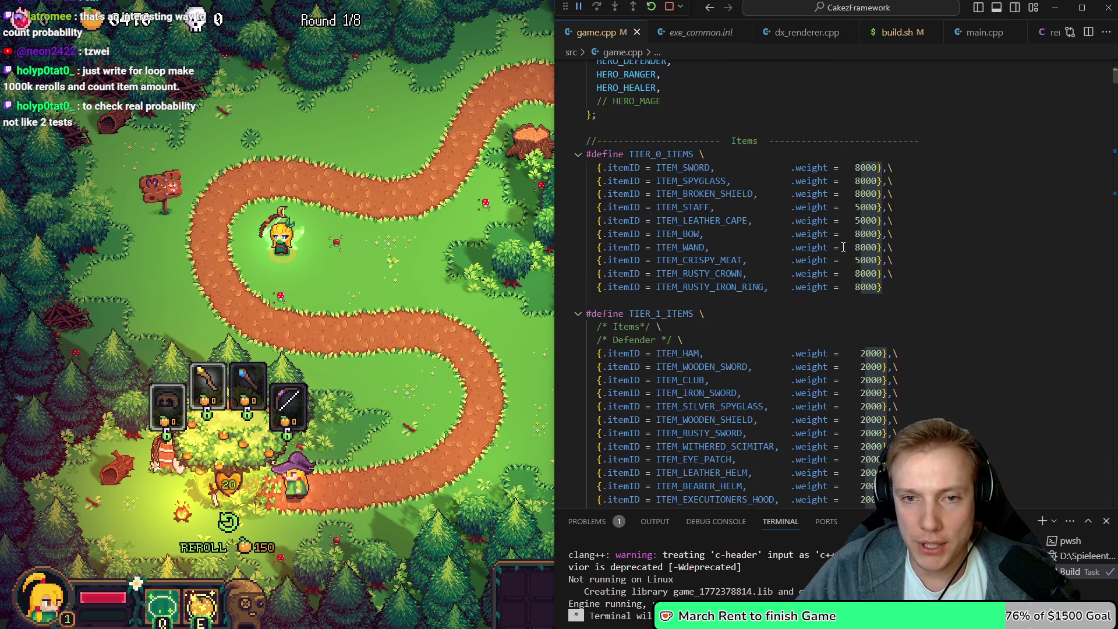
scroll(897, 317, "down", 12)
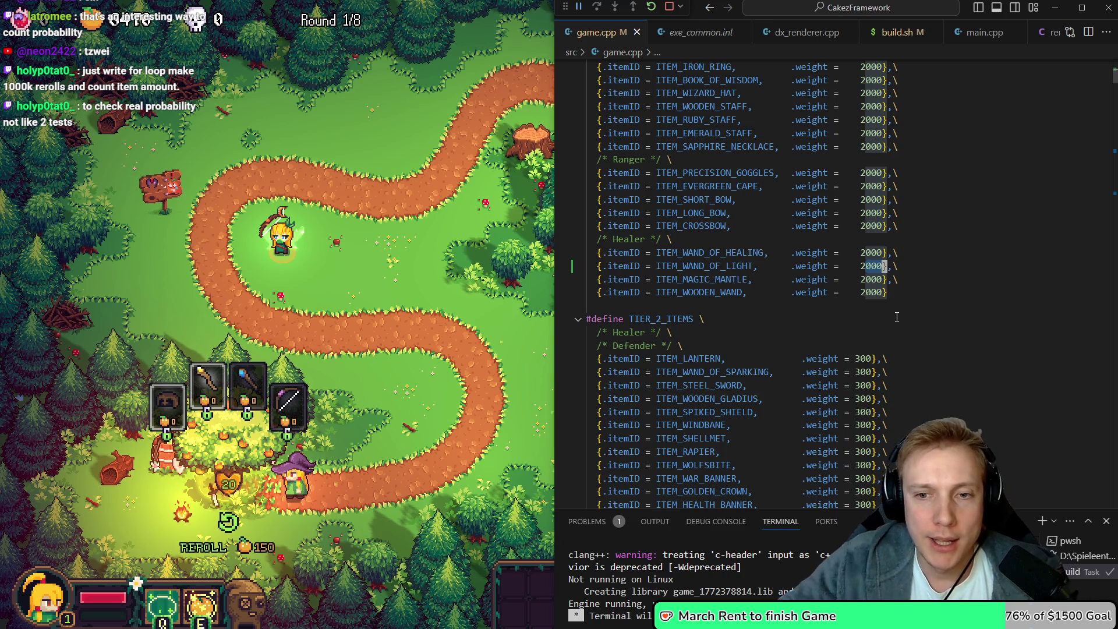
scroll(897, 317, "up", 10)
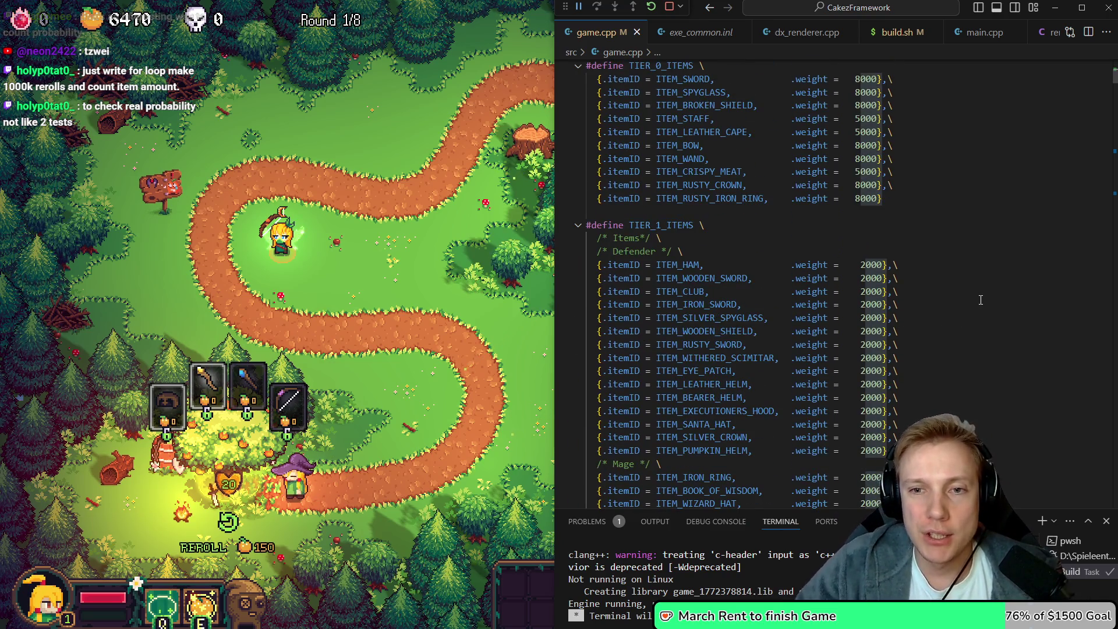
scroll(683, 162, "up", 2)
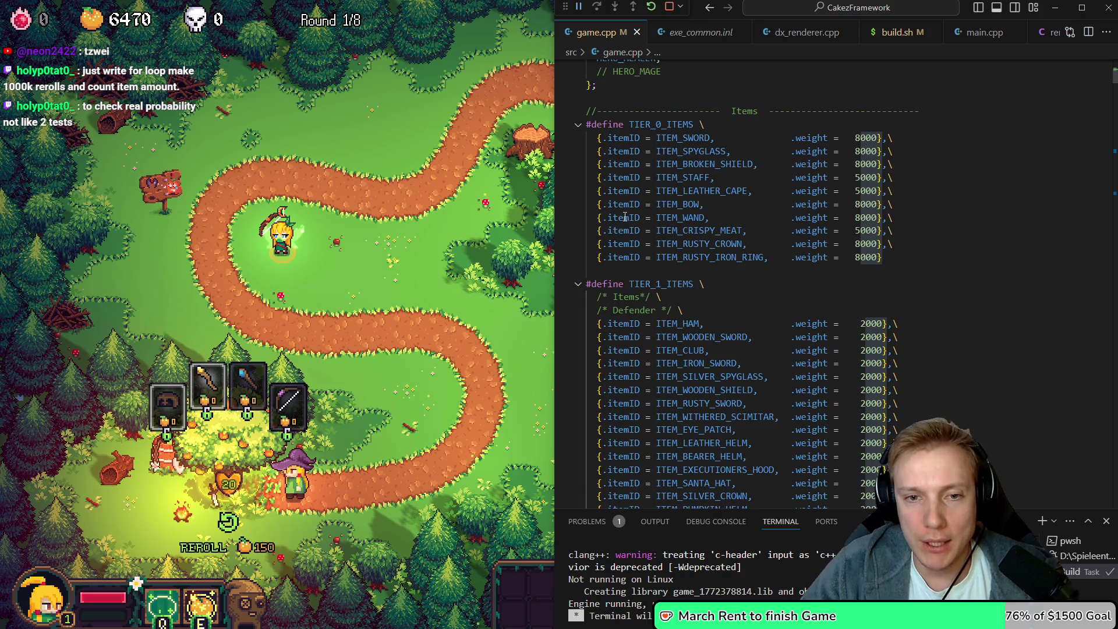
left_click_drag(657, 219, 874, 217)
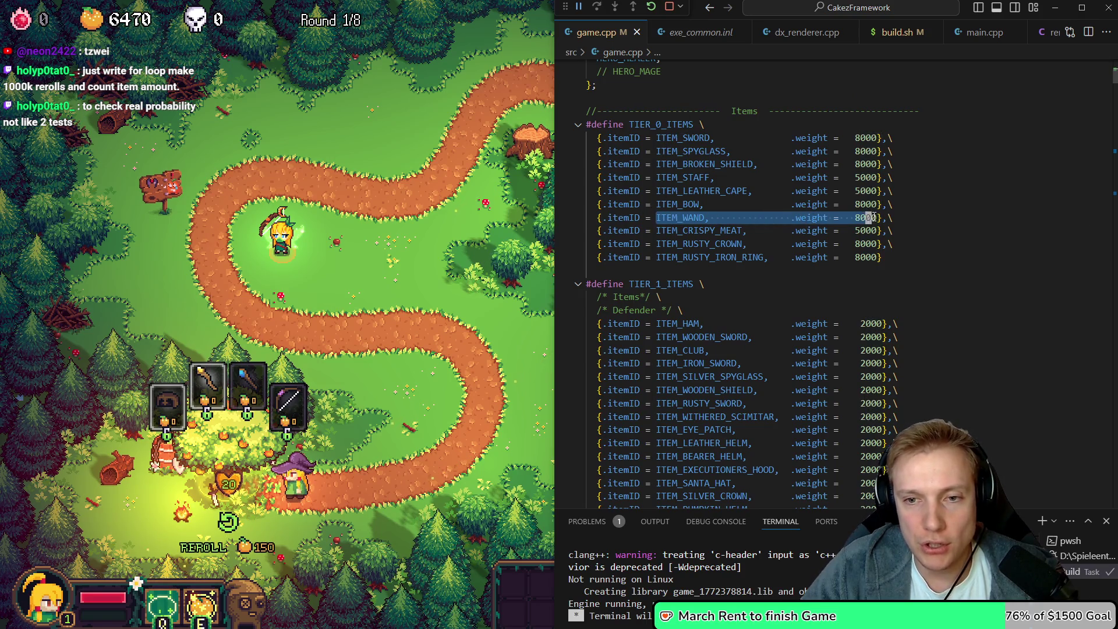
double_click(872, 217)
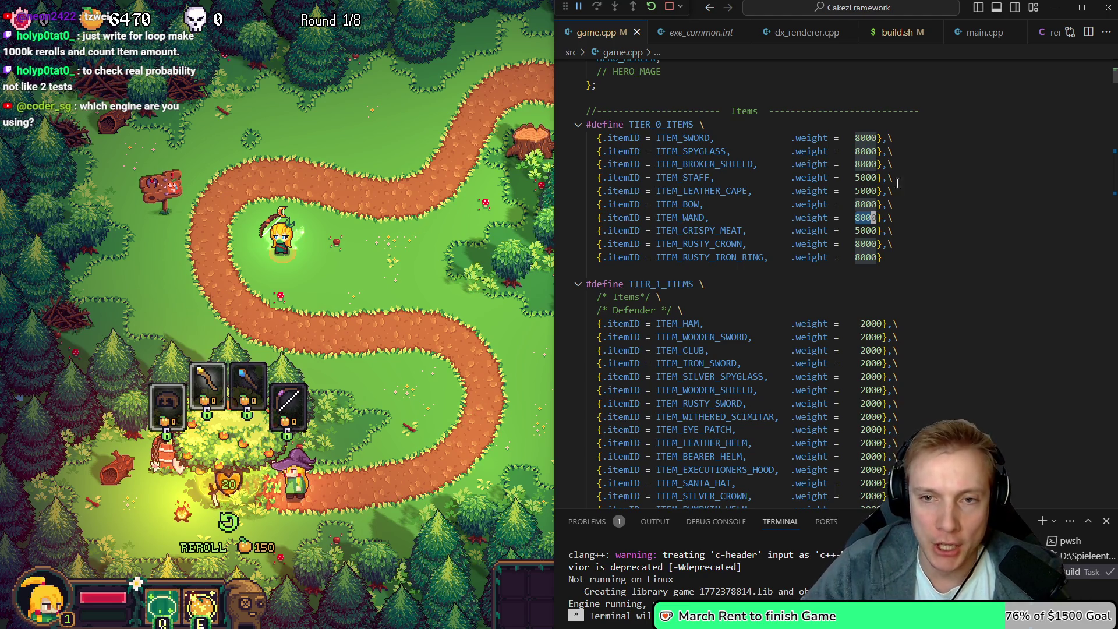
key("shift+alt+Right")
key("shift+alt+Right")
key("shift+alt+Right")
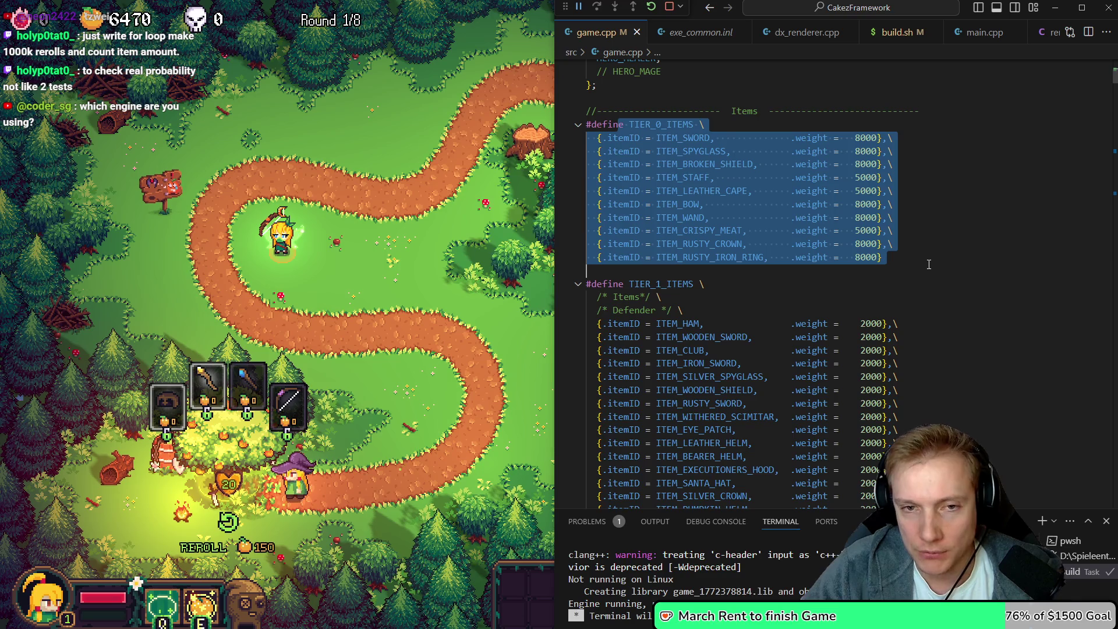
left_click(620, 164)
key("shift+alt+Right")
key("shift+alt+Right")
key("shift+alt+Right")
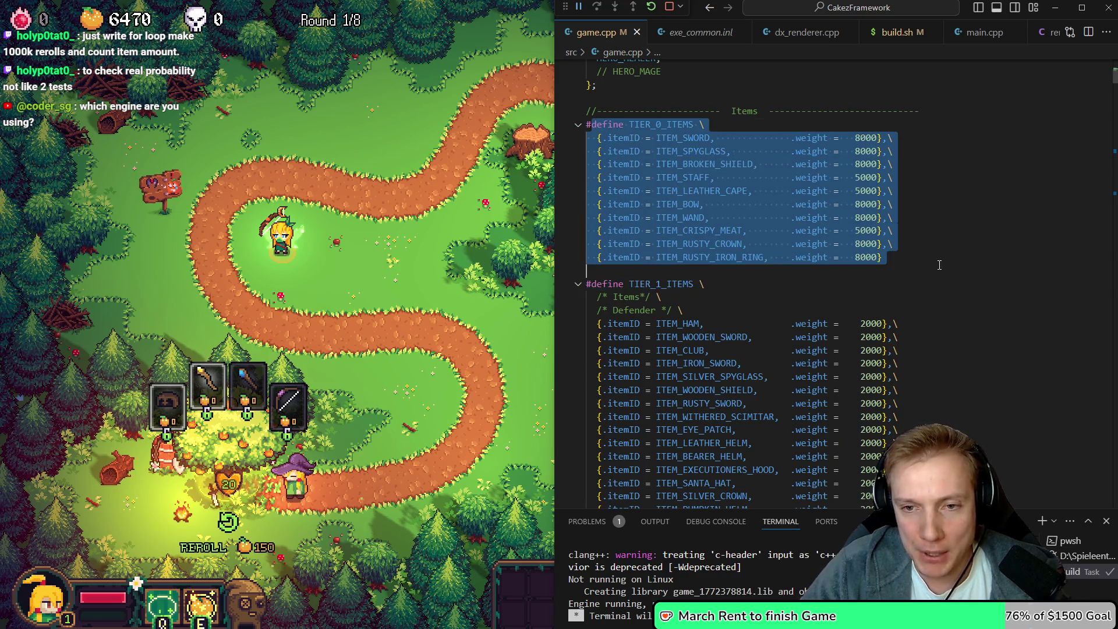
left_click(881, 257)
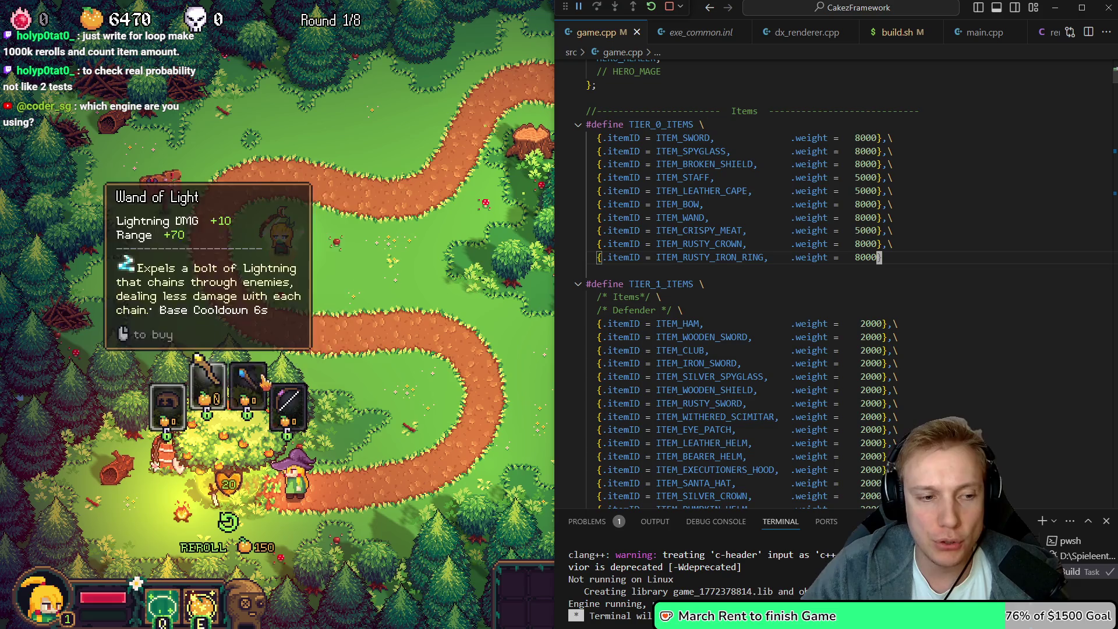
Go full screen, open the item shop at the orange tree and reroll its offers repeatedly
key("F11")
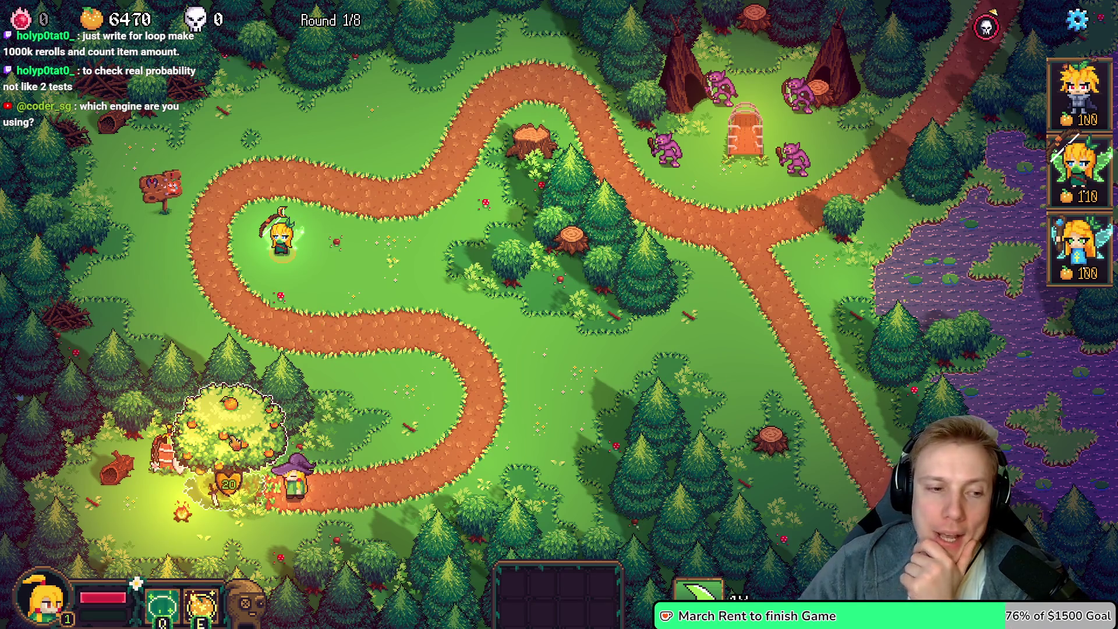
left_click(289, 404)
key("r")
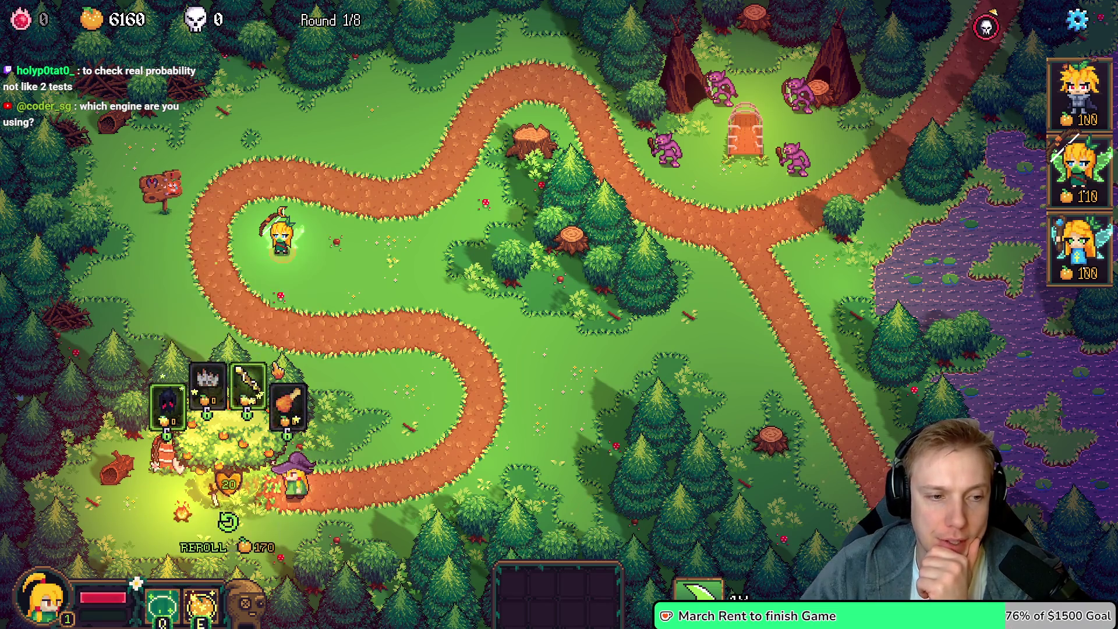
key("r")
key("r")
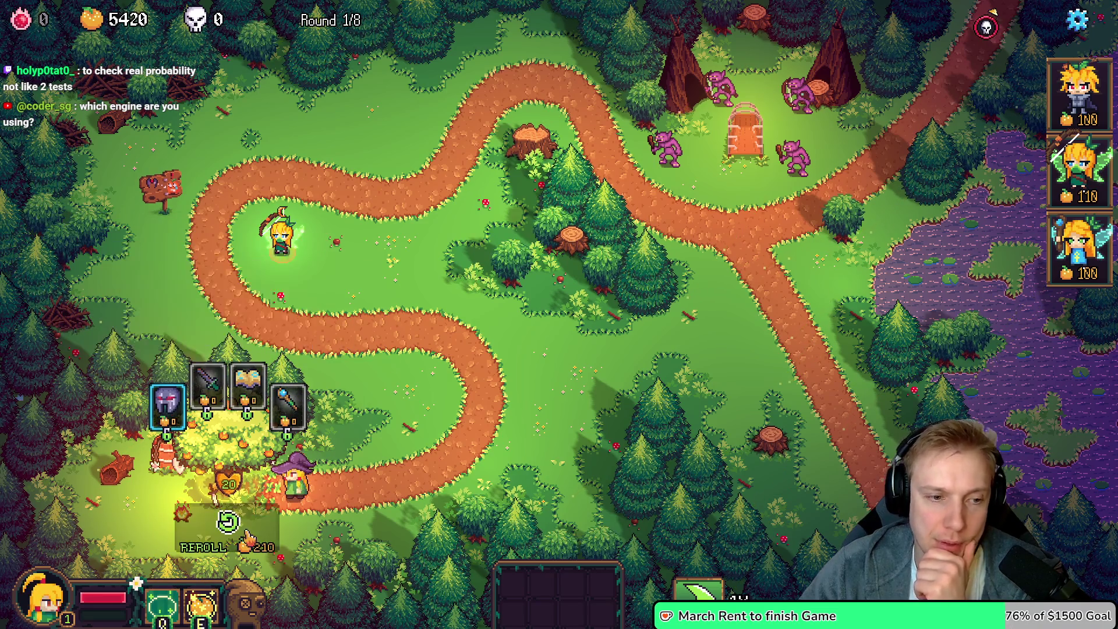
left_click(229, 523)
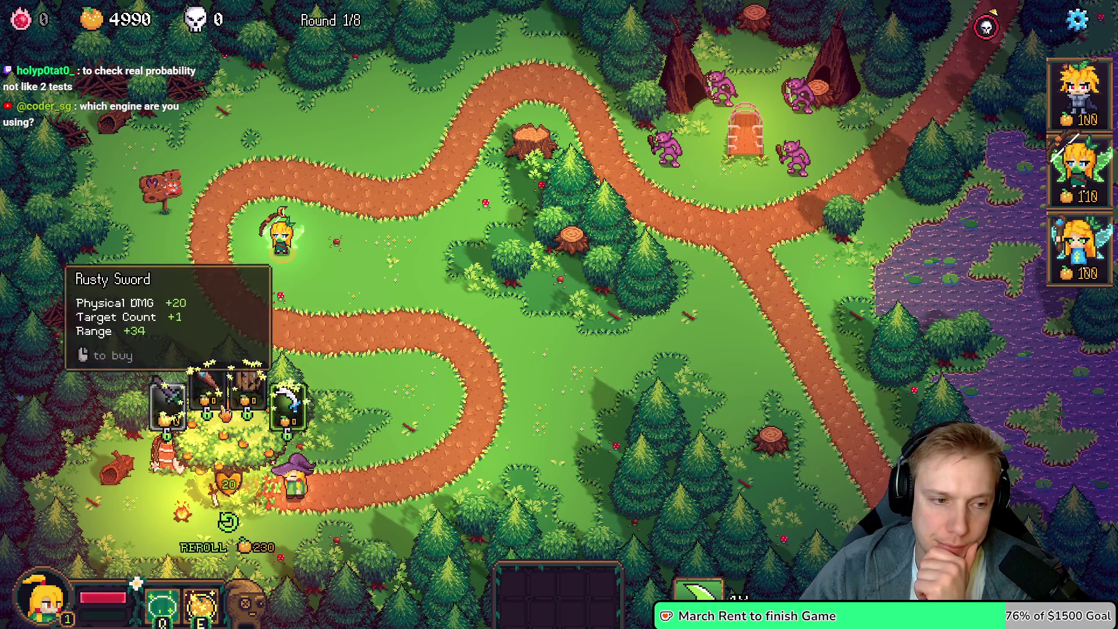
left_click(229, 523)
left_click(229, 523)
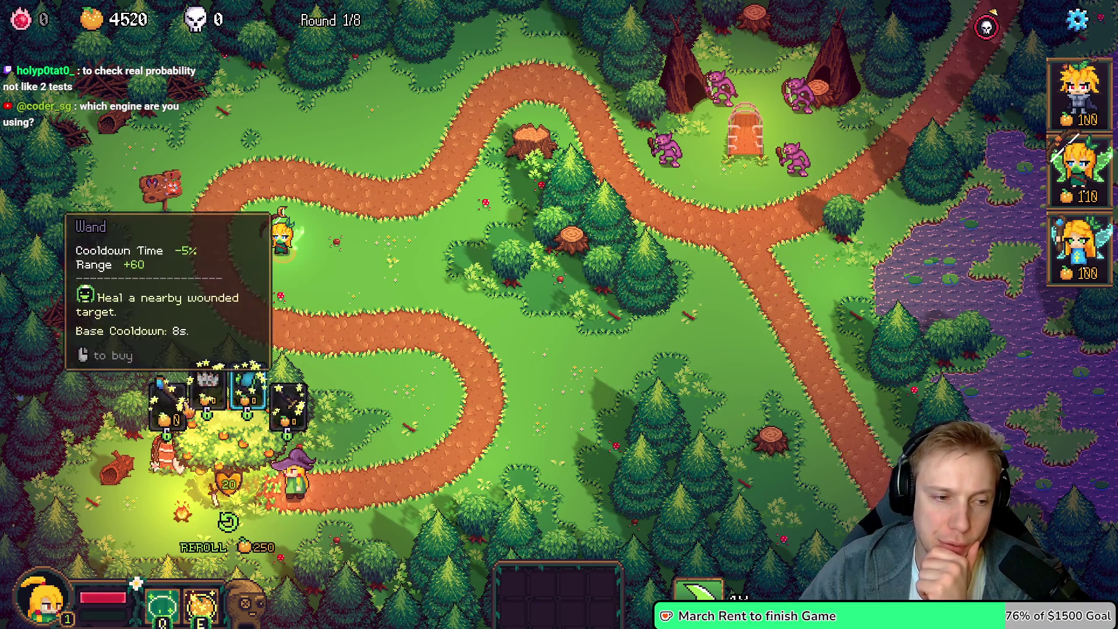
left_click(259, 524)
left_click(260, 523)
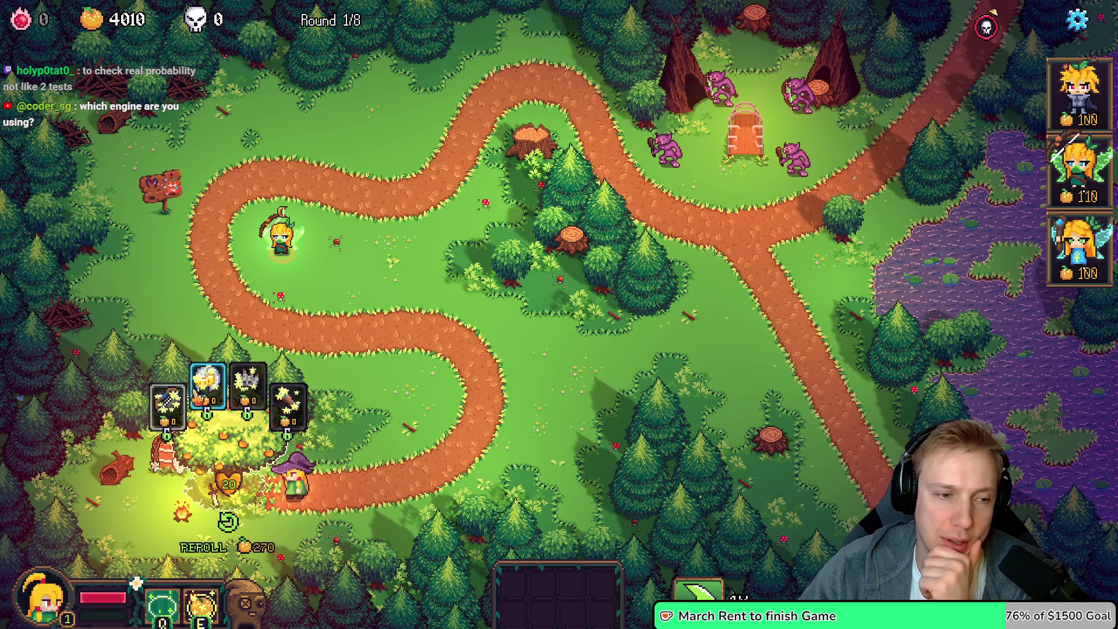
Keep rerolling until gold drops to 860, then pause into the Options screen
key("r")
key("r")
key("r")
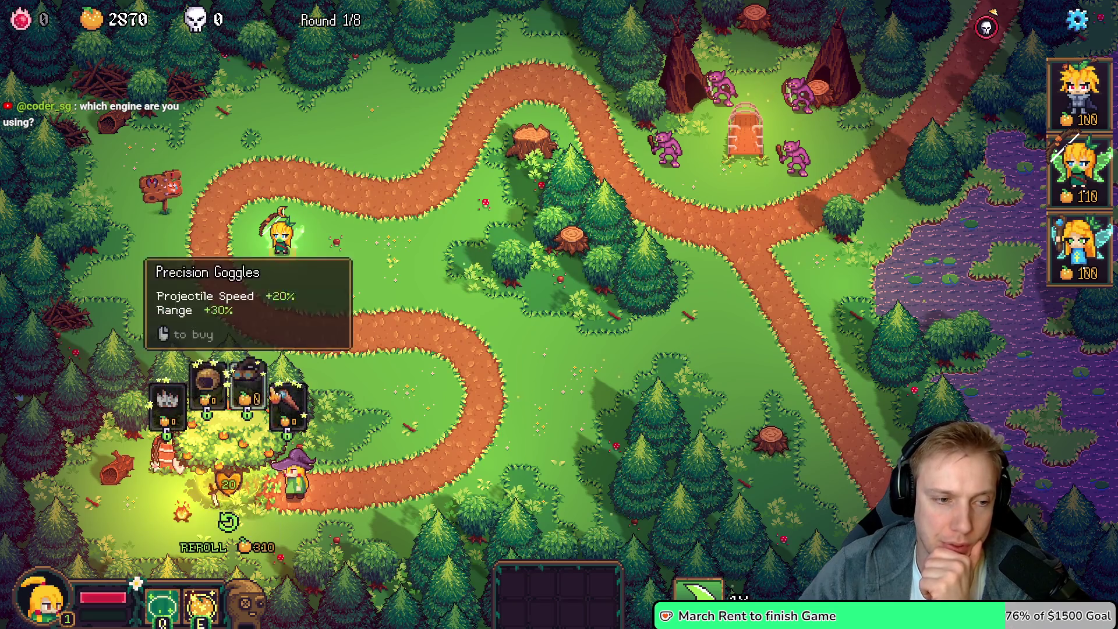
key("r")
key("r")
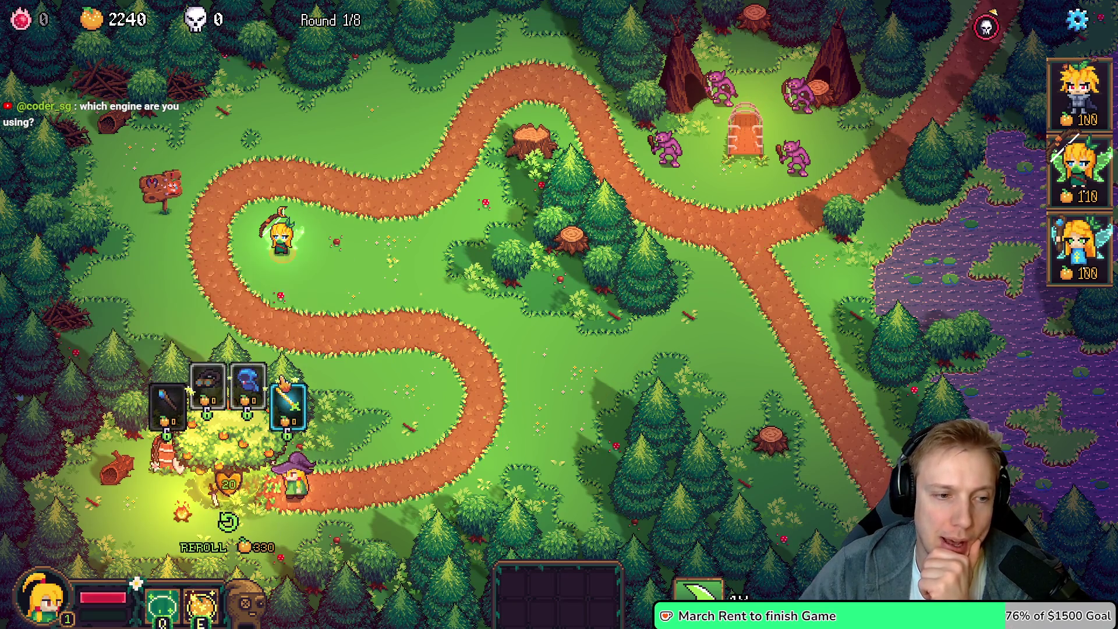
mouse_move(168, 402)
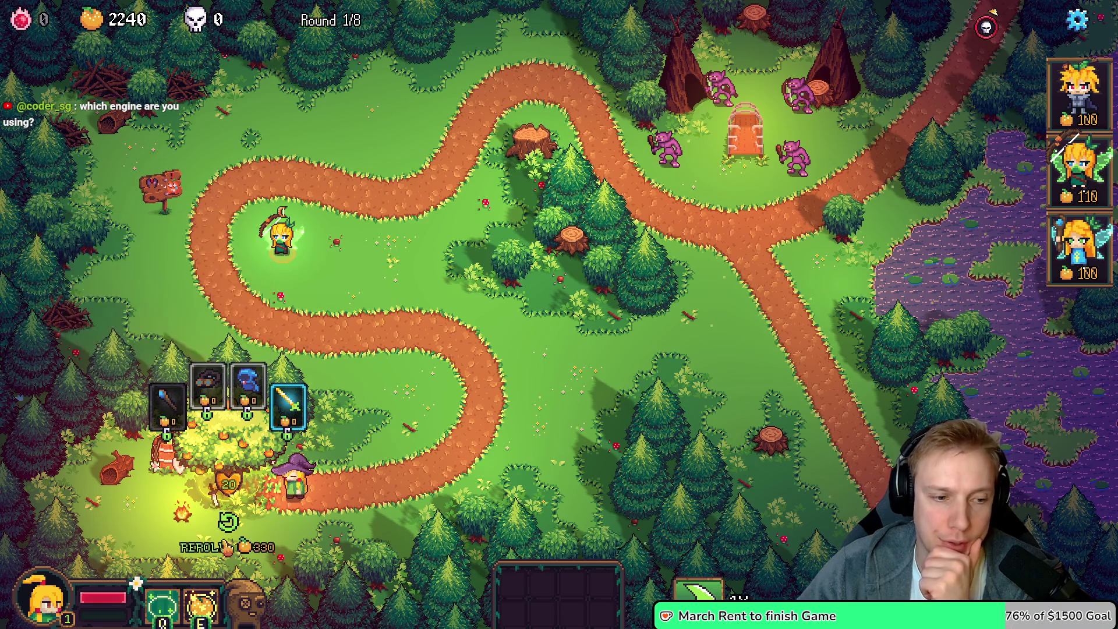
left_click(224, 523)
left_click(224, 523)
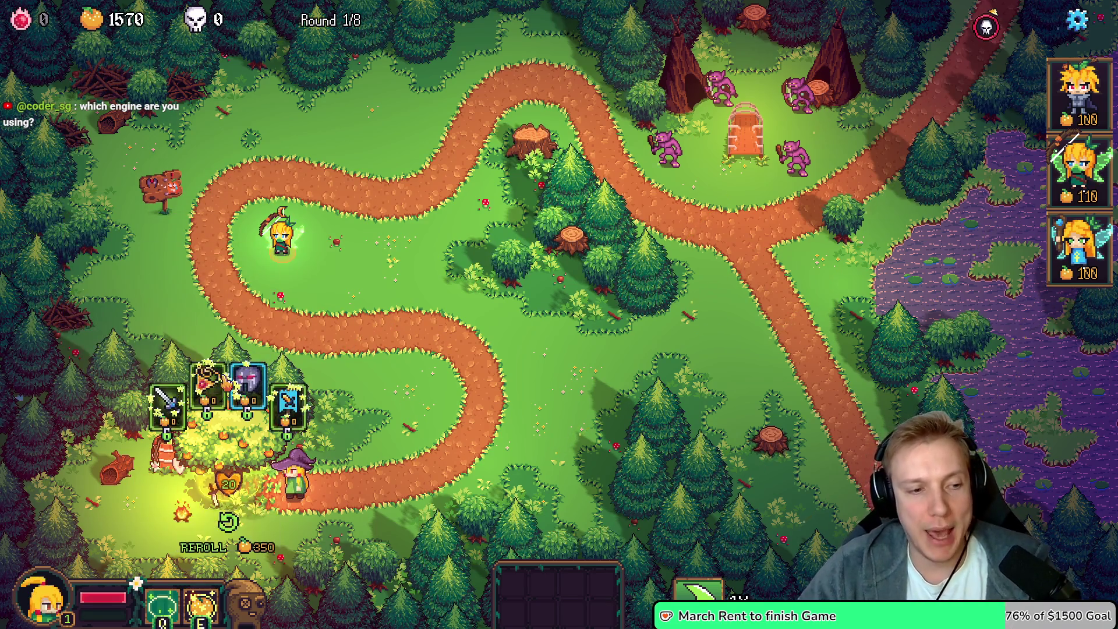
left_click(228, 508)
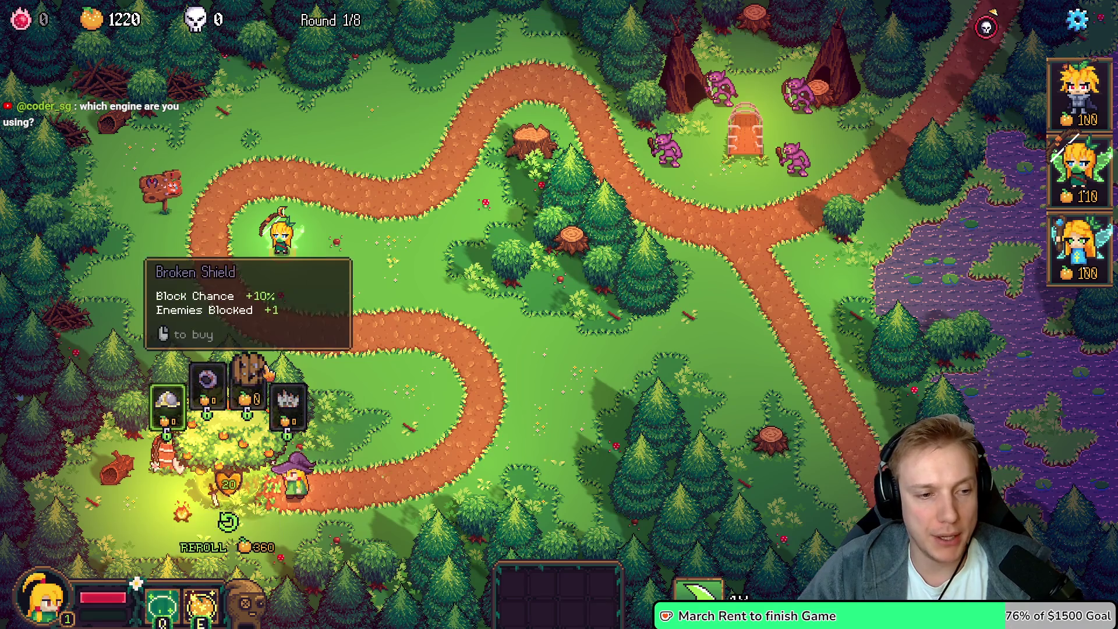
left_click(228, 520)
key("Escape")
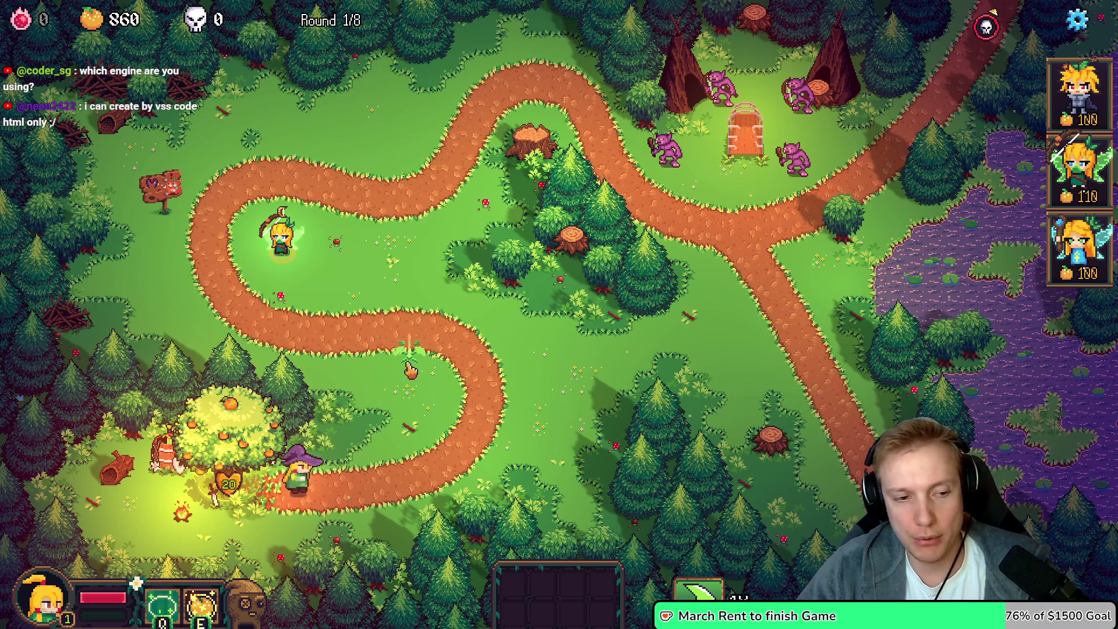
key("Escape")
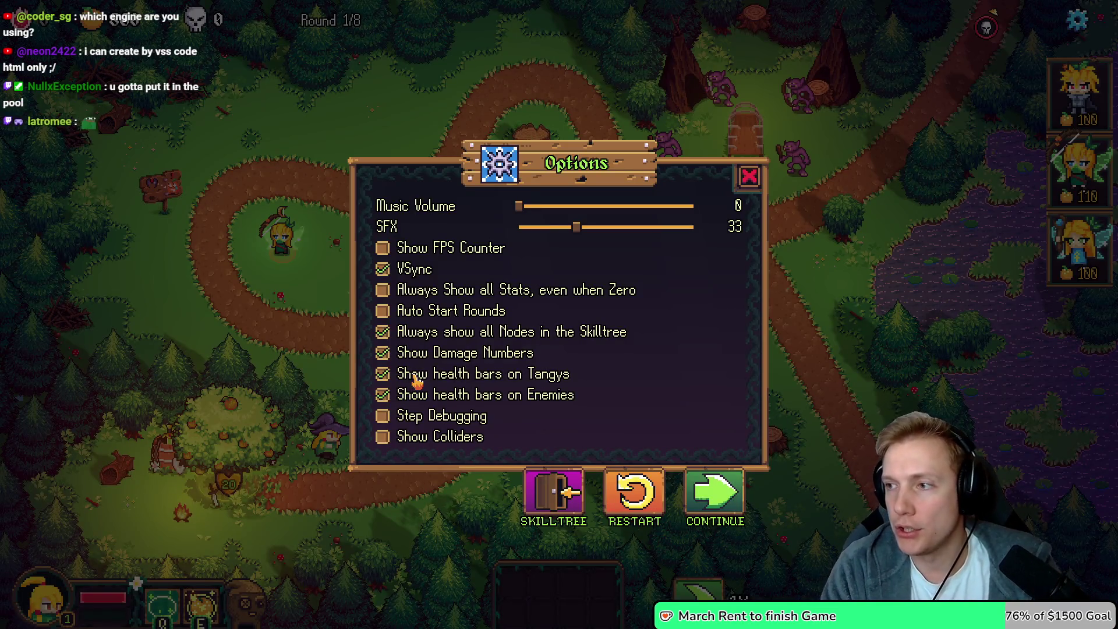
Duplicate the ITEM_RUSTY_CROWN line as ITEM_WAND_OF_LIGHT, align its .weight column, and save game.cpp
key("alt+Tab")
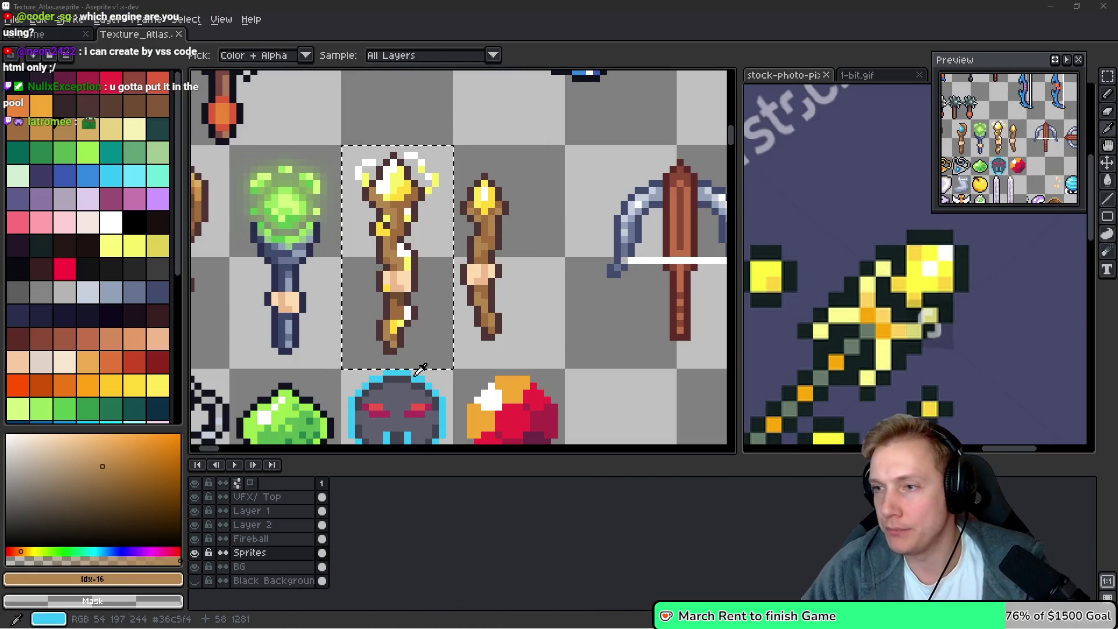
key("alt+Tab")
key("Up")
key("shift+alt+Down")
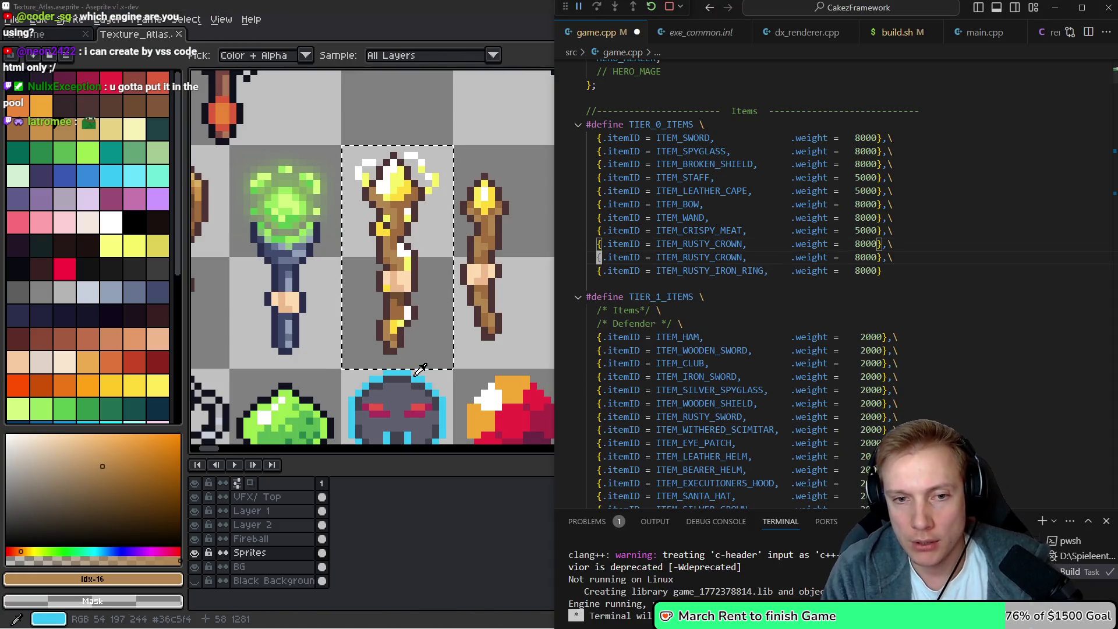
key("BackSpace")
key("BackSpace")
key("BackSpace")
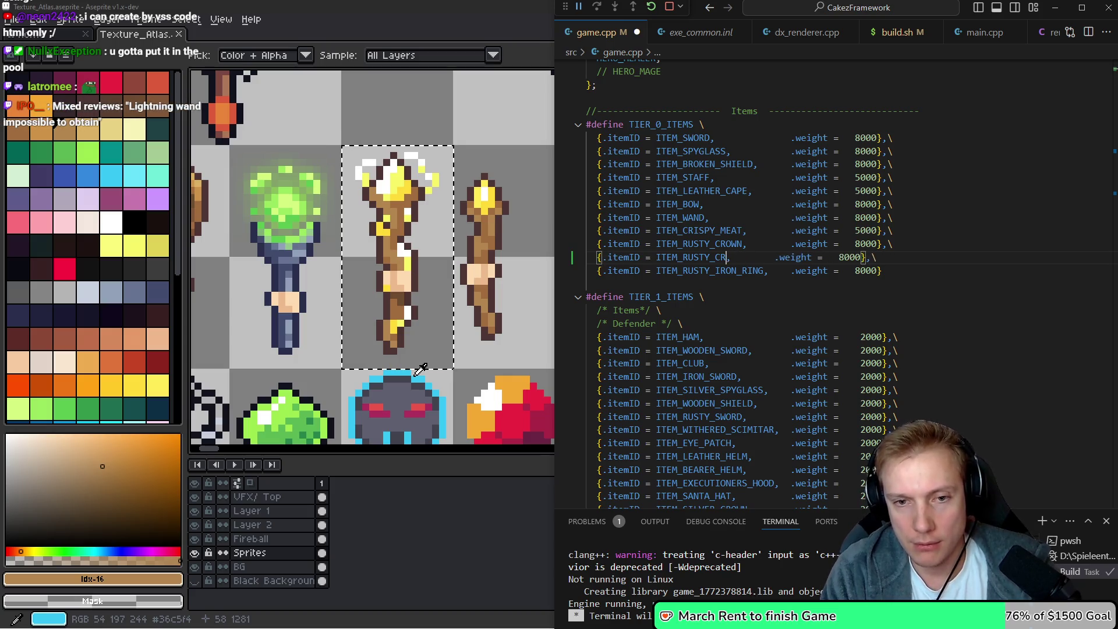
type("WAND_OF_LIGHT")
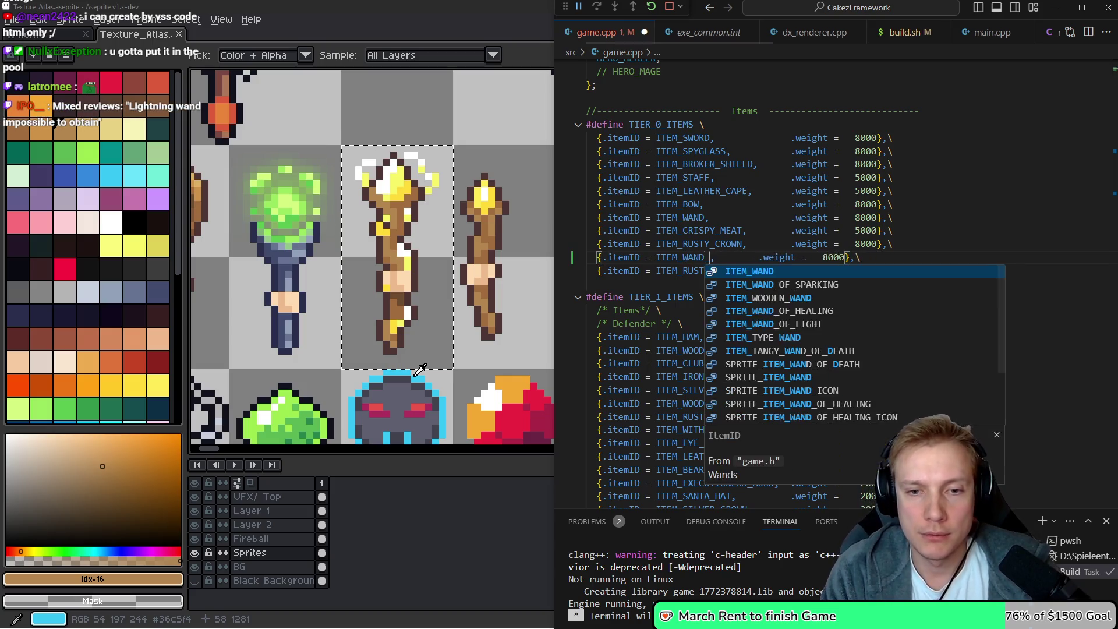
key("Right")
key("ctrl+Right")
key("BackSpace")
key("BackSpace")
key("ctrl+Right")
key("ctrl+Right")
key("ctrl+Right")
key("Left")
key("Left")
key("ctrl+s")
key("Down")
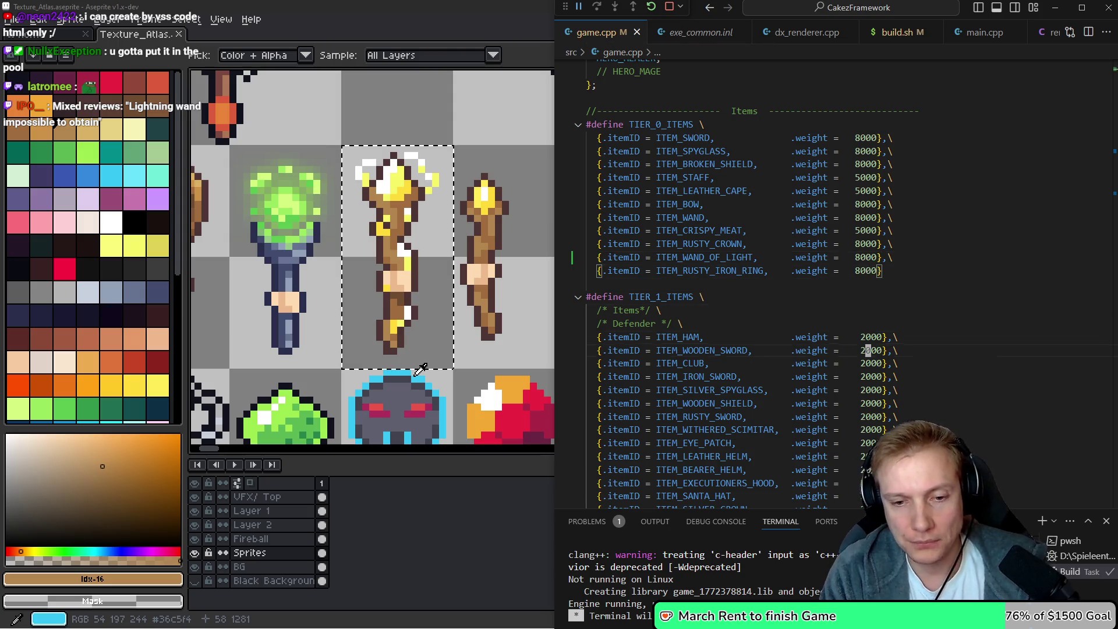
Move the WAND_OF_SPARKING line from TIER_2 over tier 1's WAND_OF_LIGHT entry, then go to its definition
key("Down")
key("Down")
key("Down")
key("Down")
key("Down")
key("Down")
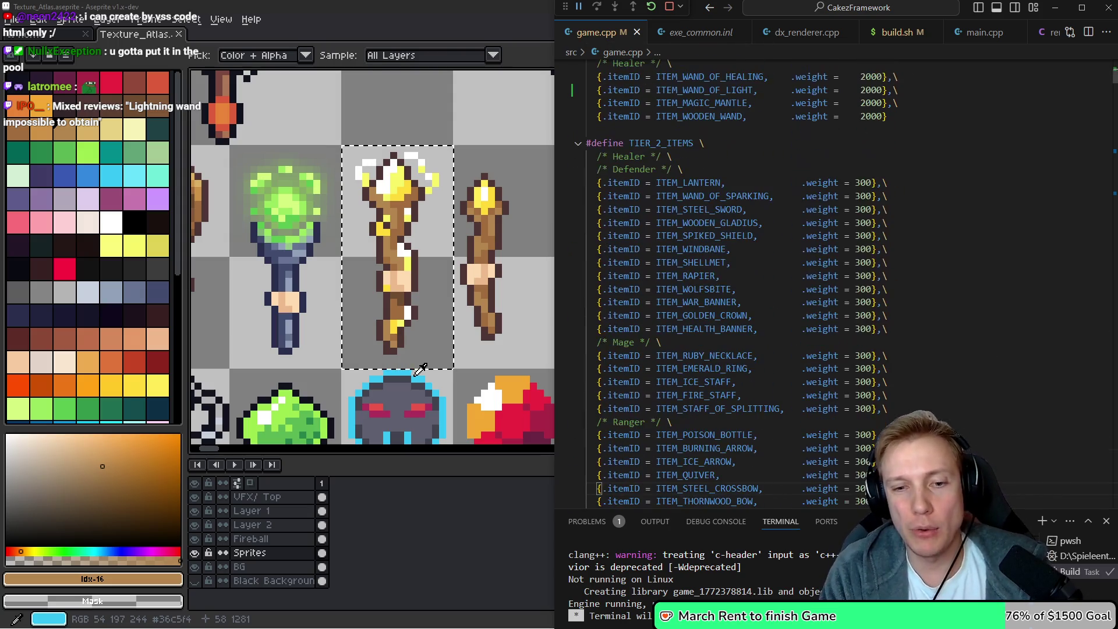
key("Down")
key("Down")
key("Down")
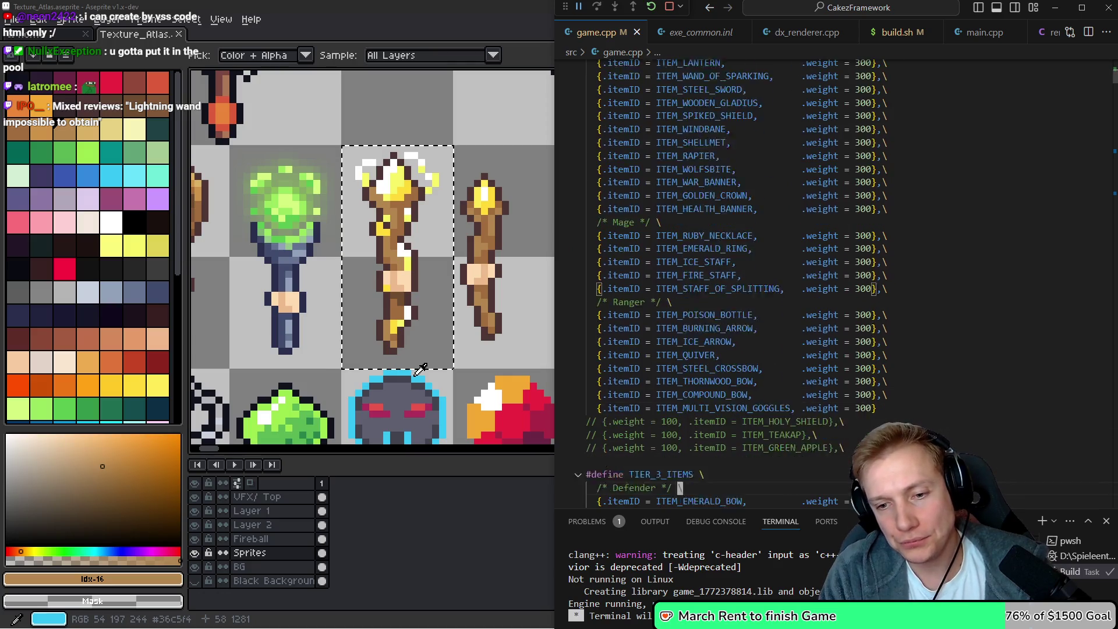
key("Up")
key("Up")
key("Up")
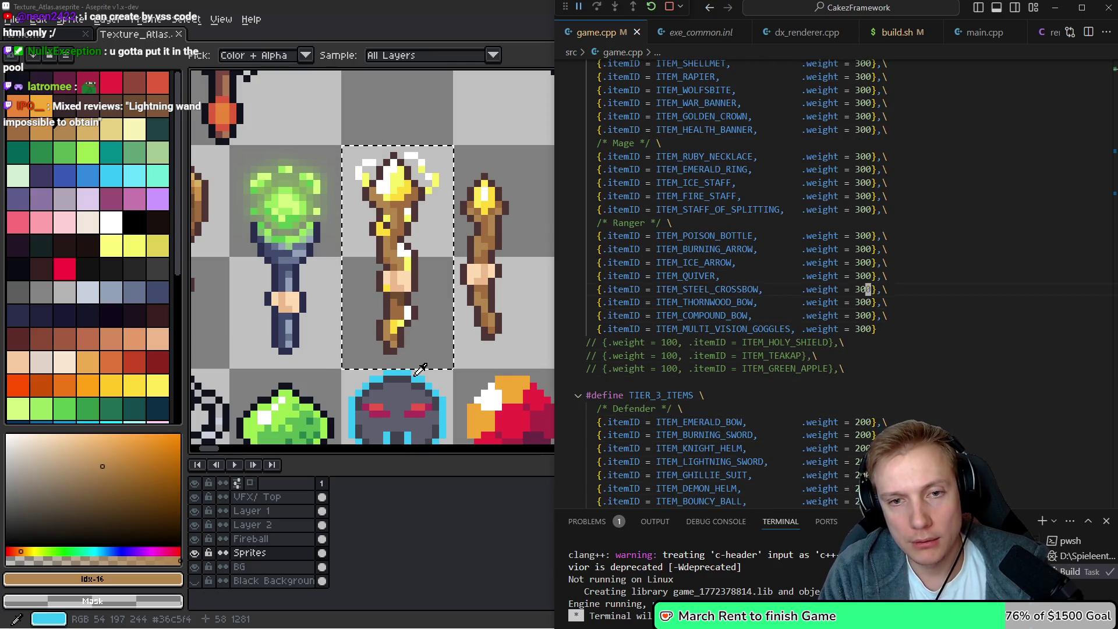
key("Up")
key("Up")
key("Up")
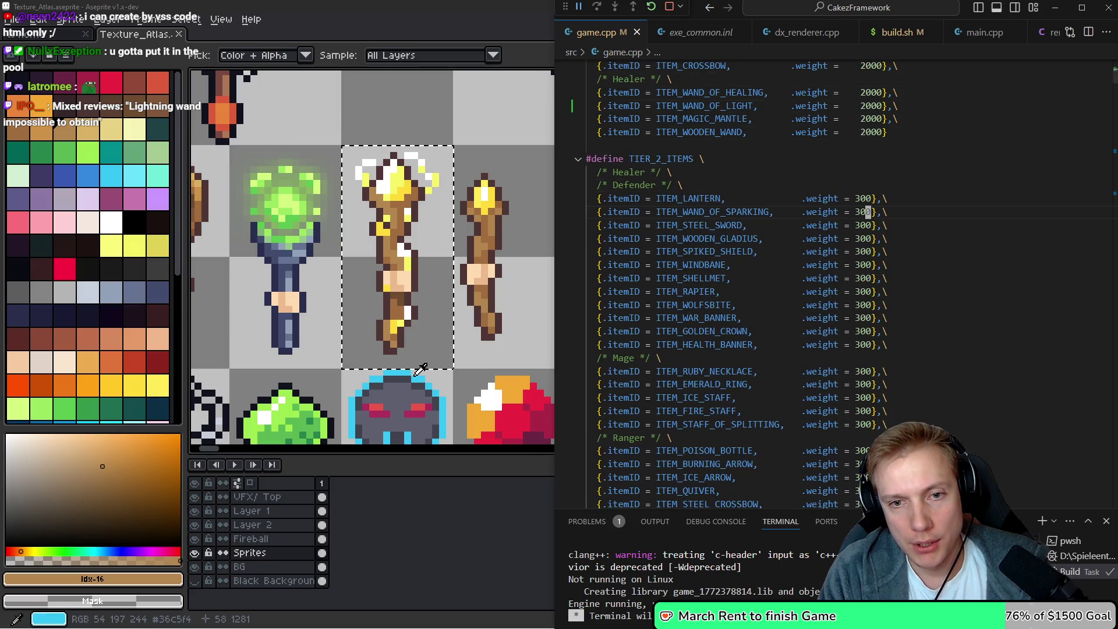
key("Down")
key("ctrl+shift+k")
key("Up")
key("Up")
key("Up")
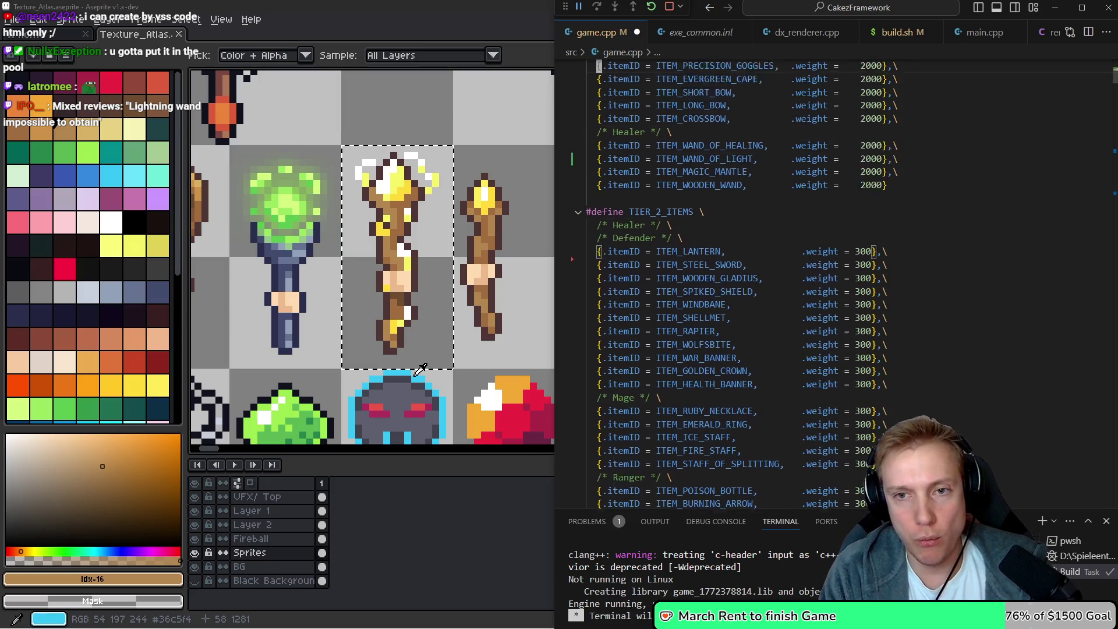
key("Down")
key("Down")
key("Down")
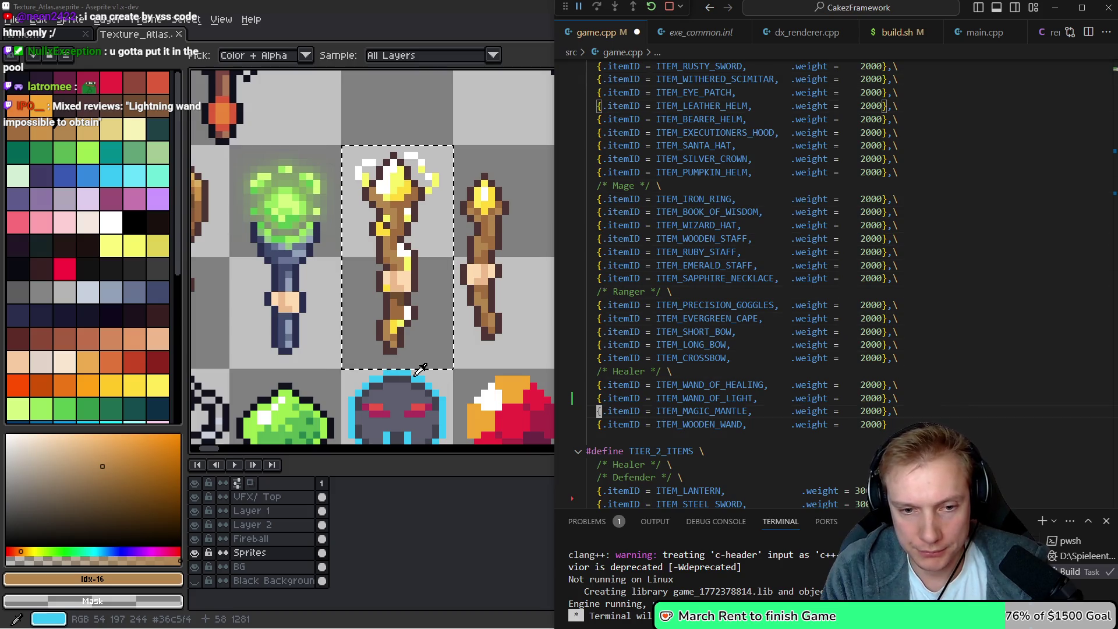
key("shift+End")
type("{.itemID = ITEM_WAND_OF_SPARKING,      .weight = 300},\\")
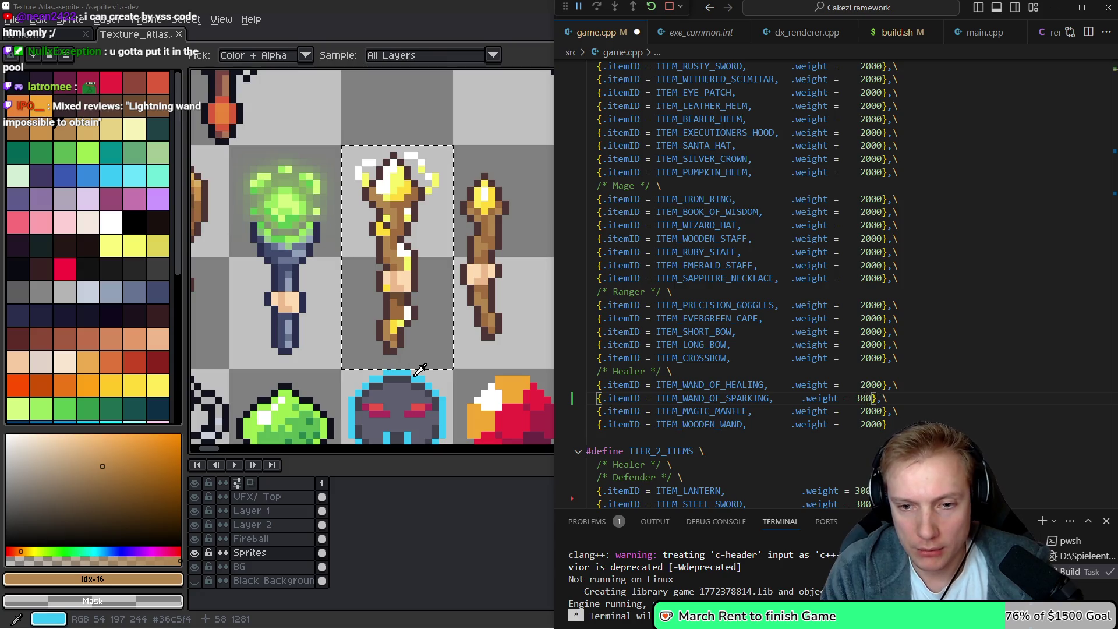
key("BackSpace")
key("BackSpace")
key("BackSpace")
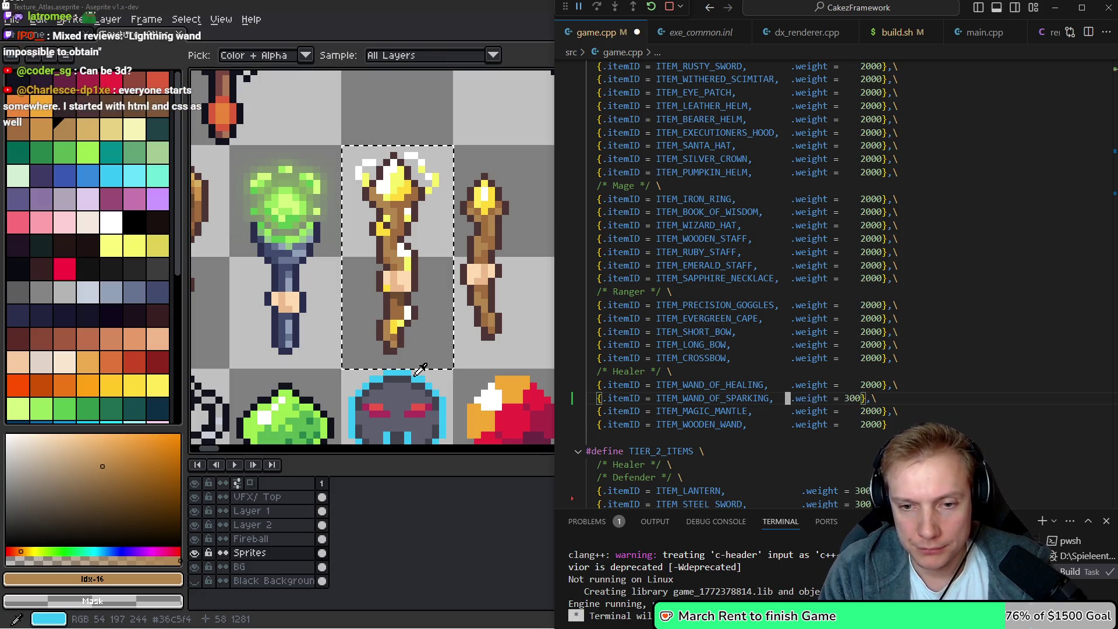
key("ctrl+Left")
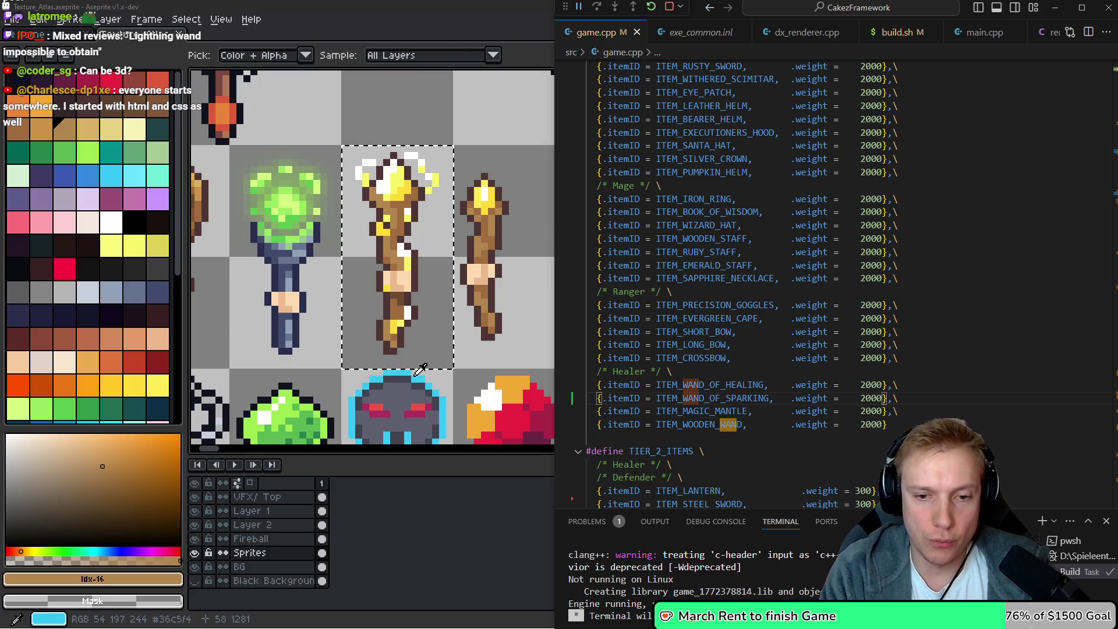
key("F12")
key("Down")
key("Down")
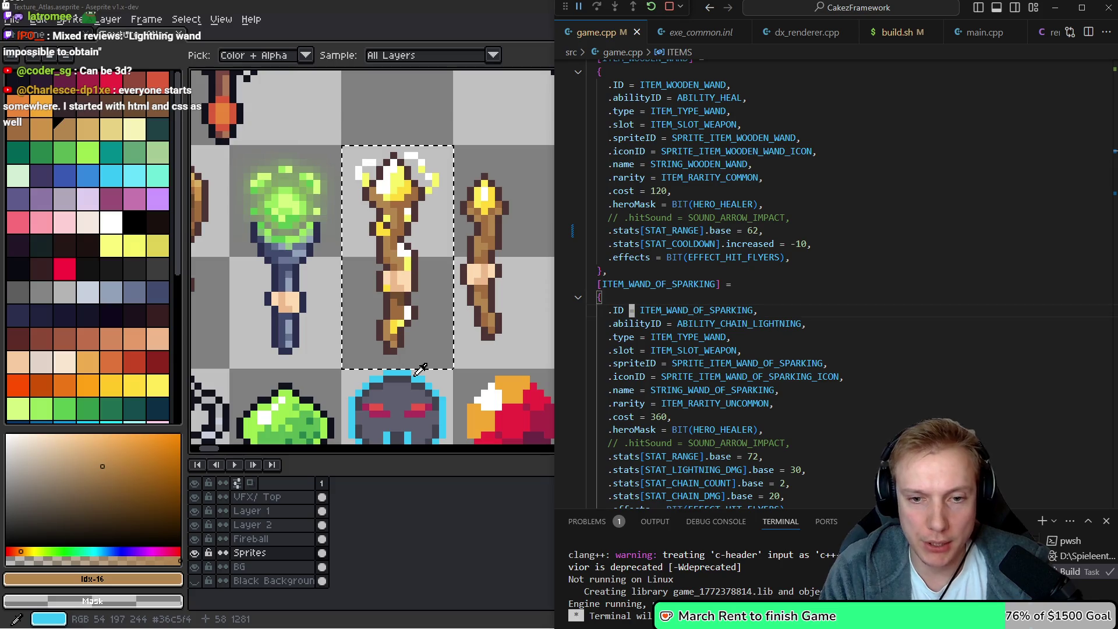
Change the item's rarity field to the value 240
key("ctrl+Right")
key("ctrl+Right")
key("ctrl+Right")
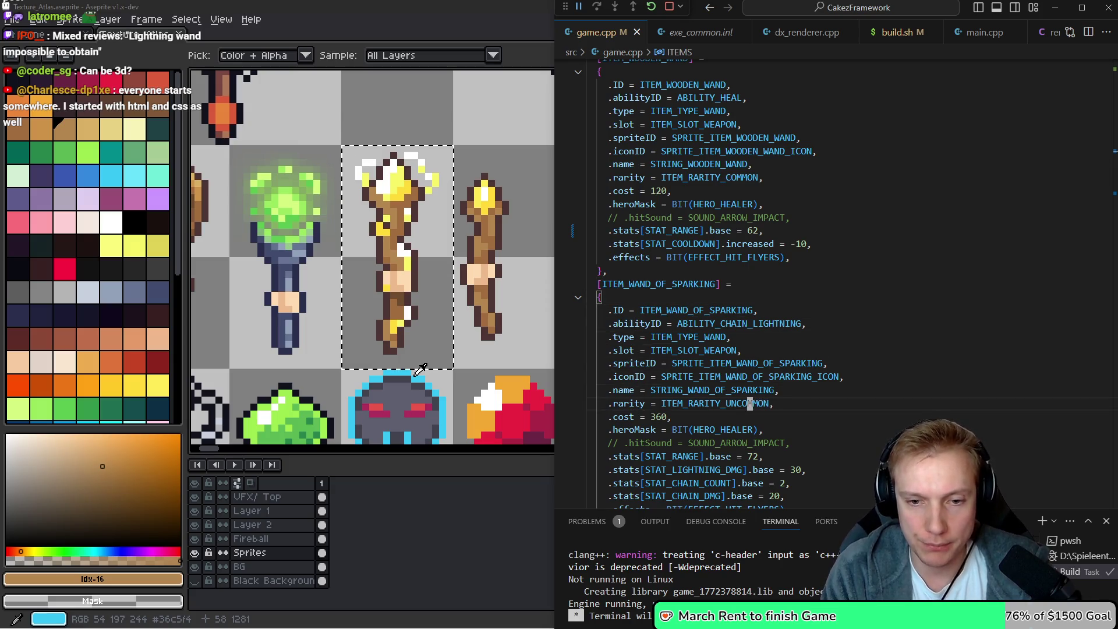
key("Left")
key("Left")
key("Left")
key("BackSpace")
key("BackSpace")
key("BackSpace")
key("BackSpace")
key("BackSpace")
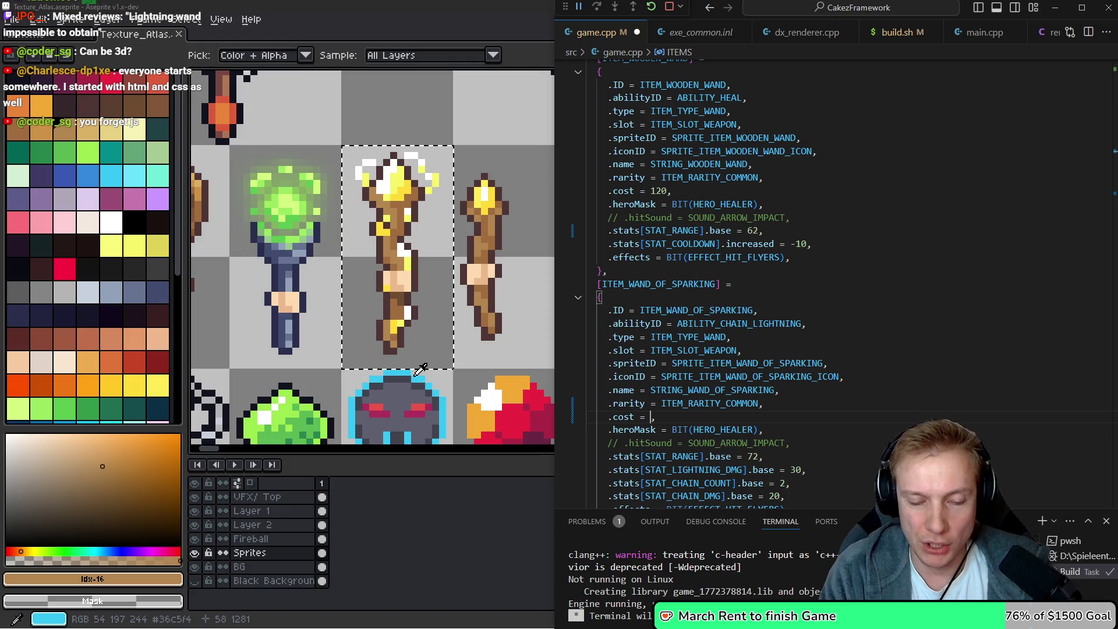
type("240")
Cut the WAND_OF_SPARKING definition block out of its old position
key("Up")
key("Up")
key("Up")
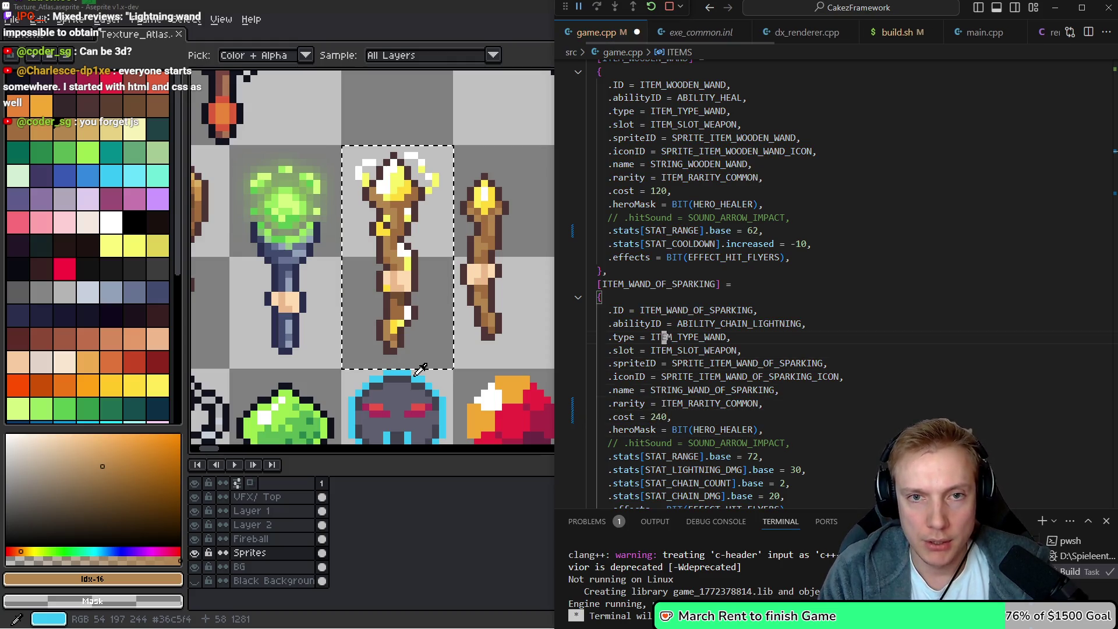
key("Down")
key("Down")
key("Down")
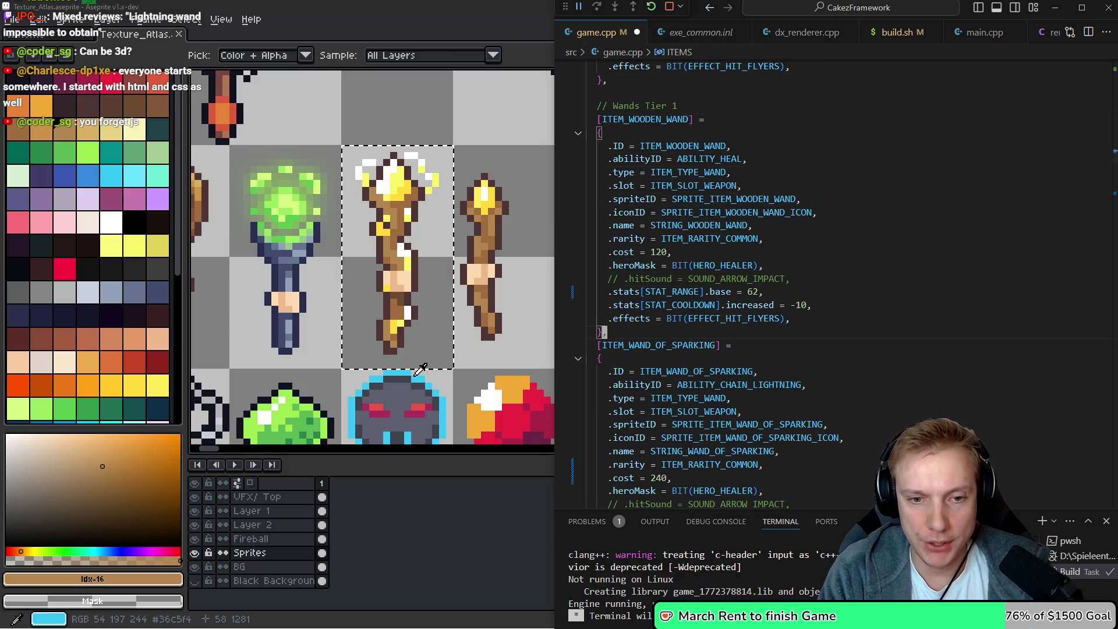
key("shift+Down")
key("shift+Down")
key("shift+Down")
key("Delete")
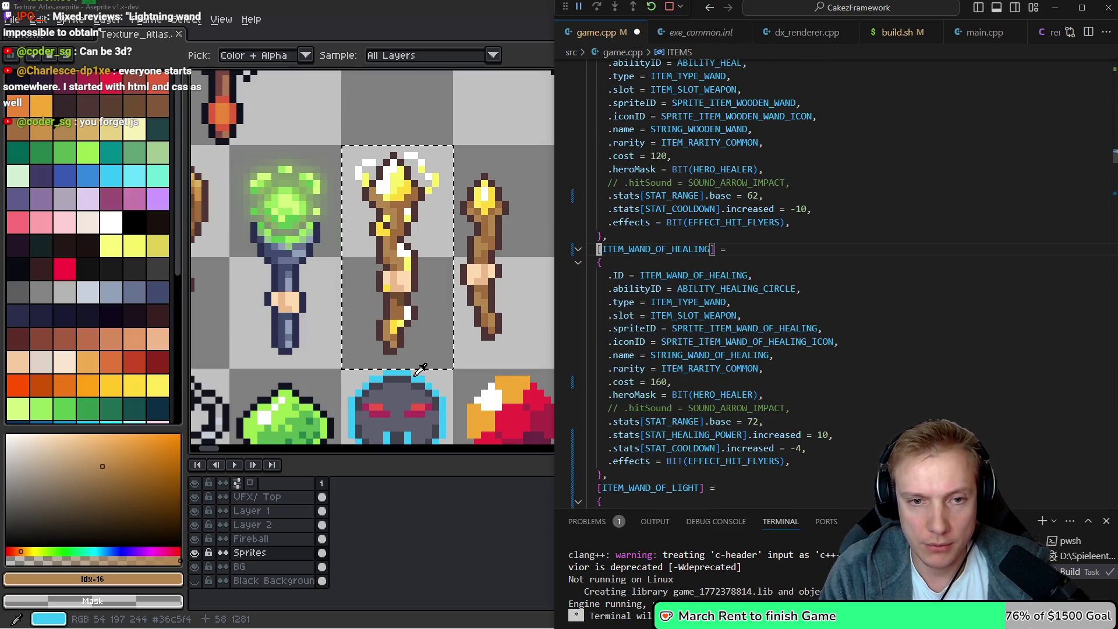
key("Down")
key("Down")
key("Down")
key("Down")
key("Down")
key("Down")
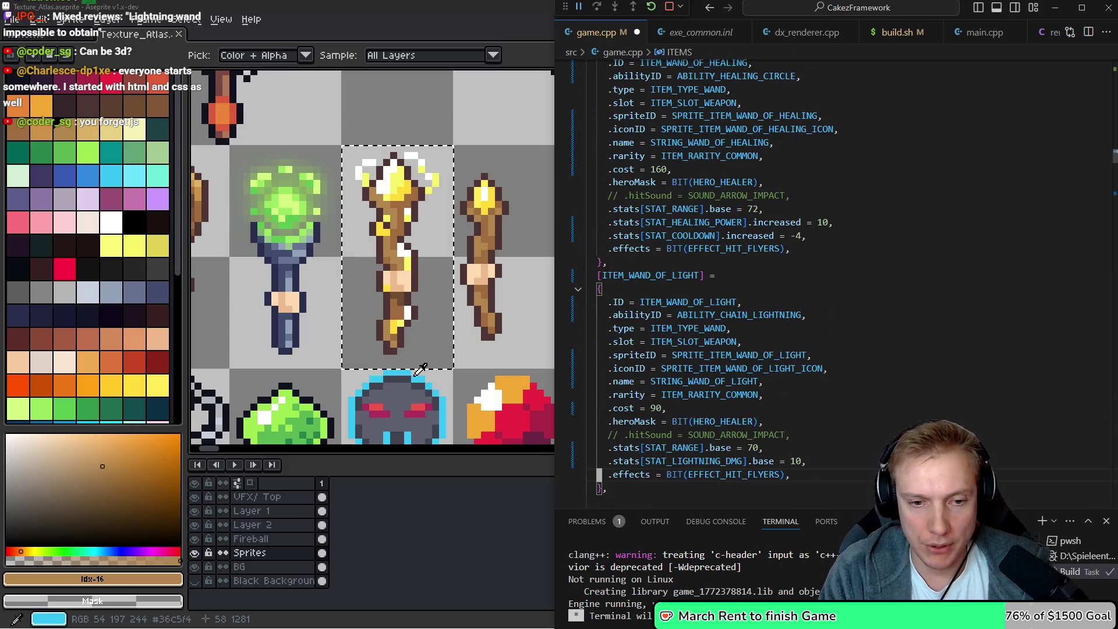
Change the Wand of Light's cost to 80 and its range base to 64
key("Up")
key("Up")
key("Up")
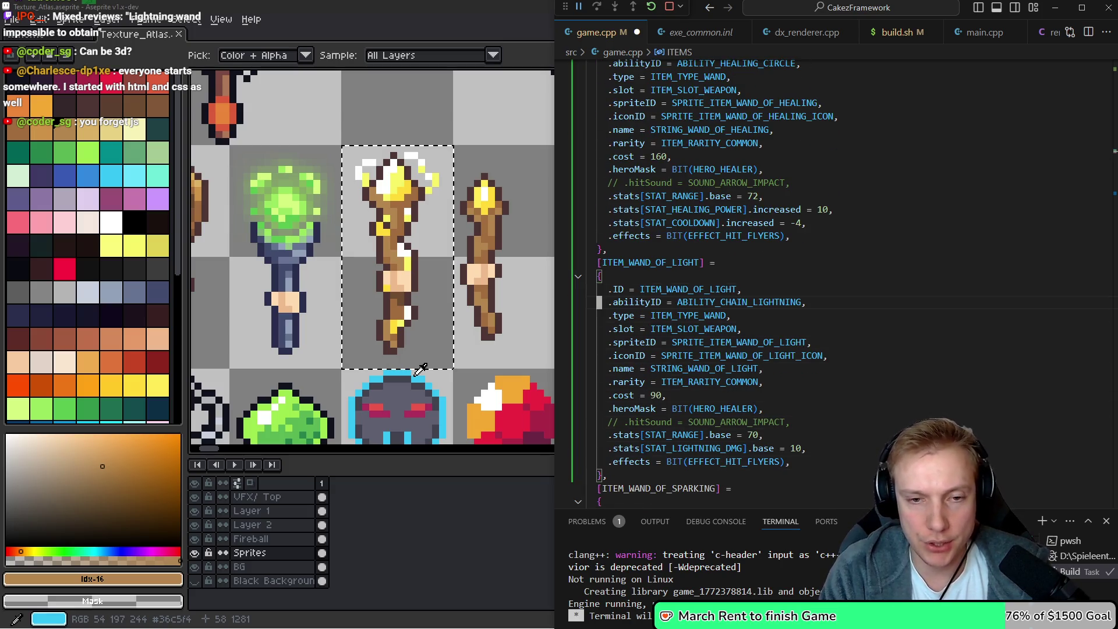
key("Down")
key("Down")
key("Down")
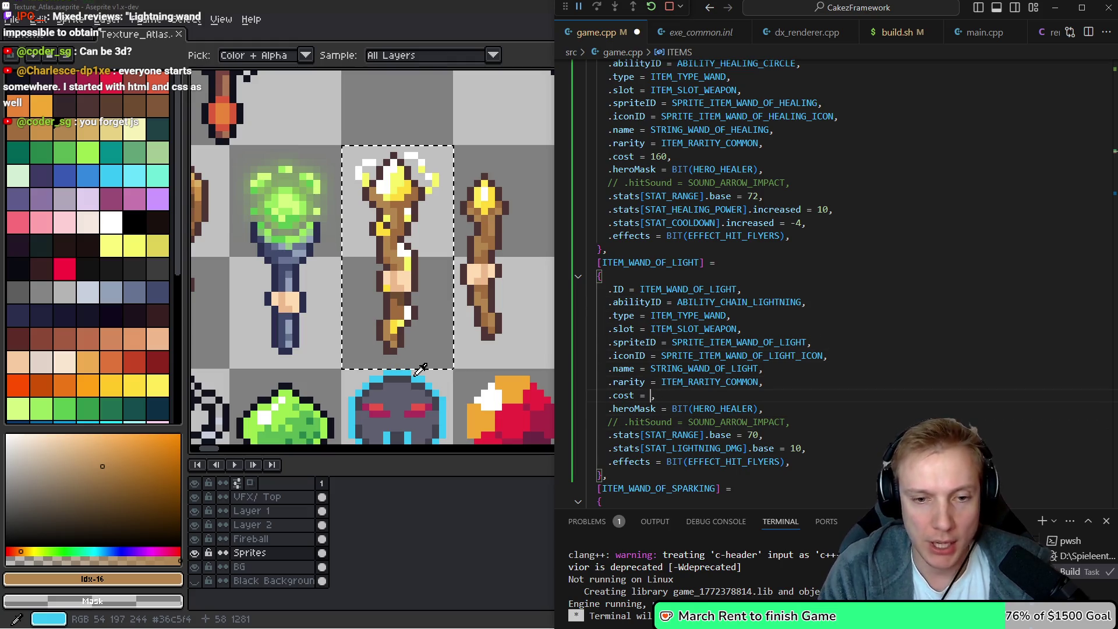
key("BackSpace")
type("70")
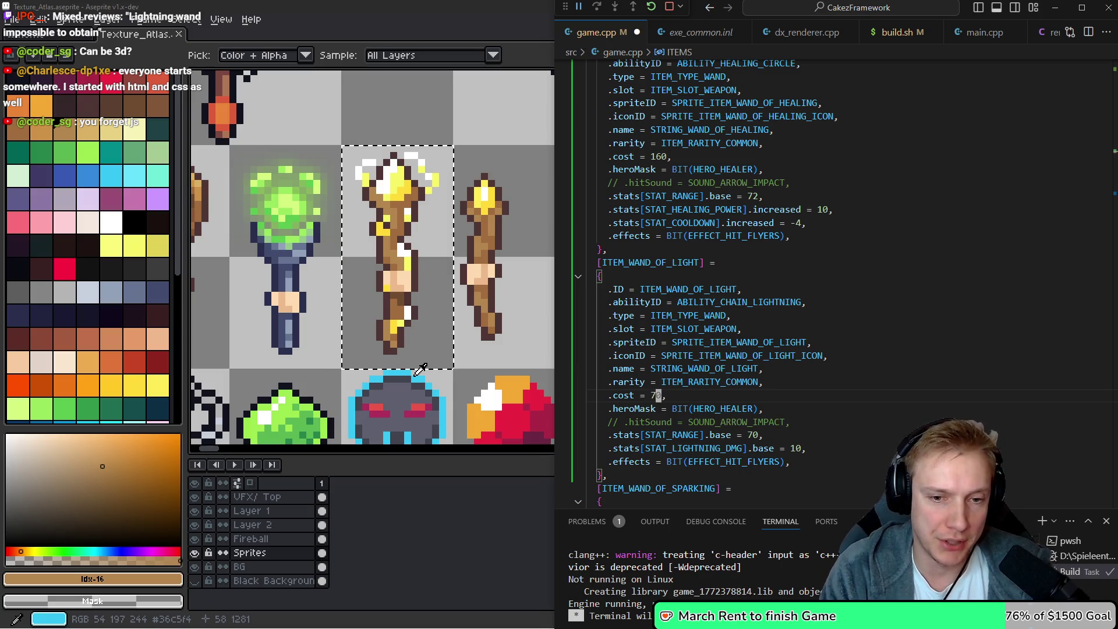
key("Down")
key("Down")
key("Down")
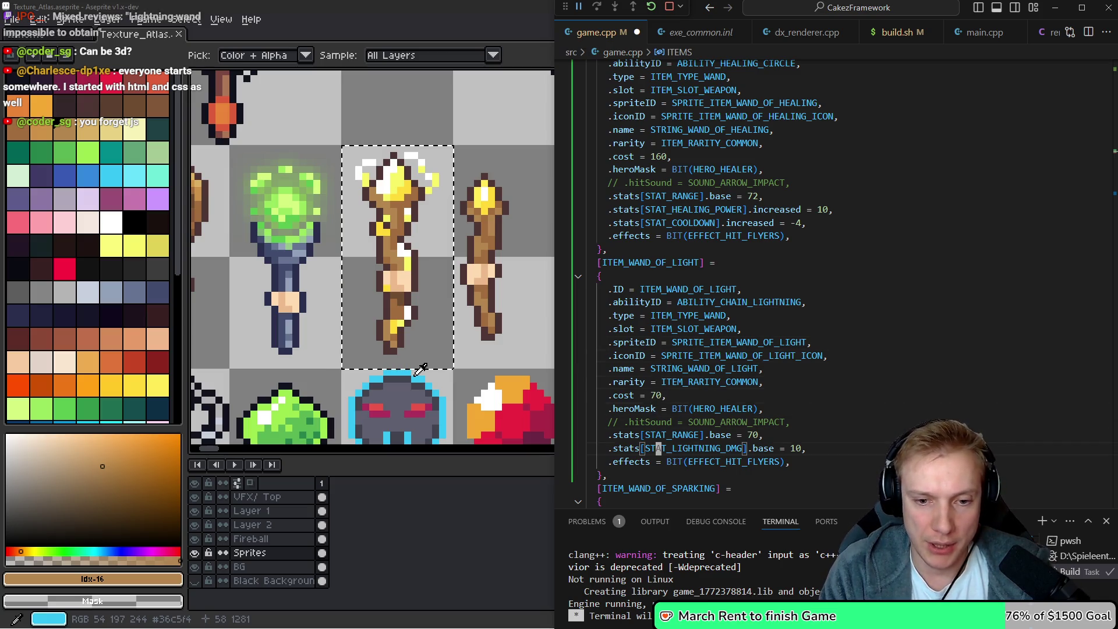
key("End")
key("Left")
key("BackSpace")
key("BackSpace")
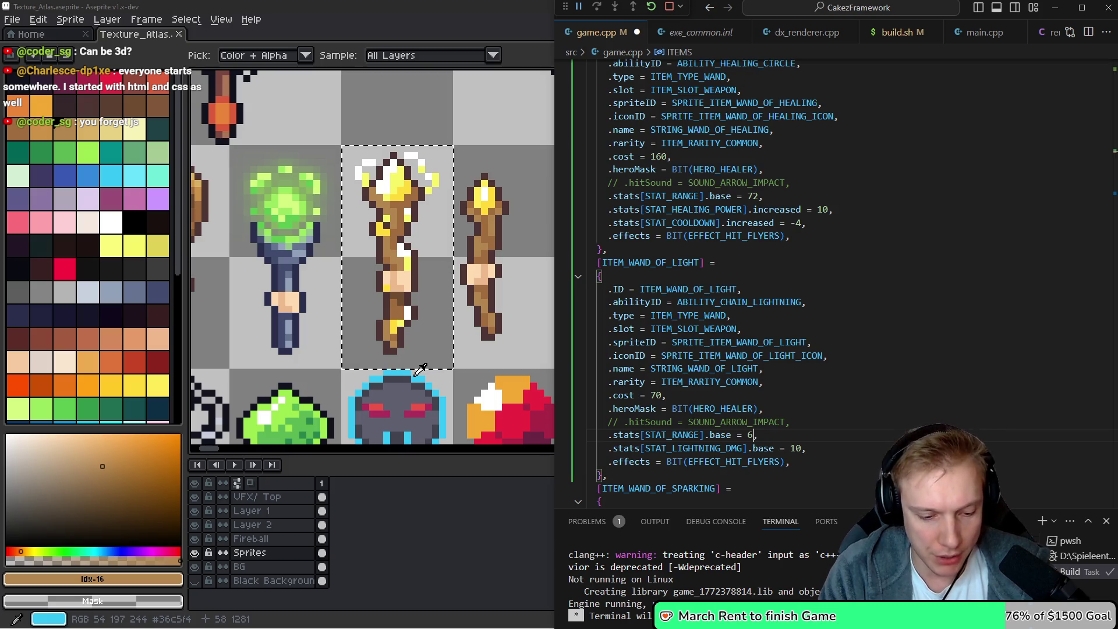
type("4")
Set the Wand of Light's lightning damage base to 5 and save game.cpp
key("Down")
key("End")
key("Left")
key("BackSpace")
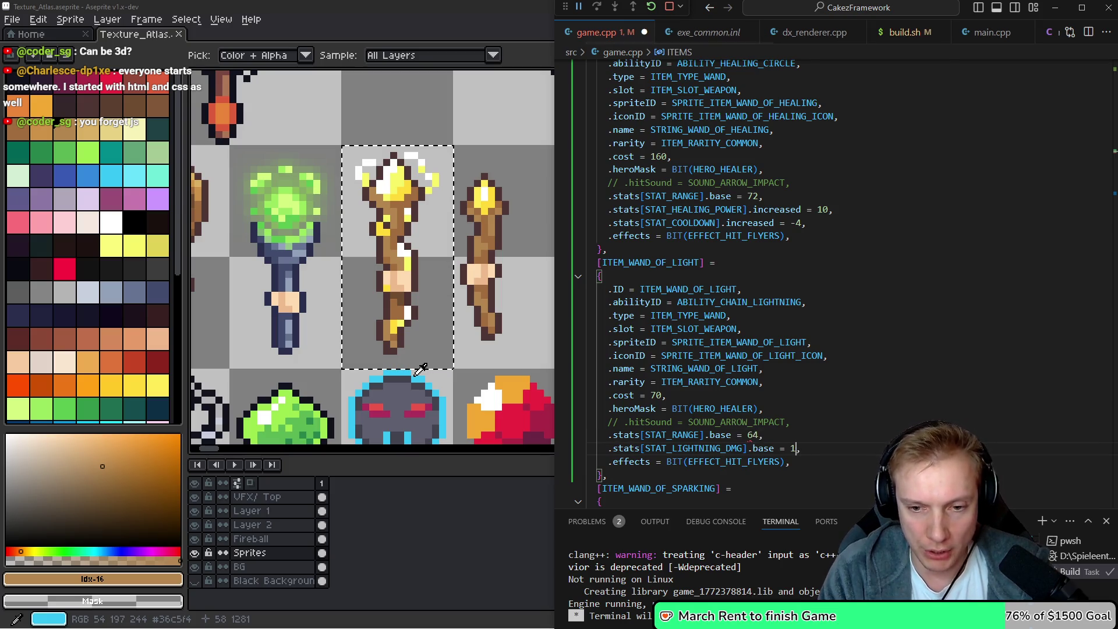
key("ctrl+s")
key("Down")
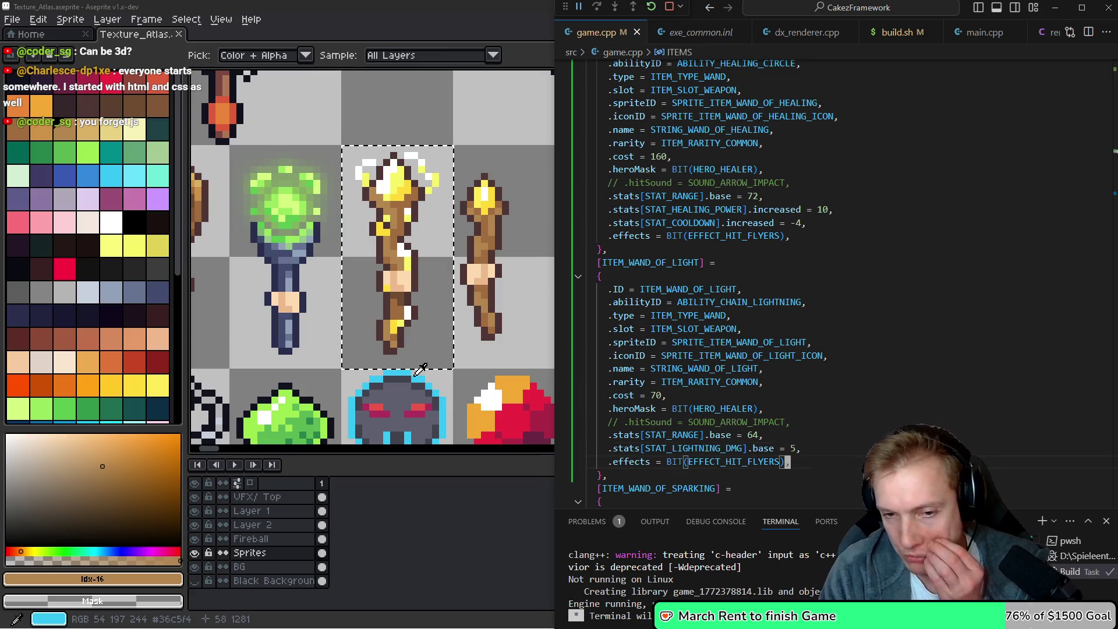
key("Up")
key("Down")
key("Down")
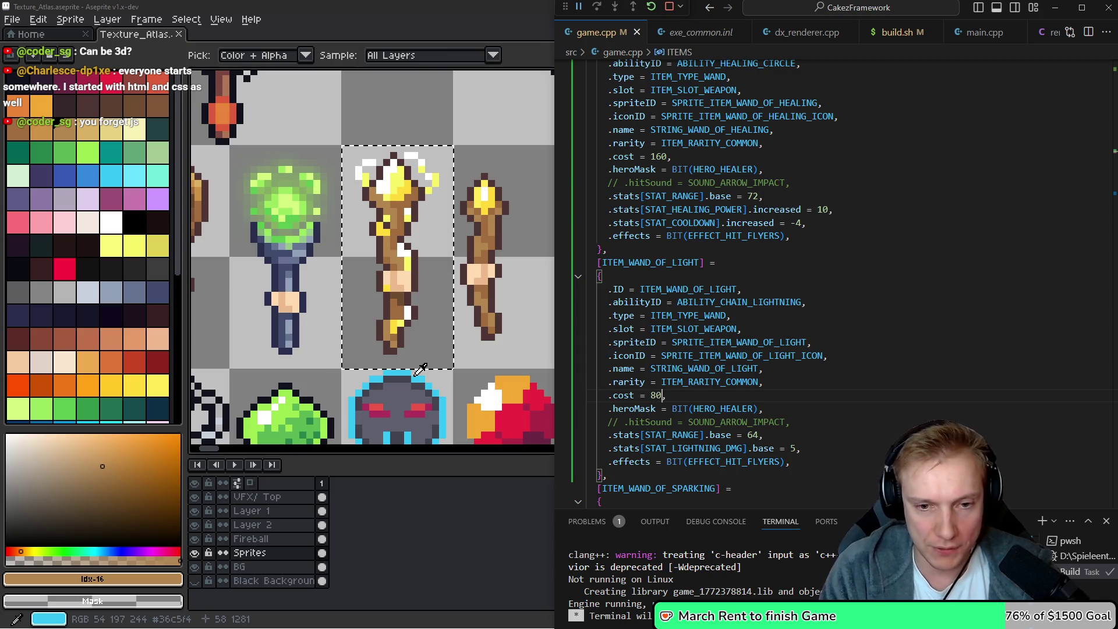
key("Down")
key("Down")
key("Down")
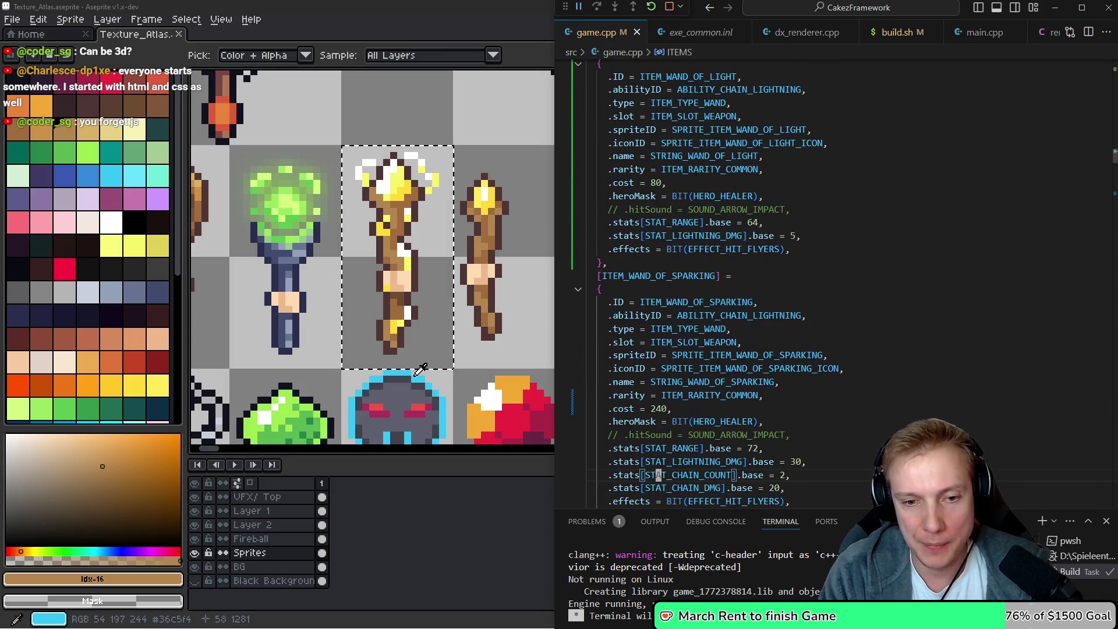
Set Wand of Sparking range to 68, lightning damage 10, chain count 1 and chain damage 10
key("Up")
key("Up")
key("Up")
key("Down")
key("Down")
key("Down")
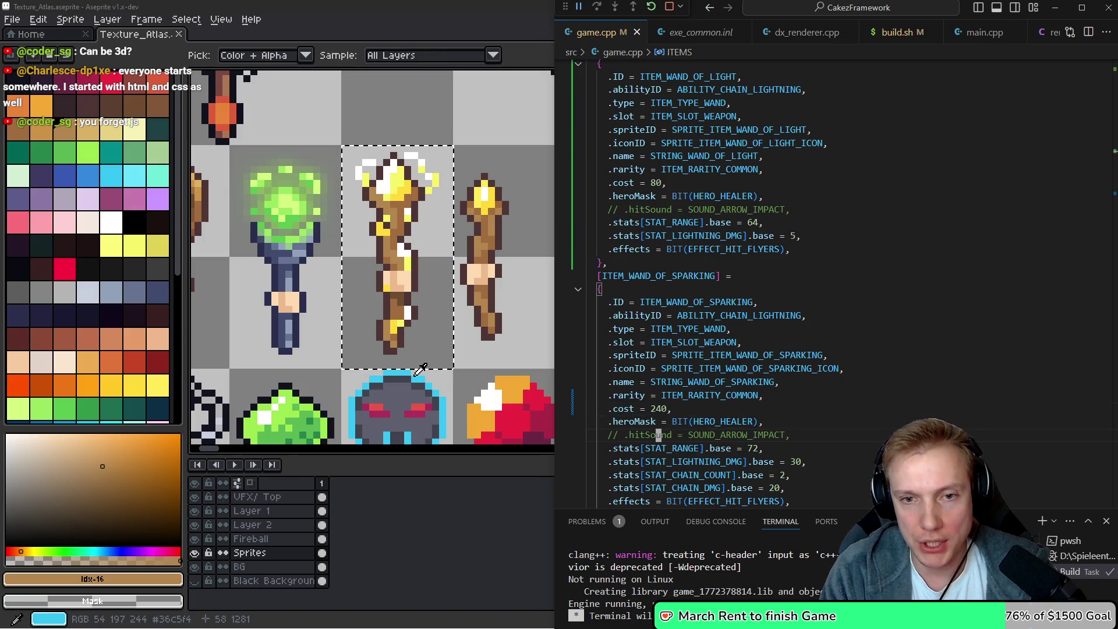
key("End")
key("Left")
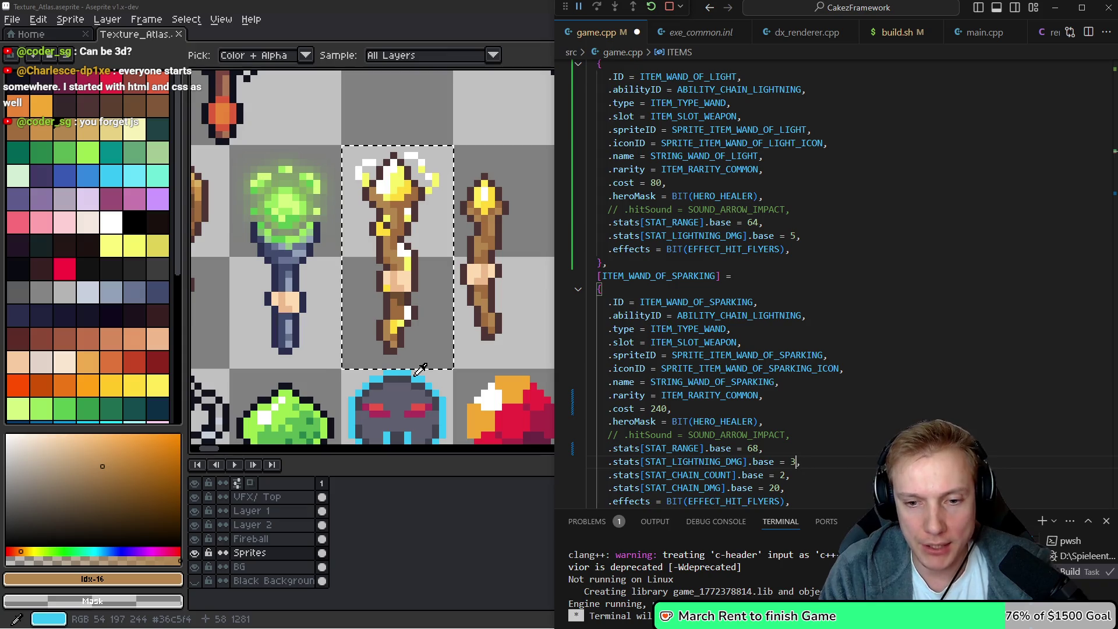
key("Down")
key("Down")
key("Left")
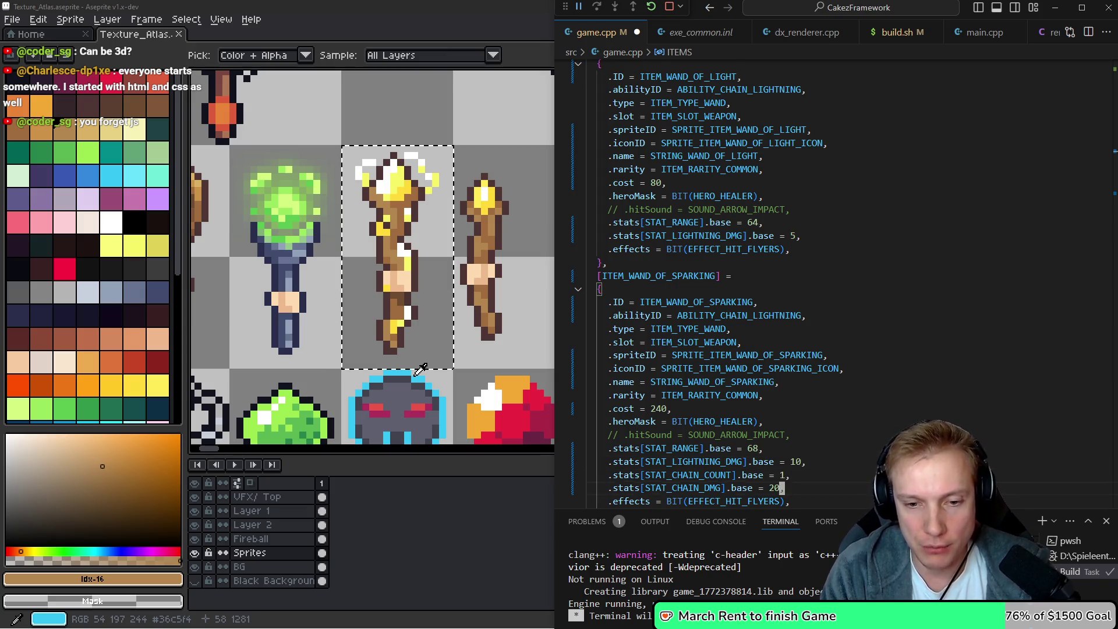
key("ctrl+Down")
type("1")
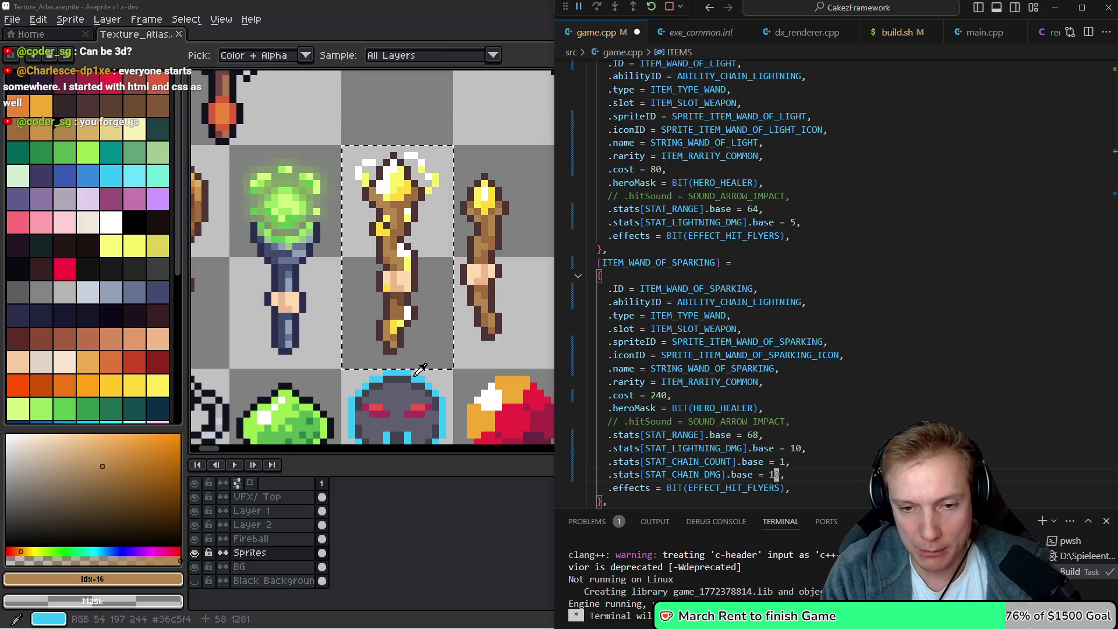
Delete the commented-out hitSound line, save game.cpp and start the build.sh task
key("Down")
key("Down")
key("ctrl+shift+k")
key("ctrl+s")
key("Home")
key("Up")
key("Up")
key("Up")
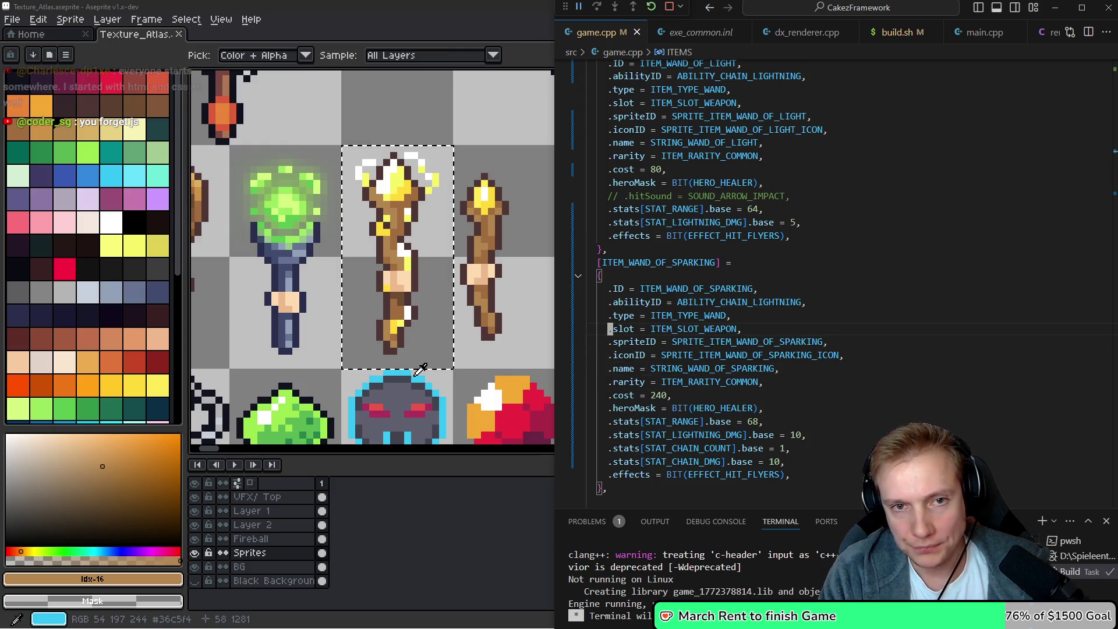
key("ctrl+shift+b")
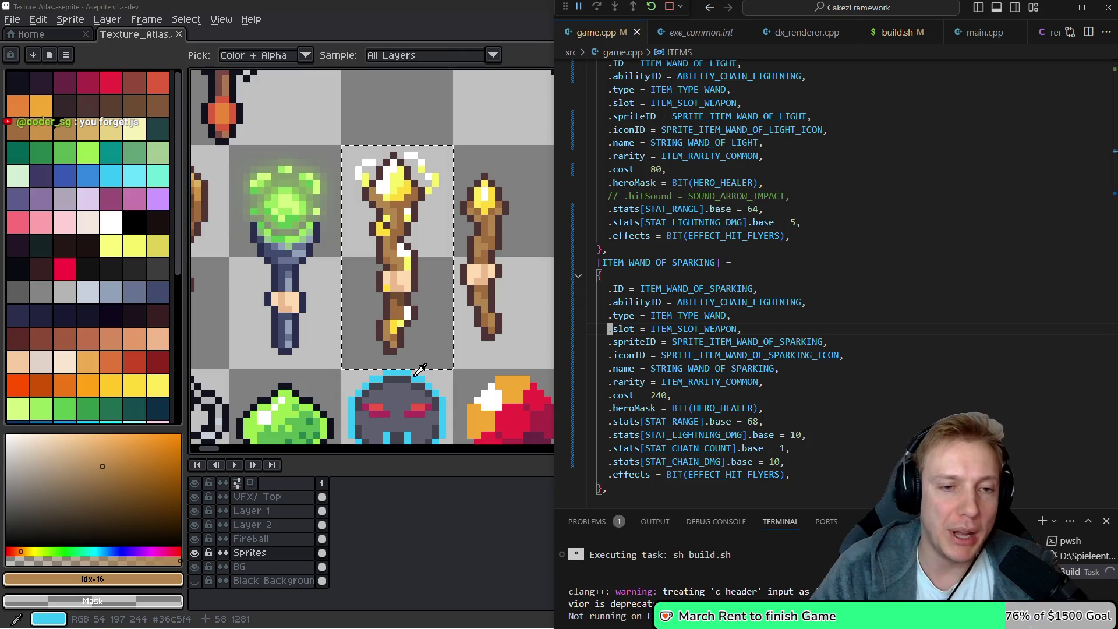
left_click(419, 370)
scroll(442, 303, "down", 2)
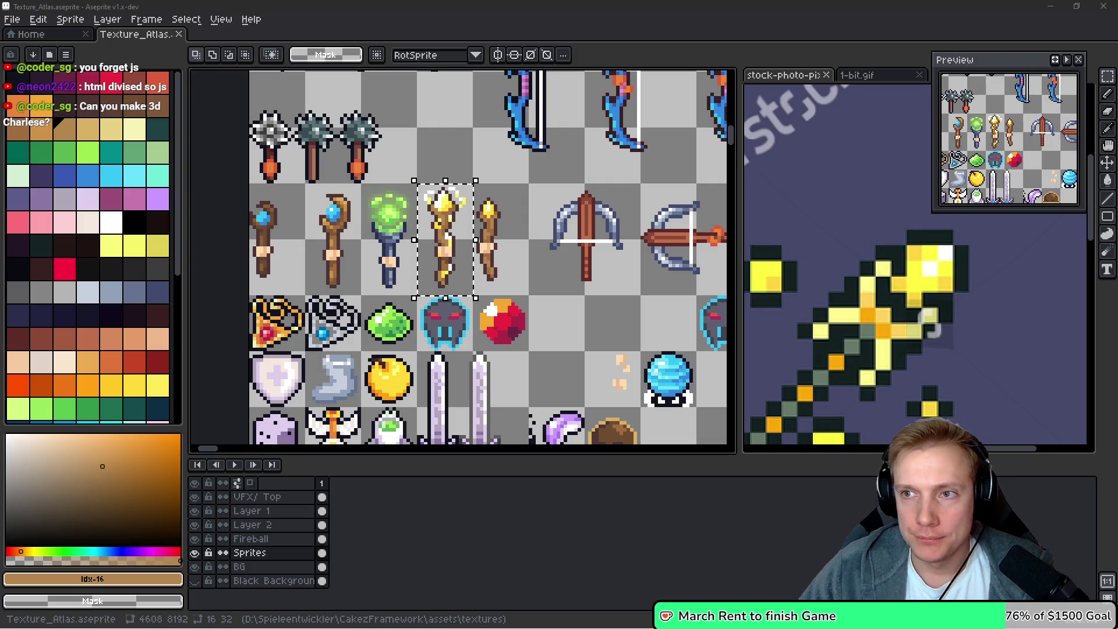
Save Texture_Atlas.aseprite and export it through the Export Sprite Sheet dialog
left_click_drag(562, 318, 534, 306)
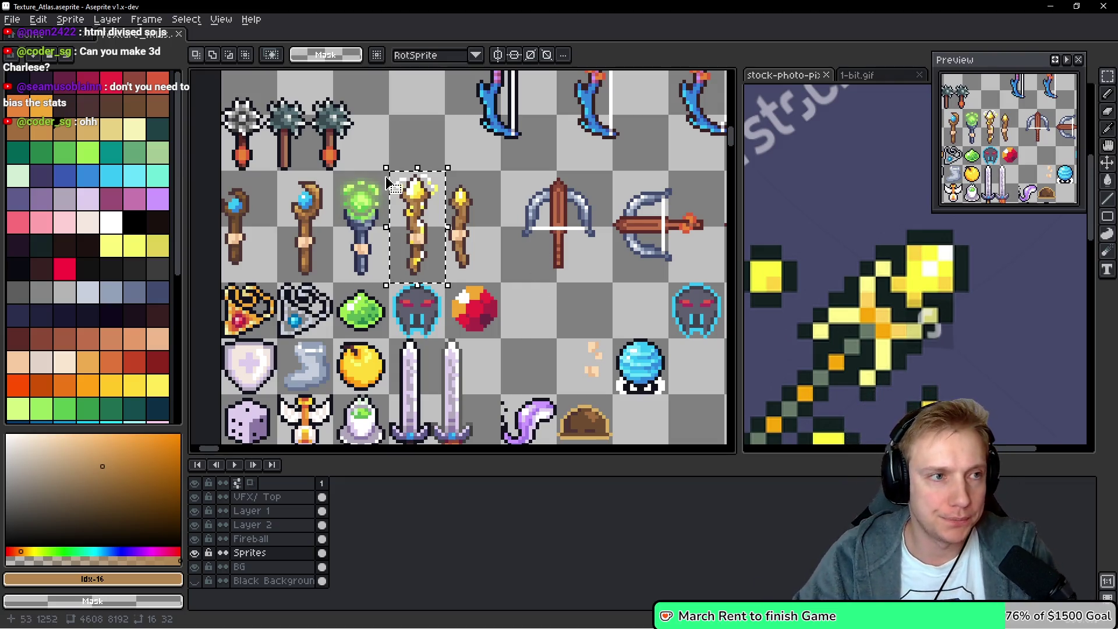
scroll(511, 252, "down", 1)
scroll(512, 252, "right", 1)
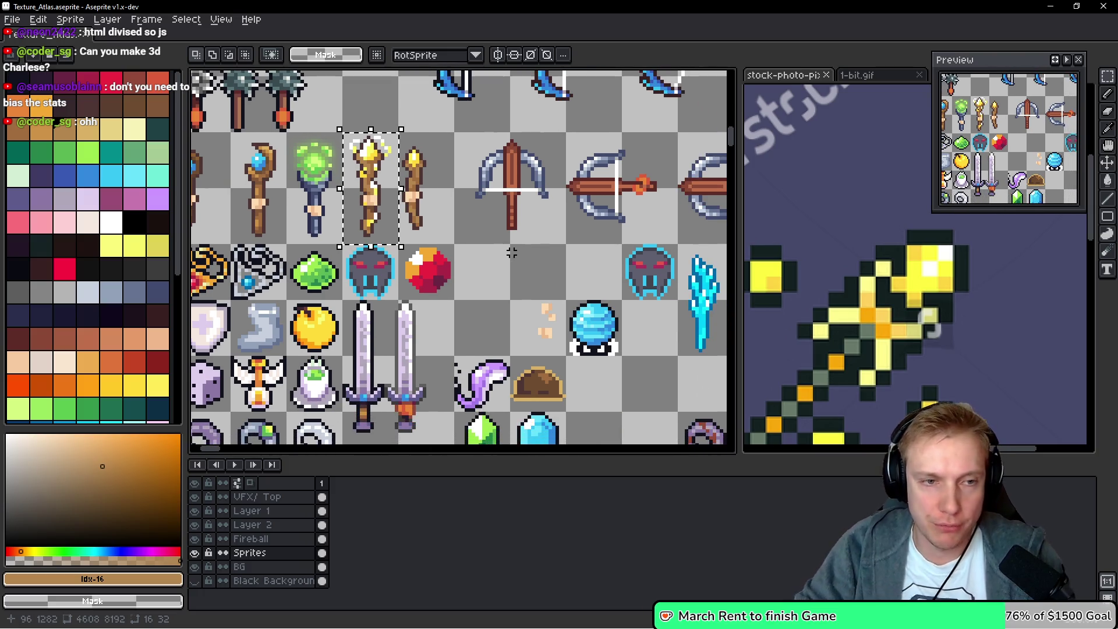
key("ctrl+s")
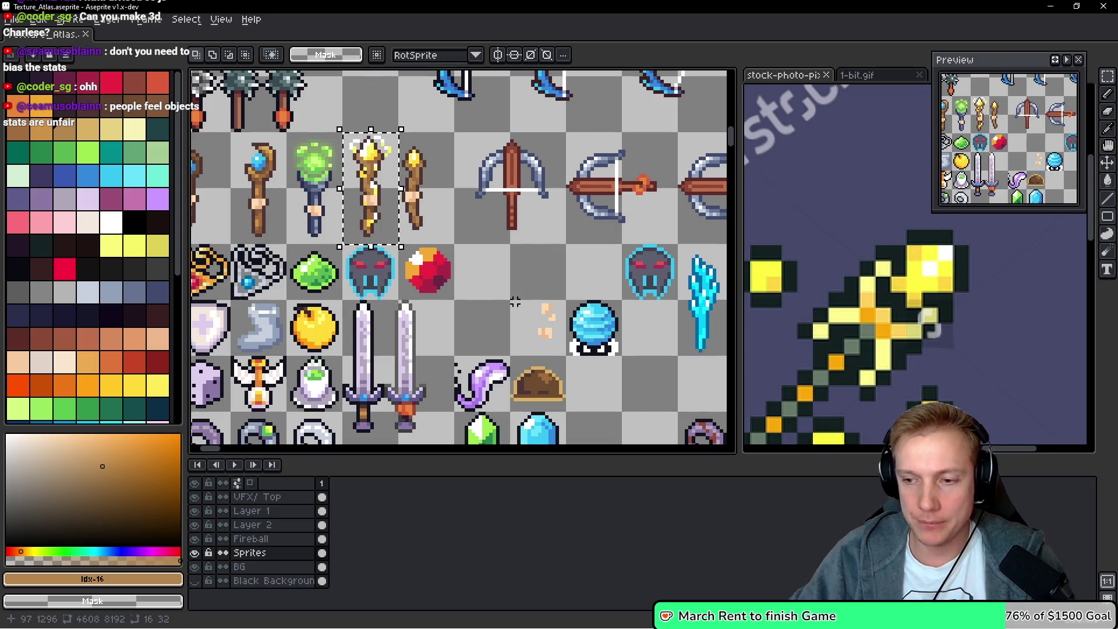
key("ctrl+e")
left_click(645, 447)
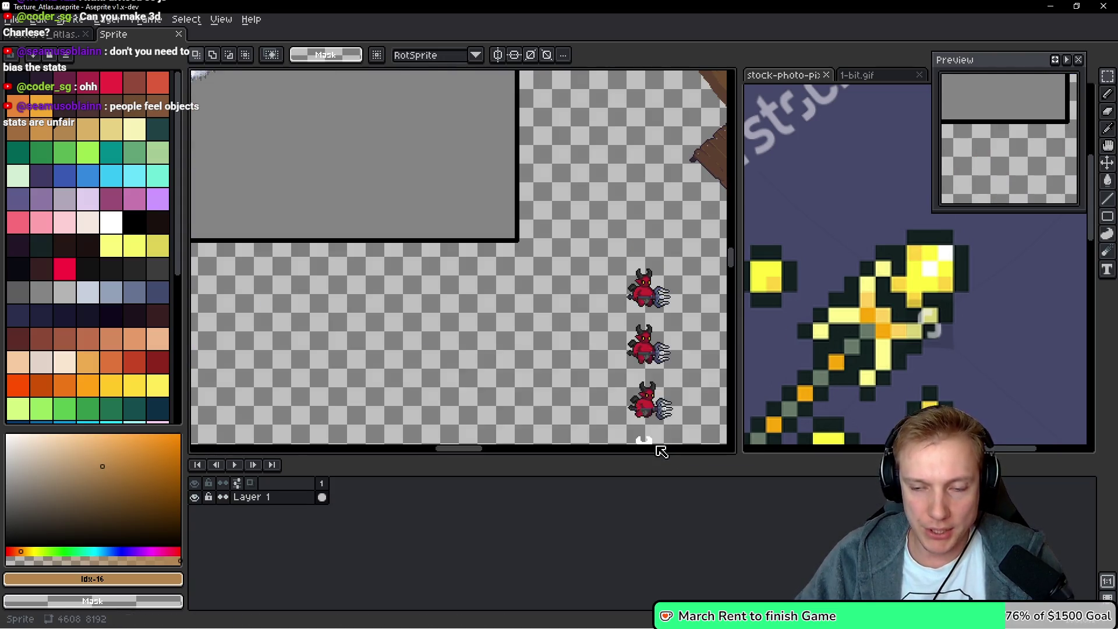
key("alt+Tab")
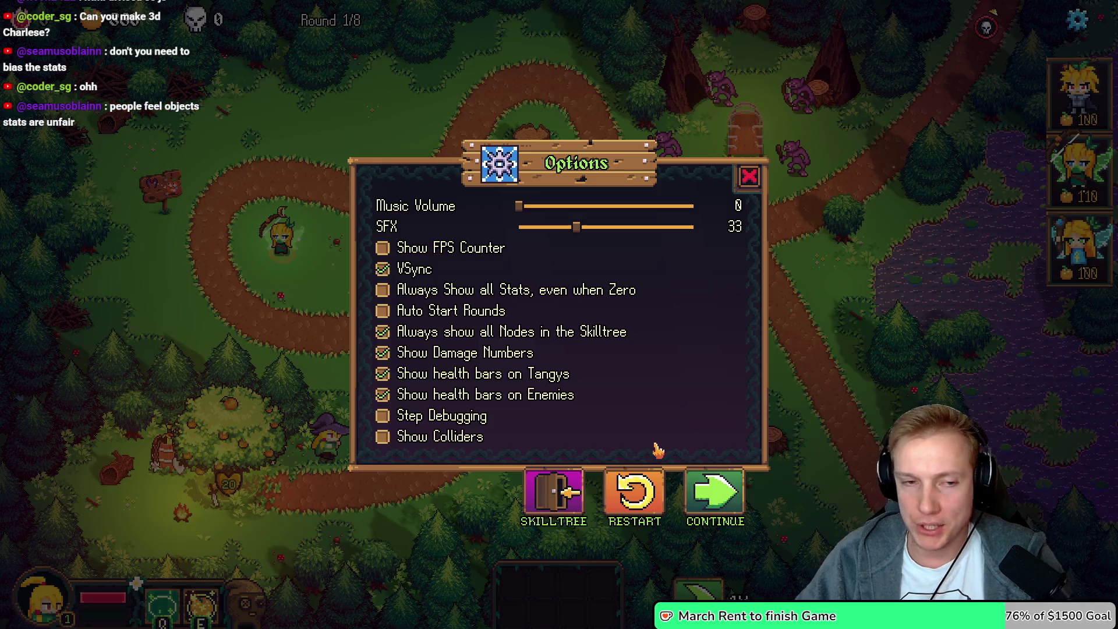
Restart the round, add test gold and buy the Wand for the hero
left_click(713, 494)
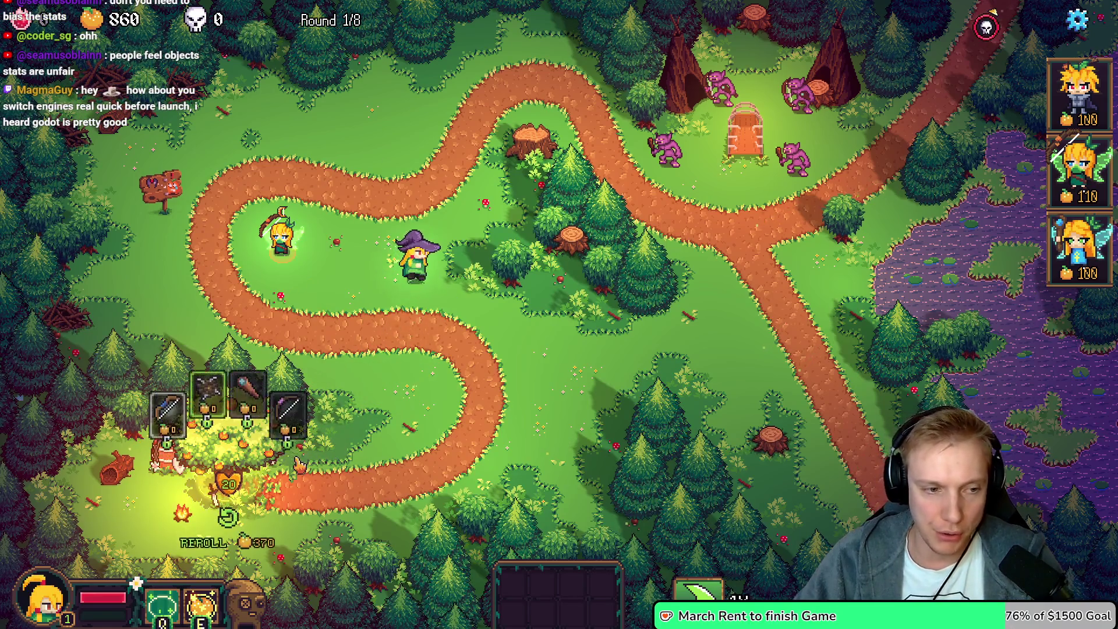
key("Escape")
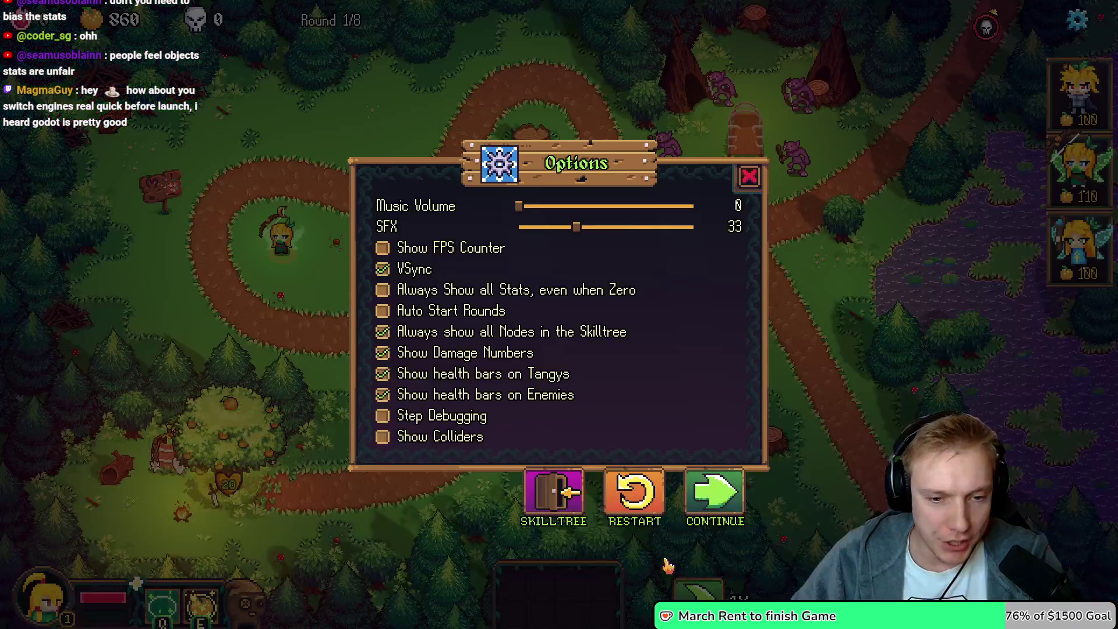
left_click(635, 497)
left_click(635, 400)
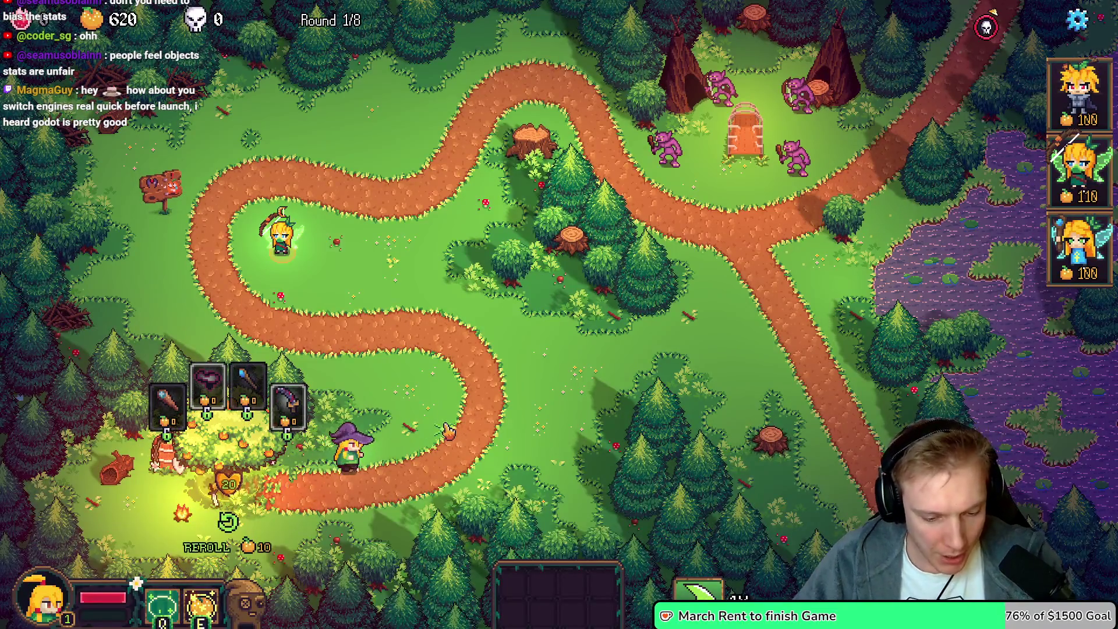
key("g")
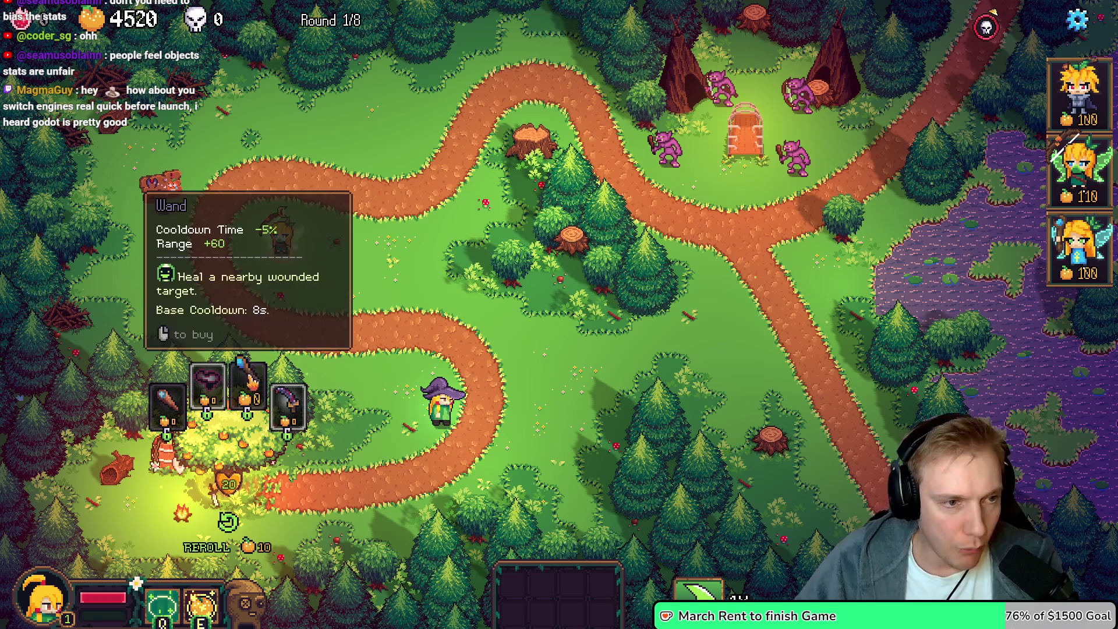
left_click(246, 411)
Reroll the shop to check Wand of Light's Lightning DMG +5 and Range +64, then request the skill tree
left_click(222, 548)
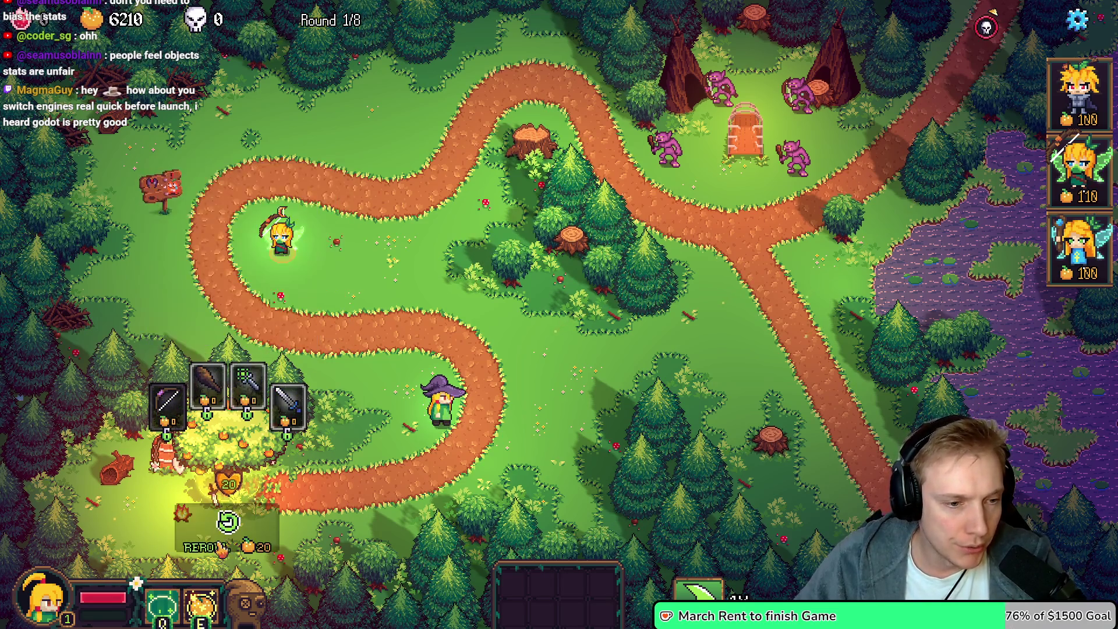
left_click(226, 540)
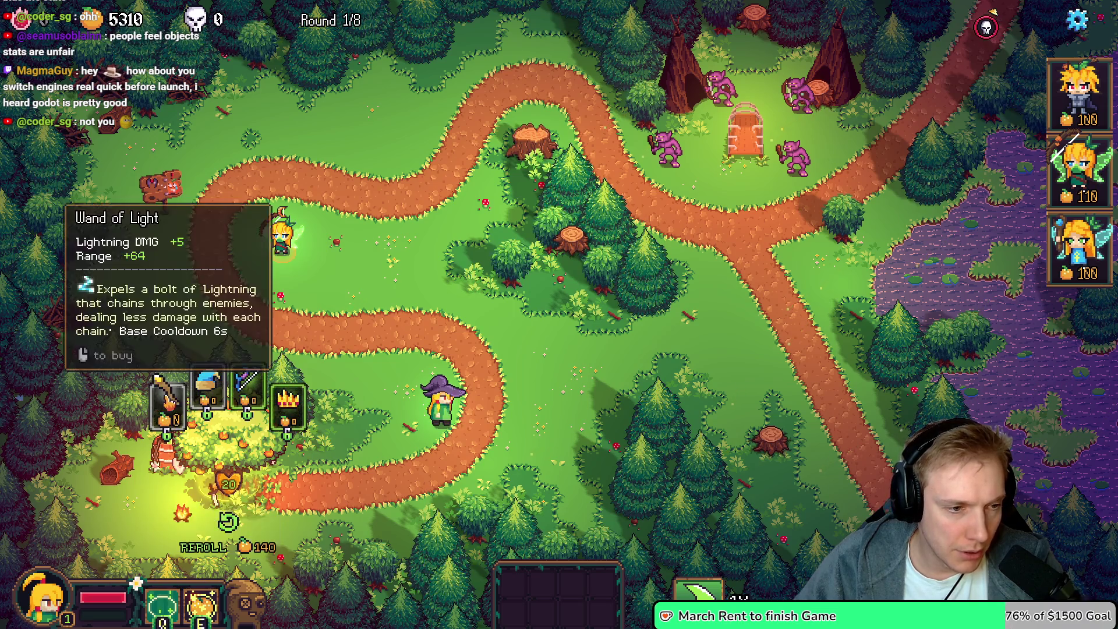
left_click(227, 521)
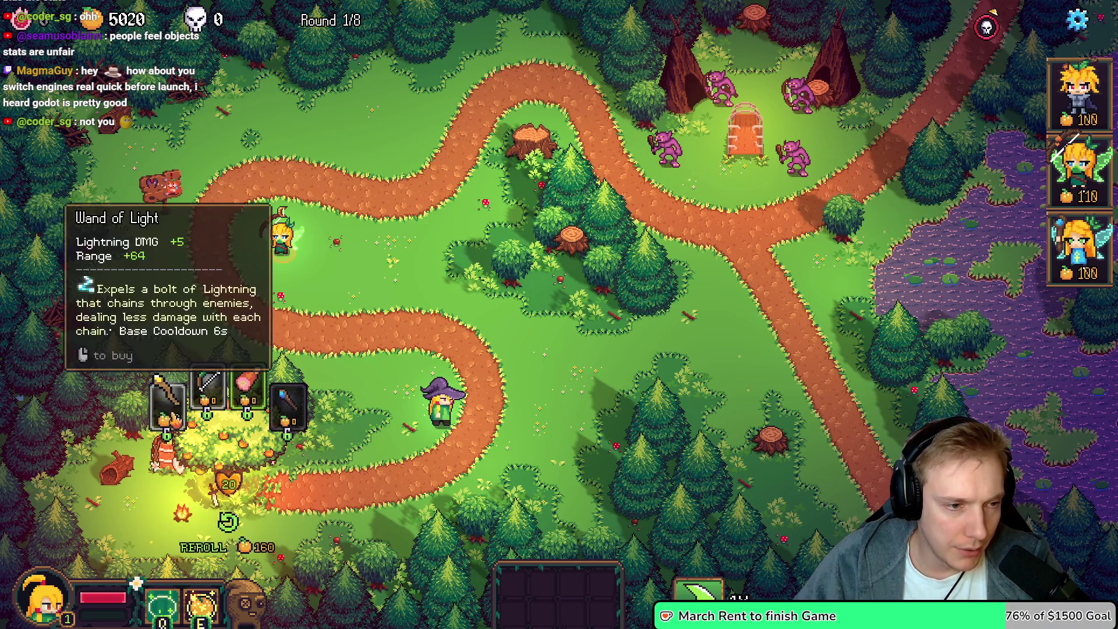
key("r")
key("r")
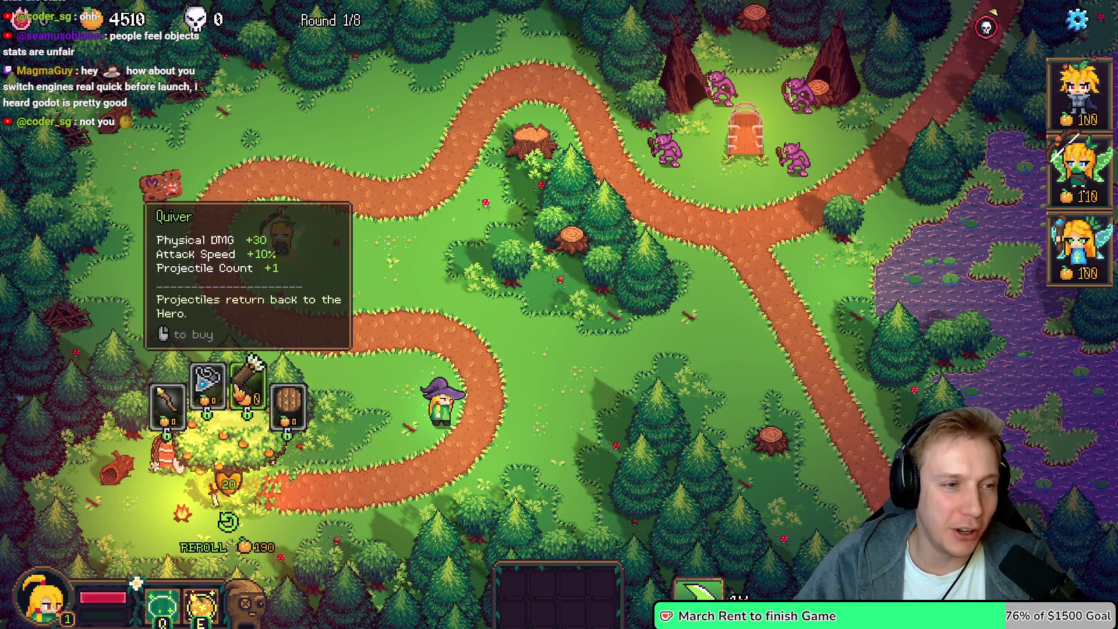
key("Escape")
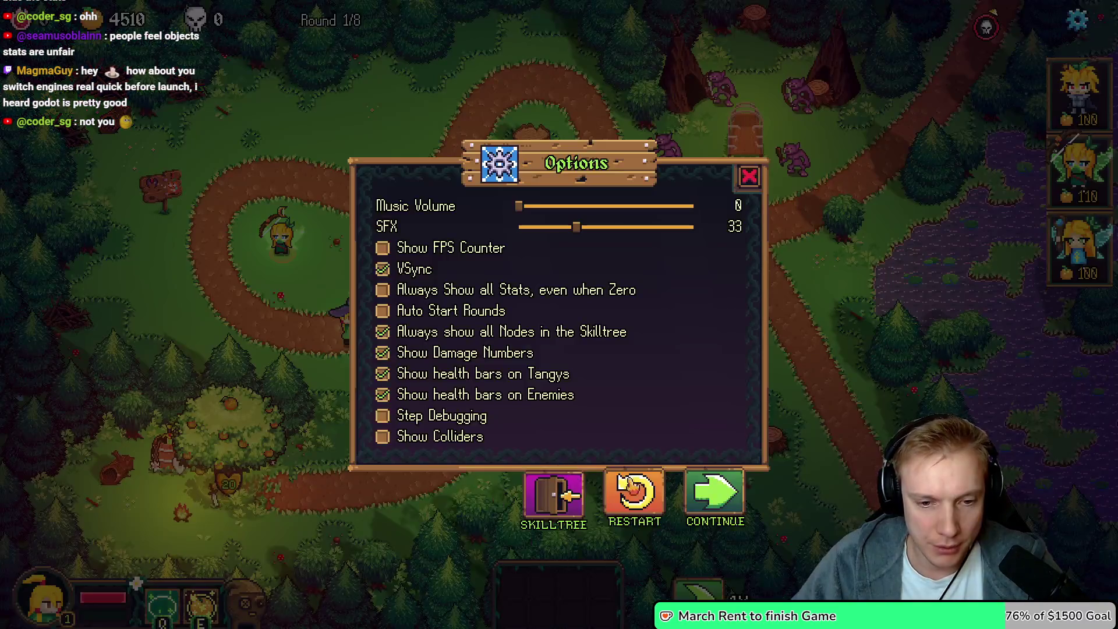
left_click(542, 479)
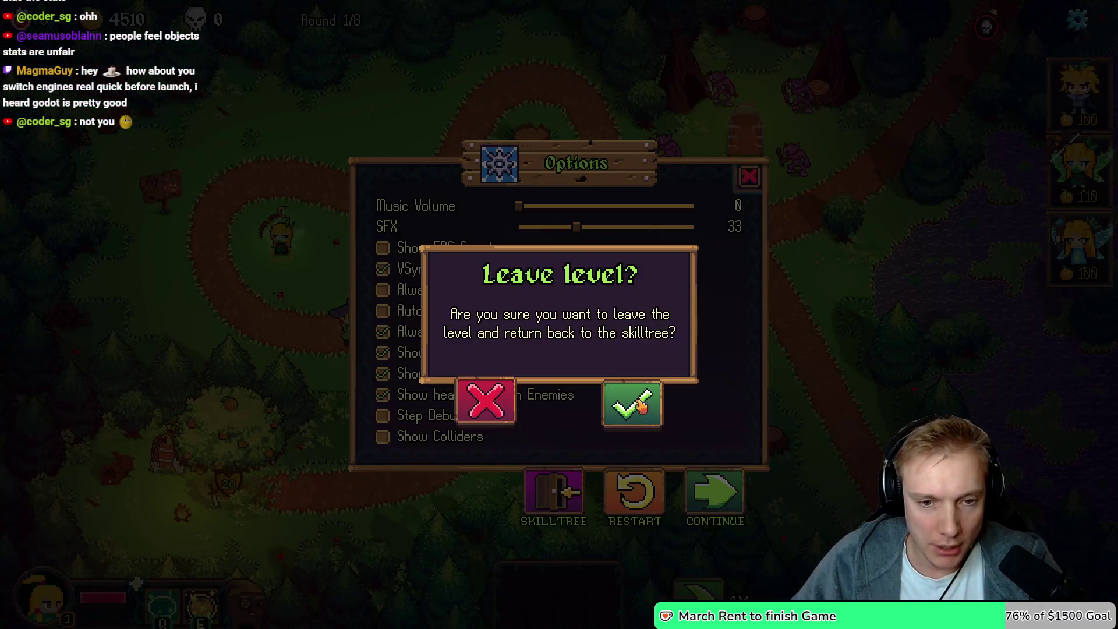
Leave the level, max Chain Count, and buy Lightning DMG, Shock Effect and further lightning nodes
left_click(629, 404)
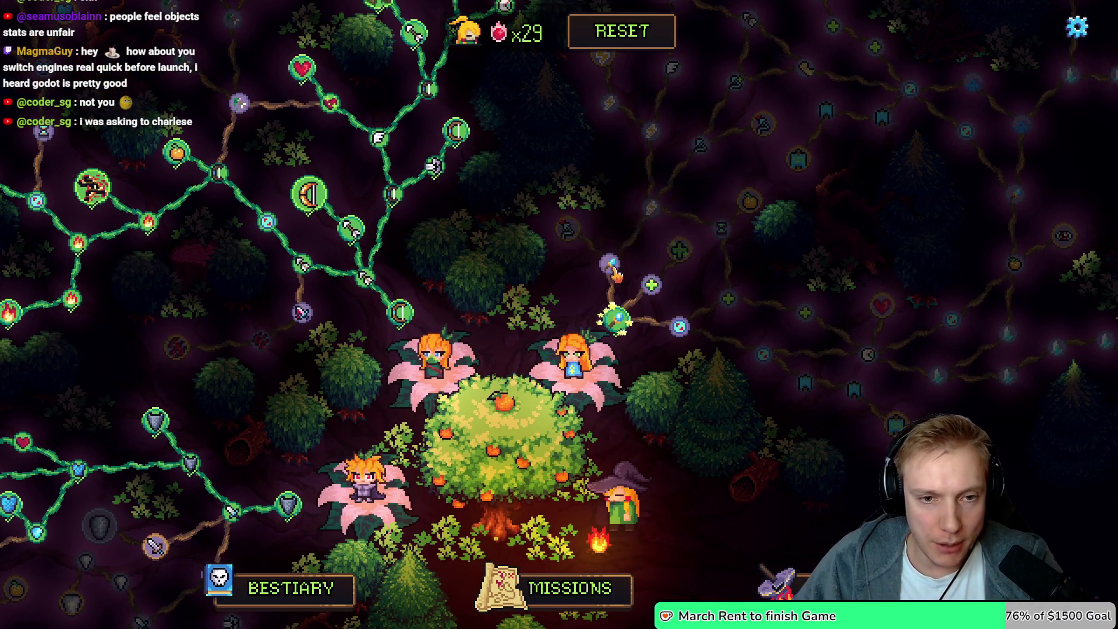
left_click(613, 266)
left_click(570, 230)
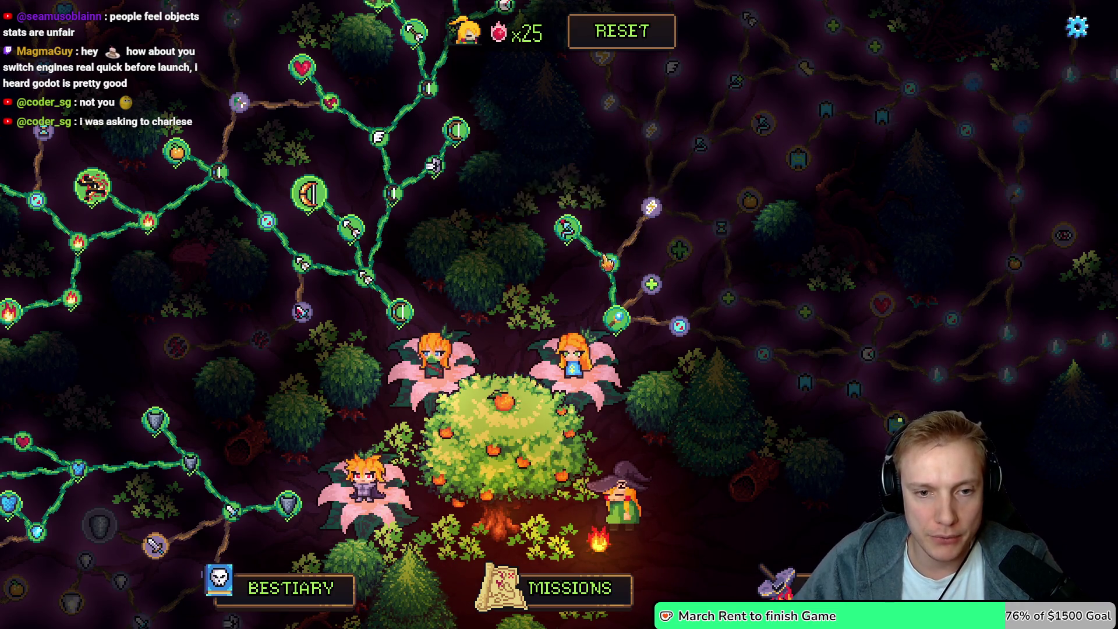
left_click(653, 207)
left_click(652, 129)
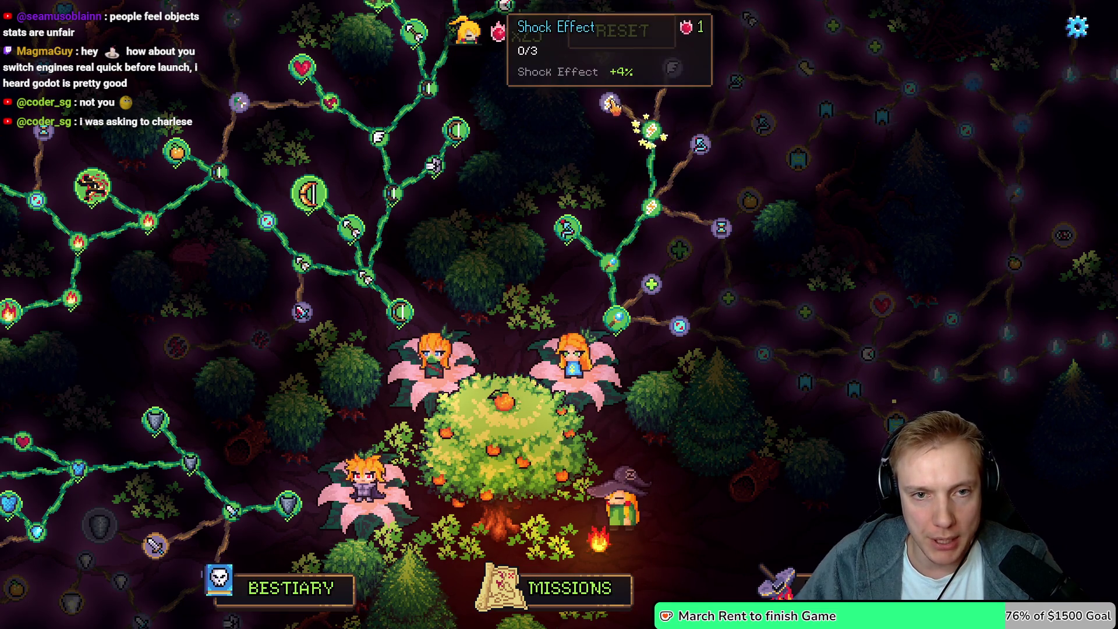
left_click(610, 169)
left_click(603, 119)
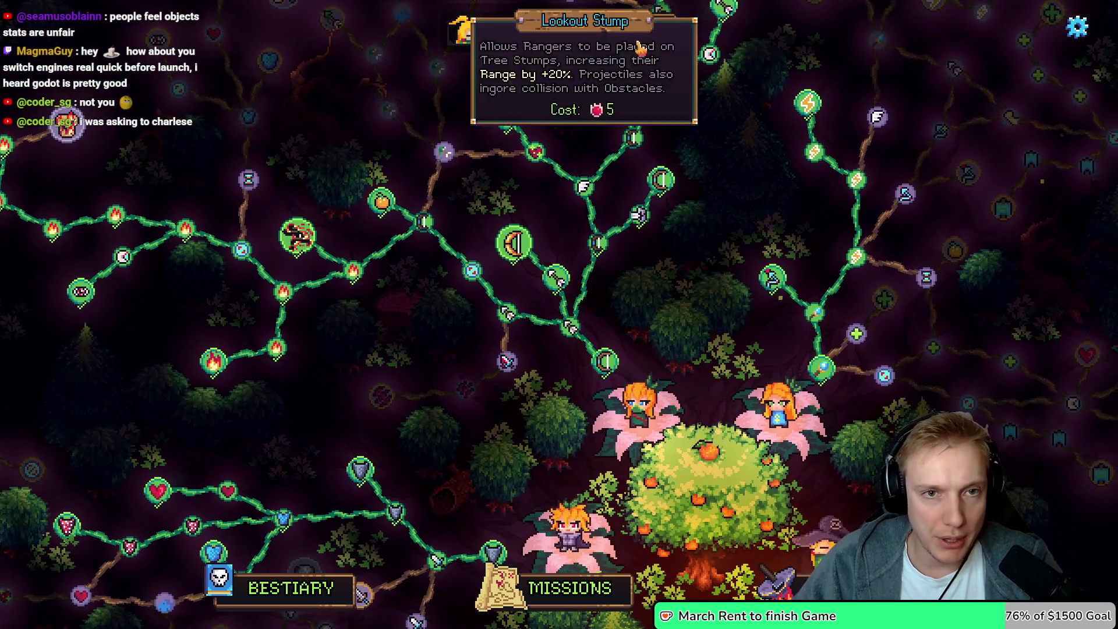
Reset the skill tree and buy Healing Flower, Attack Speed, Chain Count and Lightning DMG
left_click(622, 31)
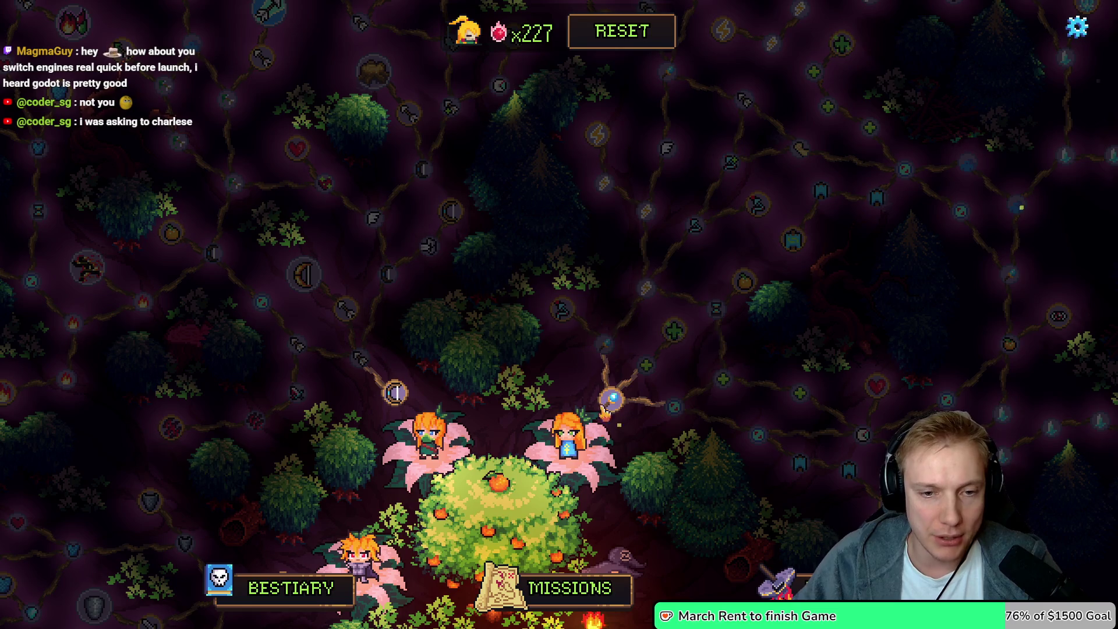
left_click(611, 399)
left_click(604, 343)
left_click(561, 310)
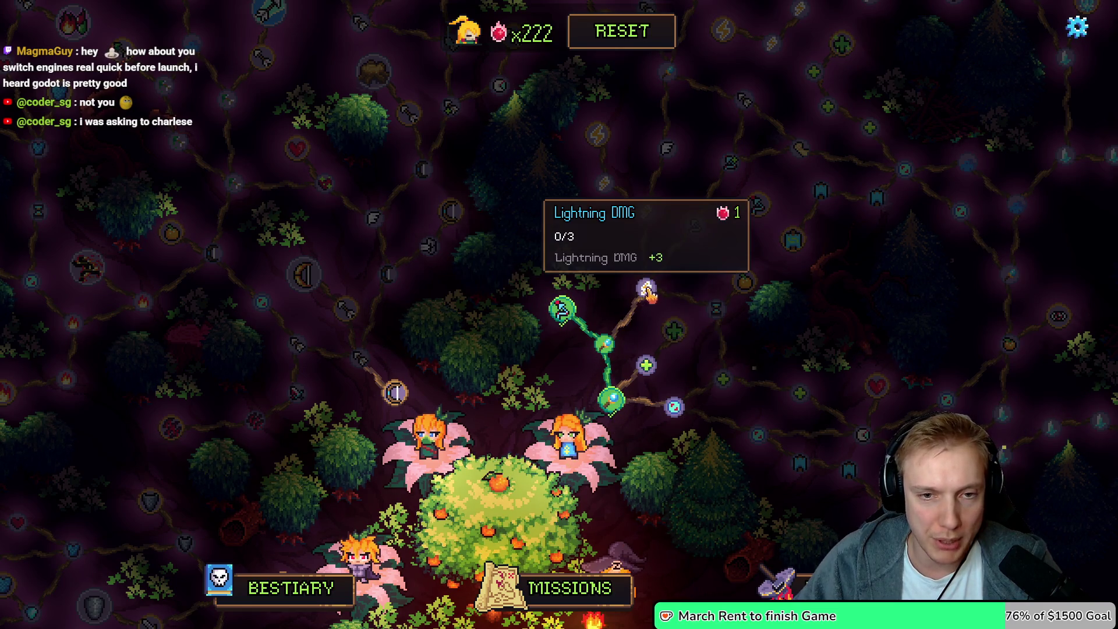
left_click(646, 288)
Reset again and rebuy Healing Flower, Attack Speed, Chain Count, two Lightning DMG nodes, Shock Effect, and the upper lightning node
left_click(632, 49)
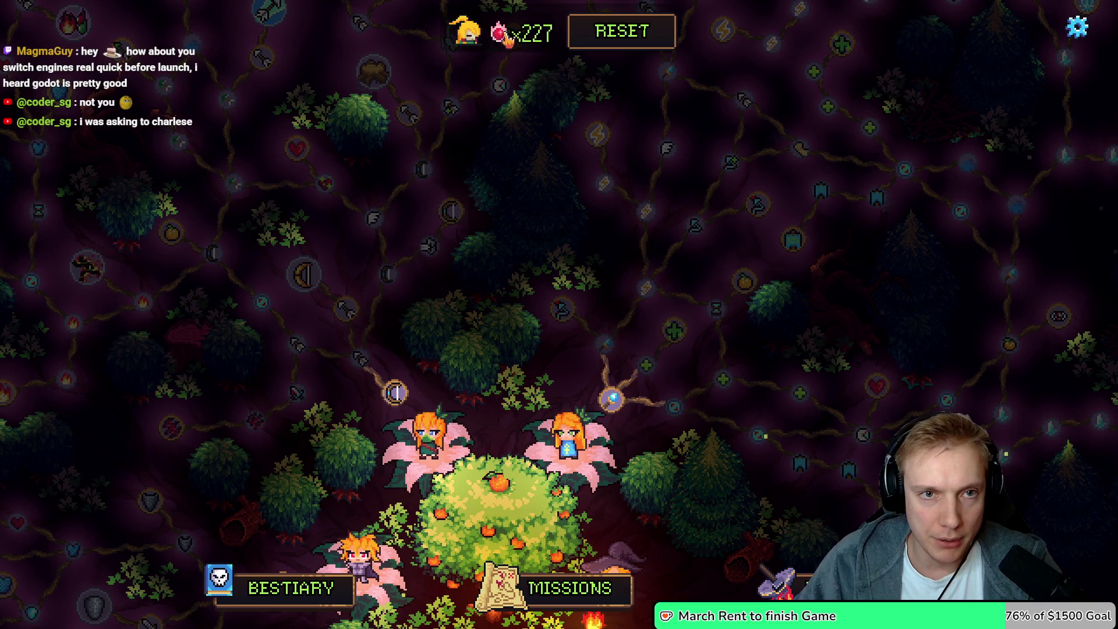
left_click(611, 398)
left_click(604, 343)
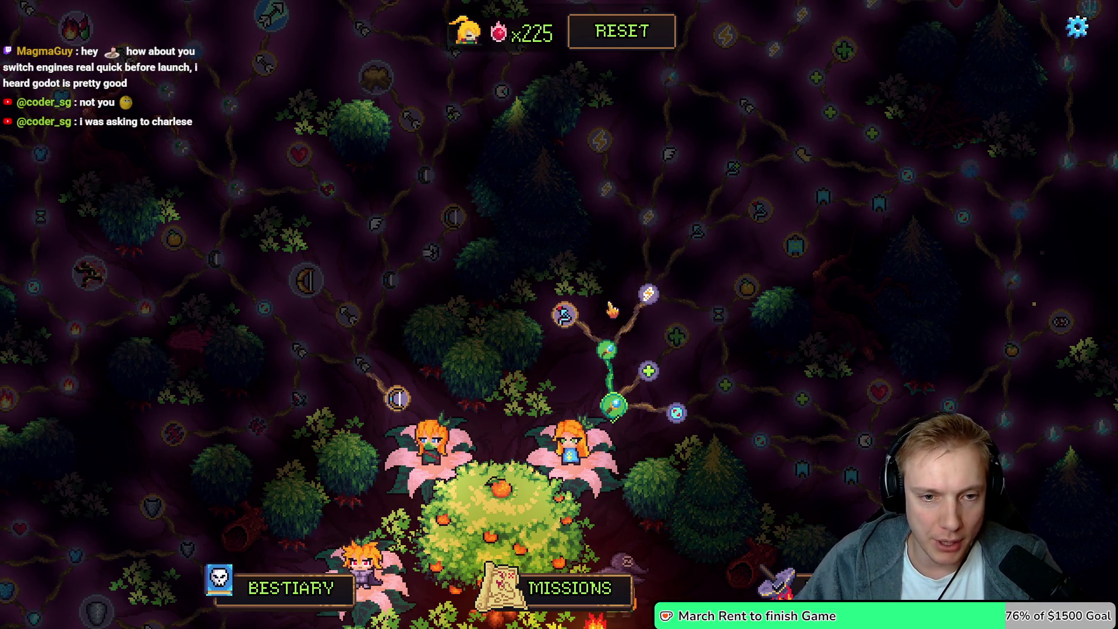
left_click(562, 313)
left_click(647, 292)
left_click(650, 216)
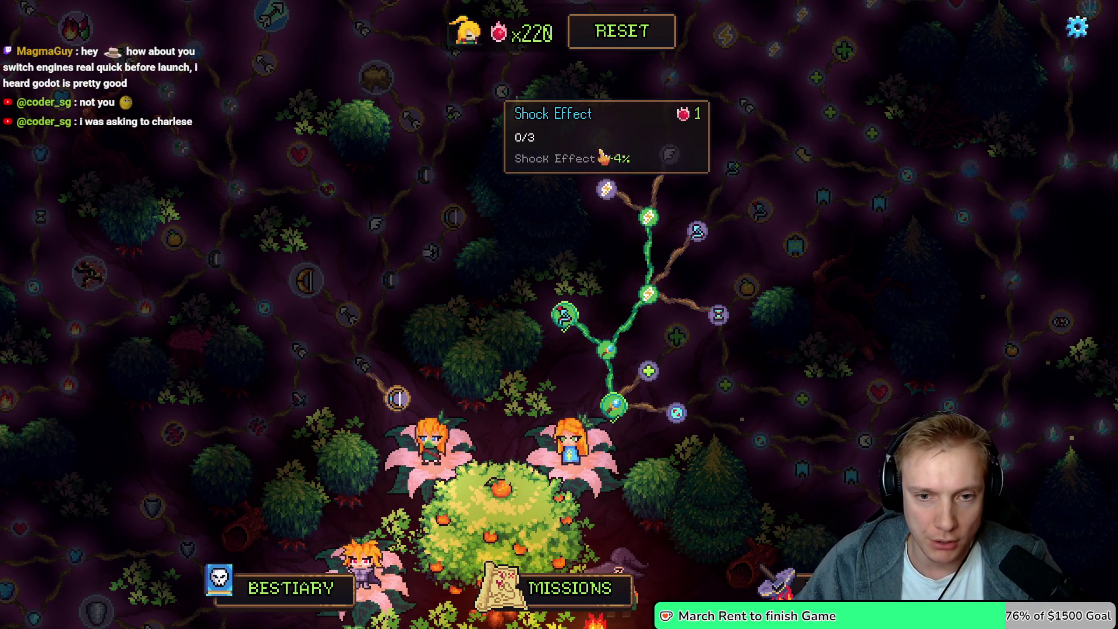
left_click(606, 189)
left_click(600, 140)
Buy the hourglass and Cost nodes, and max Chaining Range after refunding and rebuying it
left_click(719, 314)
left_click(748, 292)
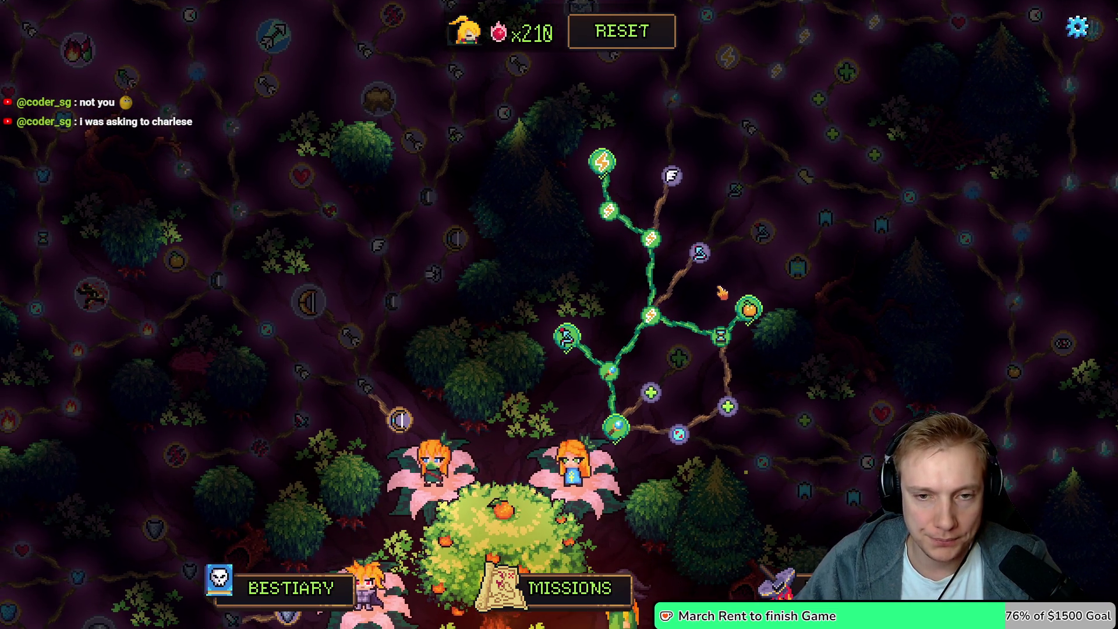
left_click(696, 255)
left_click(761, 236)
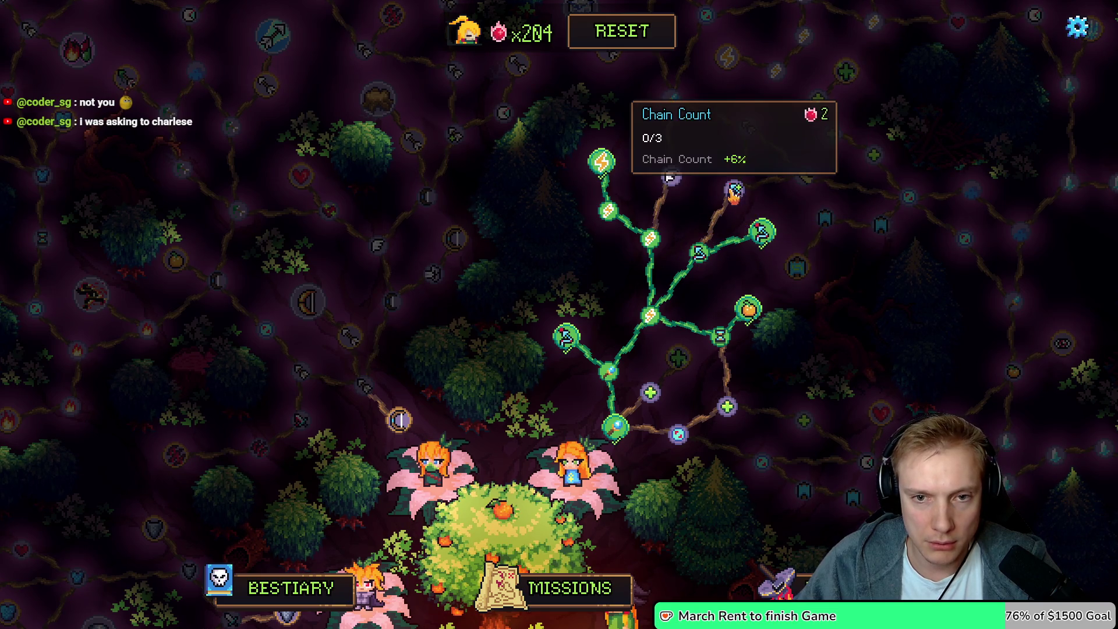
right_click(773, 238)
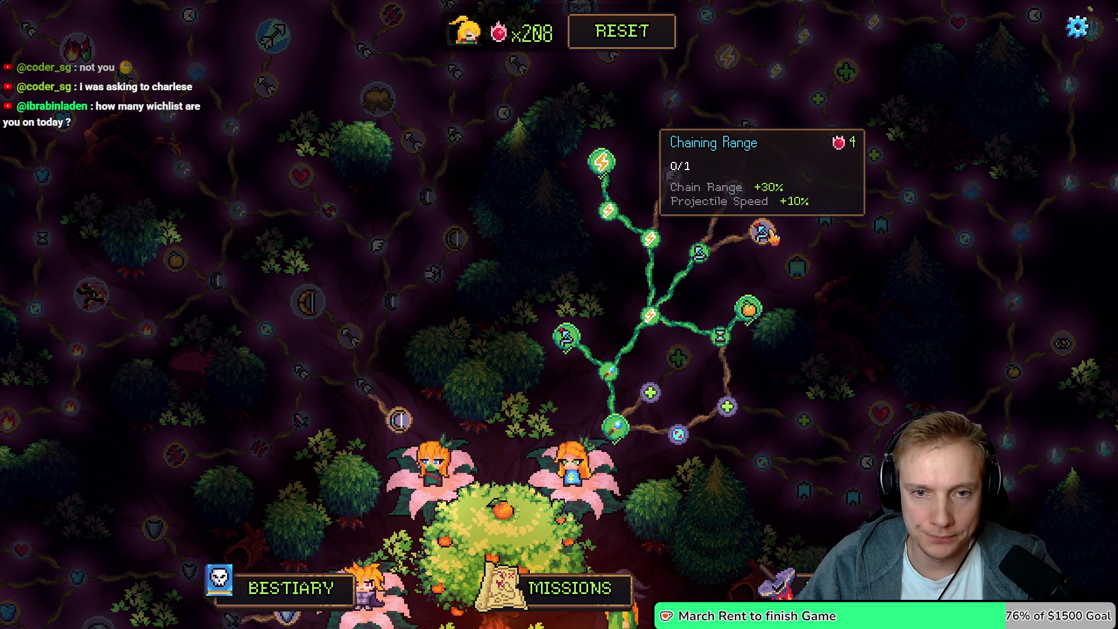
left_click(762, 233)
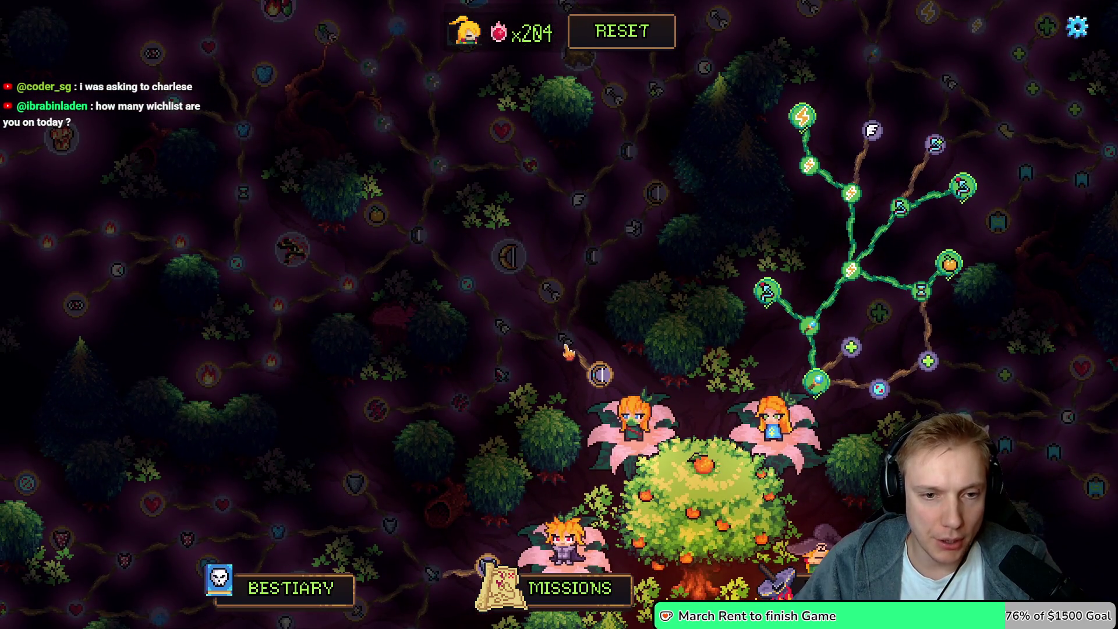
Buy Attack Speed, Physical Damage and Life, maxing Armor Pierce and the Blocker shield node
left_click(600, 374)
left_click(563, 342)
left_click(512, 260)
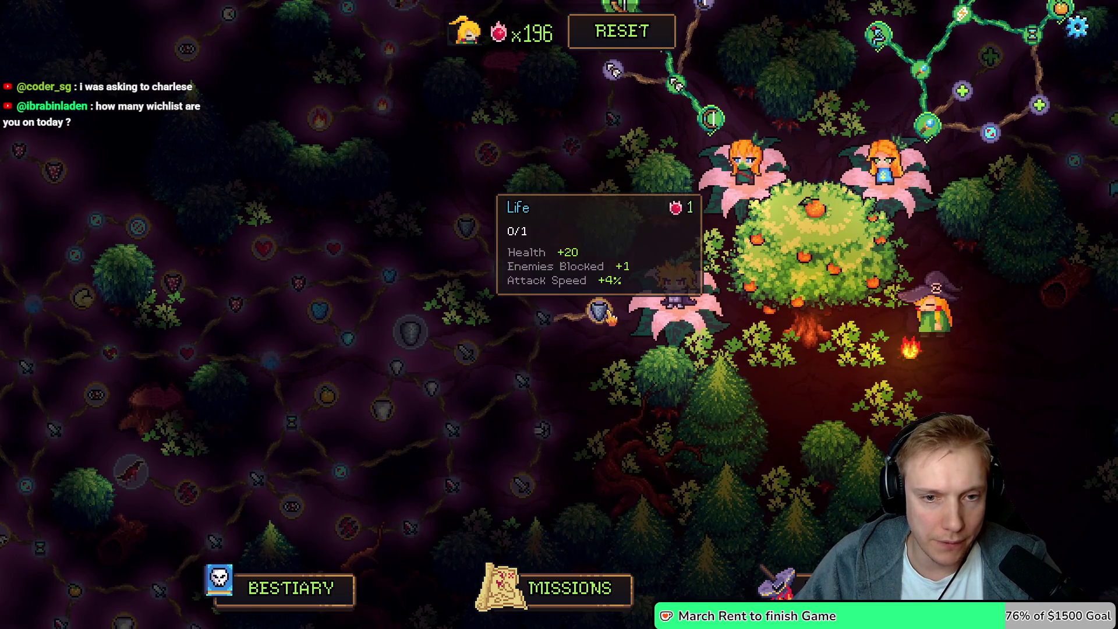
left_click(599, 311)
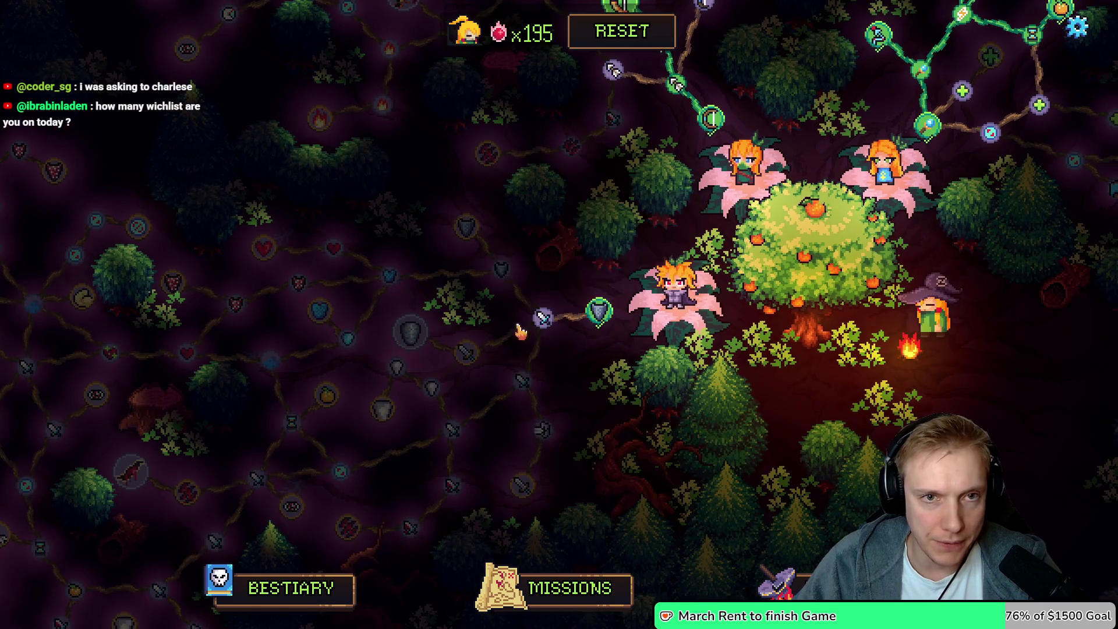
left_click(543, 317)
left_click(501, 269)
left_click(464, 232)
left_click(464, 231)
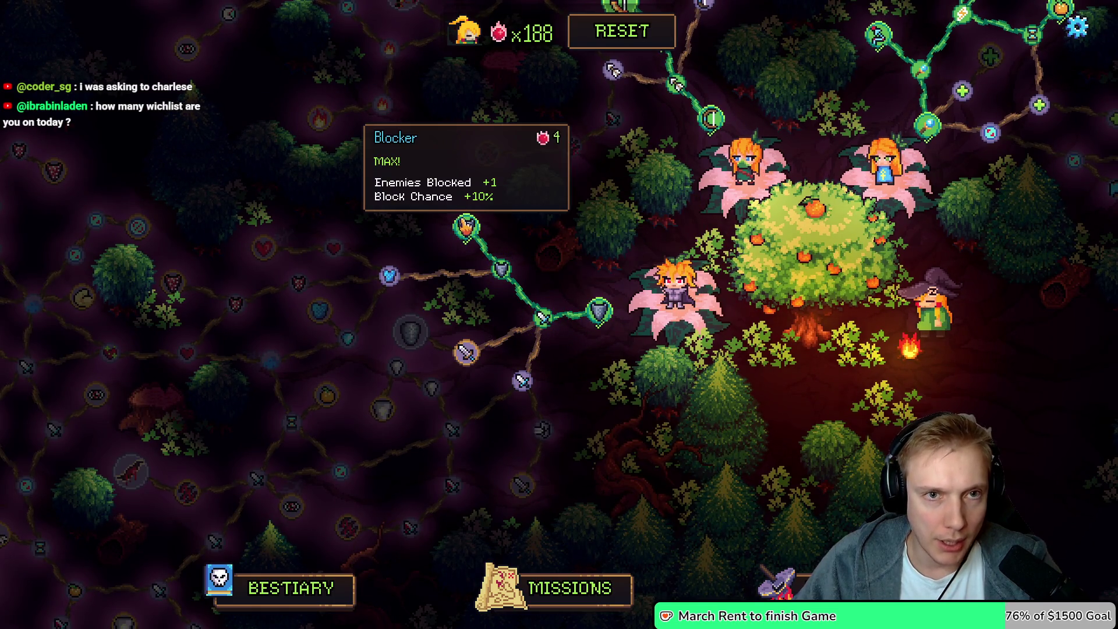
Buy the sword node and bring up the Missions world map
left_click(466, 352)
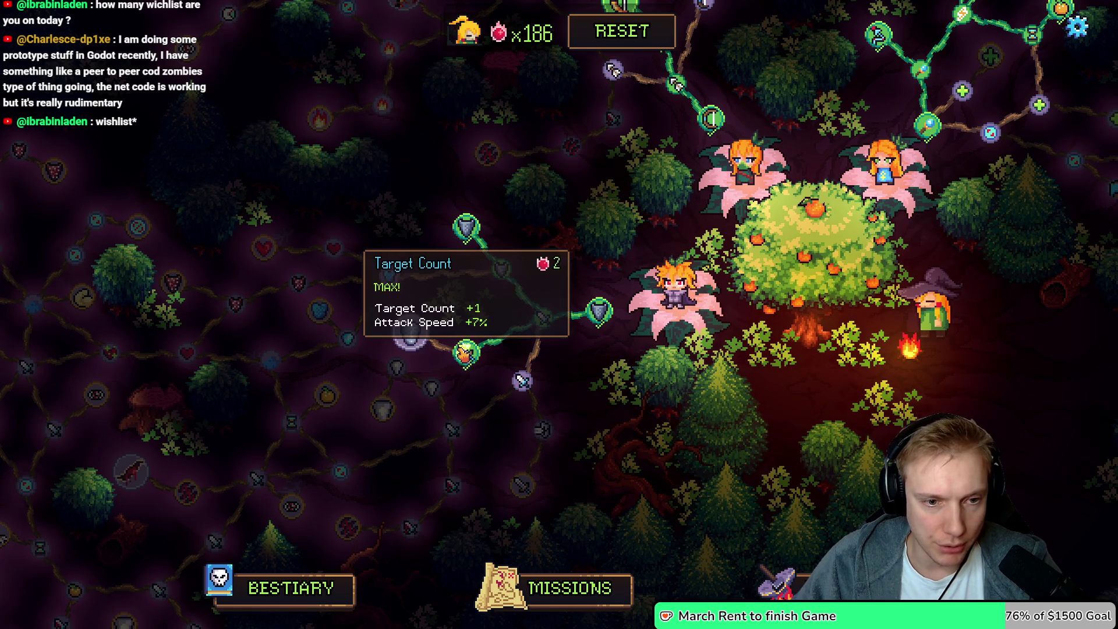
left_click_drag(617, 288, 473, 387)
left_click(569, 589)
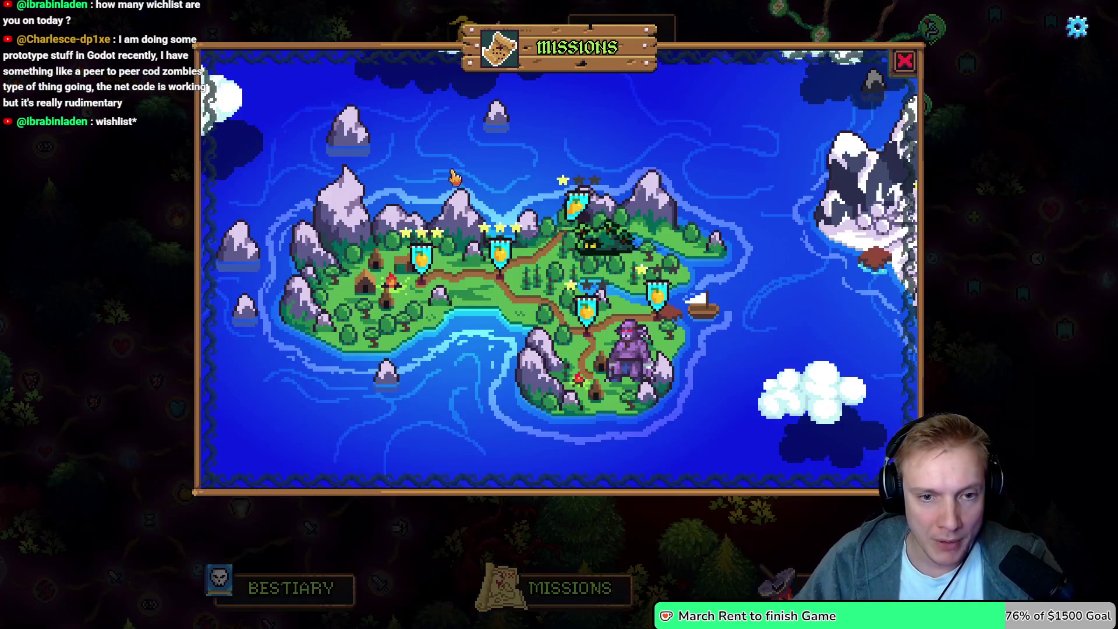
Start Goblin Camp and place two 120-cost fairy towers on the upper-left and central stumps
left_click(571, 315)
left_click(577, 443)
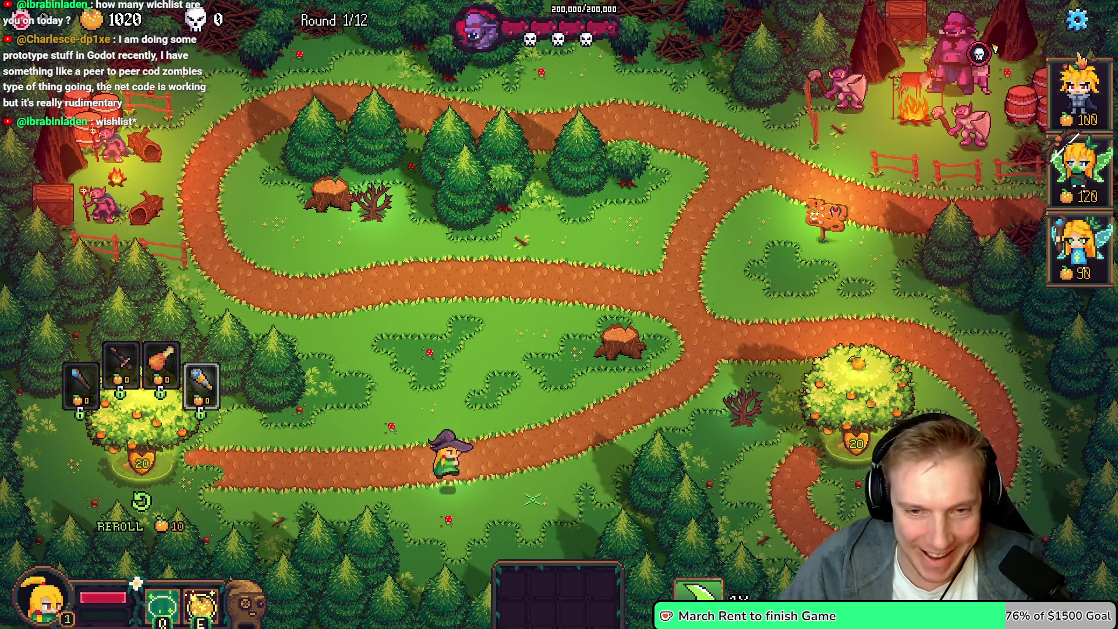
left_click(1081, 169)
left_click(329, 186)
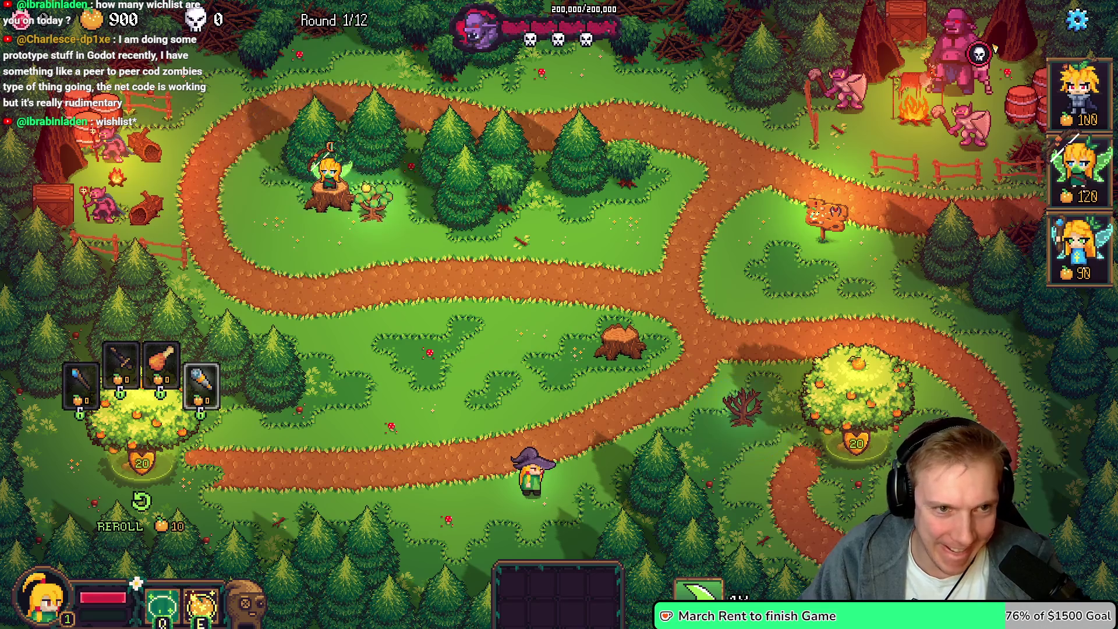
left_click(1081, 175)
left_click(620, 335)
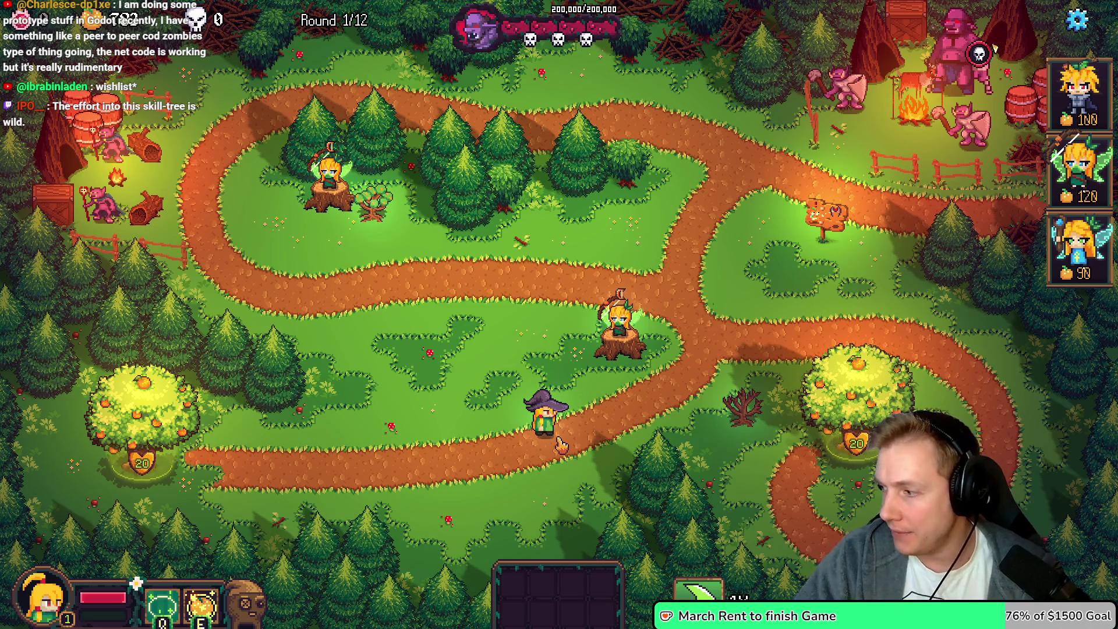
Walk the wizard up-left, cancel the 90-cost blue fairy tower, and return to game.cpp
key("w+a")
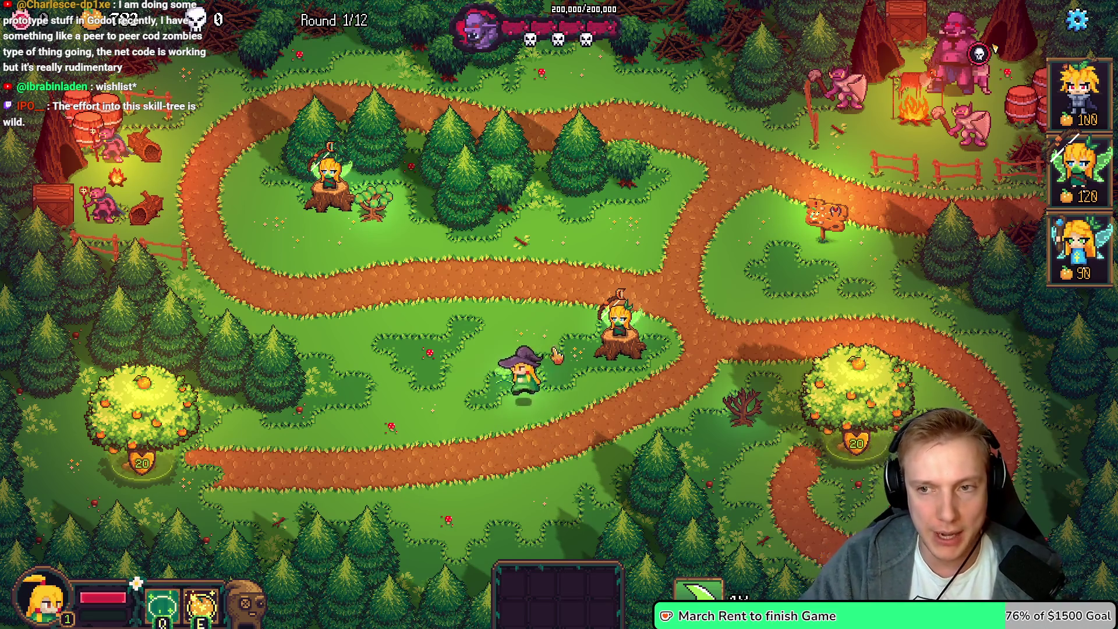
key("3")
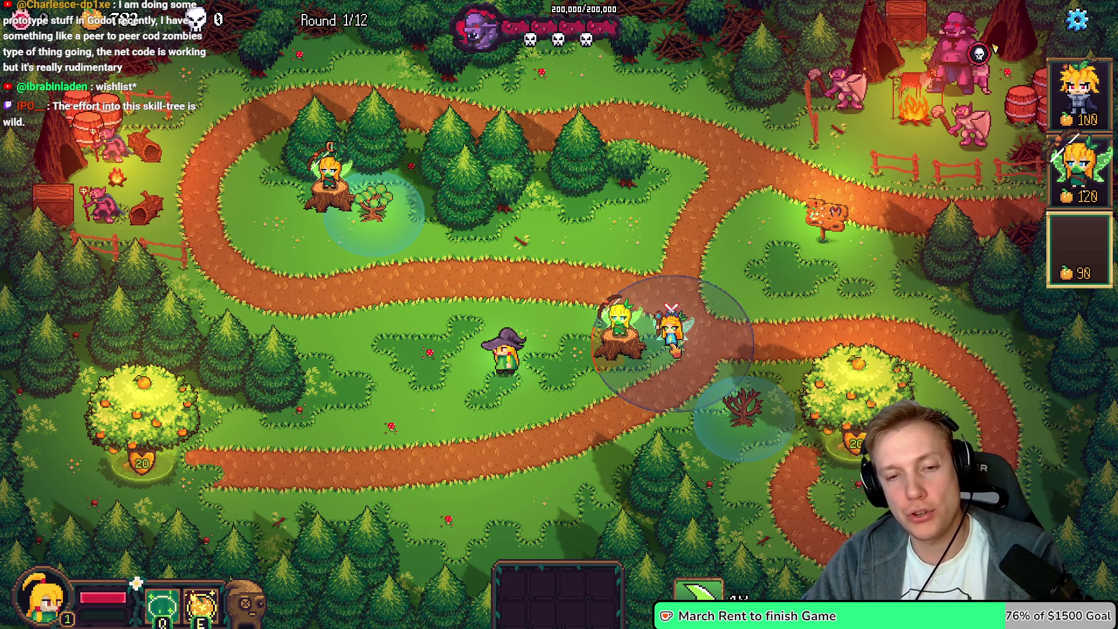
right_click(675, 350)
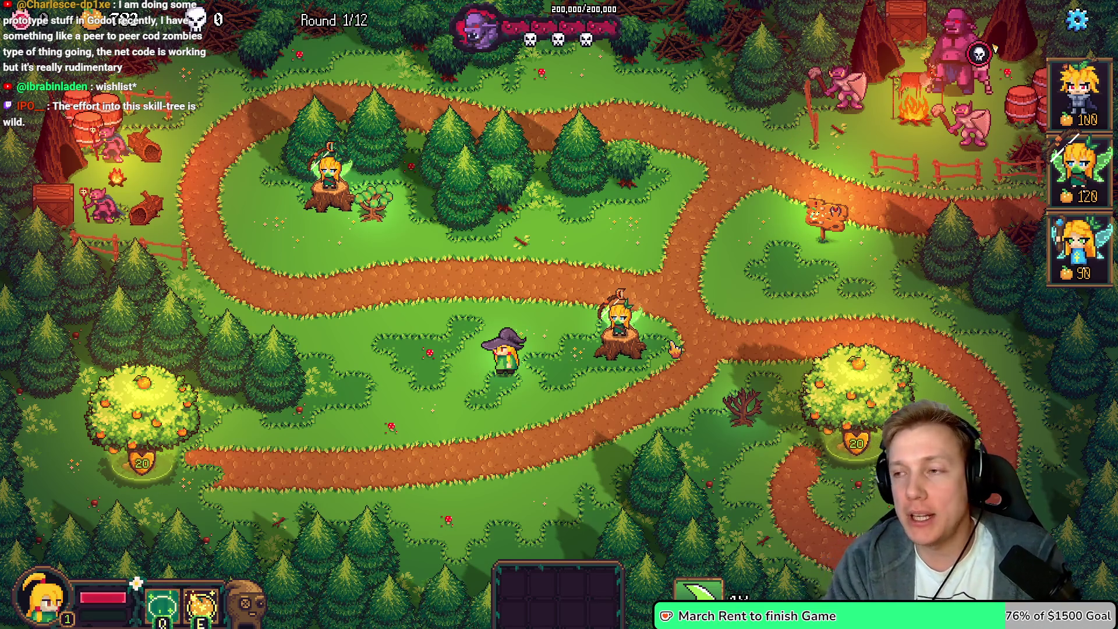
key("alt+Tab")
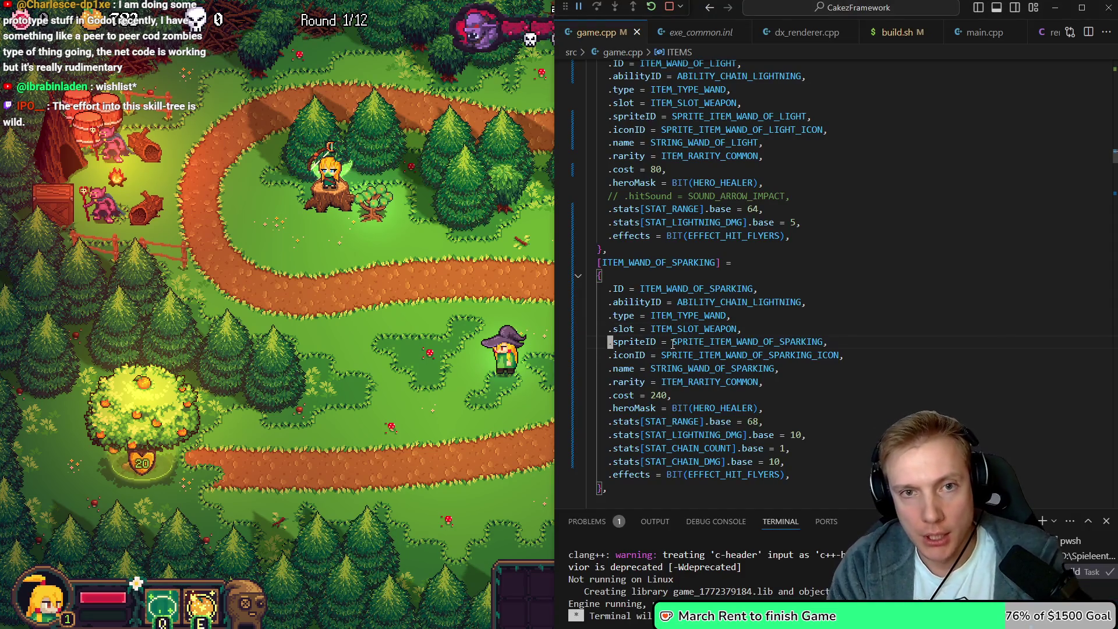
Open game.h via Ctrl+P and search it for BUFF_TYPE
key("ctrl+p")
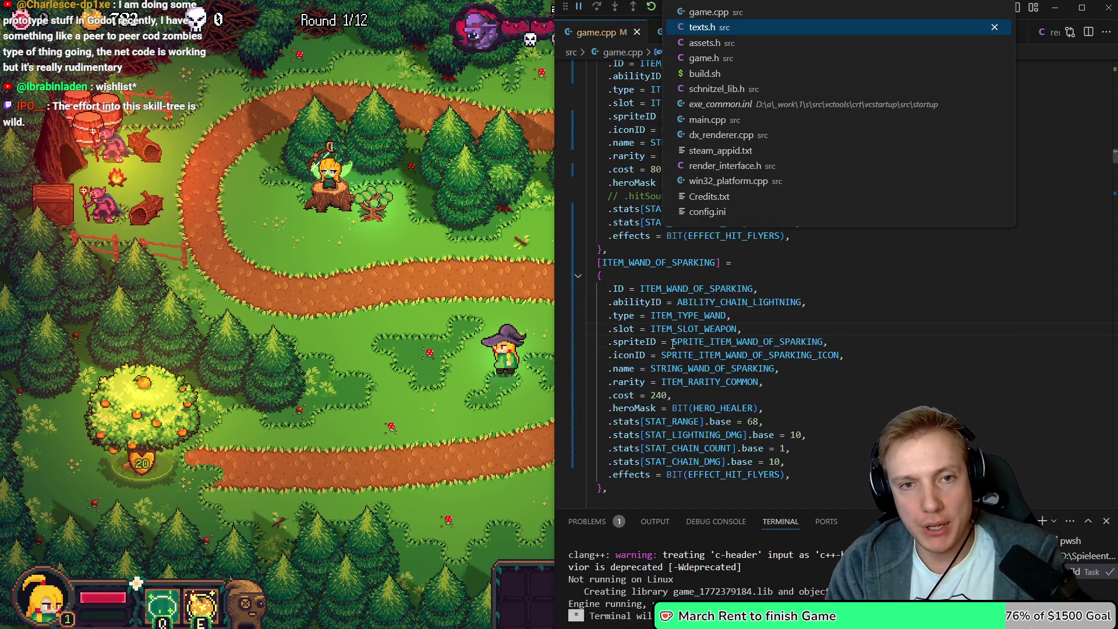
key("Down")
key("Down")
key("Return")
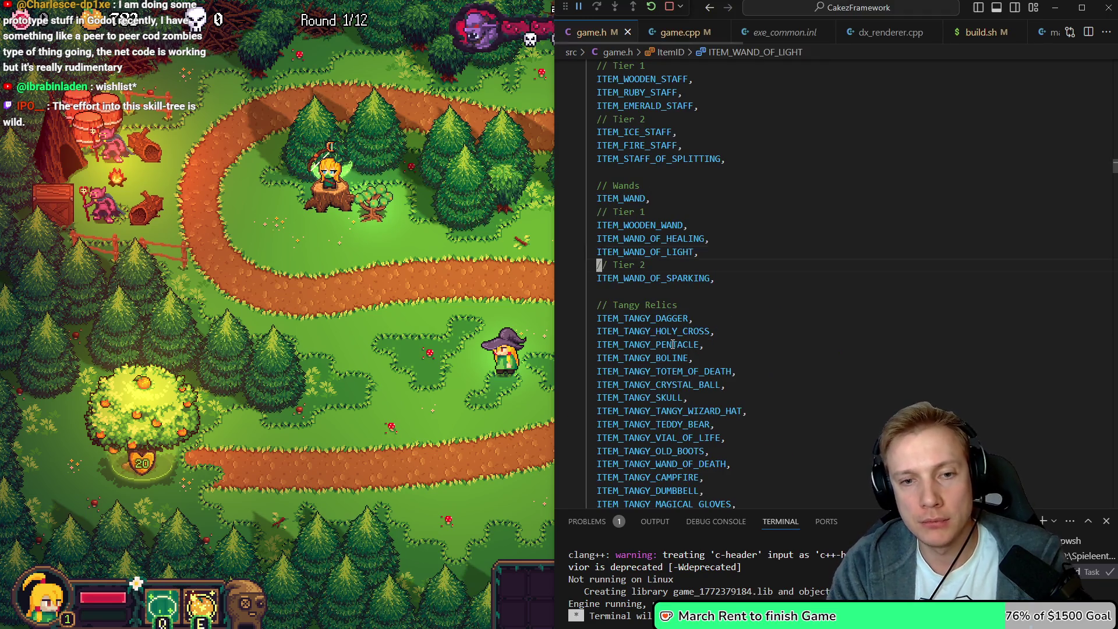
key("ctrl+d")
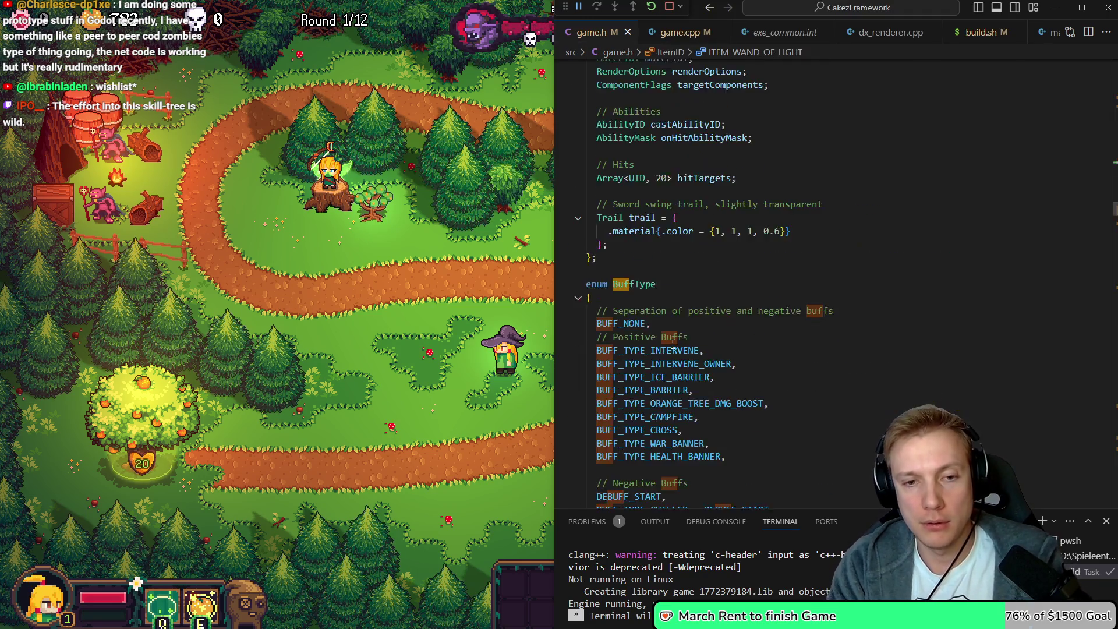
type("BUFF_TYP")
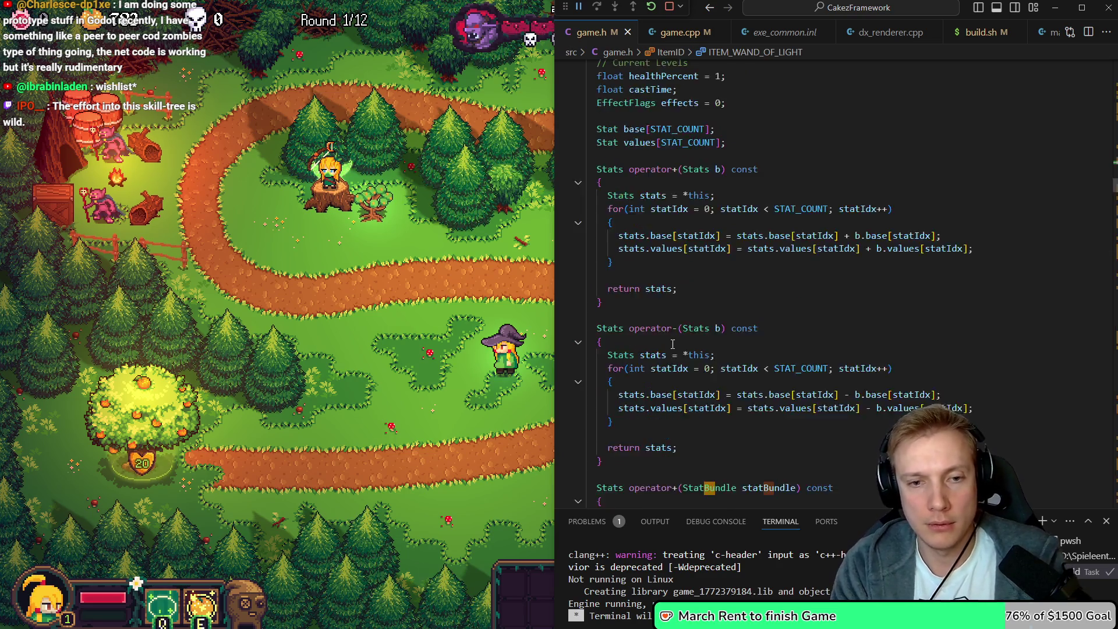
type("E")
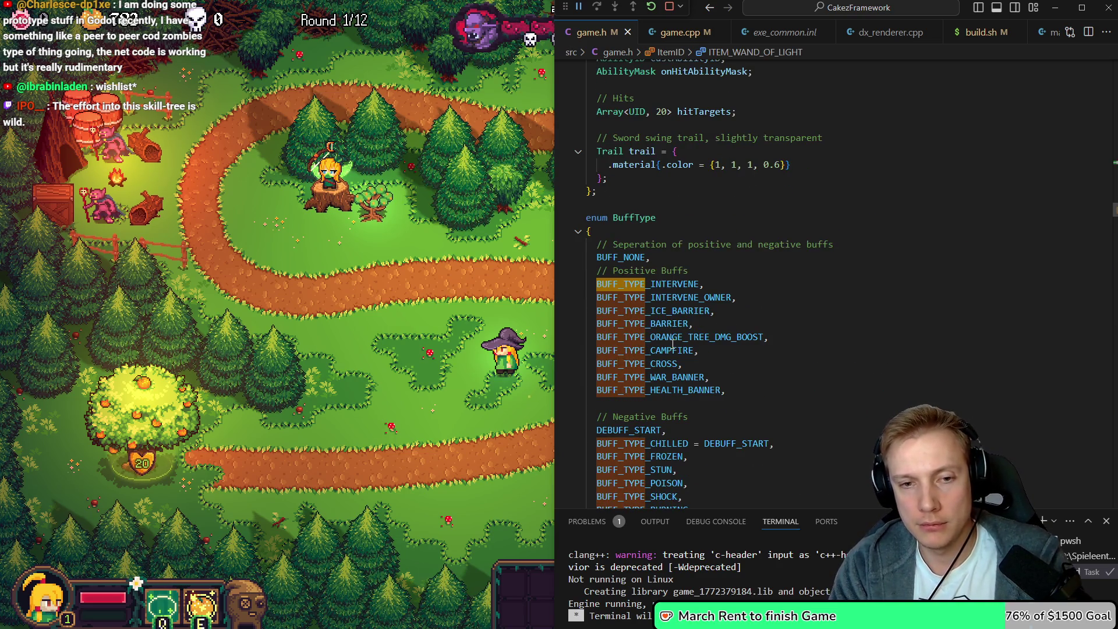
key("Return")
Duplicate the BUFF_TYPE_TOTEM_OF_DEATH entry and rename the copy to BUFF_TYPE_SHOCK
key("braceright")
key("braceright")
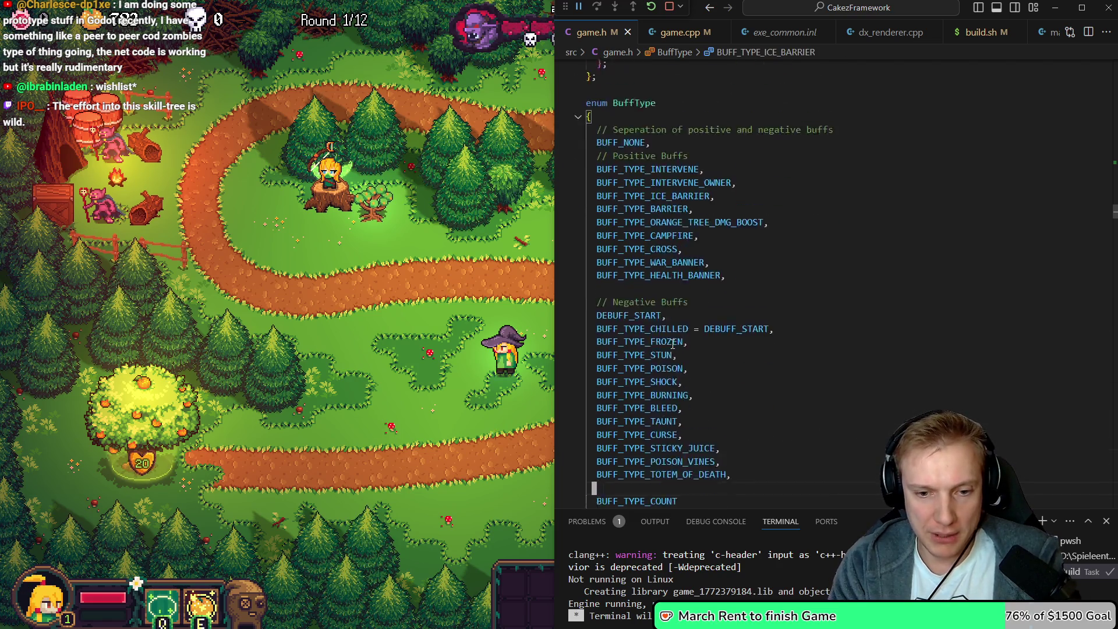
scroll(672, 344, "down", 2)
key("Up")
key("ctrl+c")
key("ctrl+v")
key("ctrl+Right")
key("BackSpace")
key("BackSpace")
key("BackSpace")
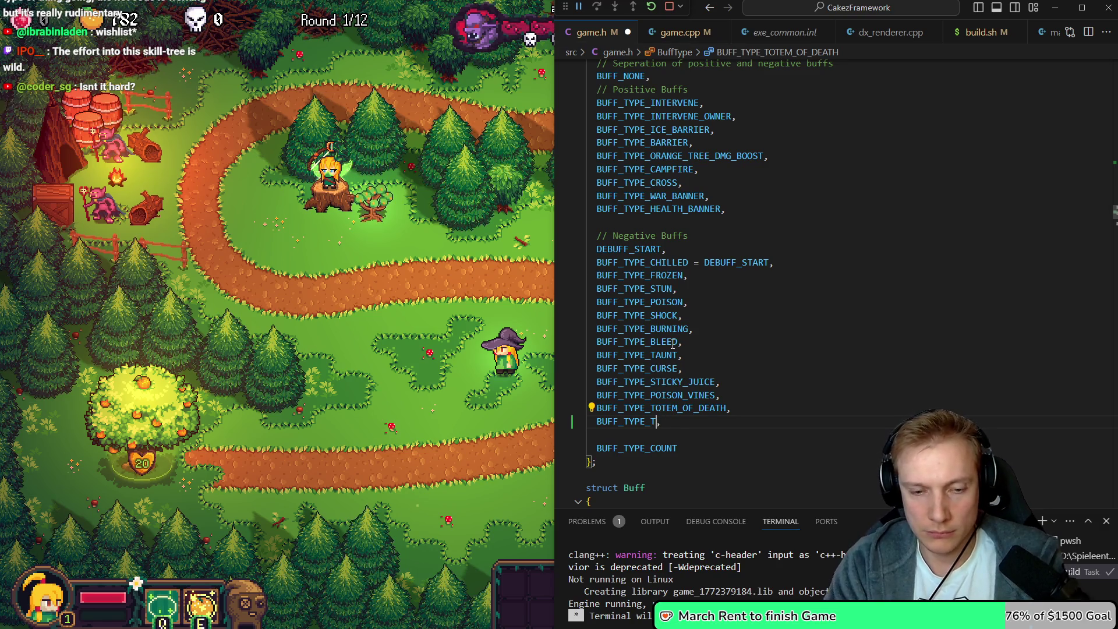
key("BackSpace")
type("sh")
key("Tab")
Delete the duplicate BUFF_TYPE_SHOCK line, keeping the existing entry, then bring up the file list
key("shift+Left")
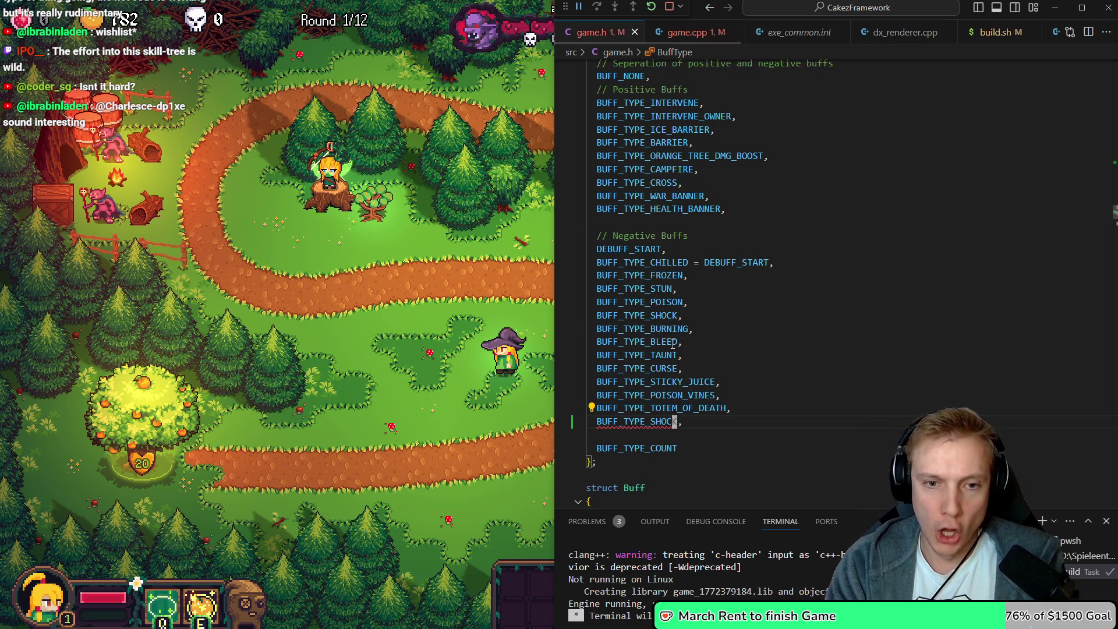
key("ctrl+shift+k")
key("Up")
key("Up")
key("Up")
key("ctrl+shift+Right")
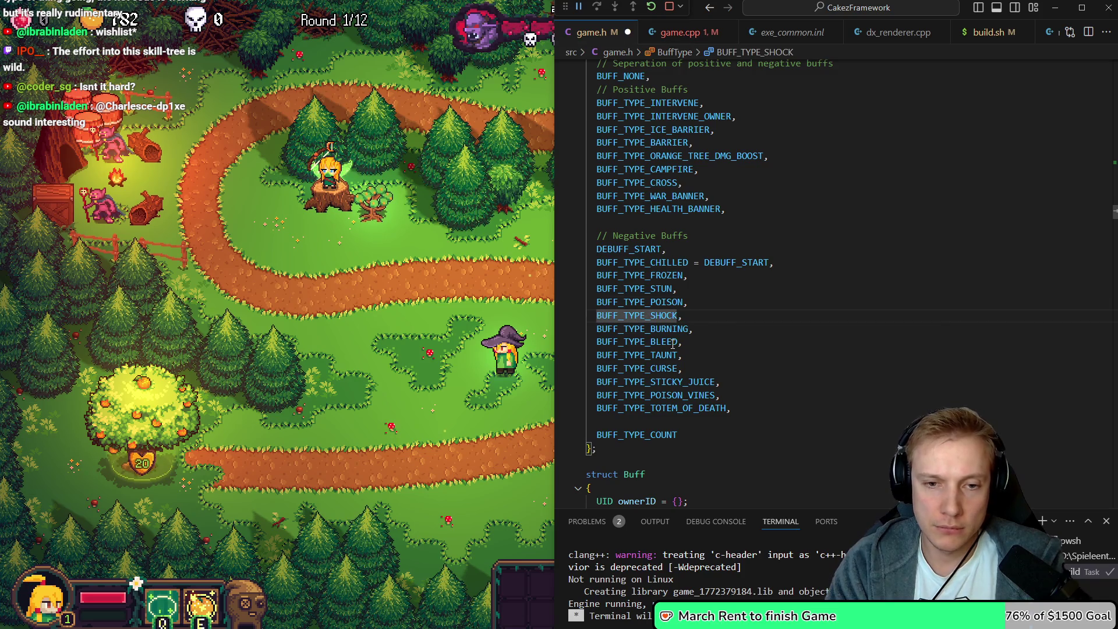
key("ctrl+p")
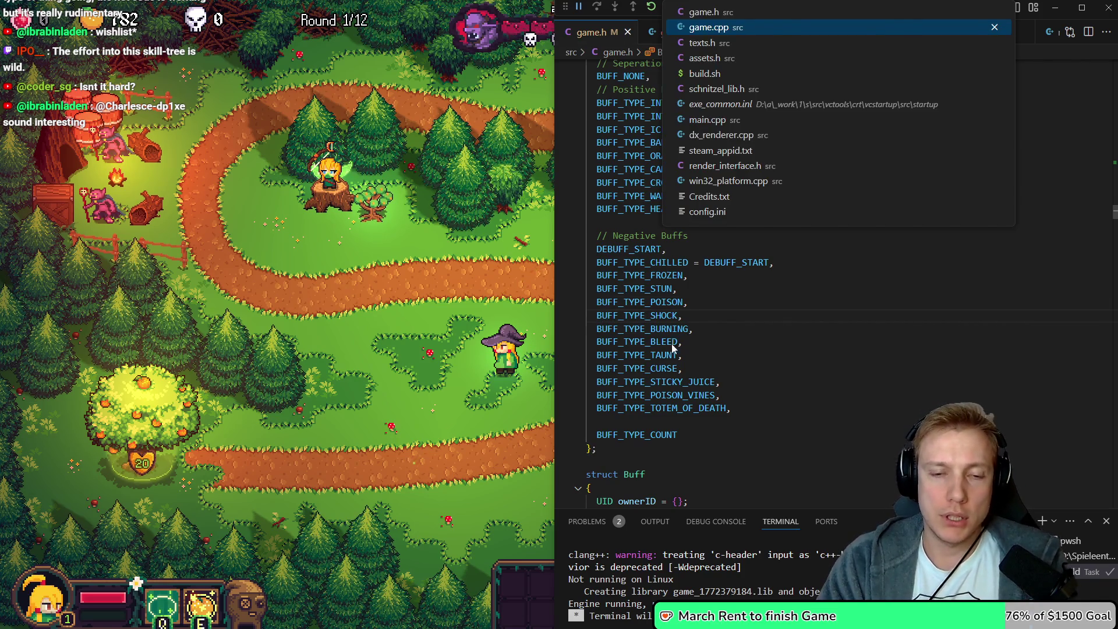
Open game.cpp and scroll through the apply_buff function
key("Return")
scroll(673, 344, "down", 10)
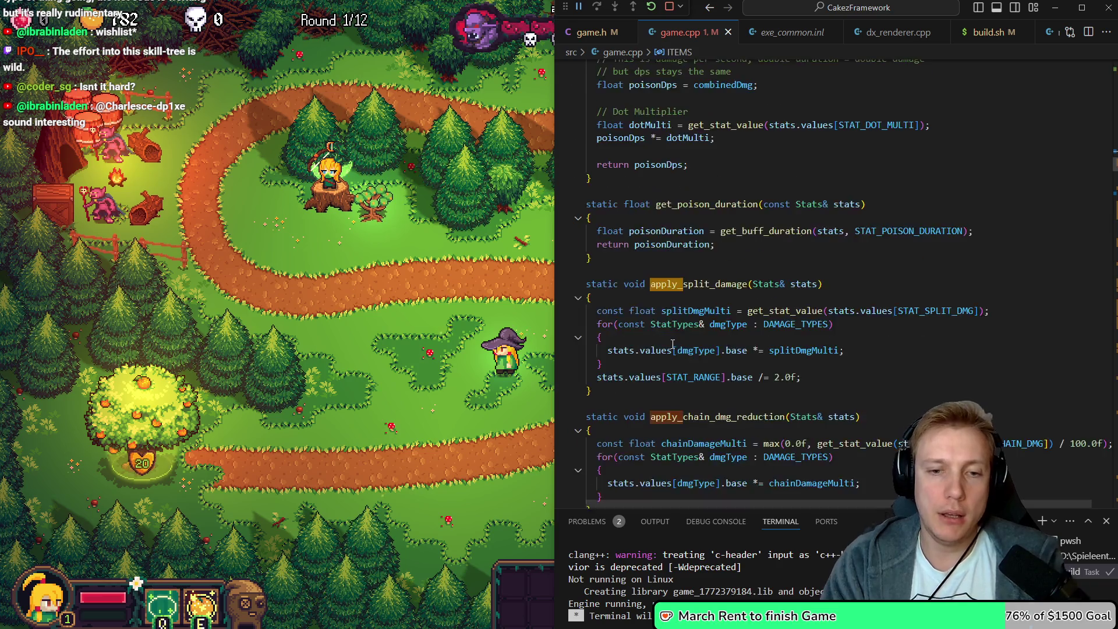
key("F3")
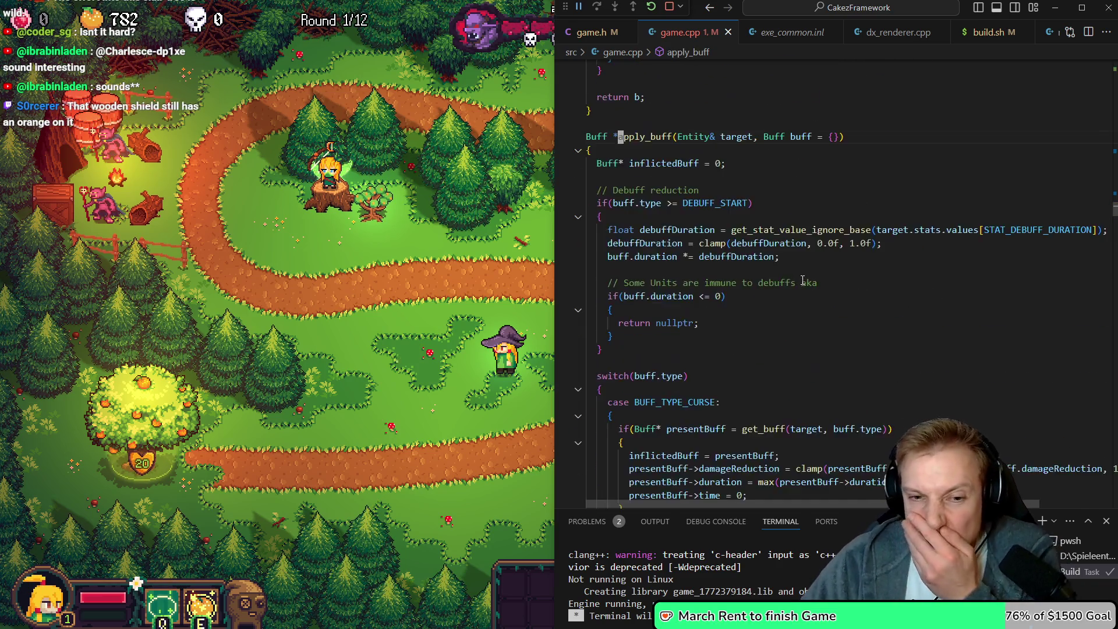
scroll(803, 281, "down", 6)
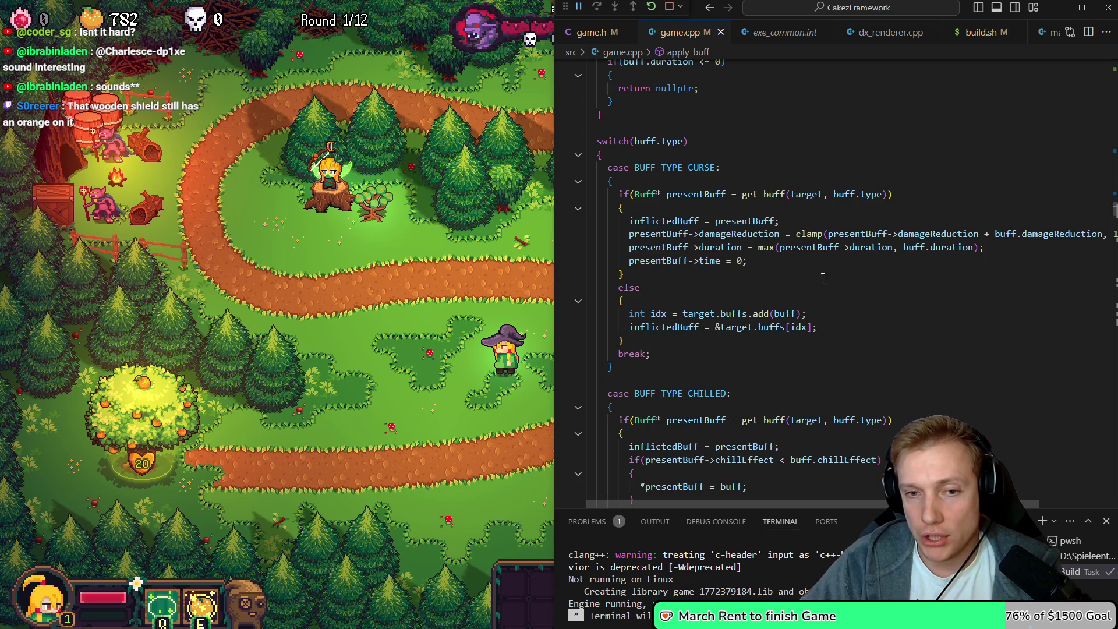
scroll(833, 324, "down", 5)
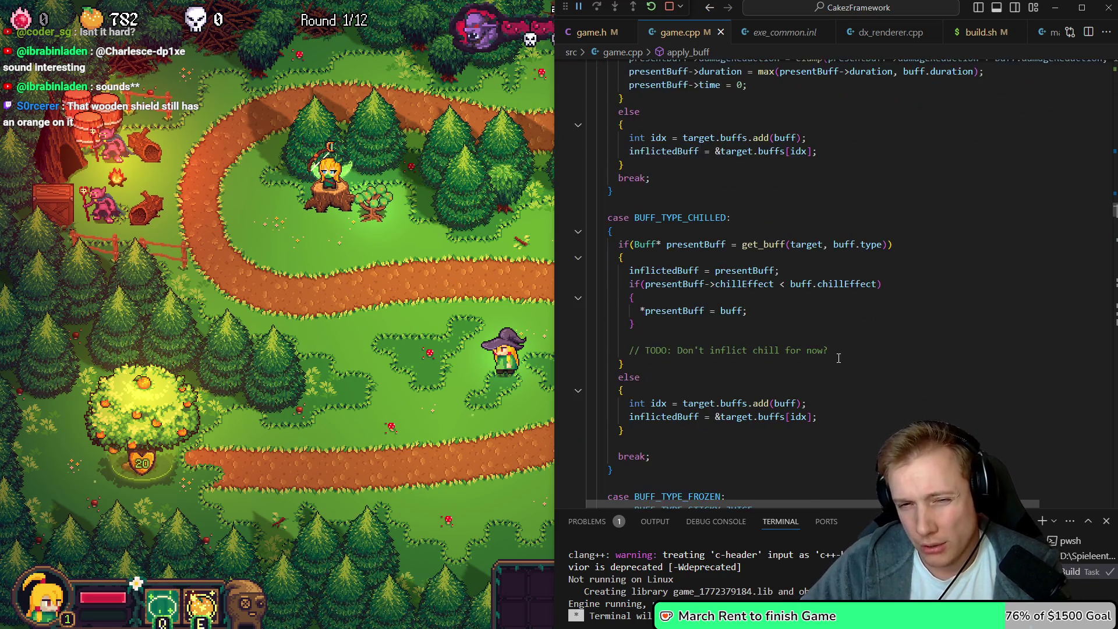
mouse_move(634, 215)
left_mouse_down()
mouse_move(624, 361)
mouse_move(641, 387)
mouse_move(623, 401)
left_mouse_up()
scroll(710, 386, "down", 4)
scroll(710, 387, "down", 4)
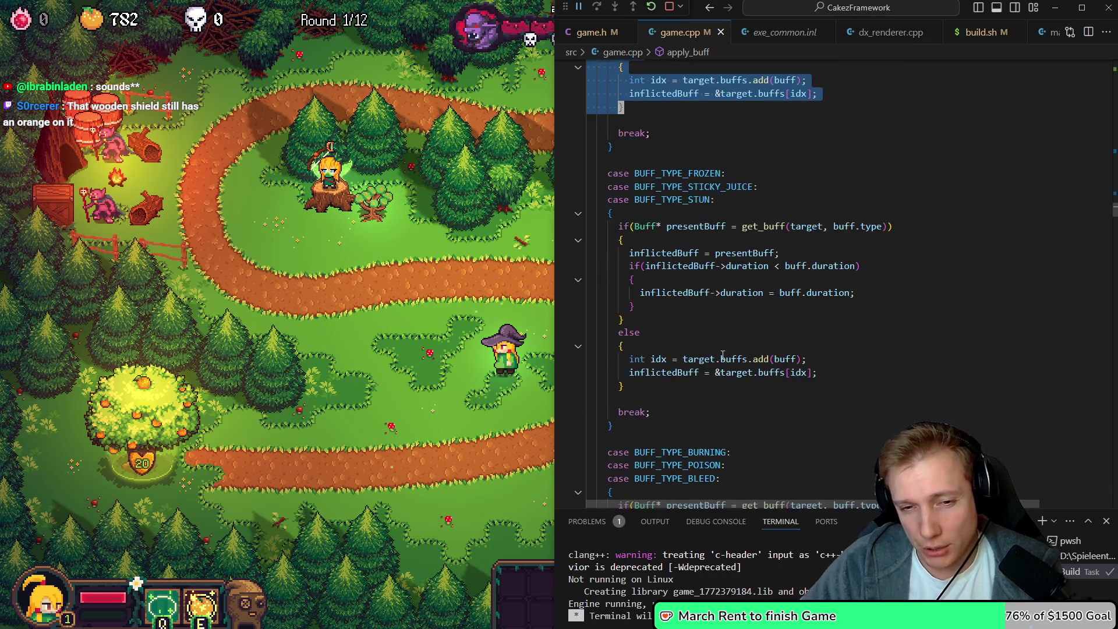
scroll(746, 332, "down", 14)
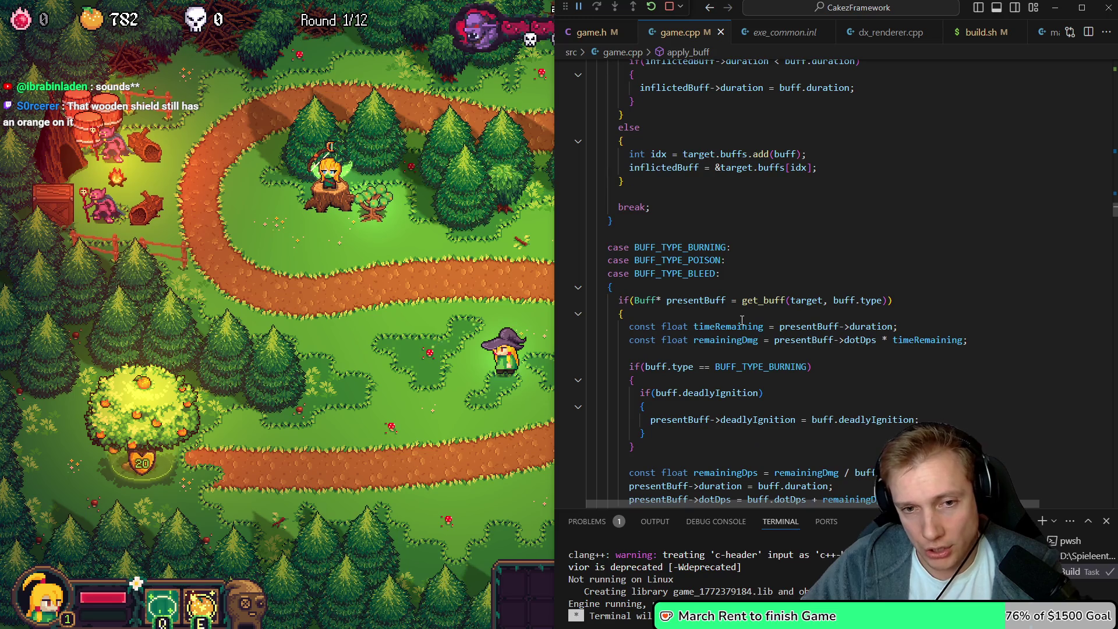
scroll(718, 297, "down", 15)
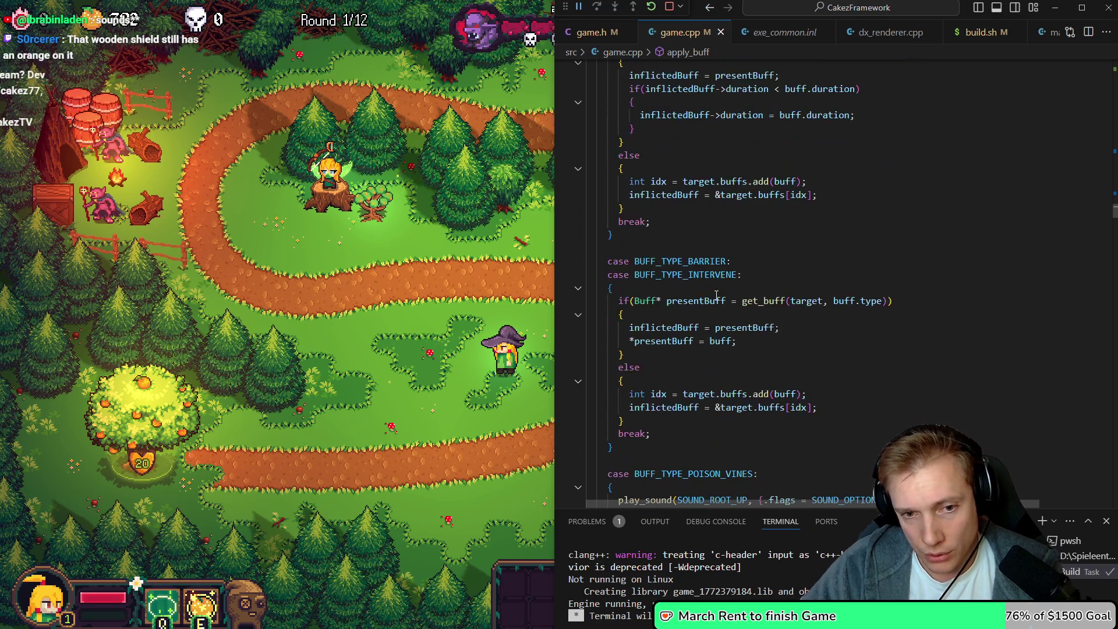
scroll(713, 288, "down", 6)
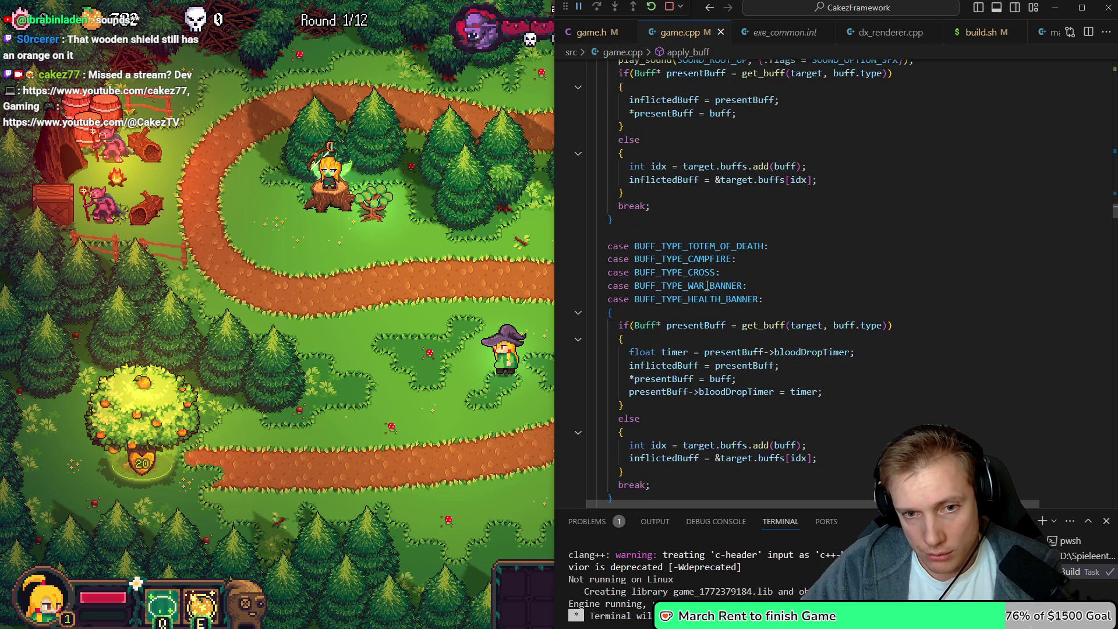
scroll(731, 280, "down", 1)
Review the bloodDropTimer, inflictedBuff and presentBuff lines near the HEALTH_BANNER case
left_click_drag(629, 323, 852, 324)
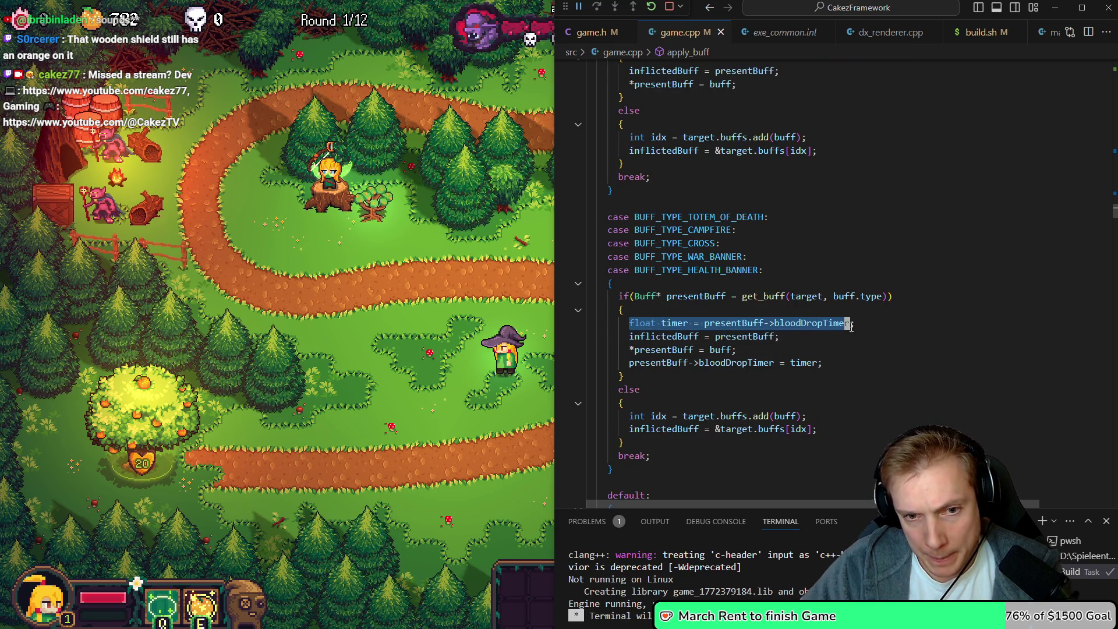
key("Down")
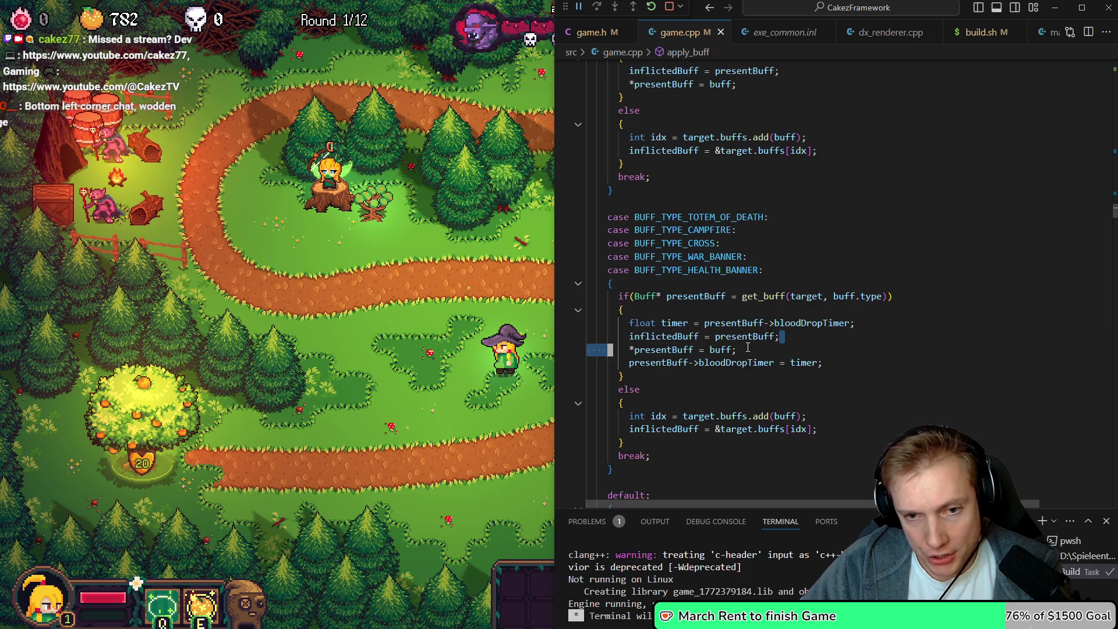
left_click_drag(737, 350, 629, 352)
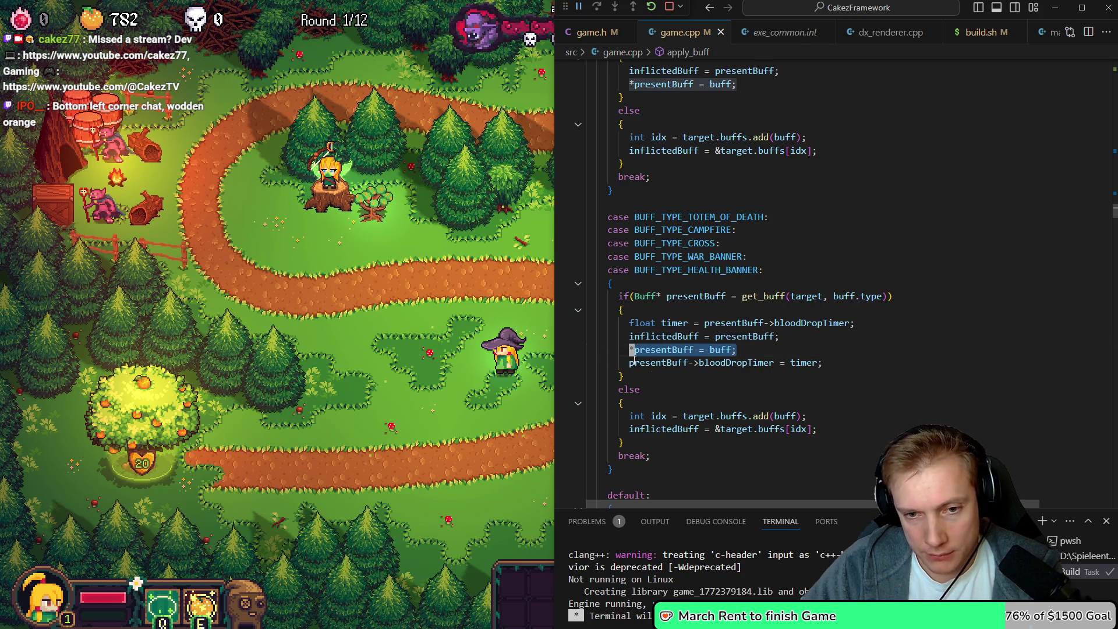
left_click_drag(827, 364, 642, 363)
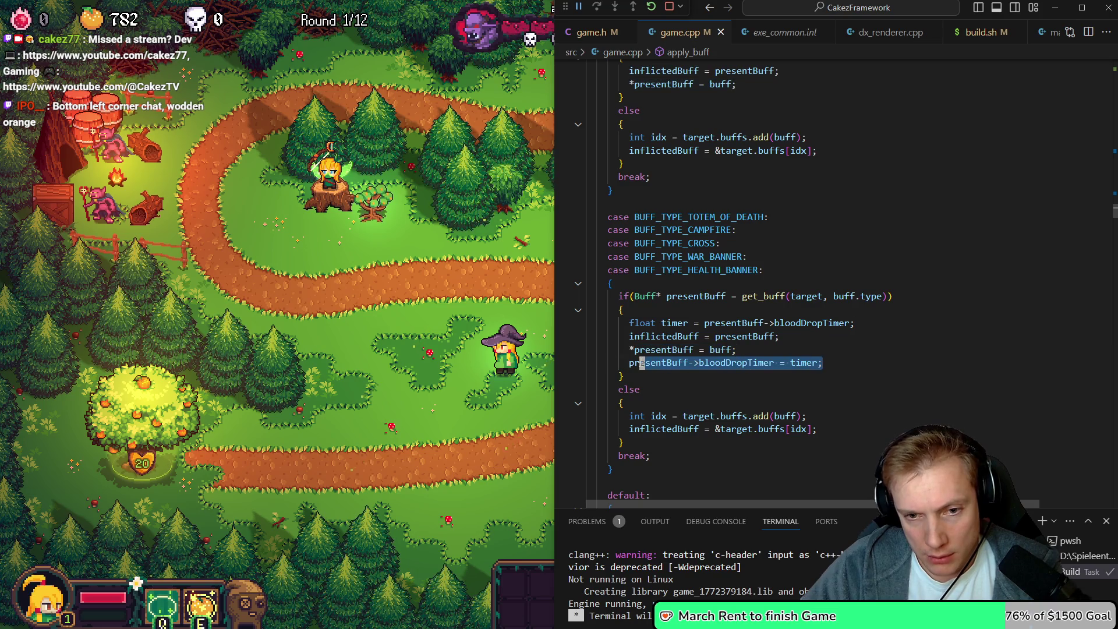
left_click(676, 323)
left_click(670, 336)
left_click(674, 362)
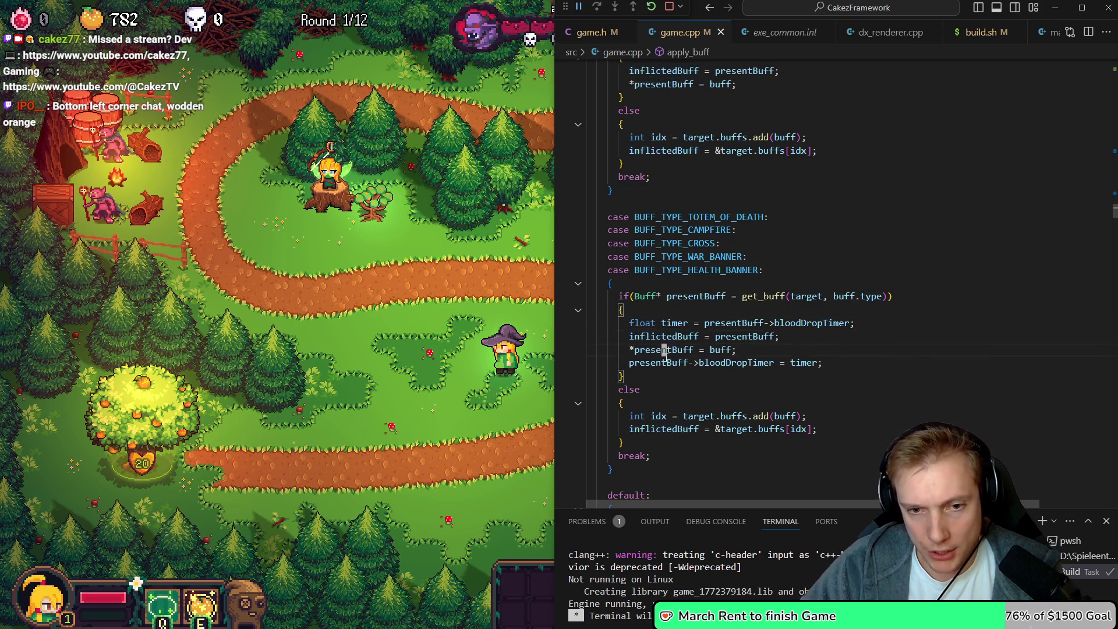
left_click(669, 269)
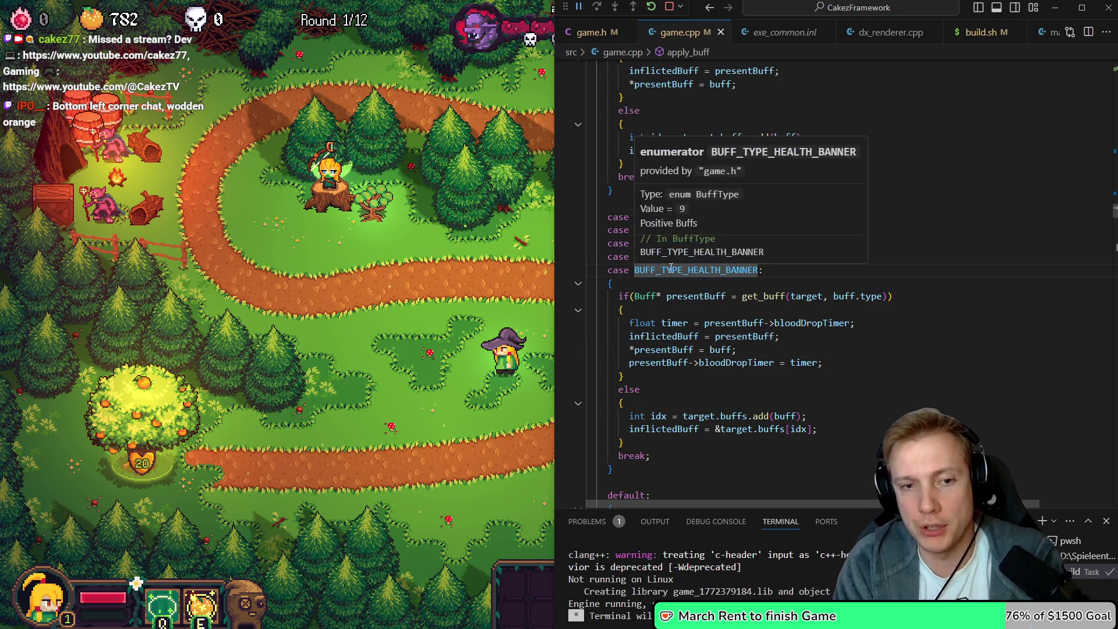
Add 'case BUFF_TYPE_SHOCK:' under the HEALTH_BANNER case and save game.cpp
key("End")
key("Return")
type("cast ")
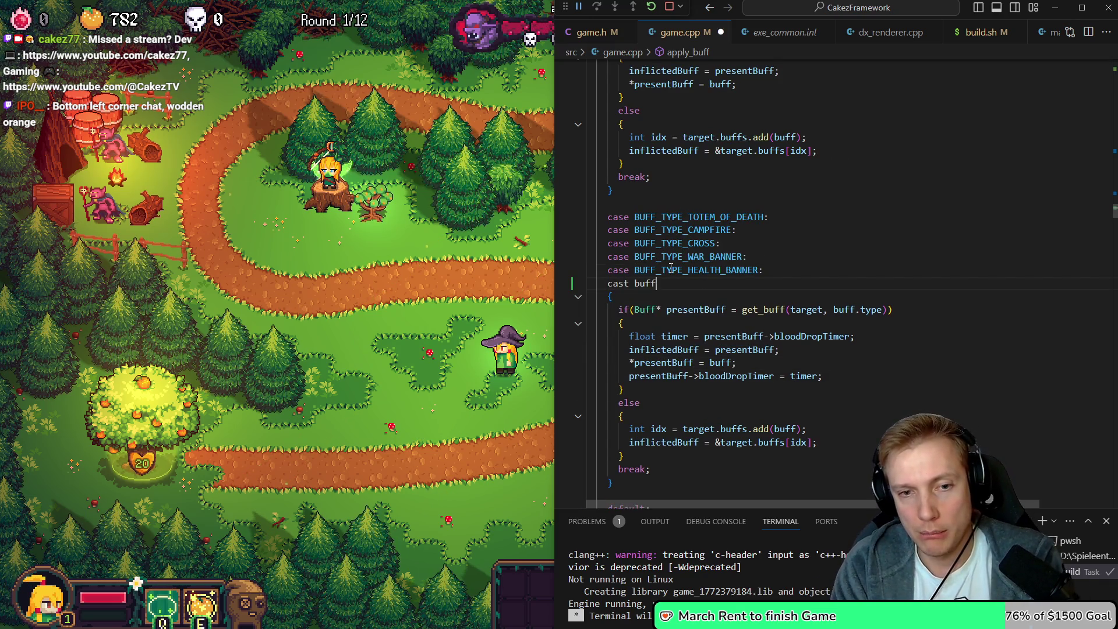
type("e_sh")
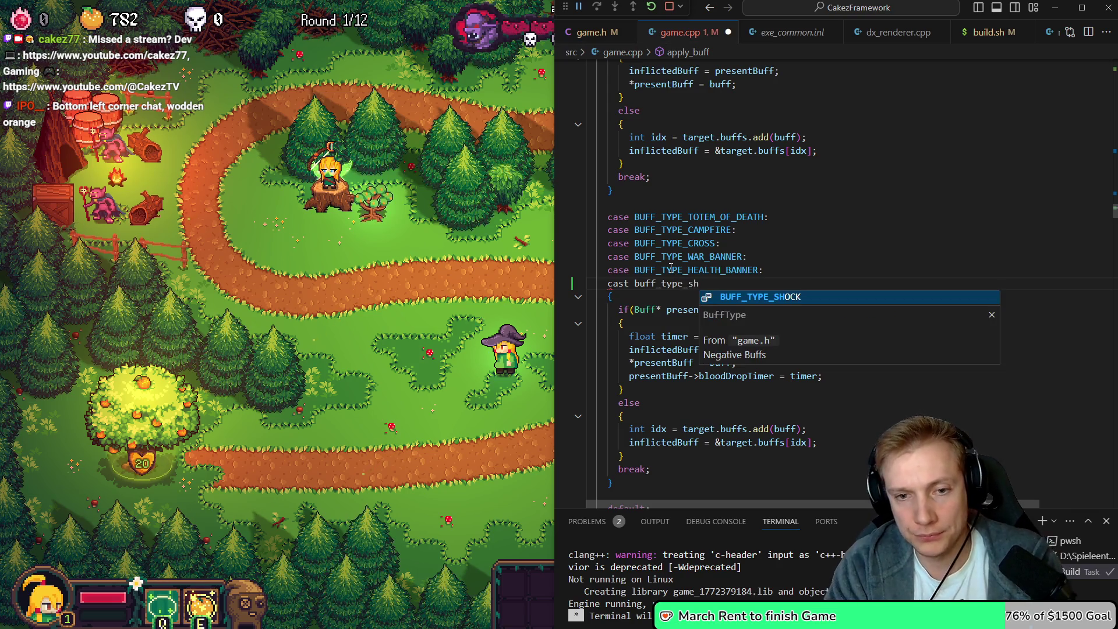
key("Tab")
type(":")
key("ctrl+s")
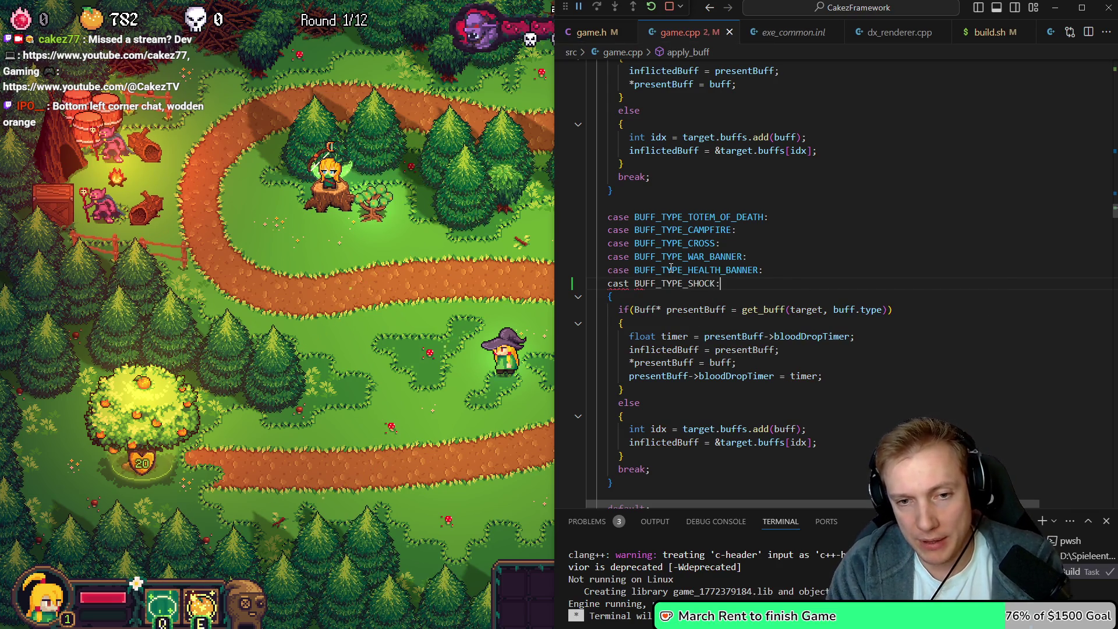
Paste BUFF_TYPE_SHOCK below the INTERVENE case in update_buffs
key("Down")
key("Down")
key("Down")
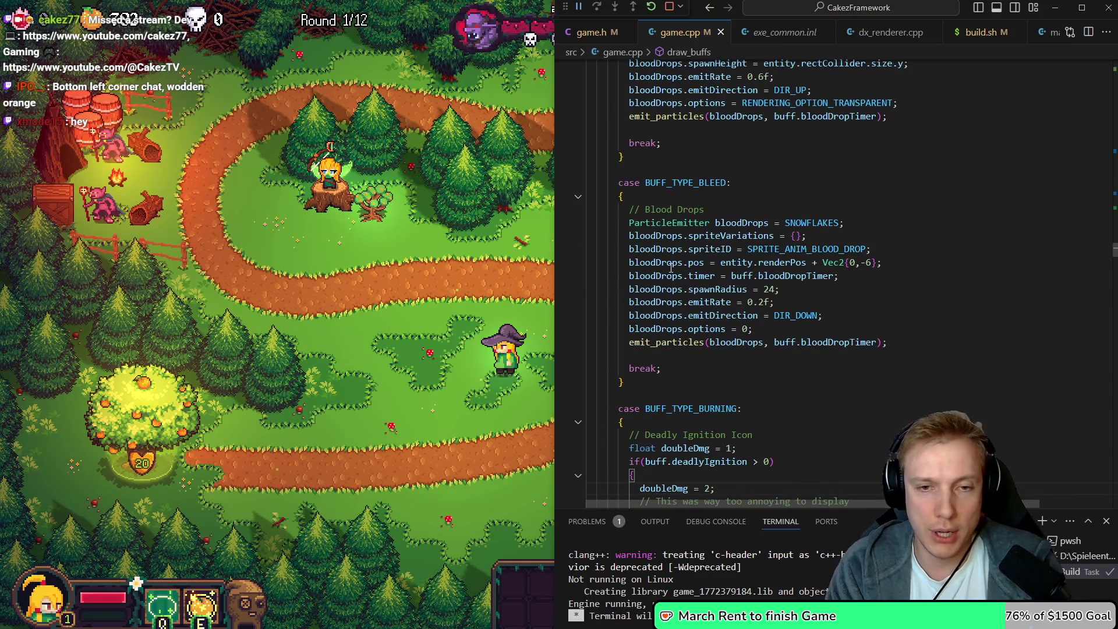
key("alt+Left")
left_click(671, 267)
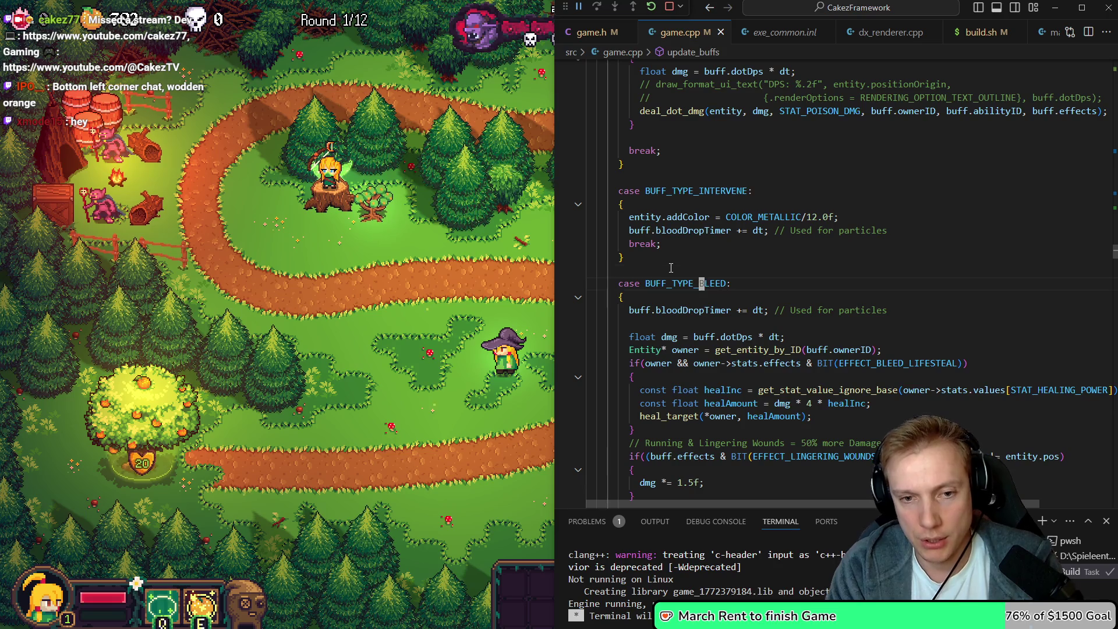
left_click(671, 268)
type("BUFF_TYPE_SHOCK")
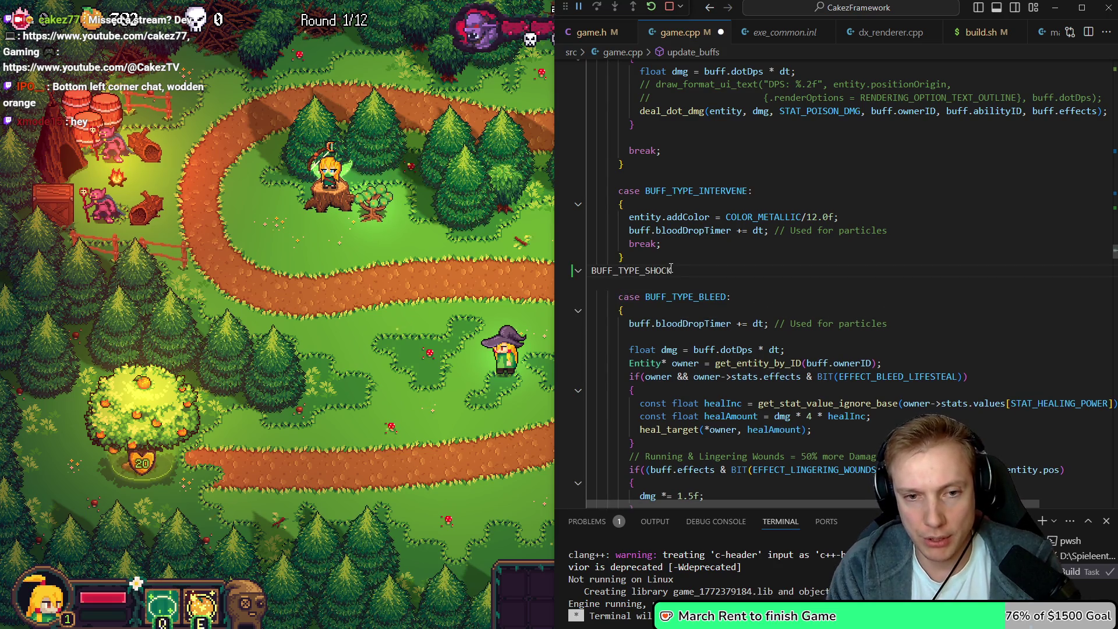
Turn the pasted line into an indented 'case BUFF_TYPE_SHOCK:' label with an opening brace
key("Home")
key("Tab")
key("Tab")
type("caes")
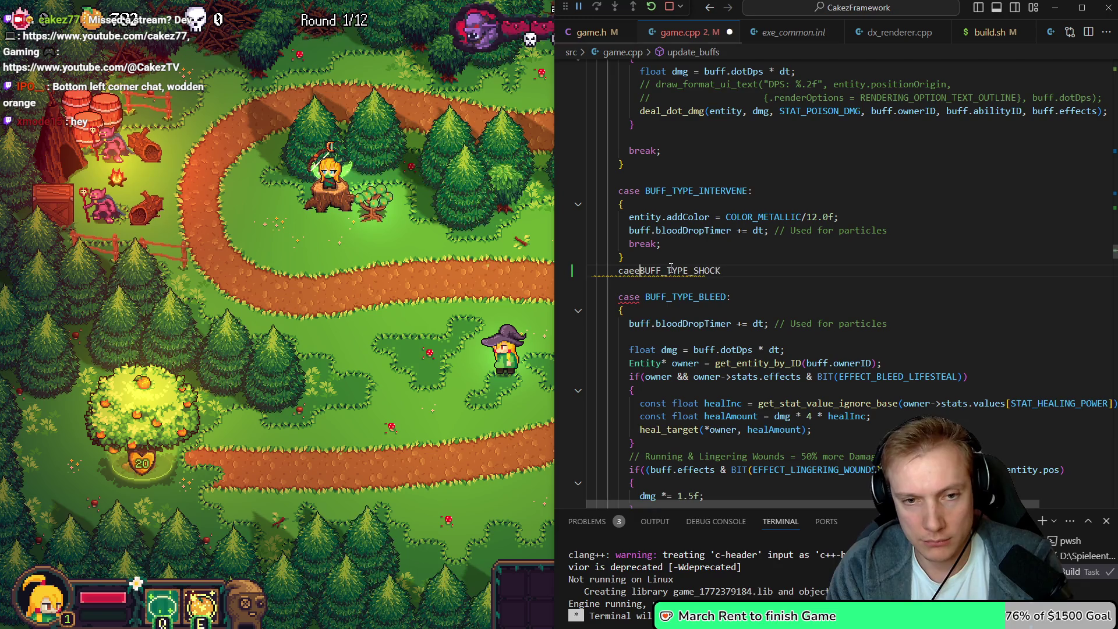
key("BackSpace")
key("BackSpace")
type("se ")
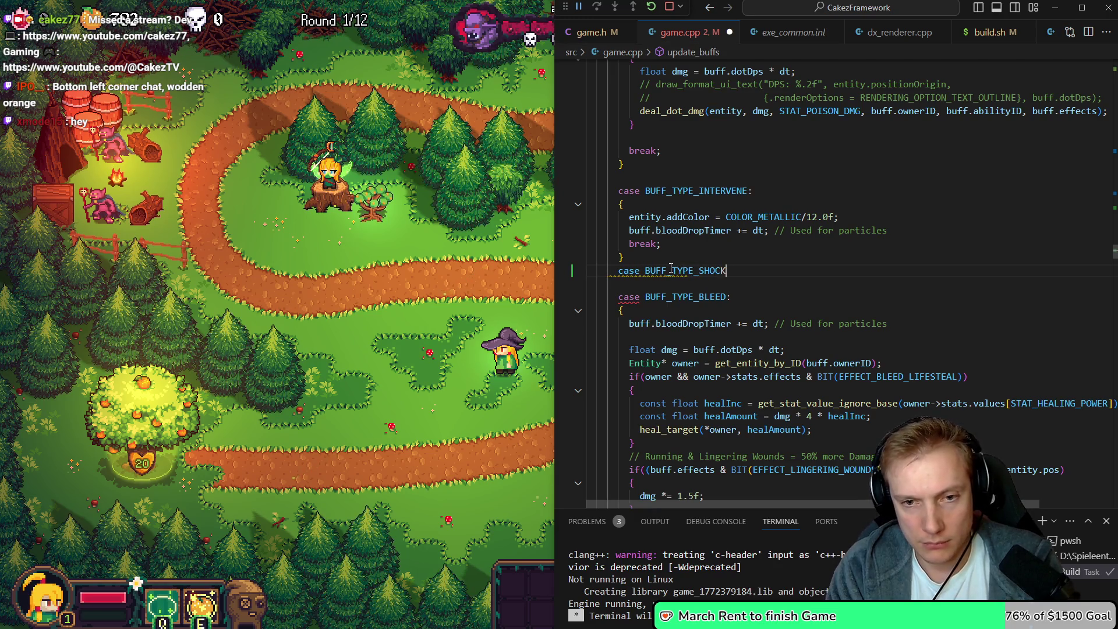
type(":")
key("Return")
type("{")
Add 'break;' to the shock block with two blank lines above it
key("Return")
key("Up")
key("Up")
key("Home")
key("Return")
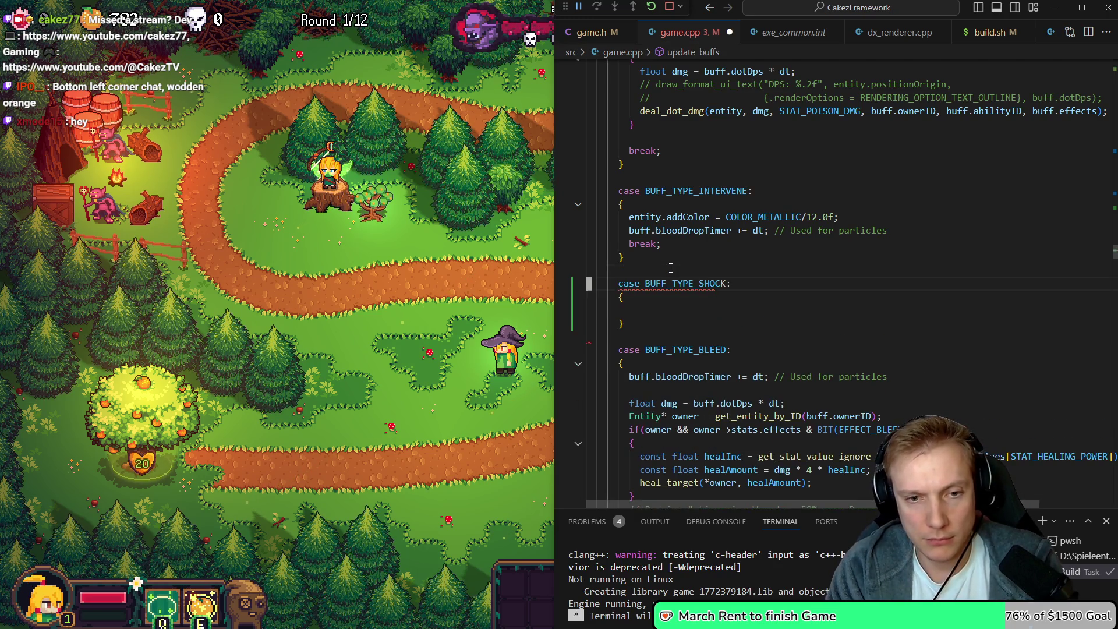
type("brea")
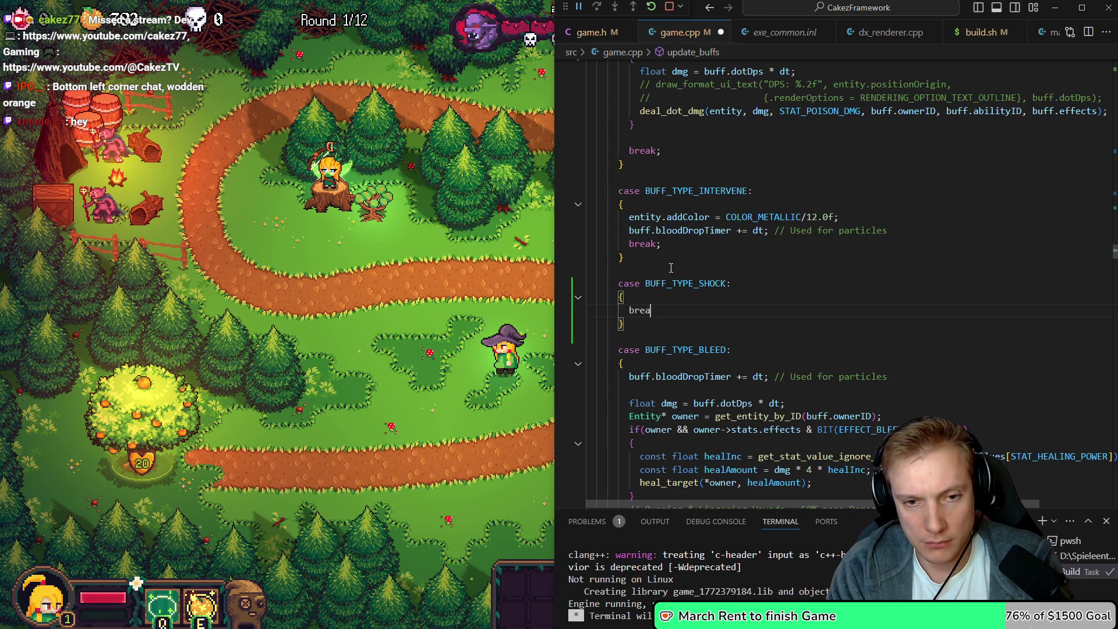
type("k;")
key("Home")
key("Return")
key("Return")
key("Up")
key("Up")
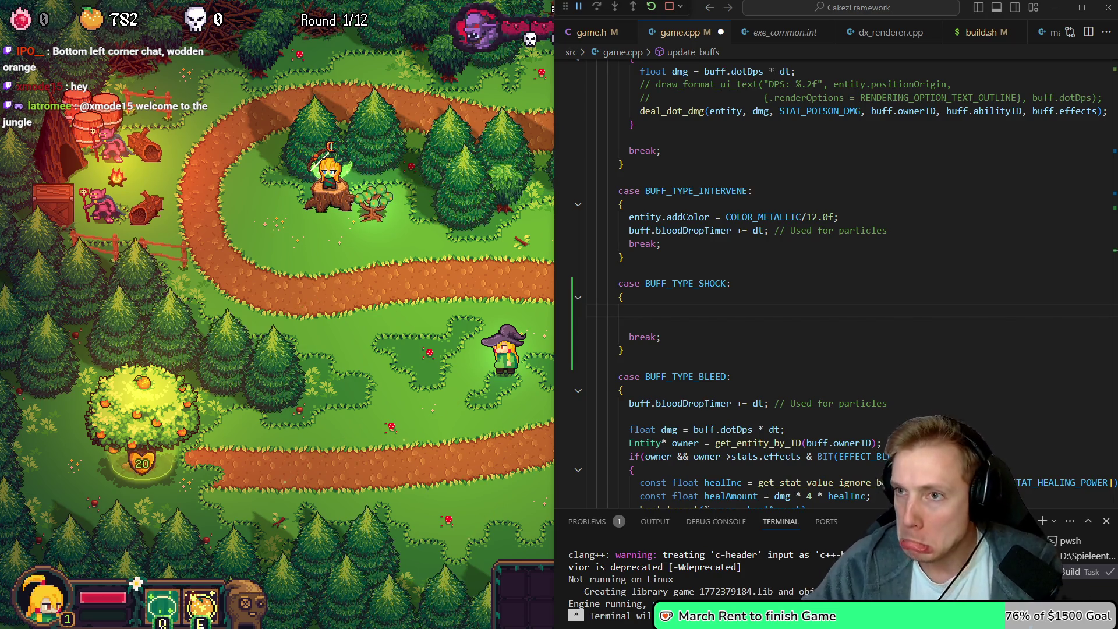
Enlarge the Darkness Terraria Wiki image, scroll related images, then minimize the browser and reach Aseprite
left_click(660, 320)
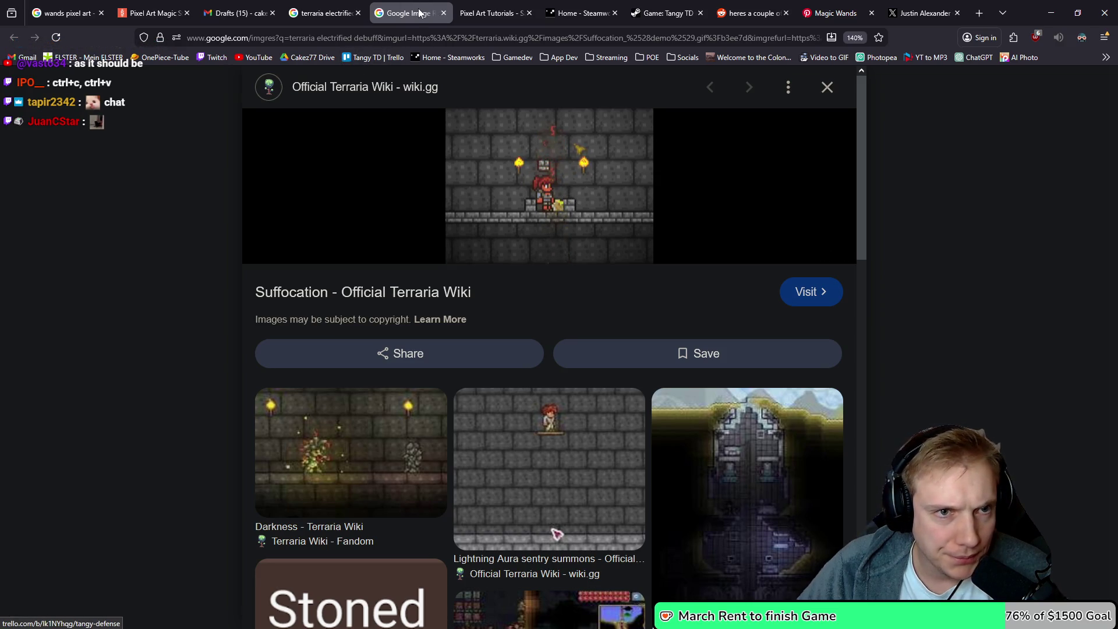
left_click(326, 462)
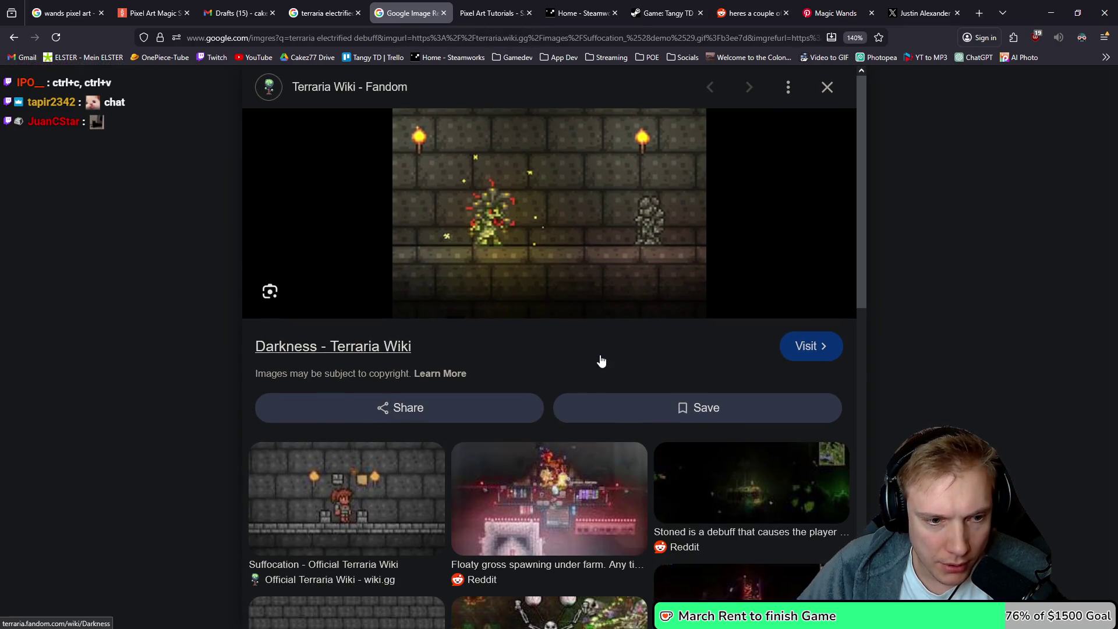
scroll(601, 359, "down", 4)
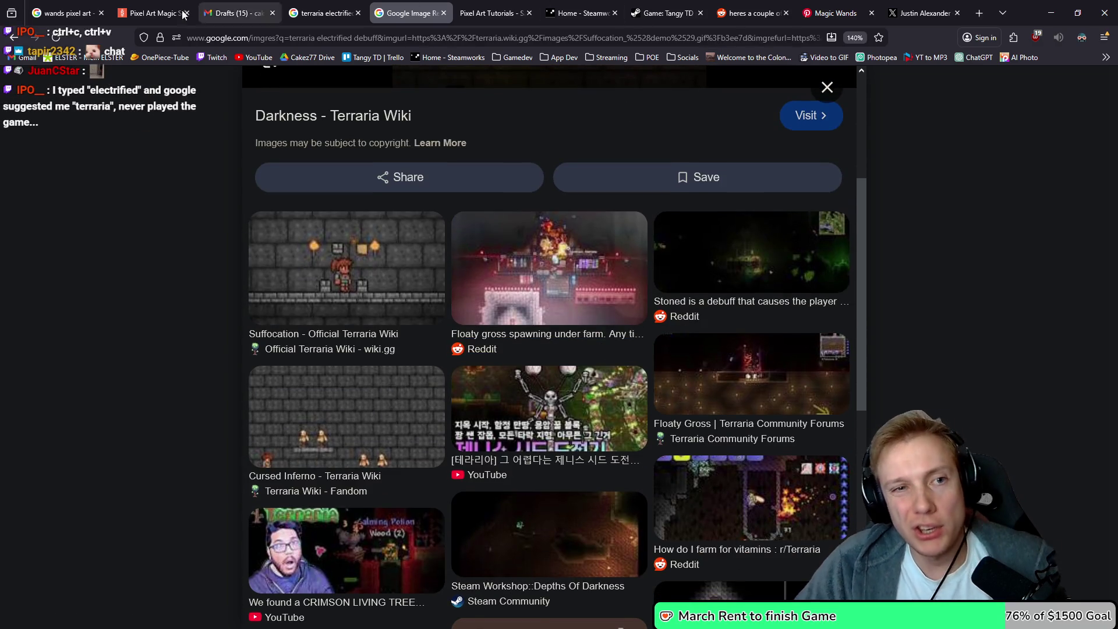
left_click(1051, 13)
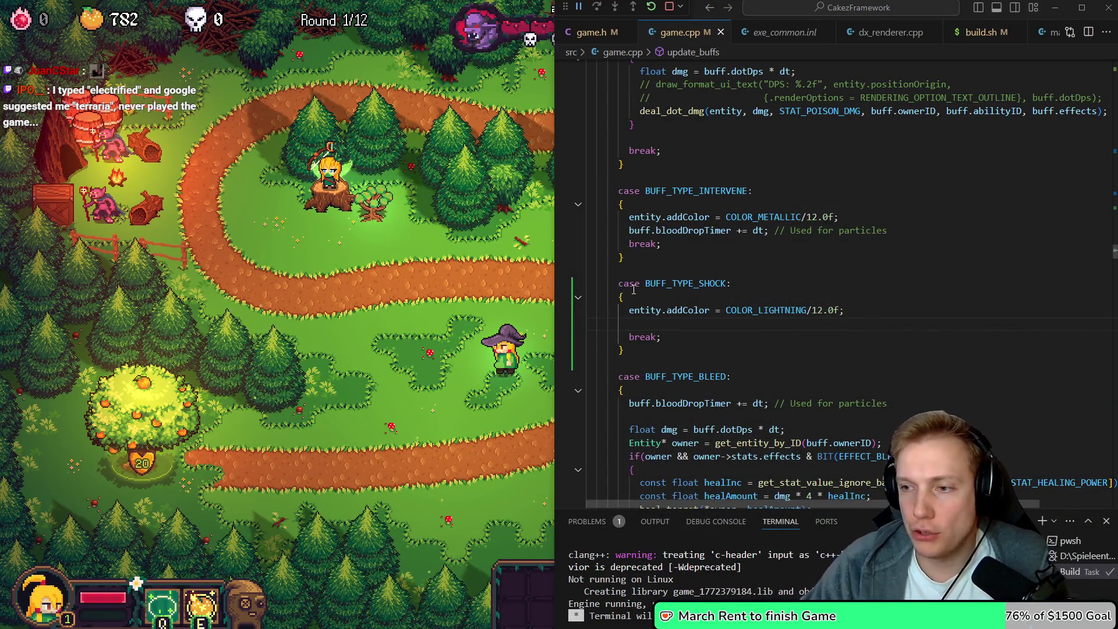
key("alt+Tab")
Bring the orange-haired girl sprite into view and paint white Pencil pixels below her eye
scroll(666, 319, "down", 3)
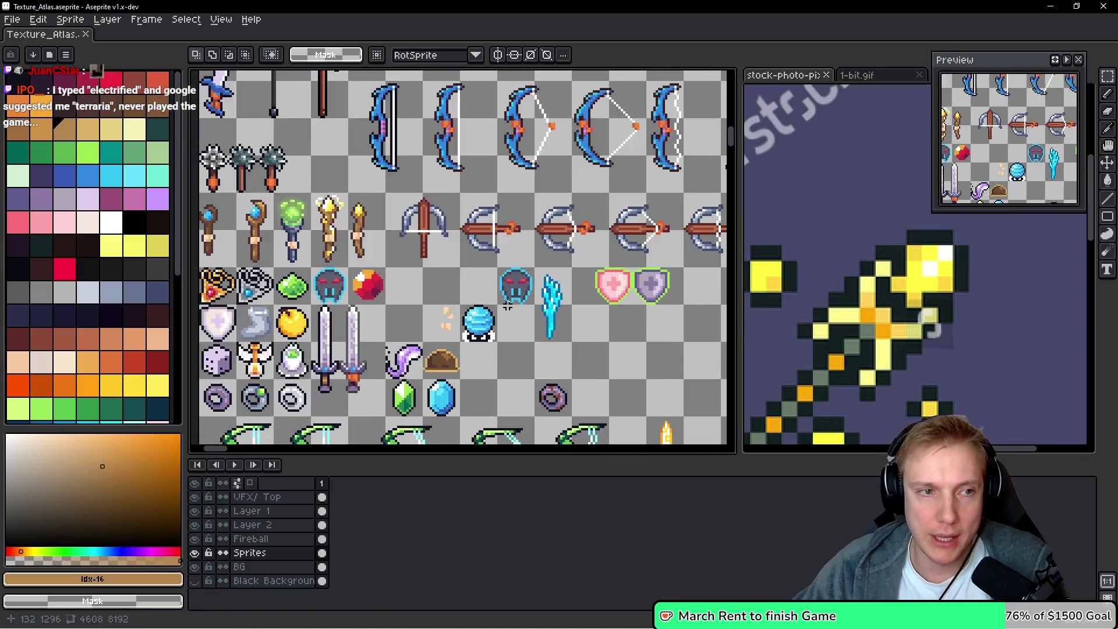
scroll(309, 233, "down", 2)
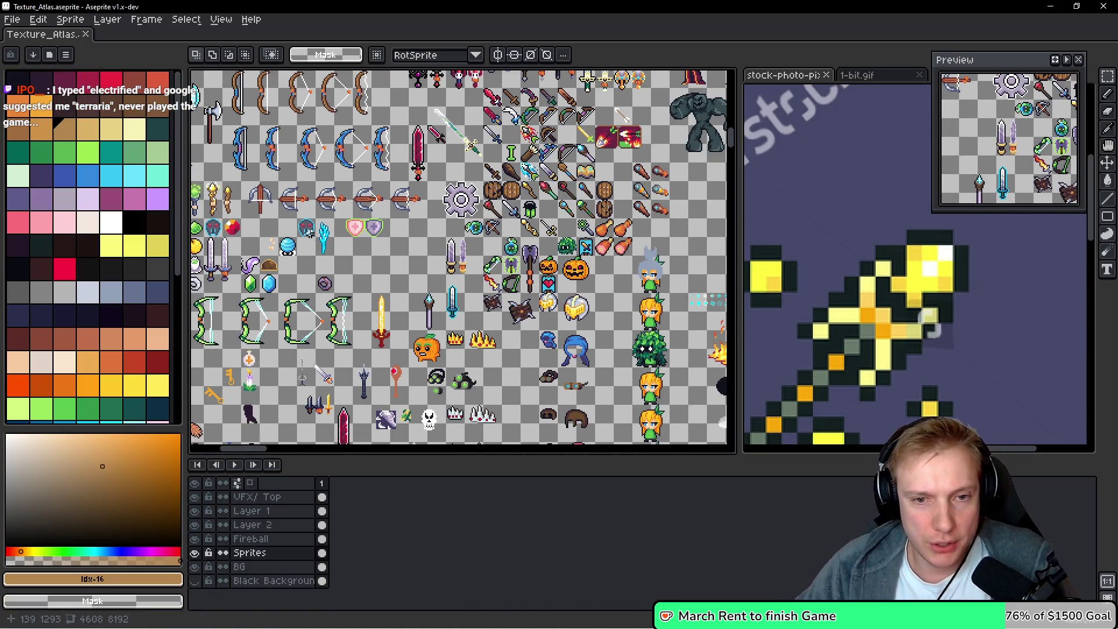
scroll(519, 277, "up", 4)
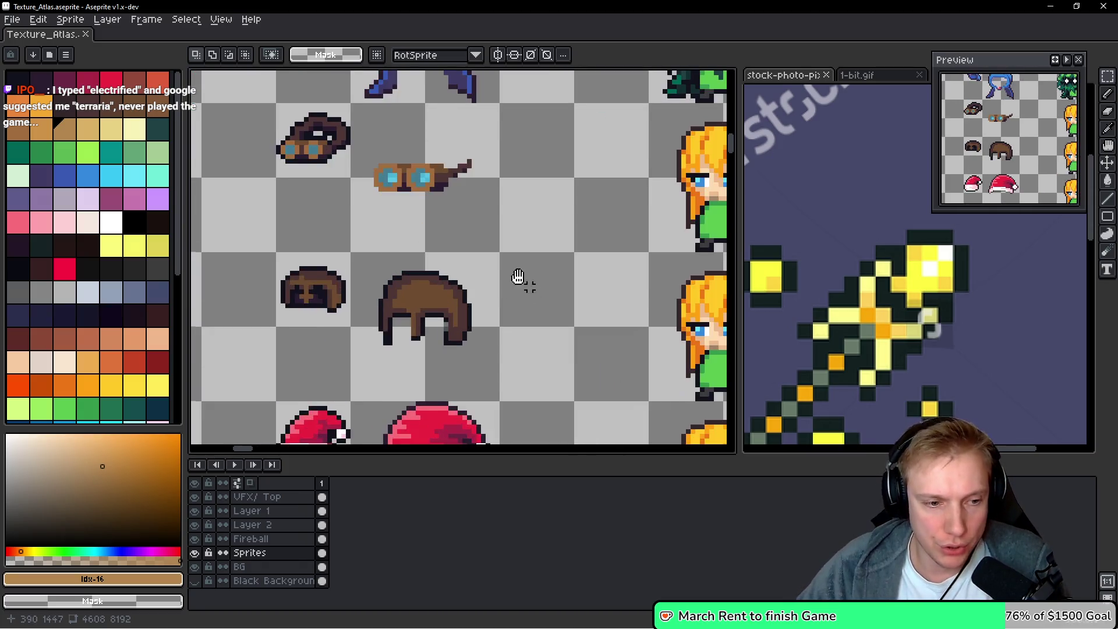
left_click_drag(518, 277, 295, 317)
scroll(295, 317, "up", 2)
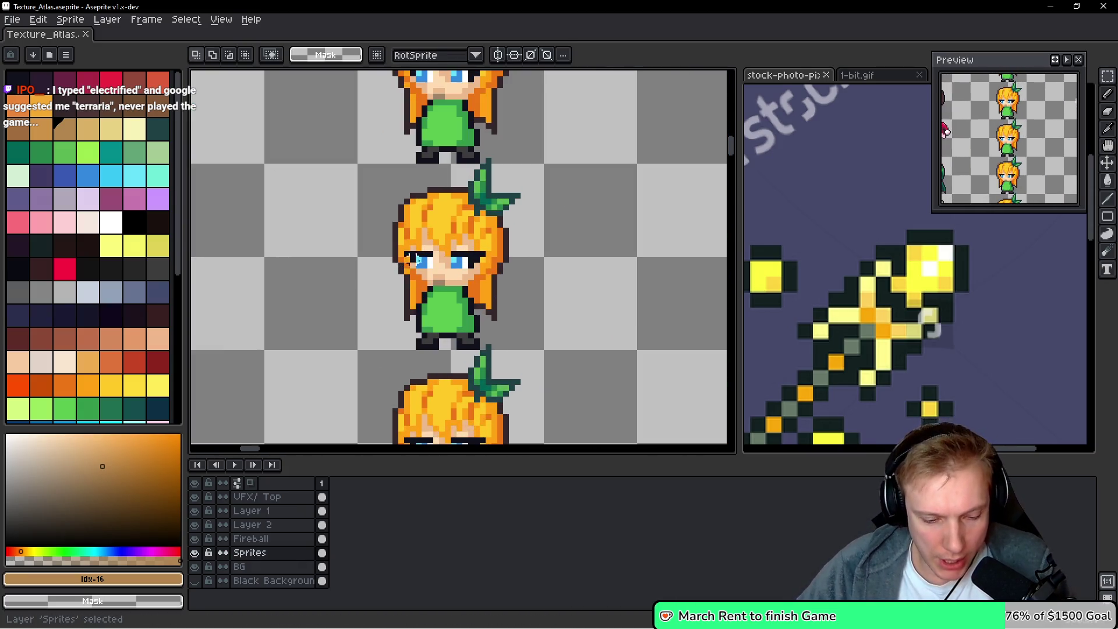
key("b")
scroll(417, 259, "up", 2)
left_click(421, 252, "alt")
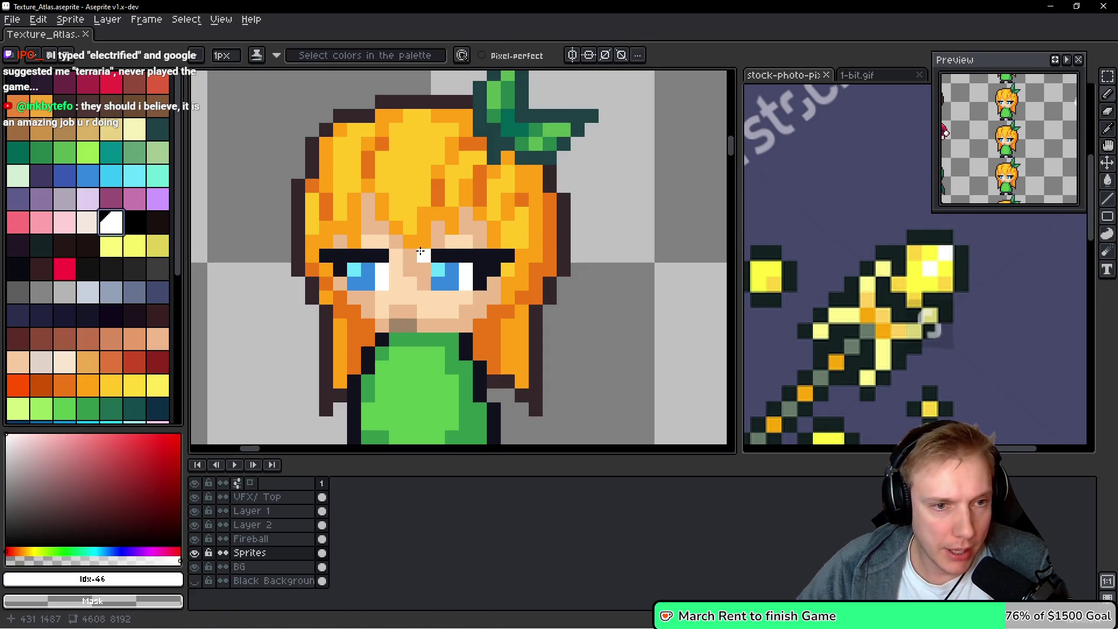
scroll(420, 252, "down", 1)
left_click_drag(488, 278, 482, 293)
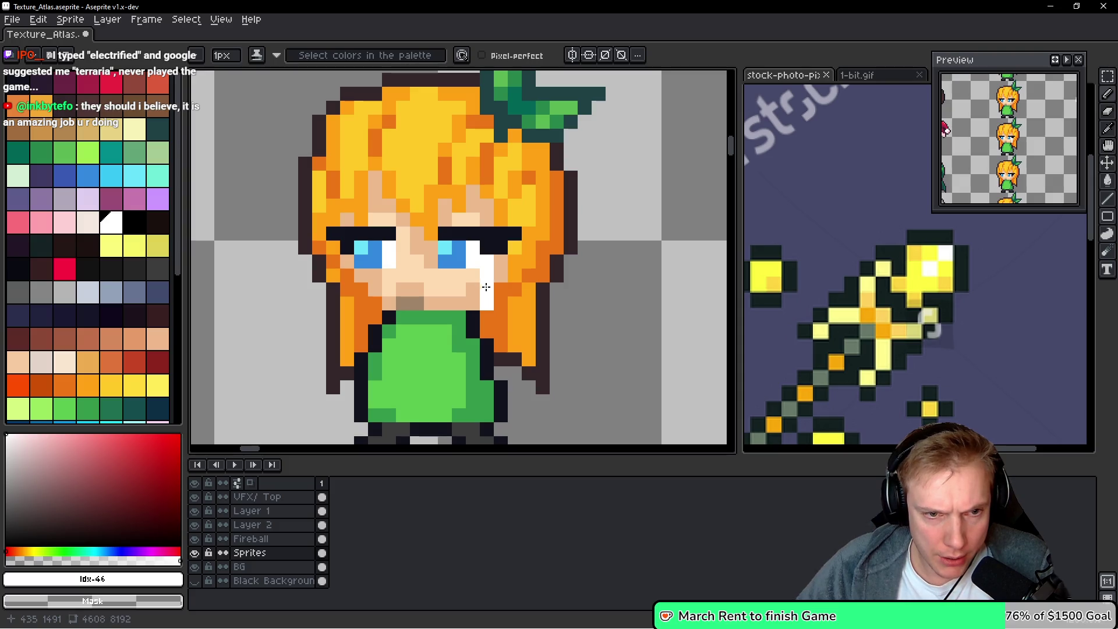
Erase the stray bottom white pixel and adjust the pixel beside the girl's eye
key("e")
left_click(487, 304)
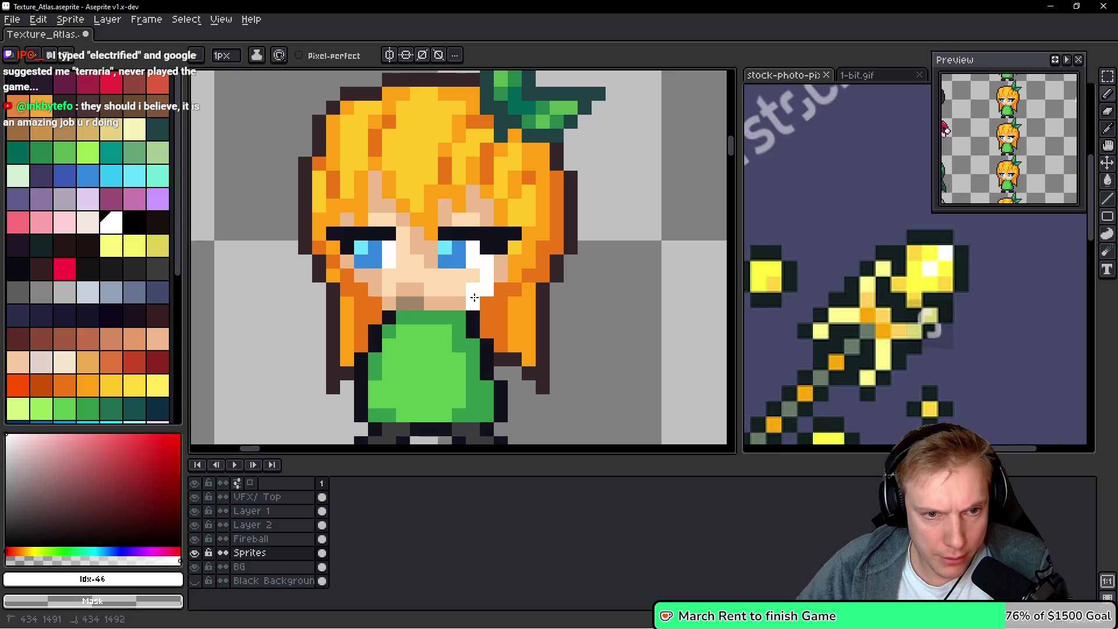
left_click(459, 279)
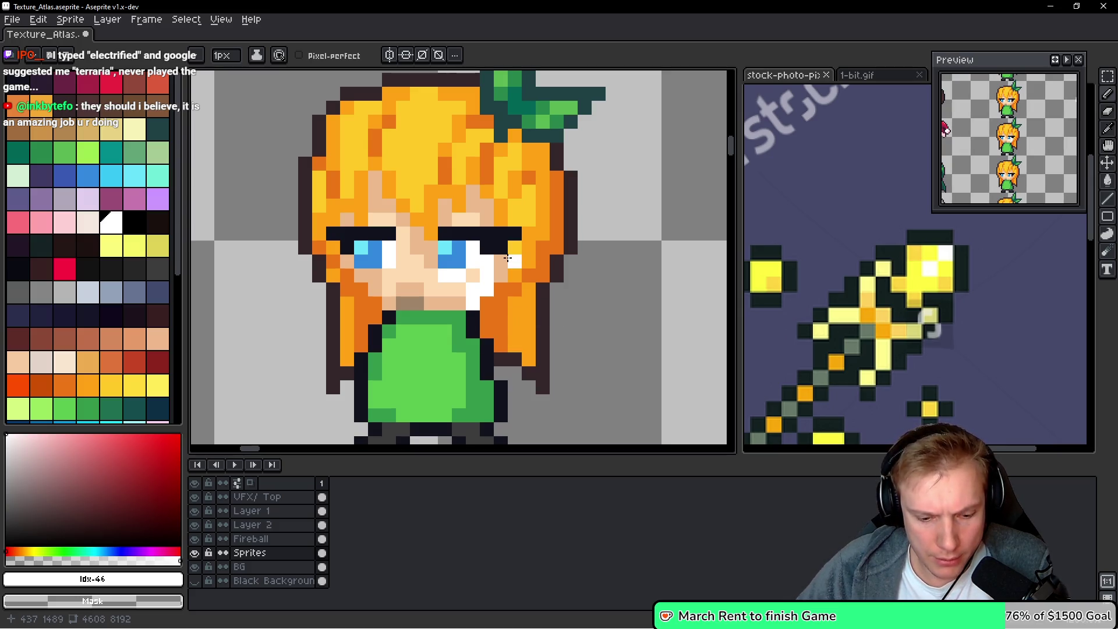
key("m")
mouse_move(400, 347)
left_mouse_down()
mouse_move(512, 247)
mouse_move(587, 292)
mouse_move(546, 288)
left_mouse_up()
key("b")
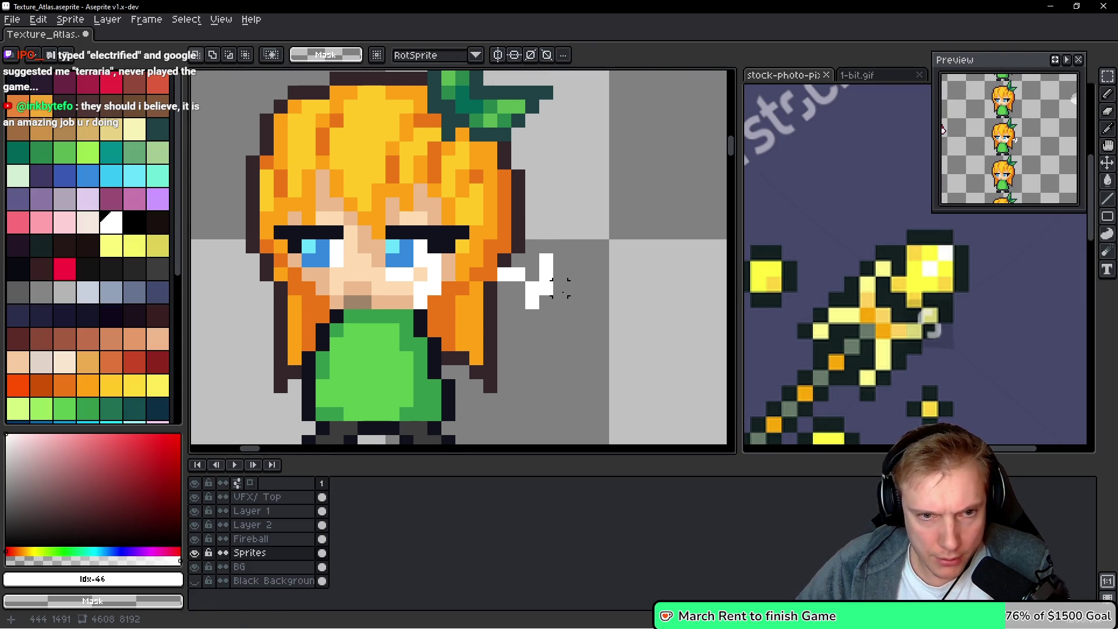
Add white pixels right of the hair and below the stroke to form a cross
key("b")
left_click(489, 275)
left_click(518, 289)
left_click(557, 290)
left_click(537, 313)
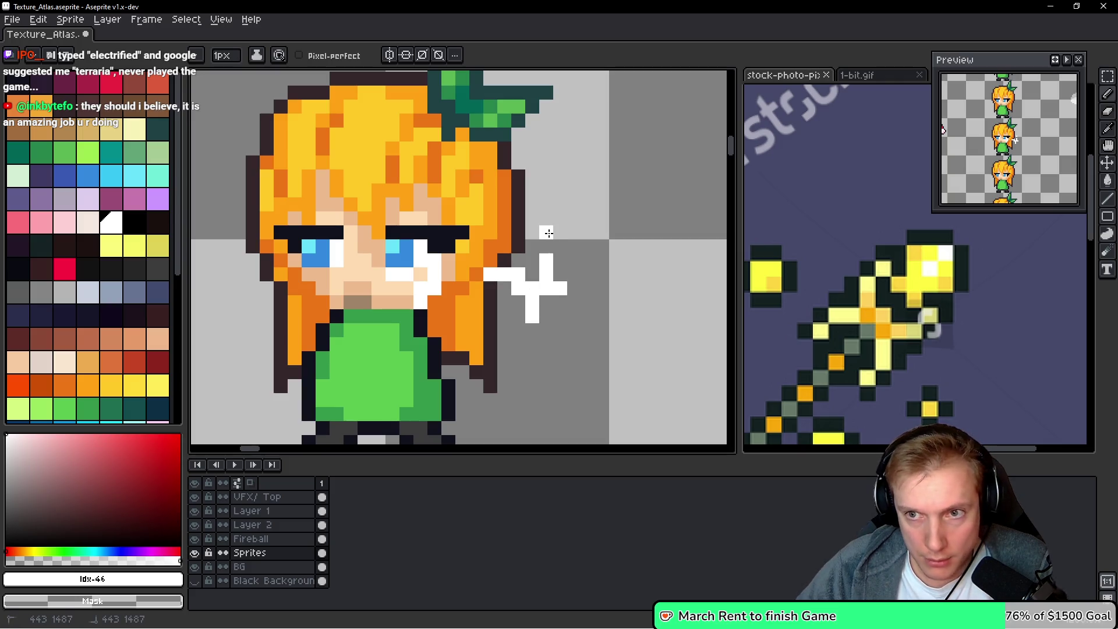
Lasso the white cross and place a copy of it further right
left_click_drag(616, 316, 495, 299)
key("q")
mouse_move(492, 206)
left_mouse_down()
mouse_move(350, 192)
mouse_move(510, 304)
left_mouse_up()
left_click_drag(412, 300, 540, 302)
Paint short yellow strokes beside the white cross and recolour cross pixels yellow
key("b")
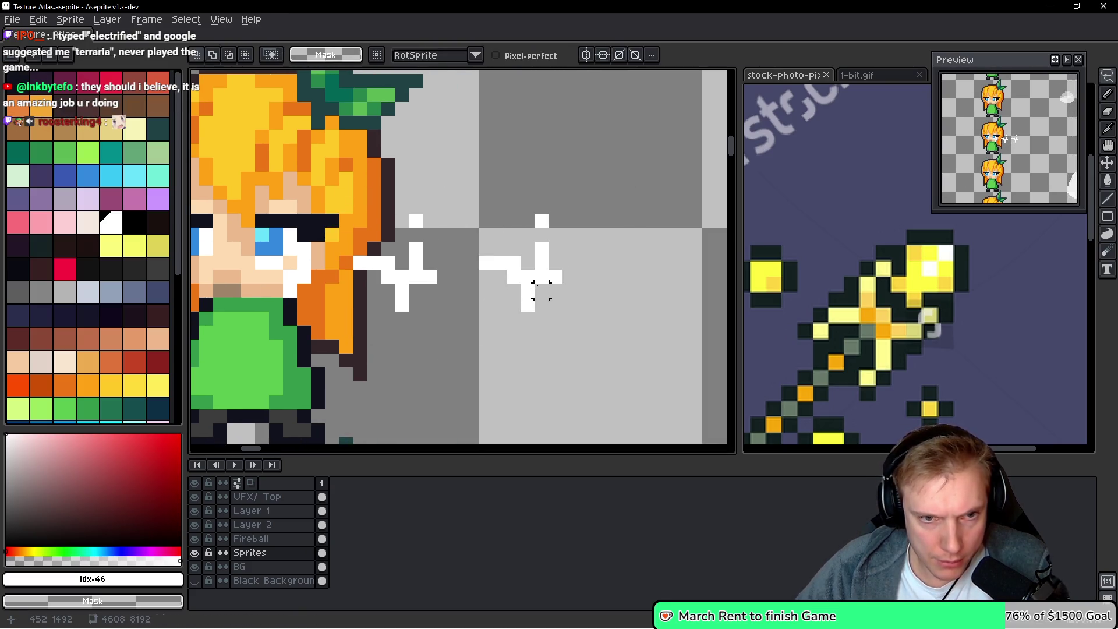
left_click(135, 245)
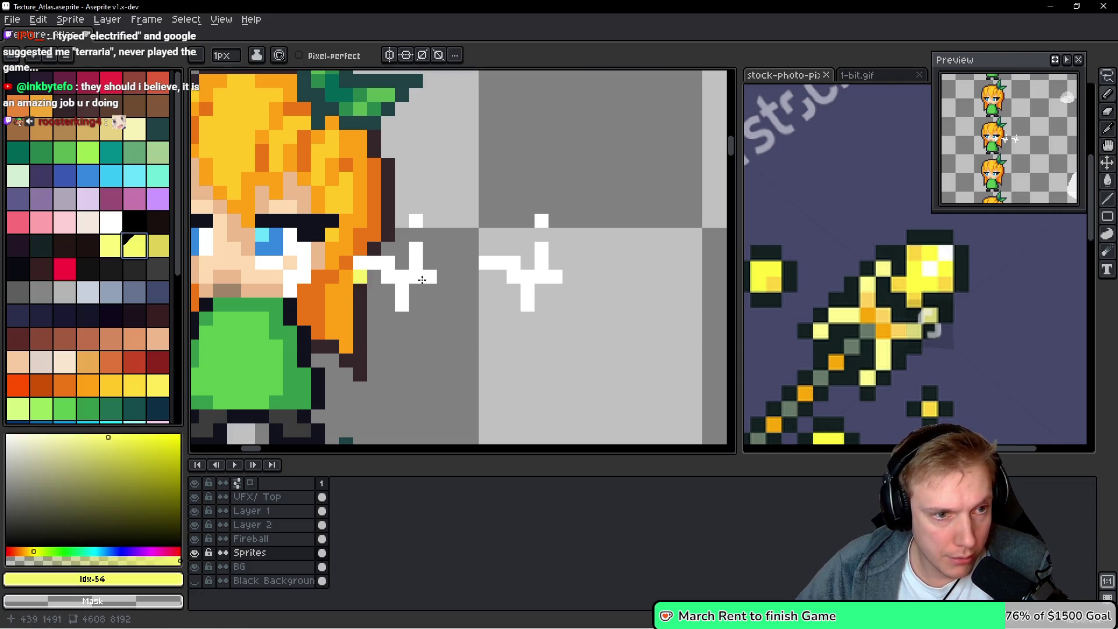
mouse_move(492, 266)
left_mouse_down()
mouse_move(484, 264)
mouse_move(554, 277)
left_mouse_up()
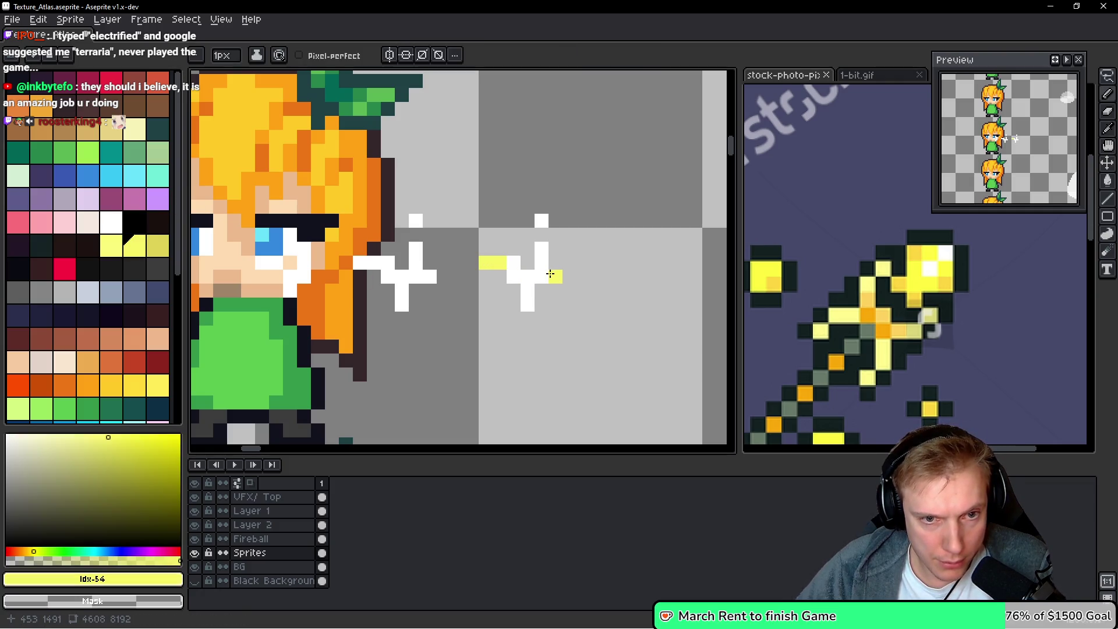
left_click(542, 262)
left_click(529, 287)
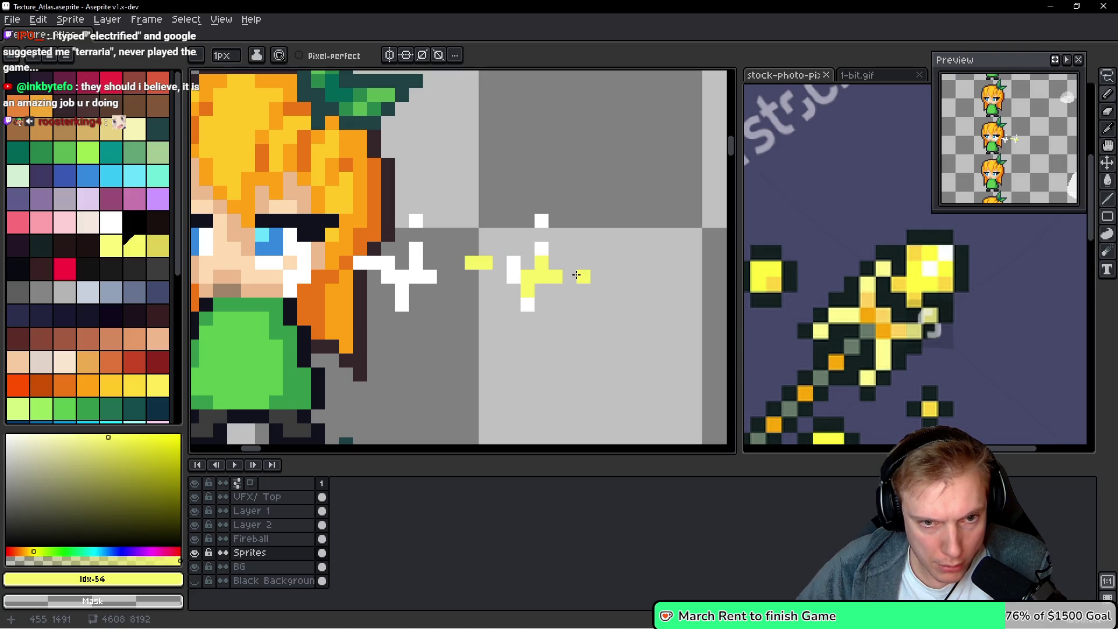
left_click(527, 309)
Undo the misplaced yellow pixels and add a loose yellow spark pixel lower right
key("ctrl+z")
key("ctrl+z")
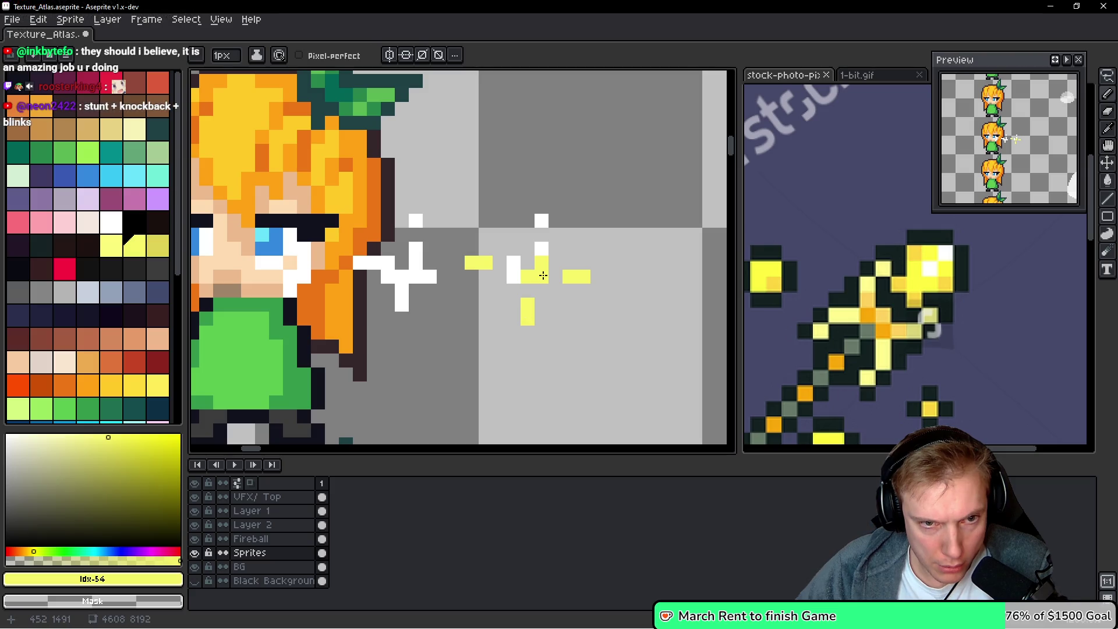
left_click_drag(543, 233, 543, 247)
key("ctrl+z")
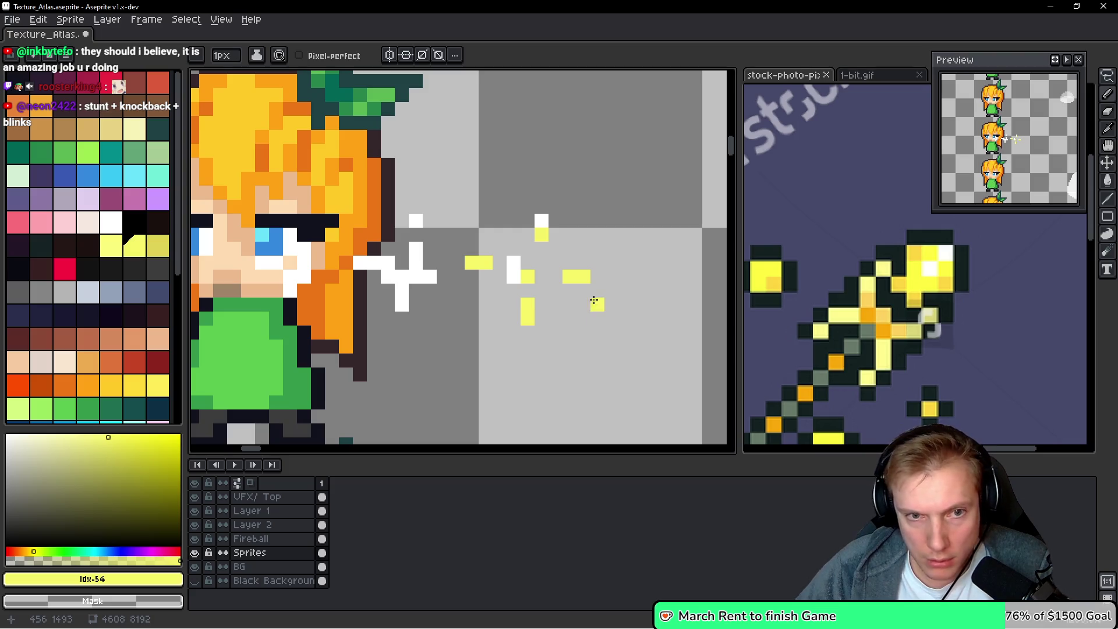
left_click(584, 284)
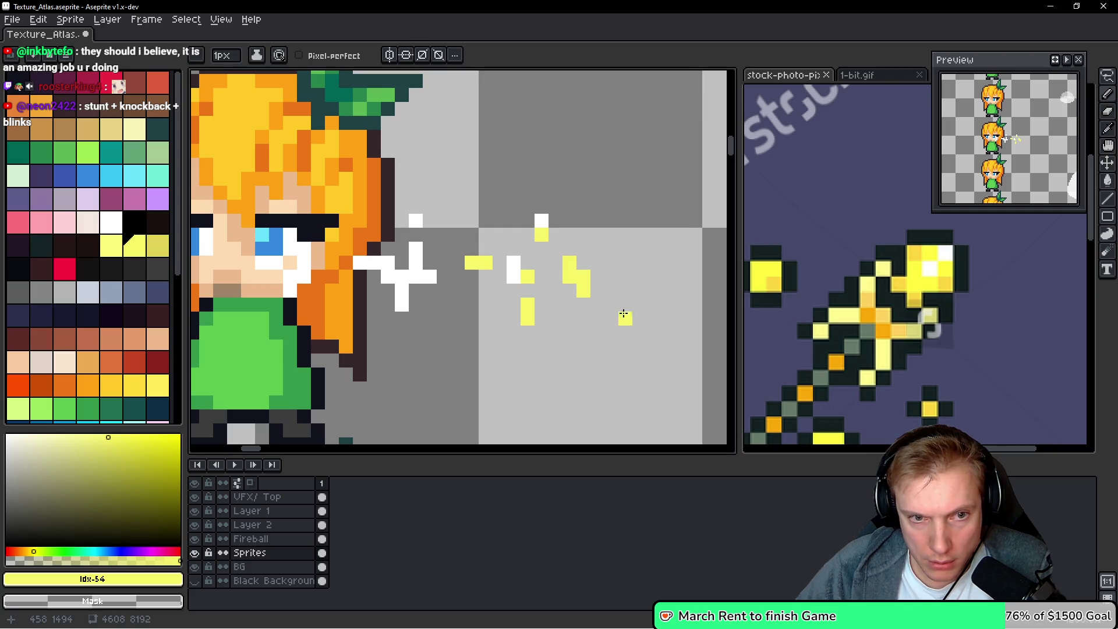
Select the yellow spark pixels and place a copy further right
key("m")
scroll(466, 244, "right", 3)
mouse_move(396, 216)
left_mouse_down()
mouse_move(512, 342)
mouse_move(559, 233)
left_mouse_up()
mouse_move(479, 274)
left_mouse_down()
mouse_move(642, 290)
mouse_move(661, 273)
mouse_move(575, 283)
left_mouse_up()
key("b")
Erase a yellow pixel cluster and draw an L-shaped spark plus a separate pixel
right_click(576, 284)
right_click(588, 297)
left_click(589, 326)
left_click(588, 312)
left_click(602, 325)
left_click(589, 284)
Erase stray yellow and white spark pixels, then undo the last removal
right_click(583, 278)
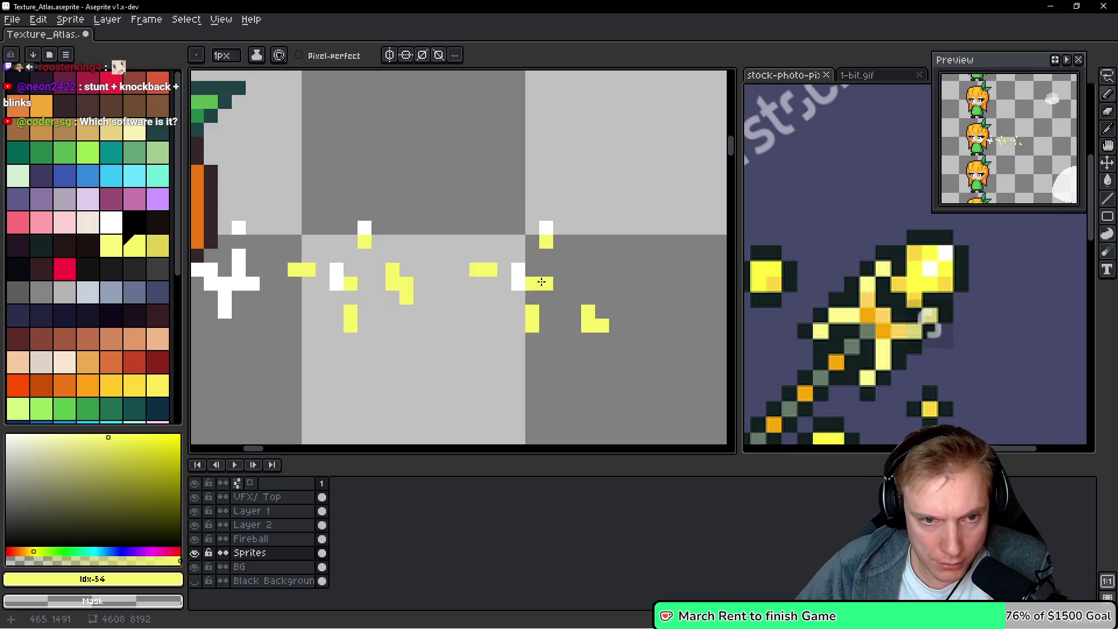
right_click(531, 283)
right_click(519, 277)
right_click(484, 269)
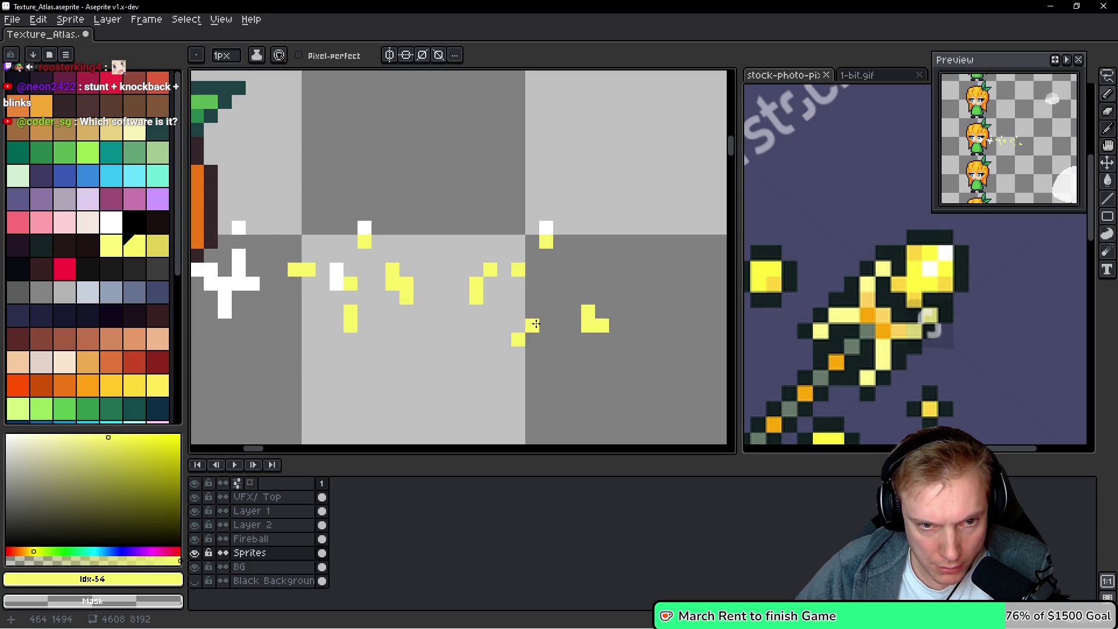
key("ctrl+z")
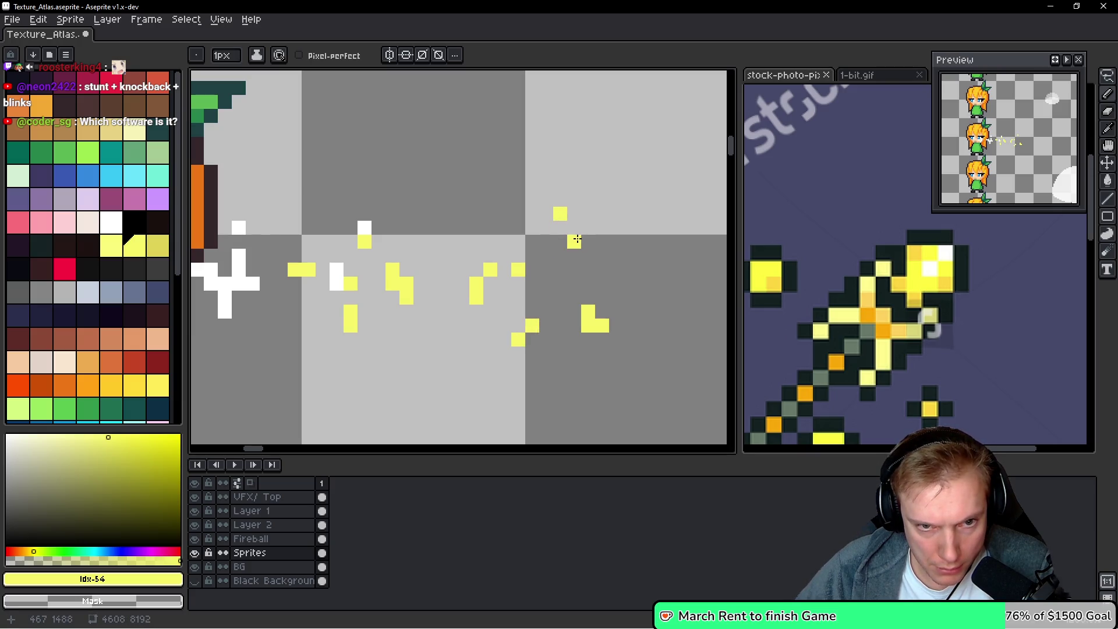
Commit the moved spark copy and erase pixels from the top of the yellow bar
mouse_move(574, 229)
left_mouse_down()
mouse_move(534, 224)
mouse_move(449, 375)
mouse_move(487, 244)
mouse_move(649, 295)
left_mouse_up()
key("q")
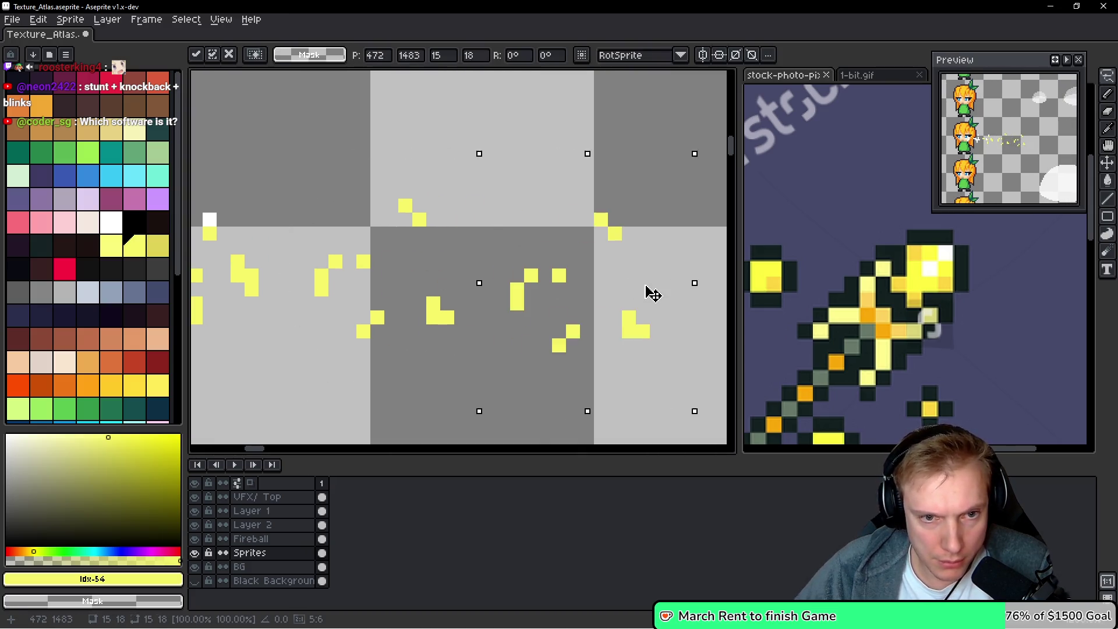
key("ctrl+d")
key("e")
left_click(558, 262)
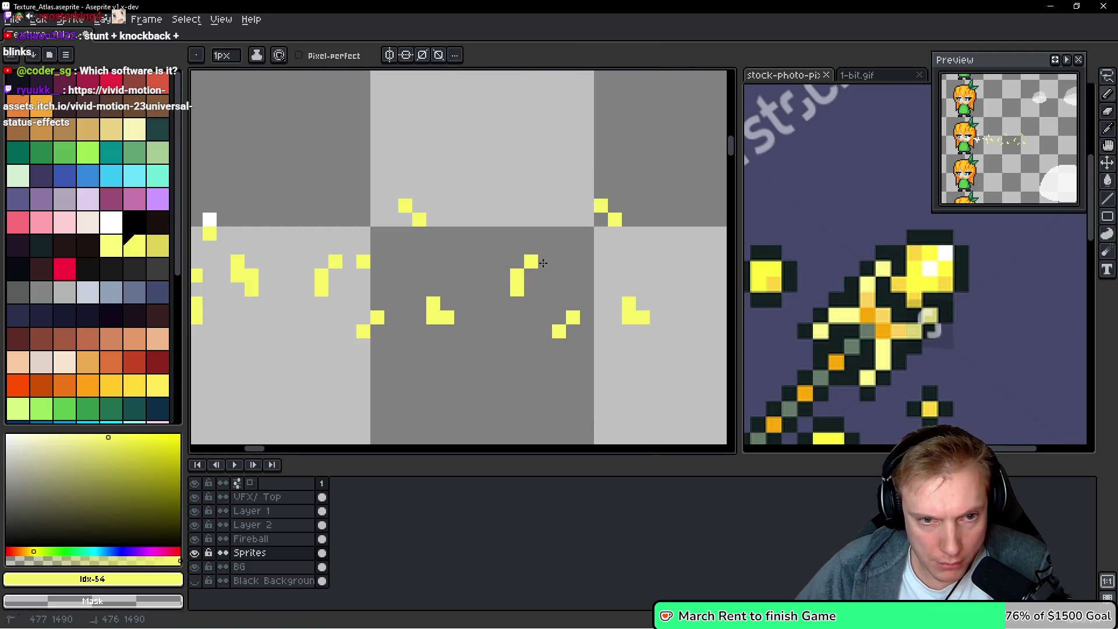
left_click_drag(518, 290, 515, 257)
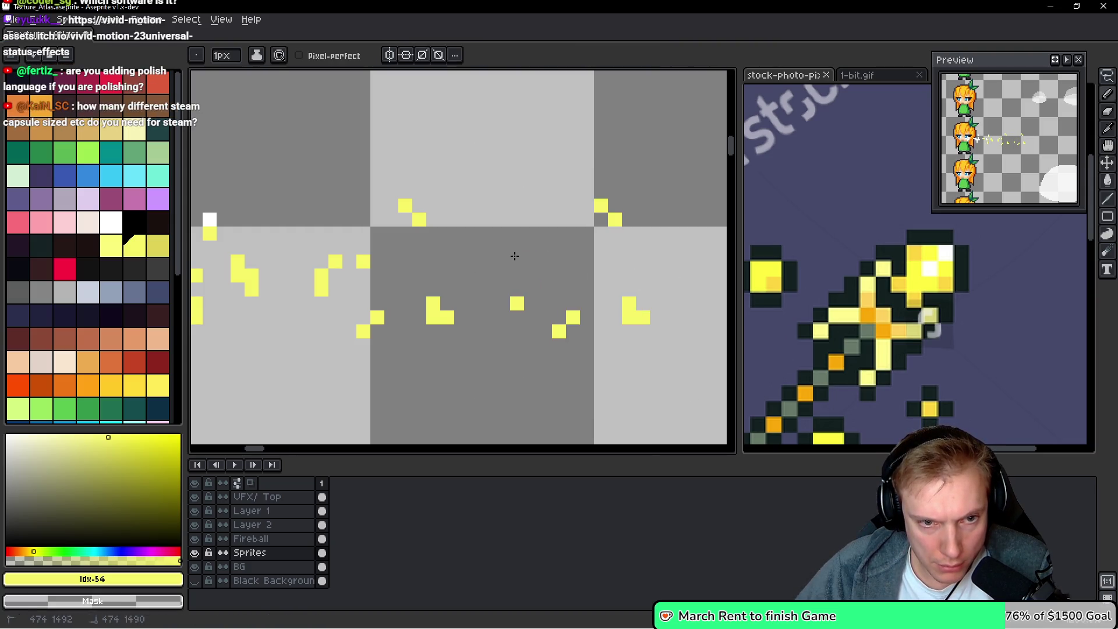
left_click_drag(563, 346, 558, 332)
key("ctrl+z")
key("ctrl+z")
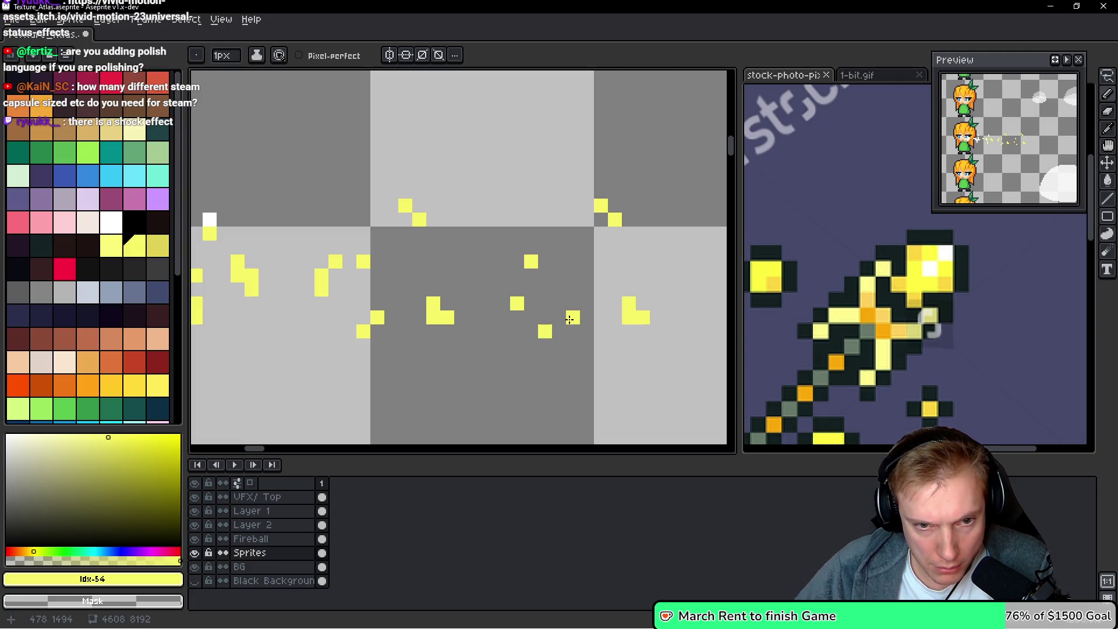
Erase the L-shaped and diagonal yellow clusters and add one single spark pixel
left_click_drag(629, 300, 641, 317)
left_click_drag(645, 234, 601, 205)
left_click(581, 200)
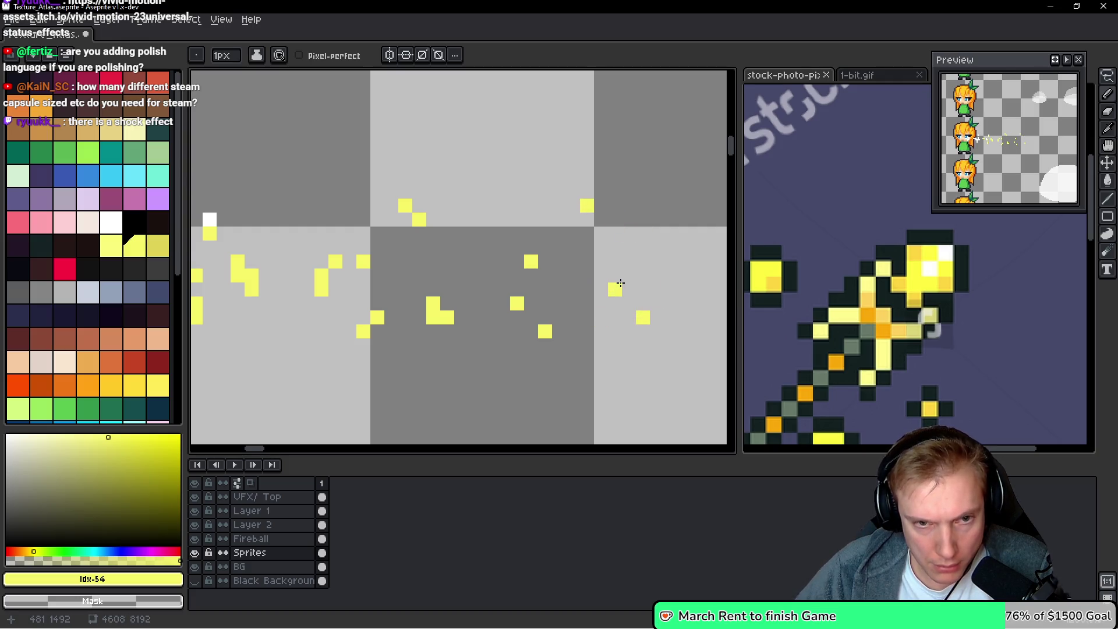
scroll(621, 283, "down", 3)
Create a new 16x16 sprite
key("v")
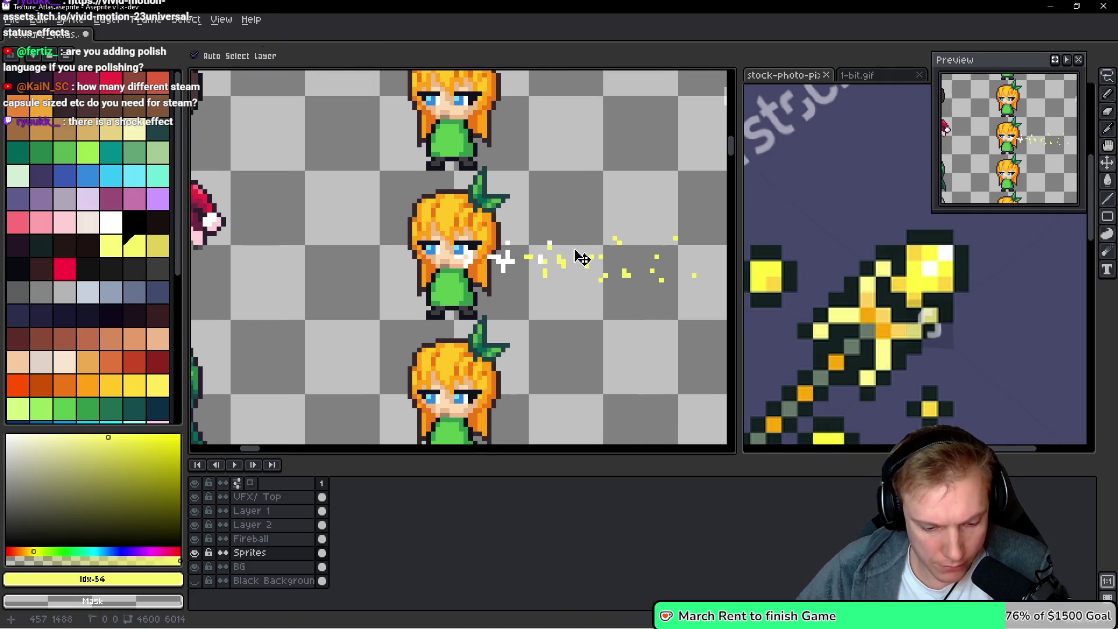
key("ctrl+n")
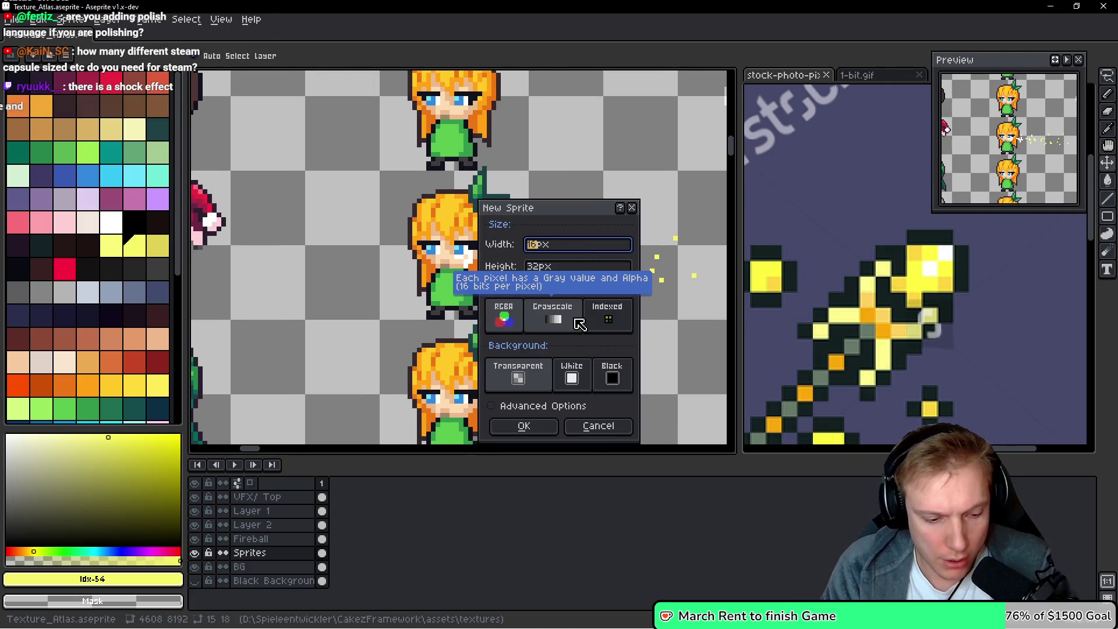
type("1")
key("Tab")
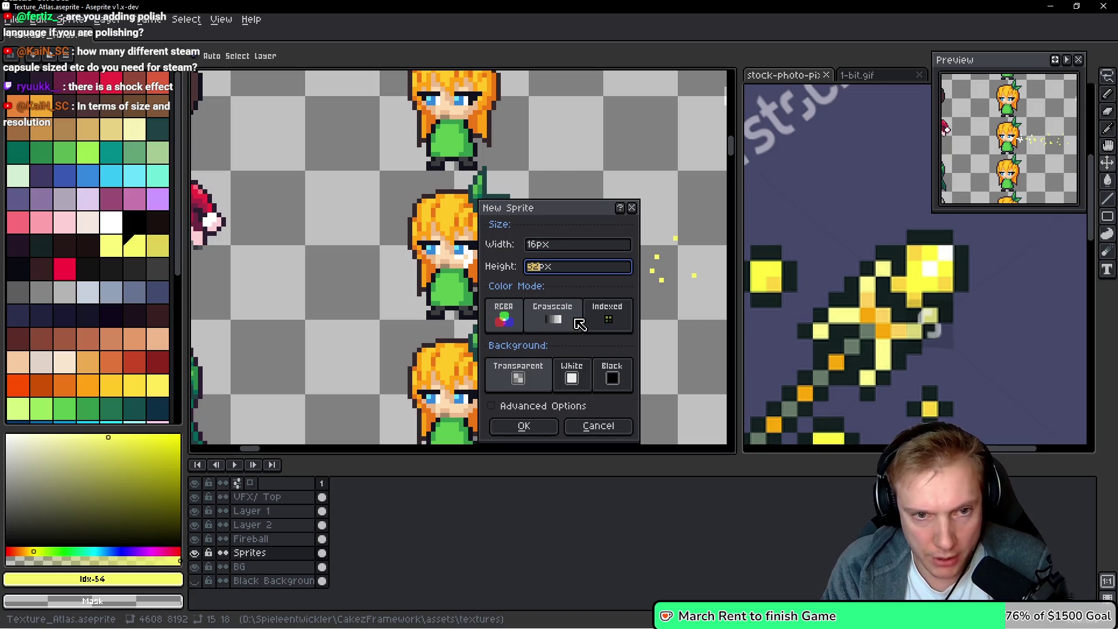
type("15")
key("Return")
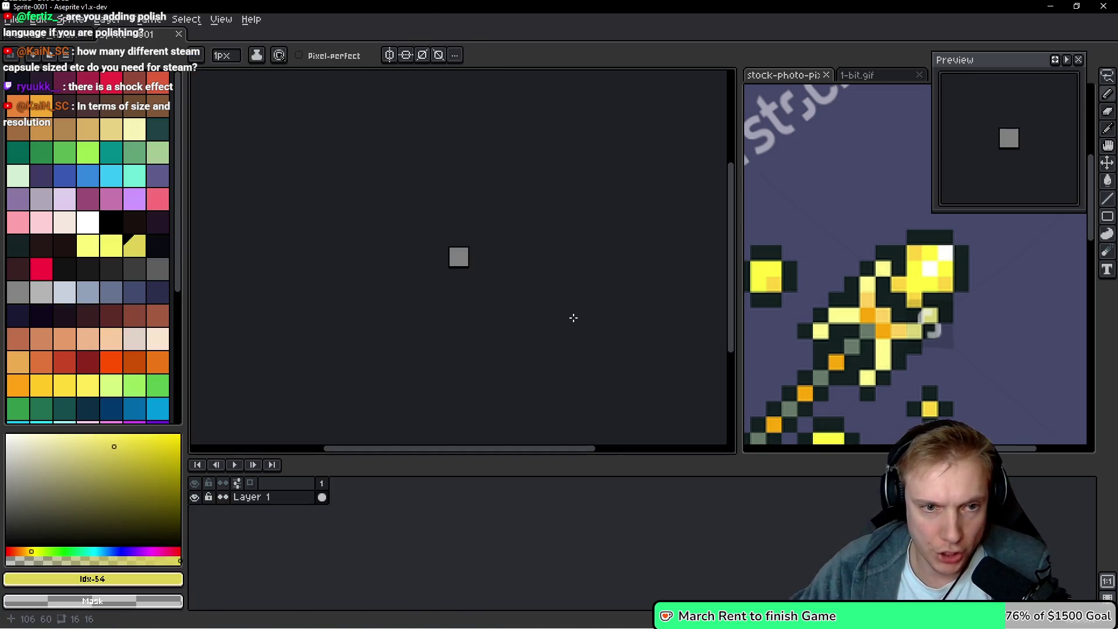
Paste the copied spark shape into frame 1 of the new sprite and position it
key("ctrl+Tab")
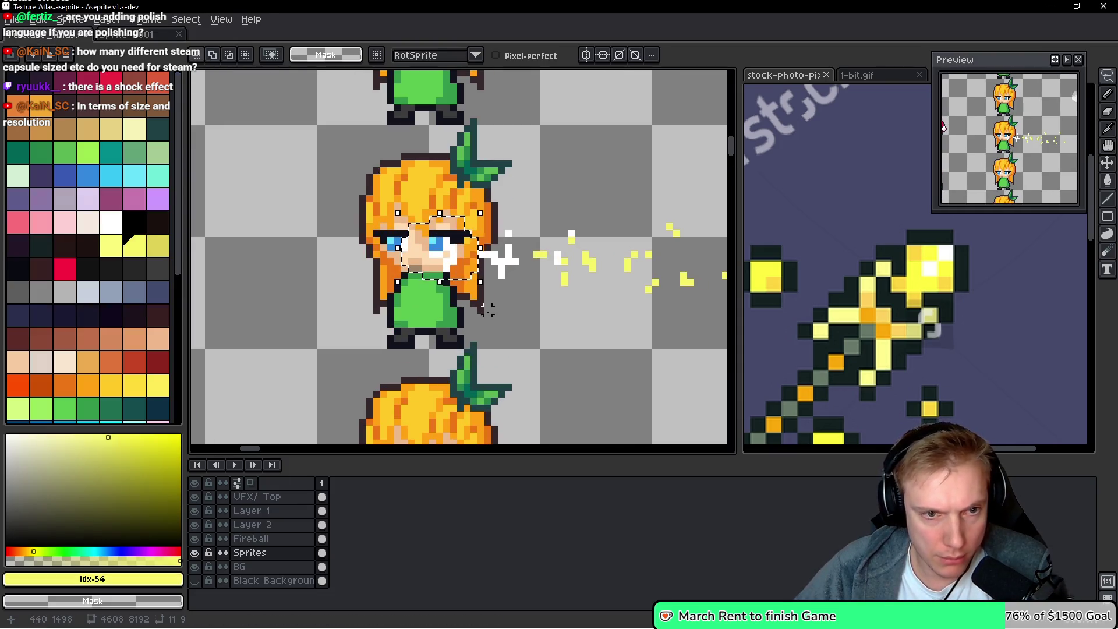
key("ctrl+Tab")
key("ctrl+v")
mouse_move(562, 281)
left_mouse_down()
mouse_move(454, 257)
mouse_move(560, 259)
mouse_move(535, 249)
left_mouse_up()
scroll(455, 256, "up", 1)
key("Return")
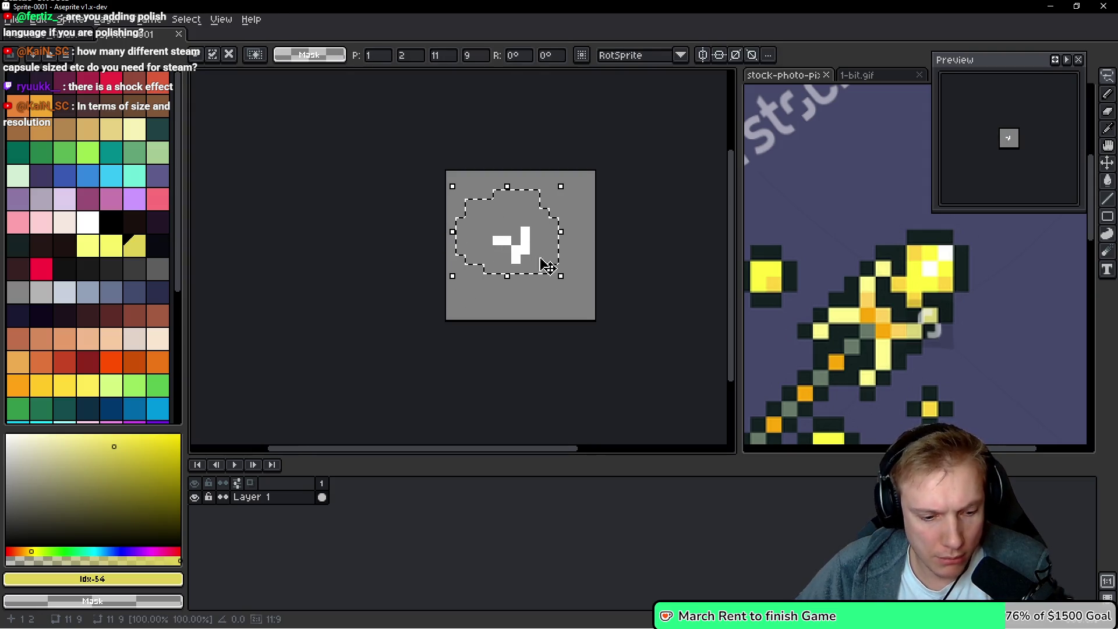
left_click(684, 295)
Add frame 2, clear it, paste the next spark, centre it and nudge it up one pixel
key("alt+n")
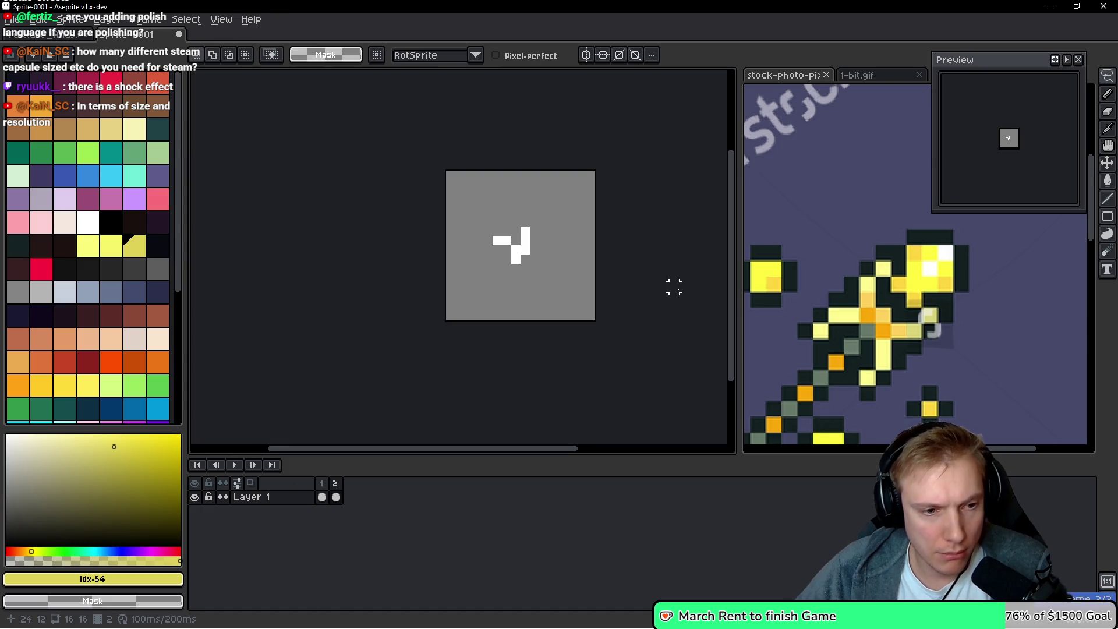
key("ctrl+a")
key("Delete")
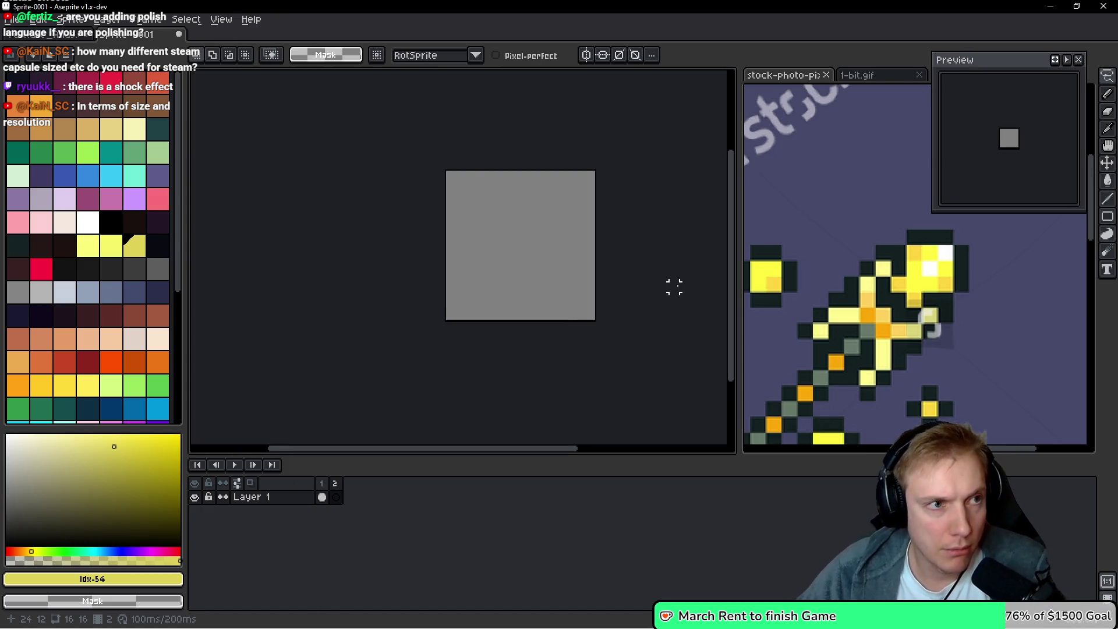
key("ctrl+Tab")
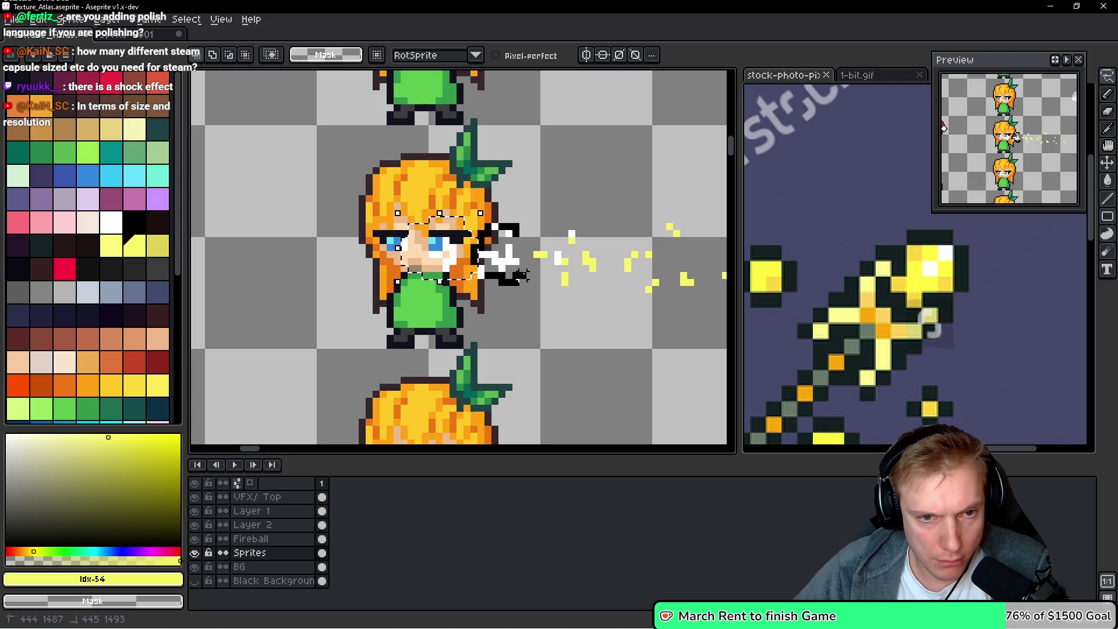
key("ctrl+Tab")
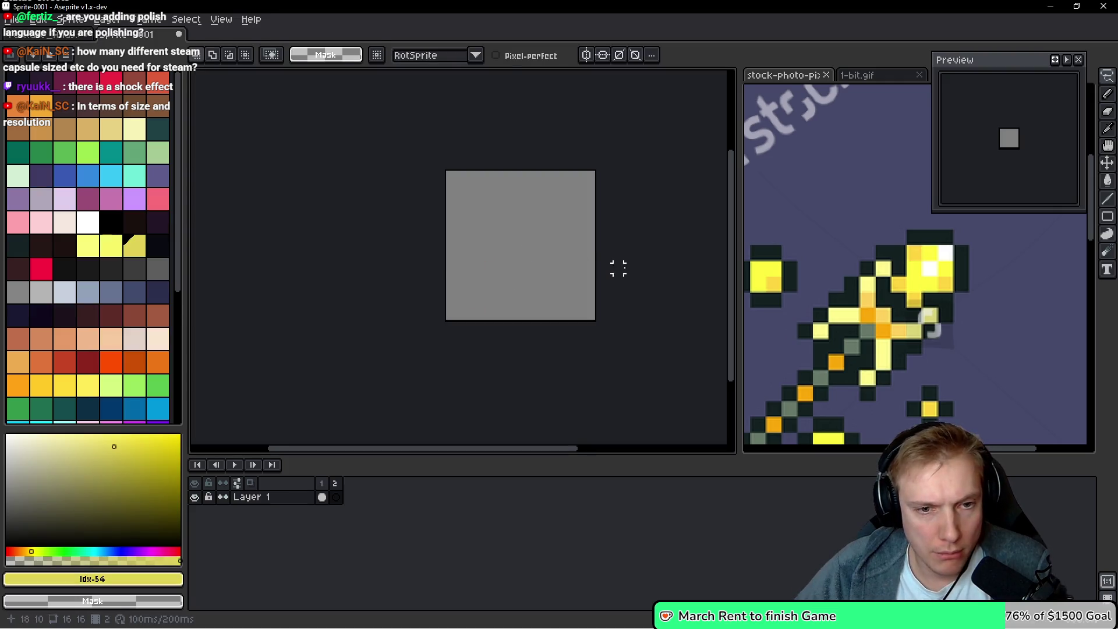
key("ctrl+v")
left_click_drag(466, 254, 527, 250)
key("Return")
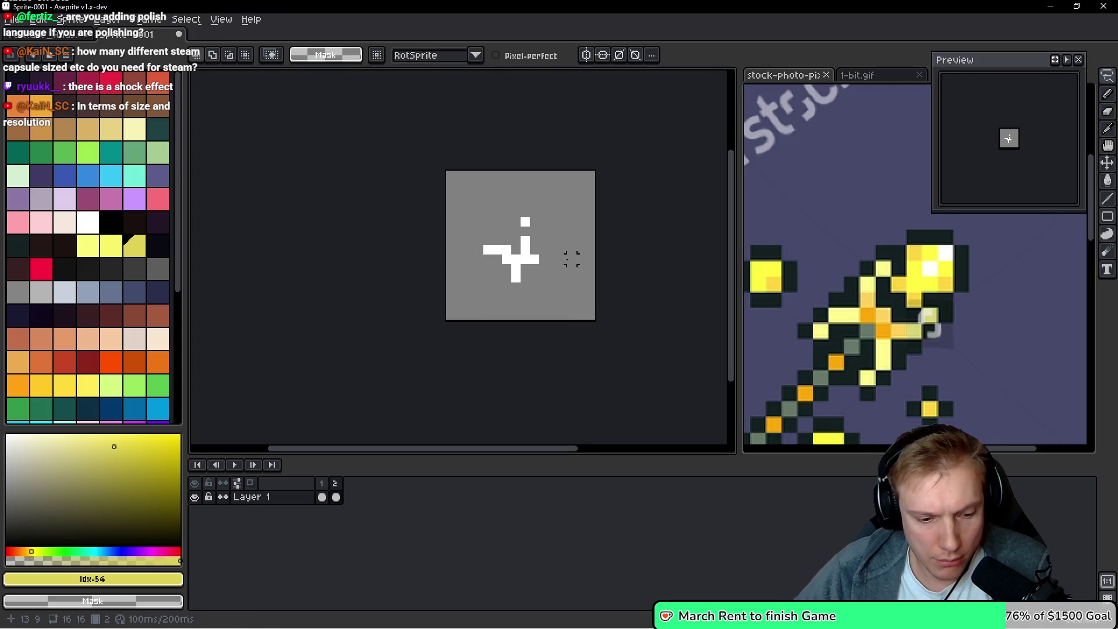
mouse_move(574, 216)
left_mouse_down()
mouse_move(498, 195)
mouse_move(574, 219)
left_mouse_up()
key("Up")
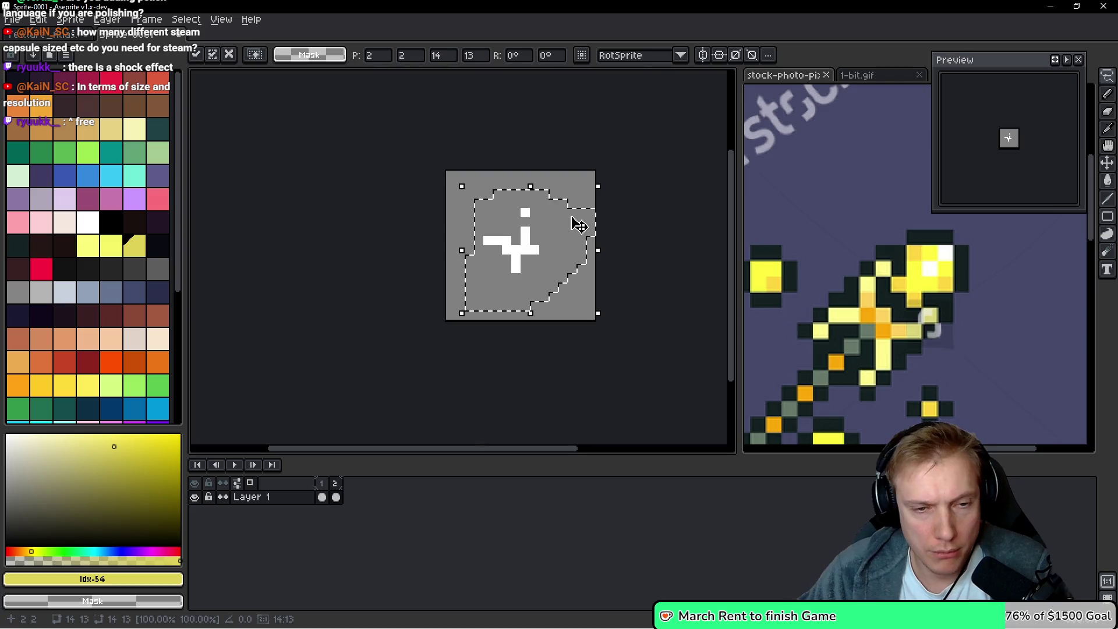
key("Return")
key("Return")
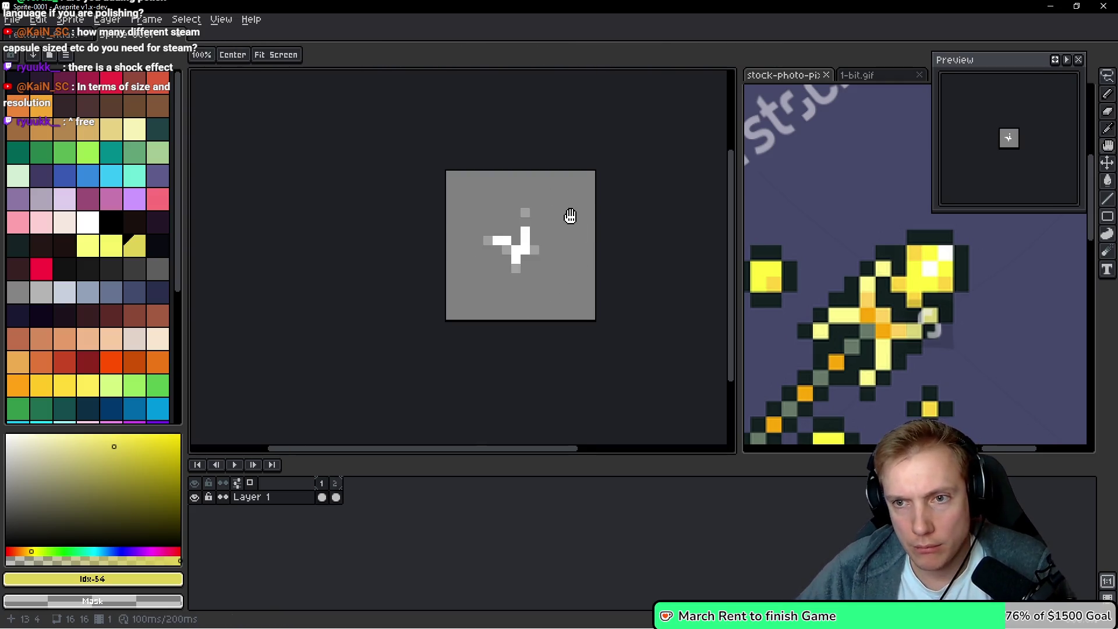
Copy yellow particles from the atlas into a new frame 3 and align them
key("ctrl+Tab")
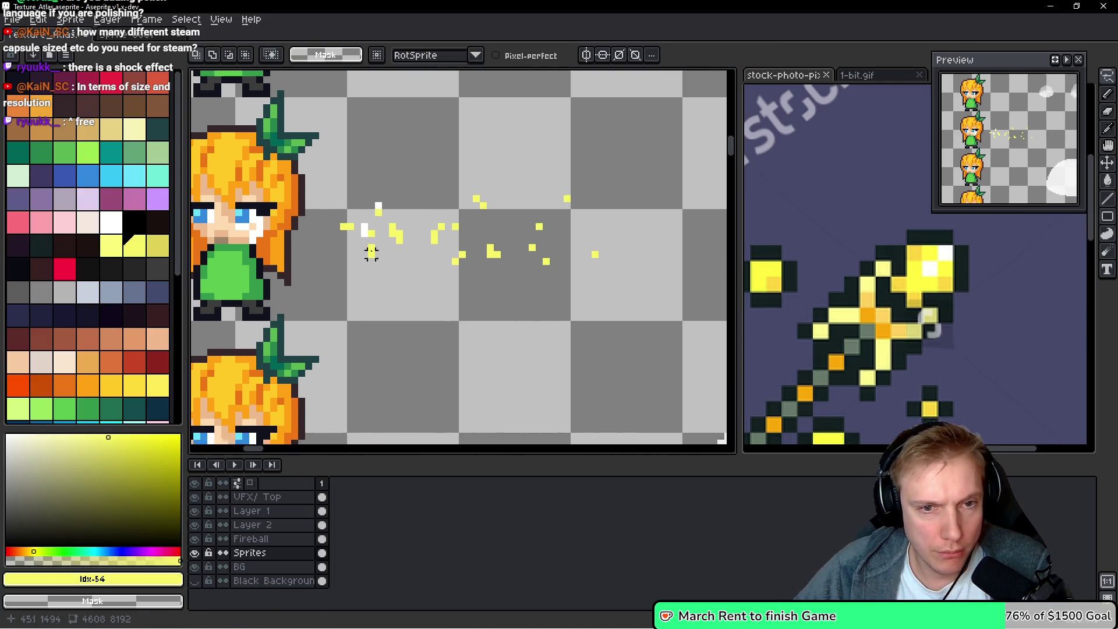
mouse_move(382, 205)
left_mouse_down()
mouse_move(349, 199)
mouse_move(391, 242)
left_mouse_up()
left_click(374, 232)
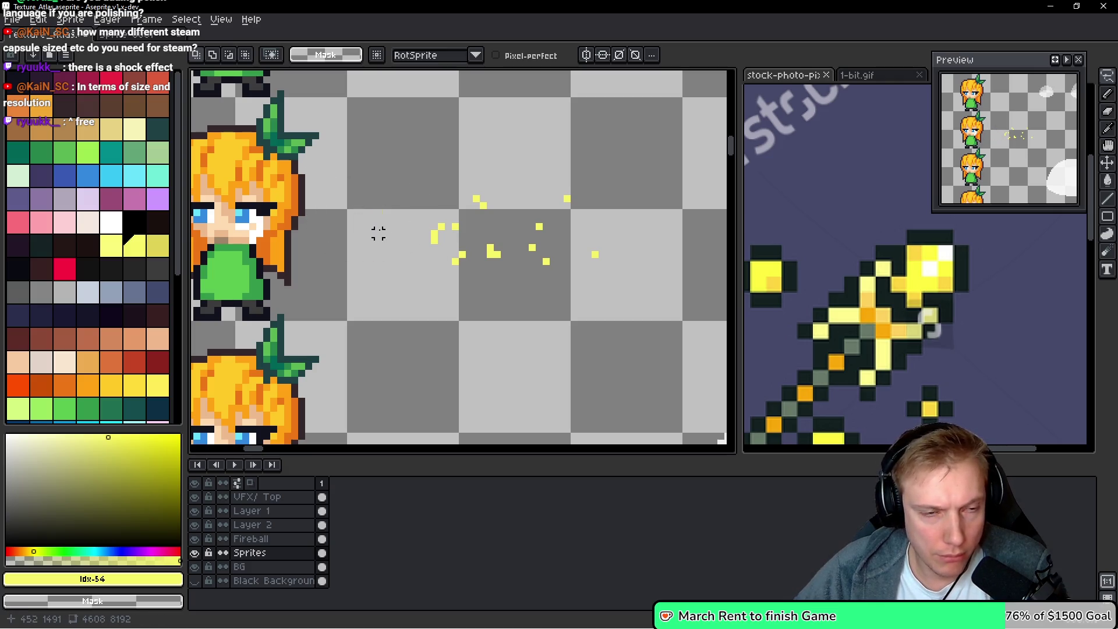
key("ctrl+Tab")
key("alt+n")
key("ctrl+v")
left_click_drag(549, 263, 530, 252)
key("Down")
key("Return")
key("Left")
key("Right")
Cut the next particle group from the atlas, paste it into frame 4, and preview
left_click(25, 39)
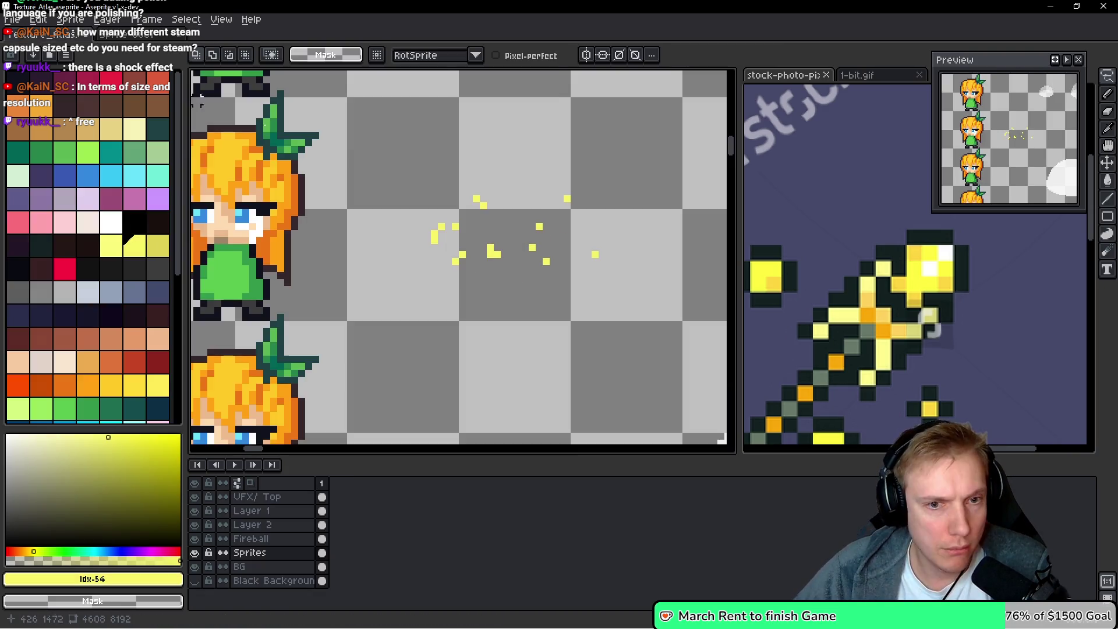
mouse_move(415, 166)
left_mouse_down()
mouse_move(342, 243)
mouse_move(445, 214)
left_mouse_up()
key("ctrl+x")
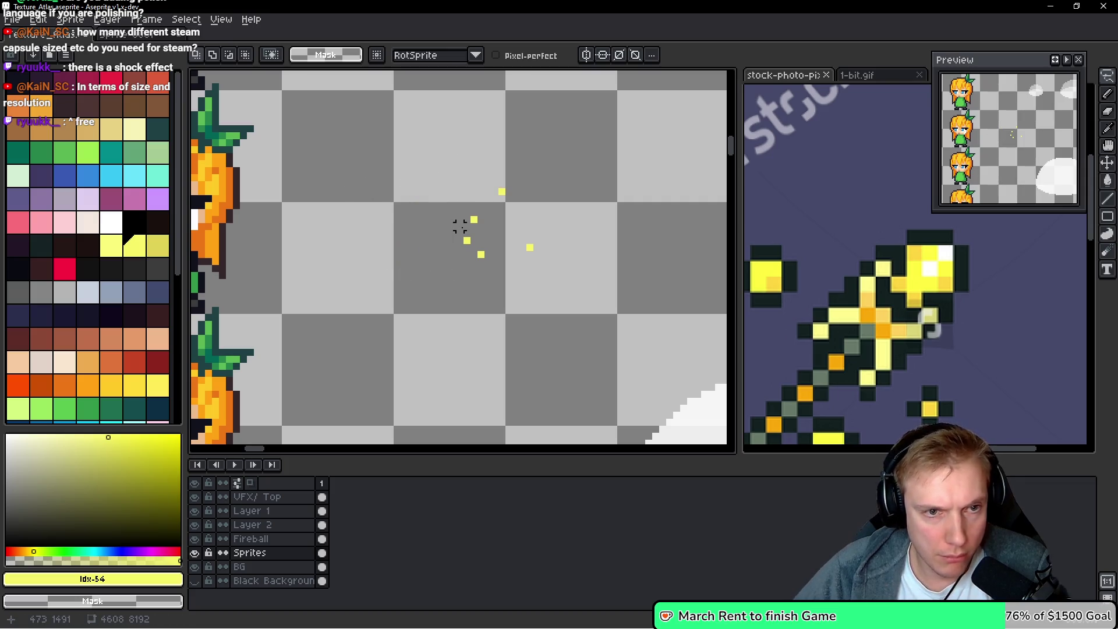
key("ctrl+alt+v")
key("alt+b")
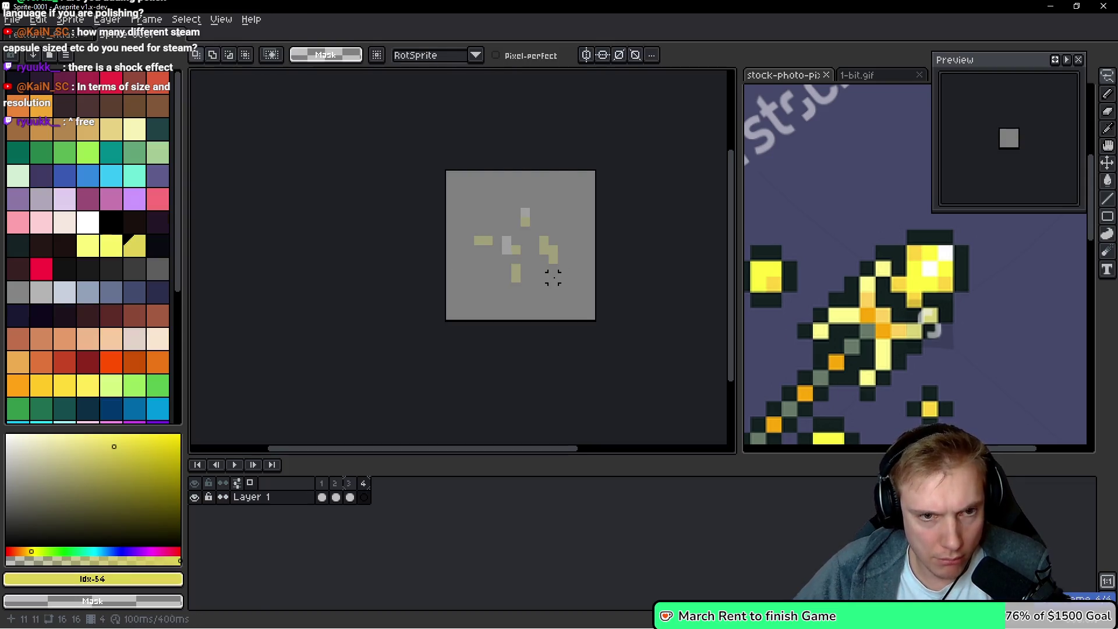
key("ctrl+v")
left_click_drag(517, 252, 531, 257)
key("Return")
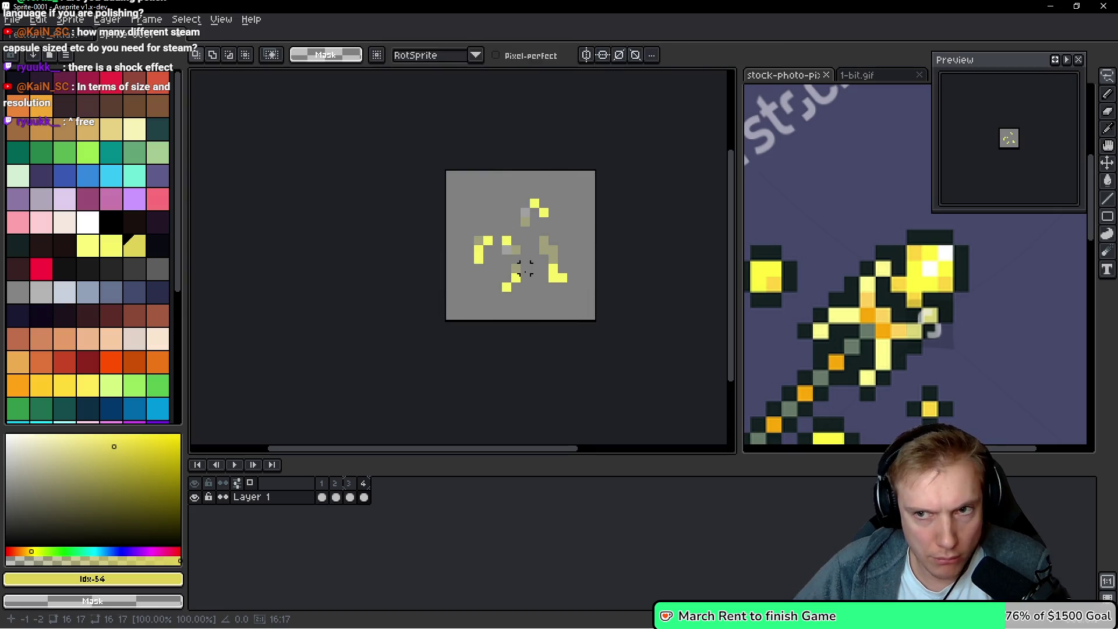
key("Return")
key("q")
mouse_move(509, 230)
left_mouse_down()
mouse_move(475, 246)
mouse_move(511, 274)
left_mouse_up()
key("h")
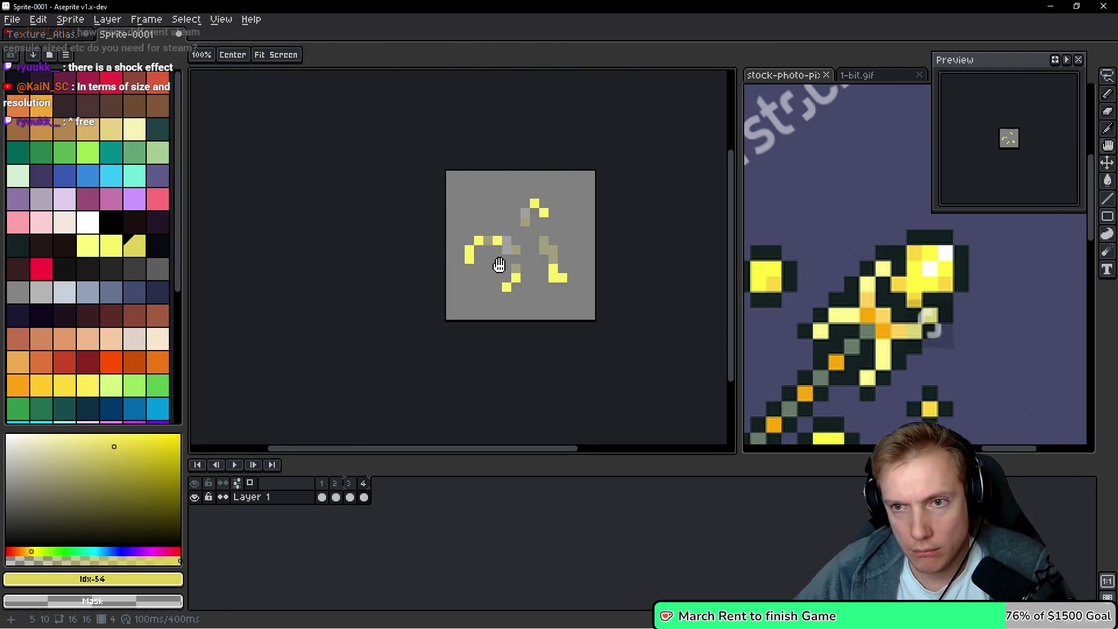
With the pencil and pale yellow #F7F366, add a yellow pixel to the top-right spark
key("b")
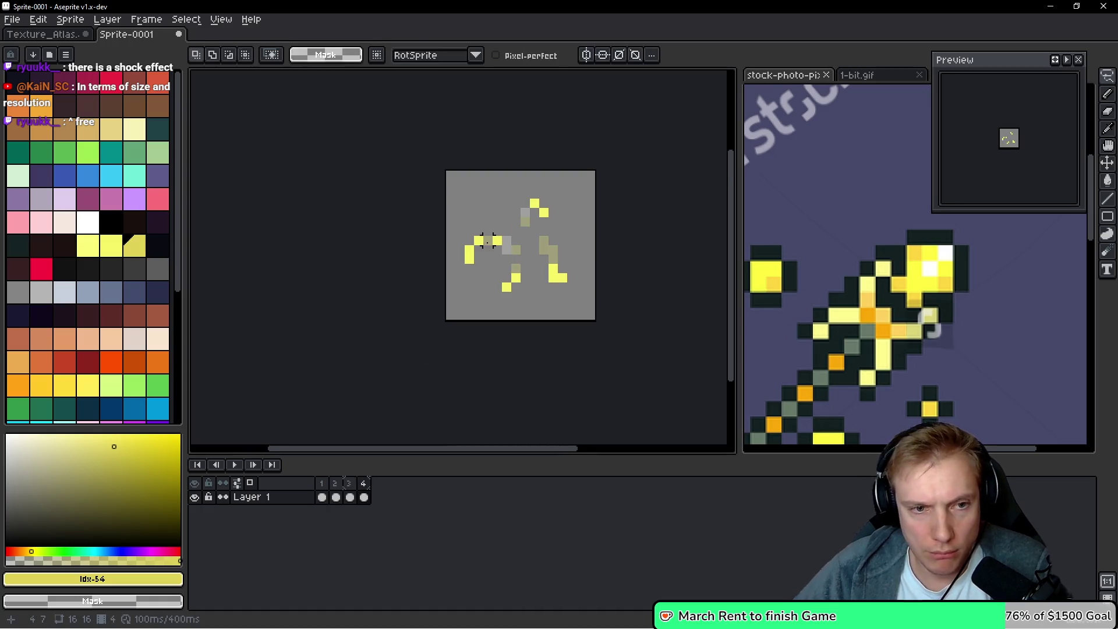
scroll(488, 242, "up", 3)
left_click(440, 241, "alt")
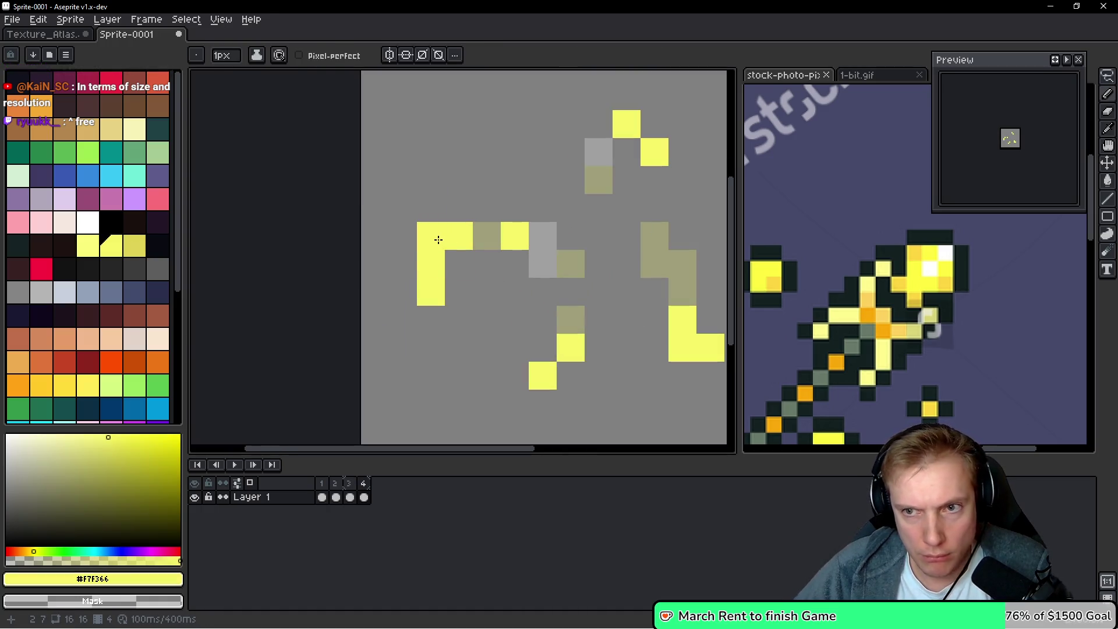
scroll(598, 320, "right", 2)
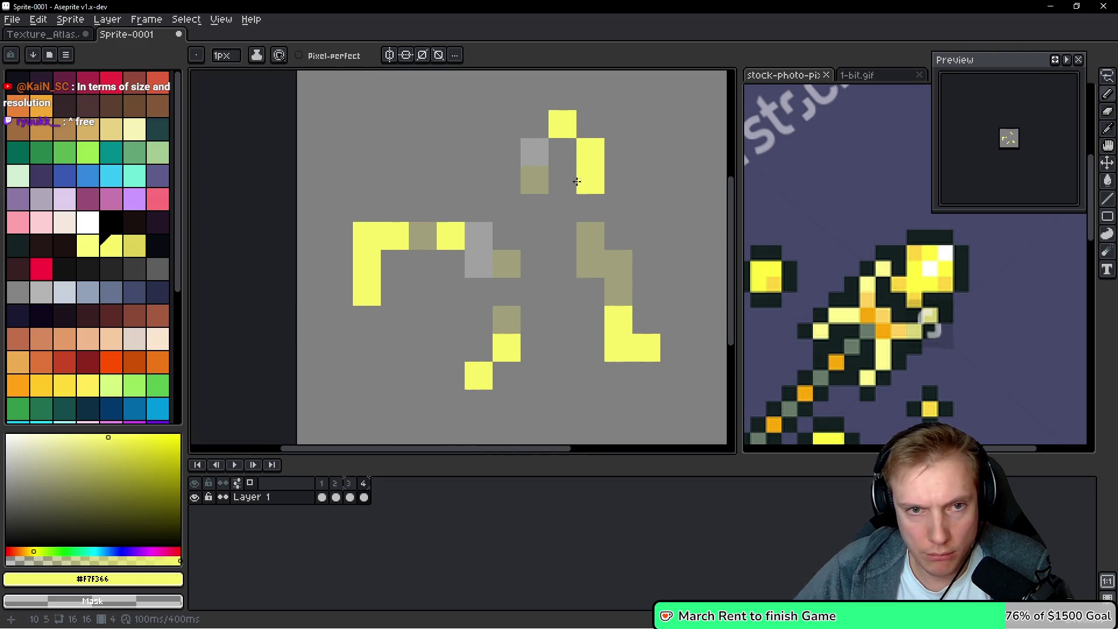
left_click(589, 122)
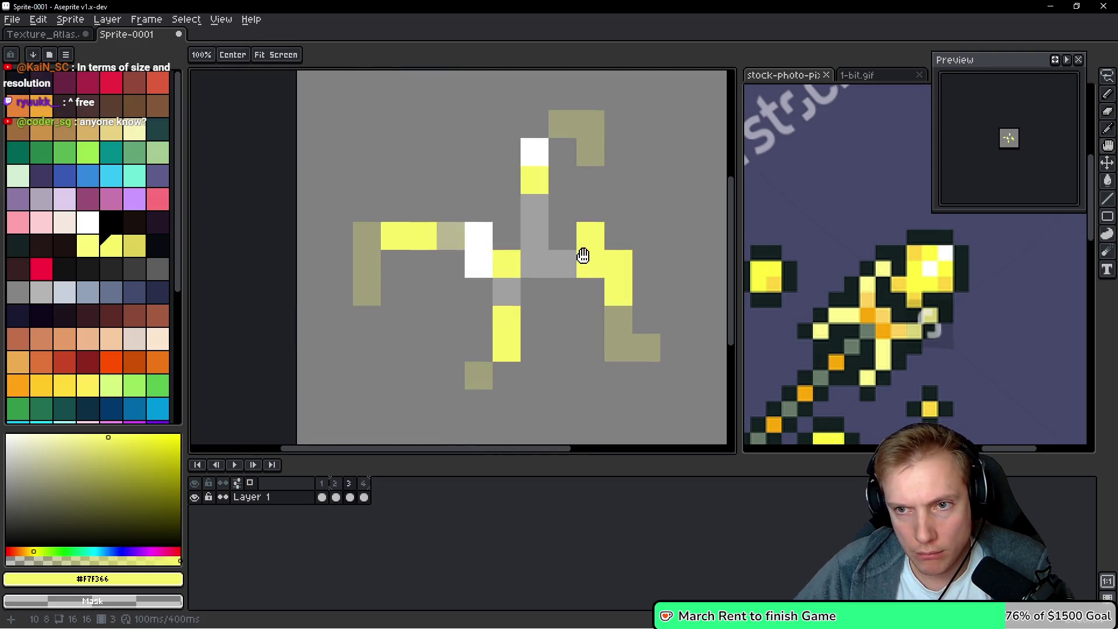
scroll(583, 256, "down", 2)
scroll(583, 261, "down", 2)
scroll(583, 260, "up", 1)
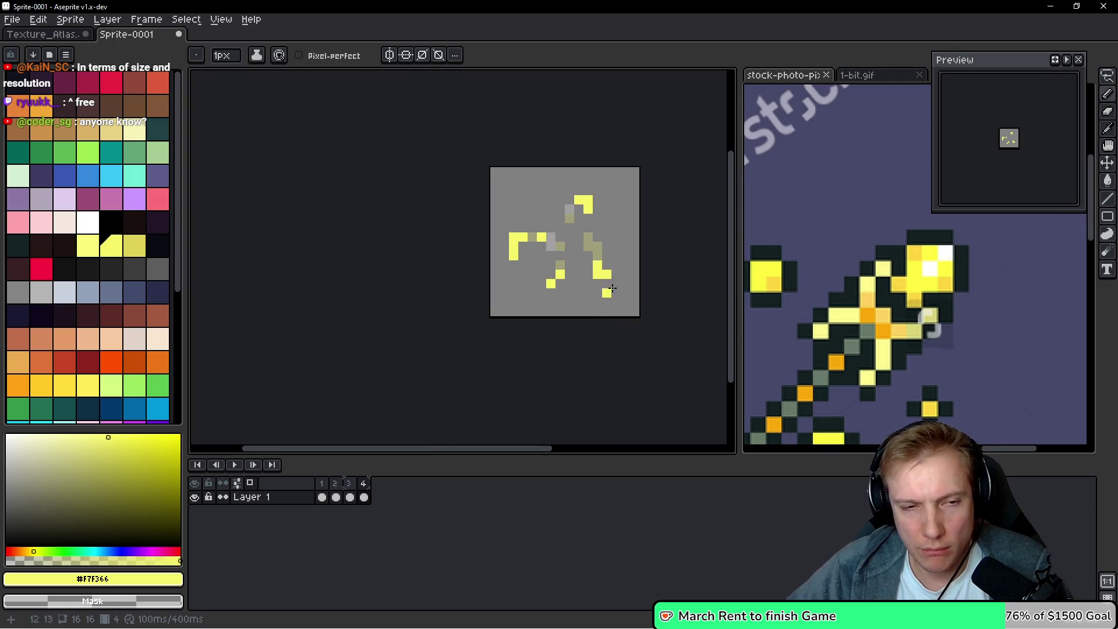
Add a fifth frame with scattered yellow pixels on the top, left and lower sparks, then preview
key("alt+n")
scroll(569, 245, "up", 1)
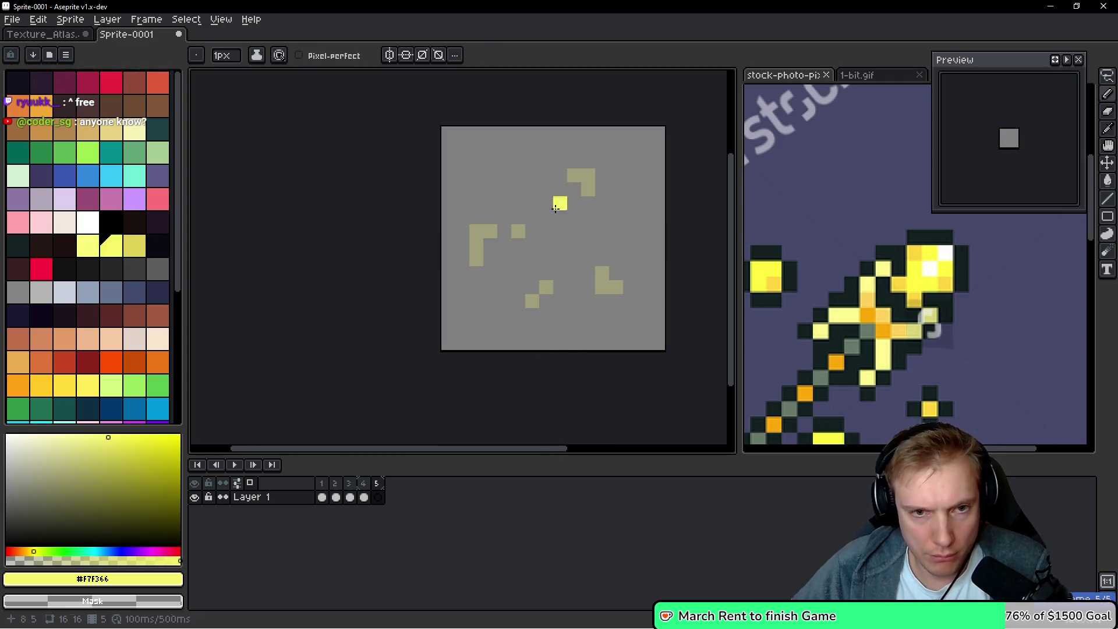
left_click(597, 202)
left_click(491, 273)
left_click(477, 245)
left_click(619, 267)
left_click(629, 285)
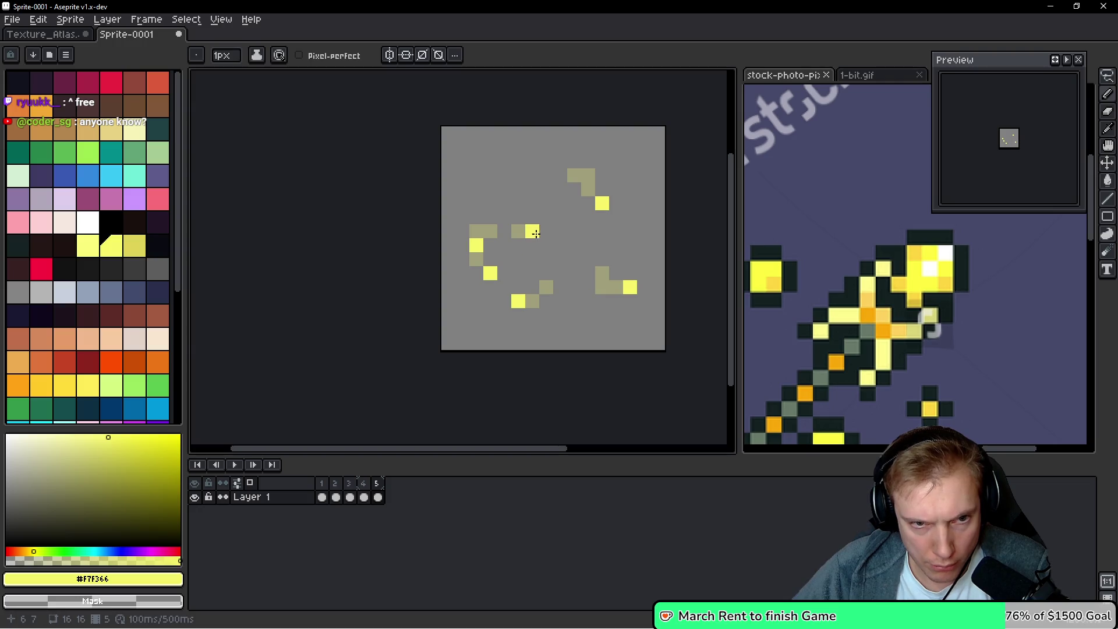
key("Return")
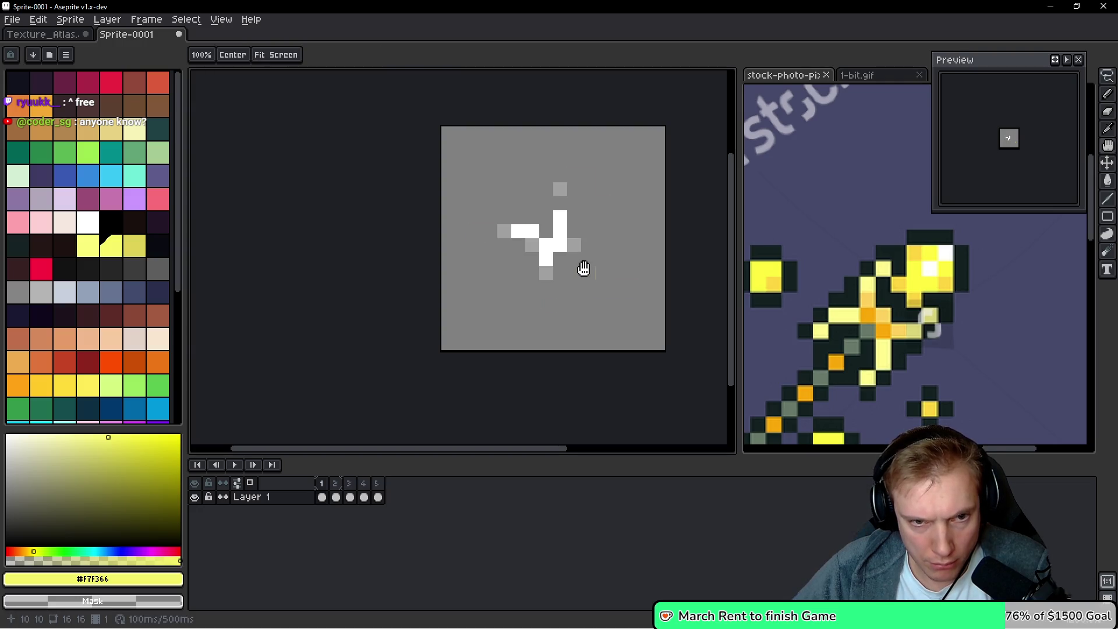
Add a sixth frame with one yellow spark pixel, and preview while stepping to frames 5 and 6
key("Return")
key("alt+n")
left_click(574, 302)
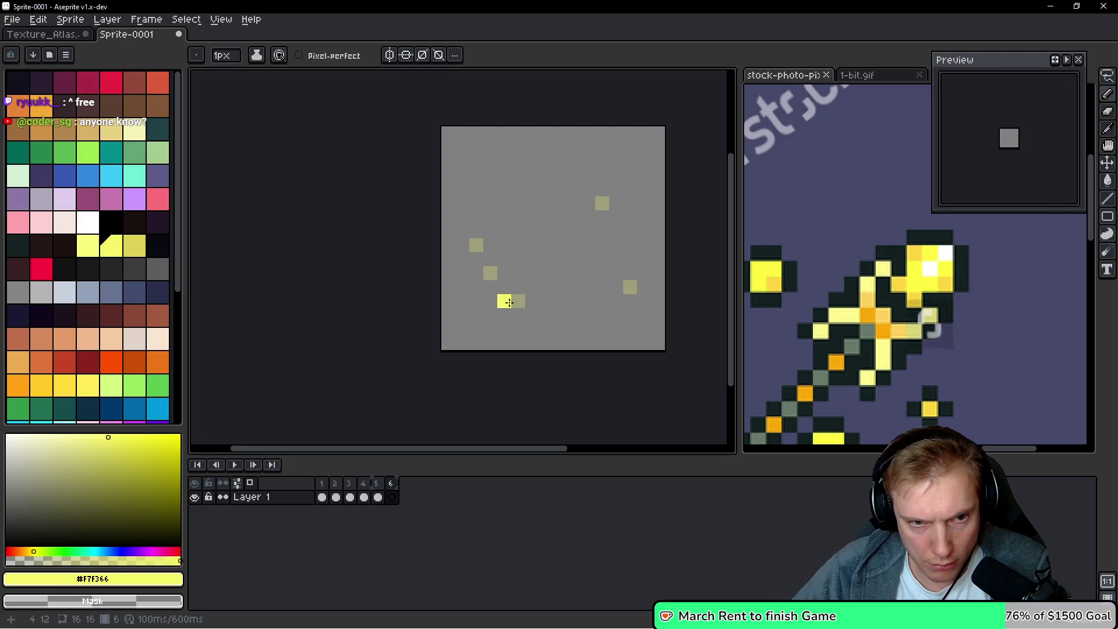
scroll(547, 287, "down", 2)
key("Return")
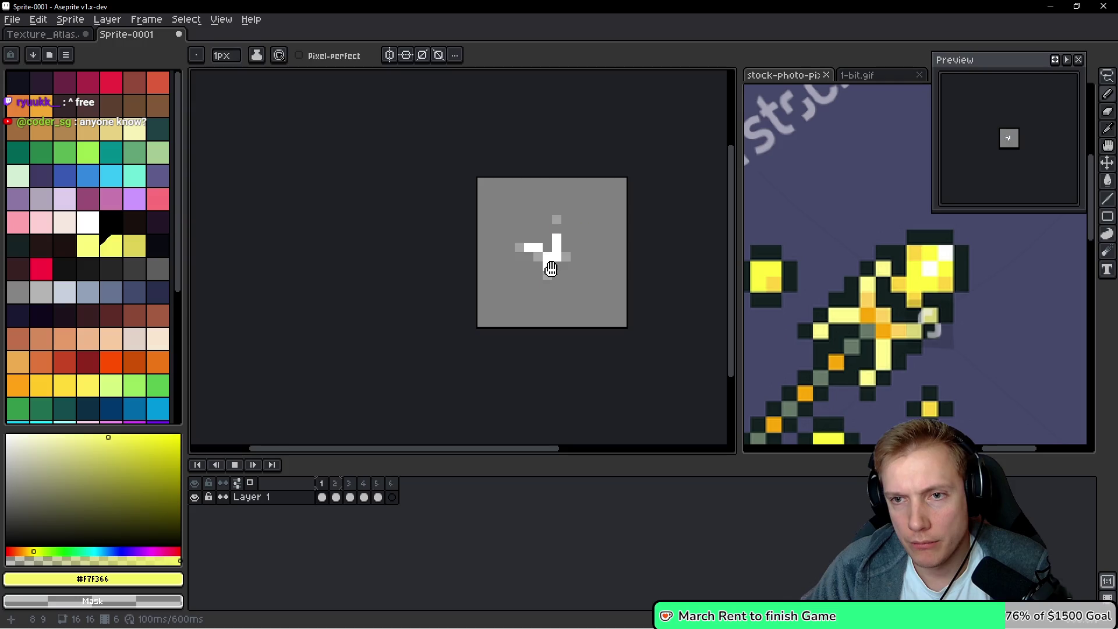
key("space")
key("Right")
key("Right")
key("Right")
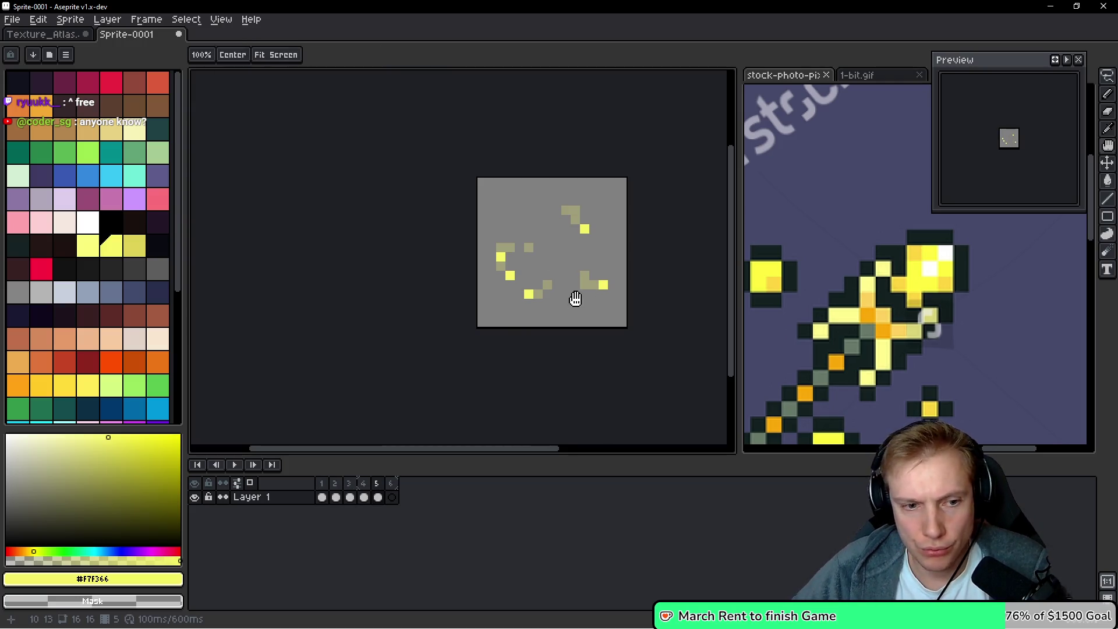
key("Right")
key("space")
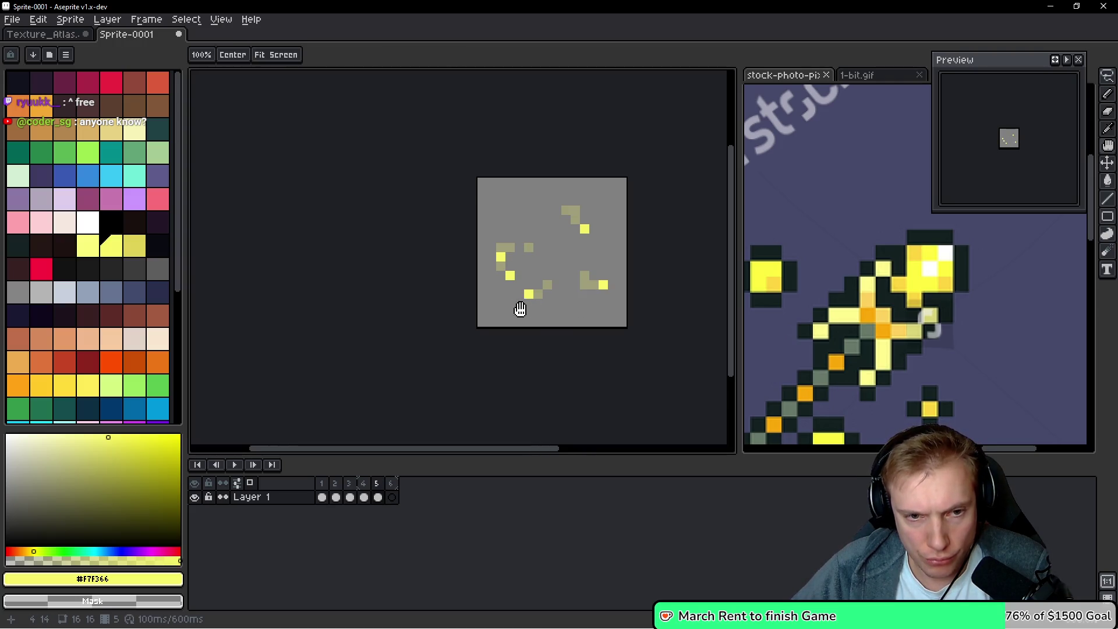
Paint a few more scattered yellow pixels on frame 6 and replay the animation
scroll(520, 285, "up", 3)
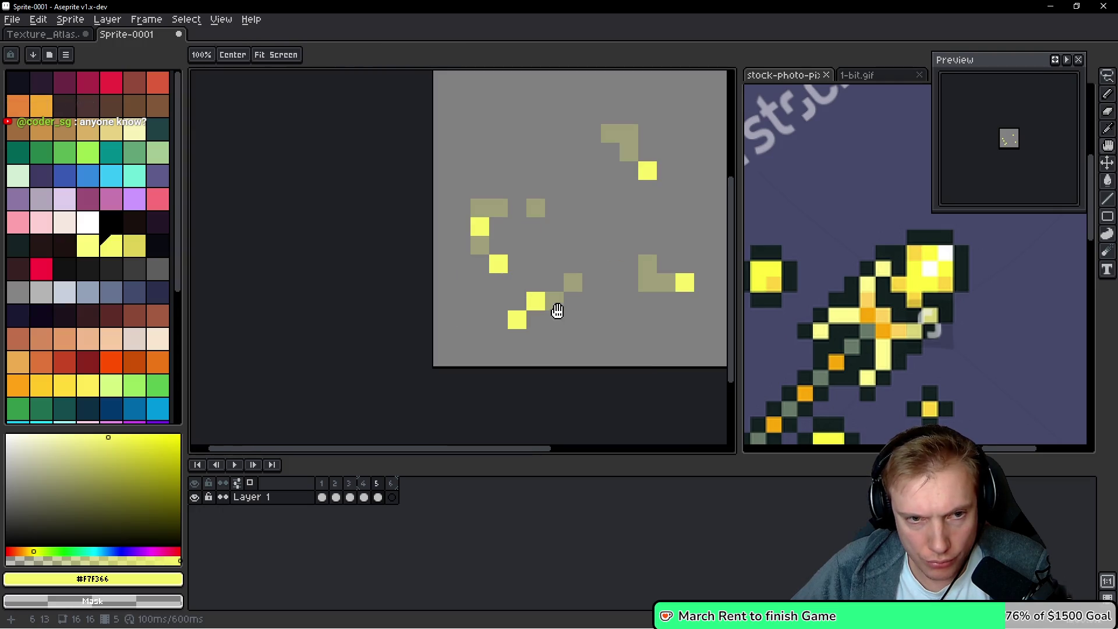
left_click(521, 323)
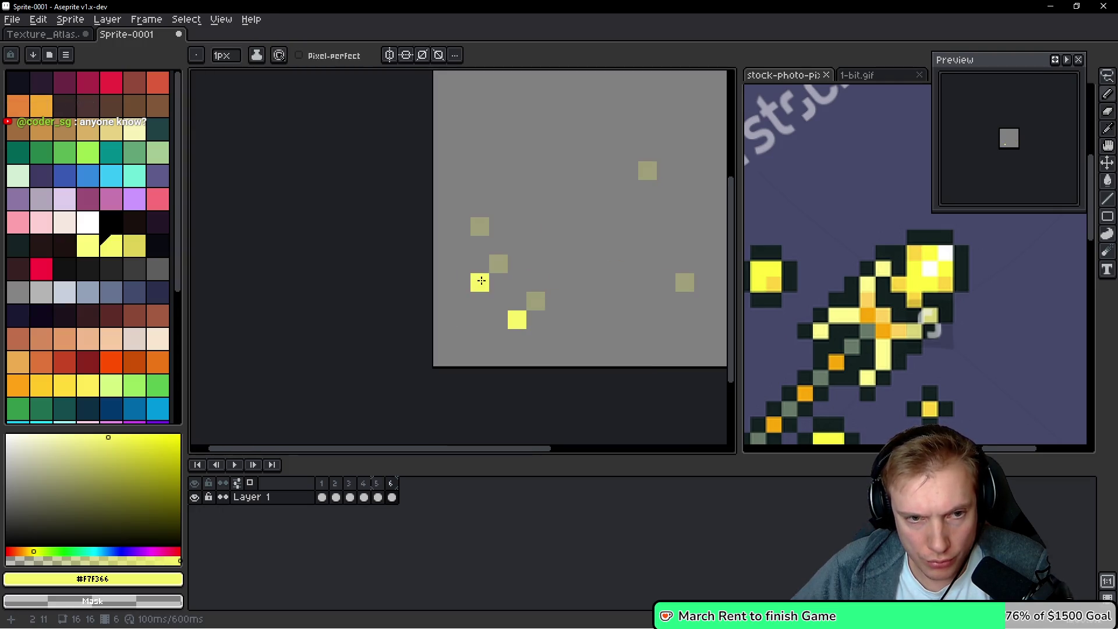
left_click_drag(633, 274, 524, 274)
left_click(579, 301)
left_click(592, 301)
key("Return")
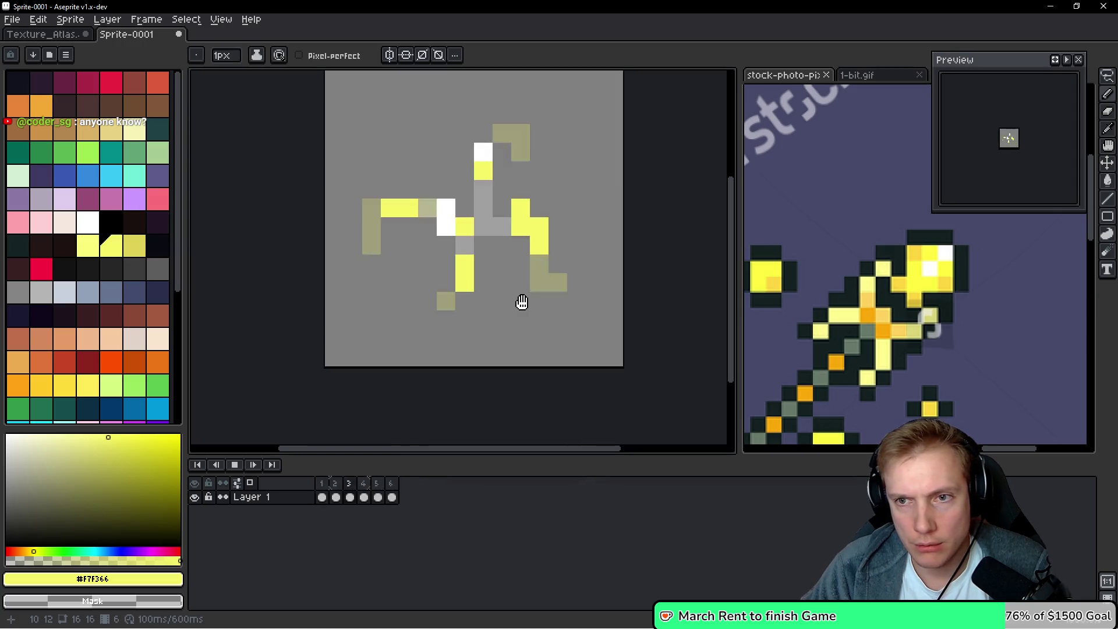
key("space")
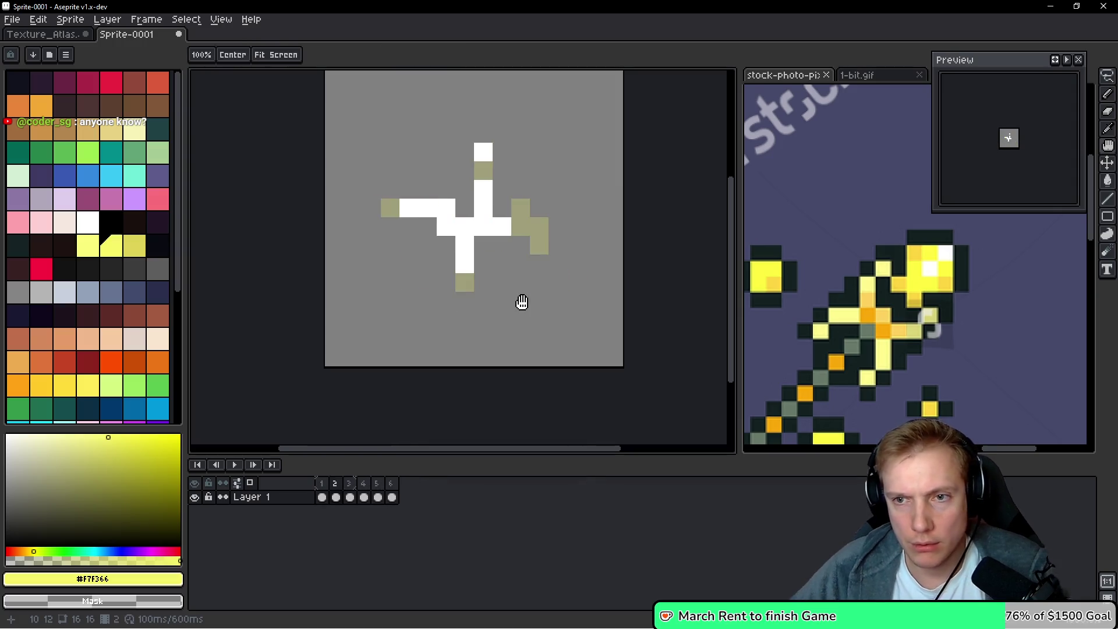
On frame 2, eyedrop white and repaint the olive pixels around the bar as white
key("Return")
key("Right")
key("Right")
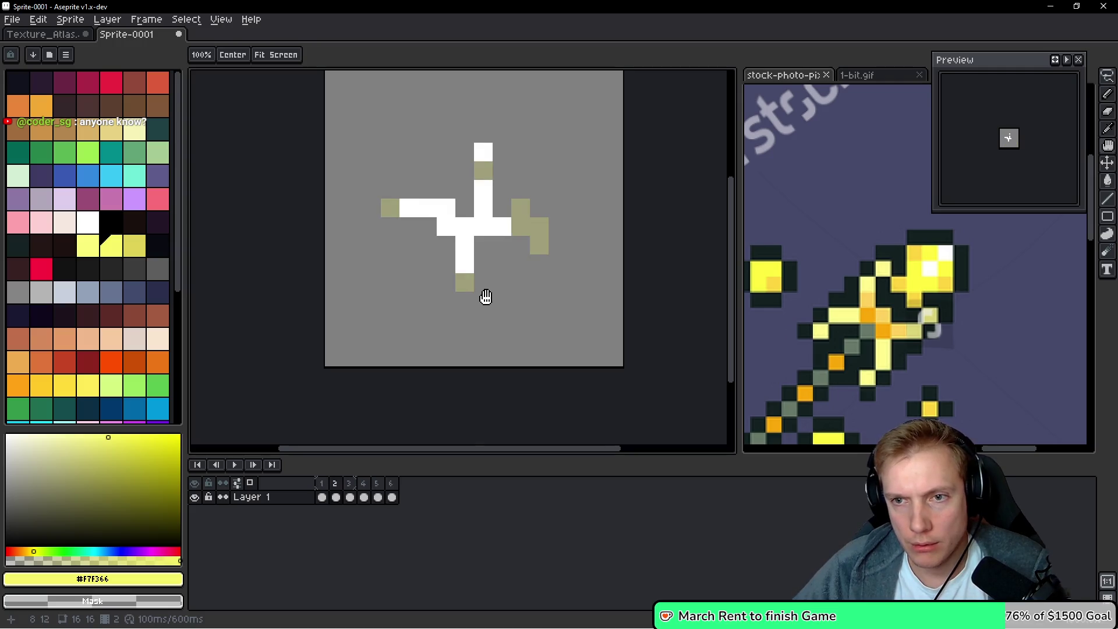
key("i")
left_click(438, 204)
key("b")
left_click(390, 207)
left_click(369, 203)
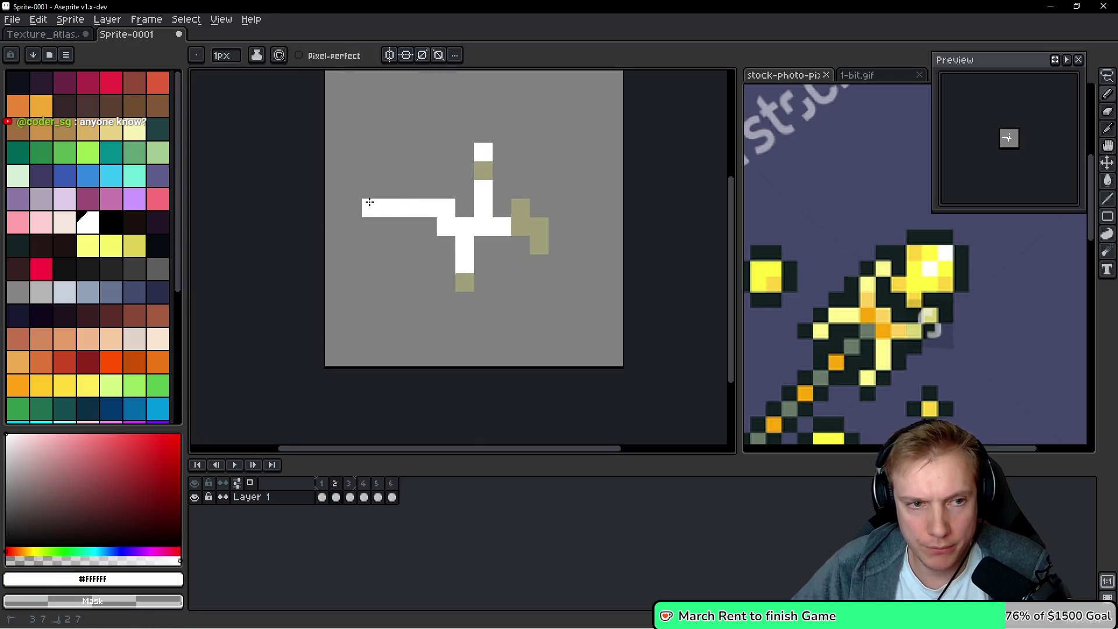
left_click(409, 187)
right_click(434, 217)
left_click(465, 208)
left_click(521, 246)
key("ctrl+z")
Extend the white strokes, add a white row above the bar, then play the animation
left_click_drag(539, 227, 480, 240)
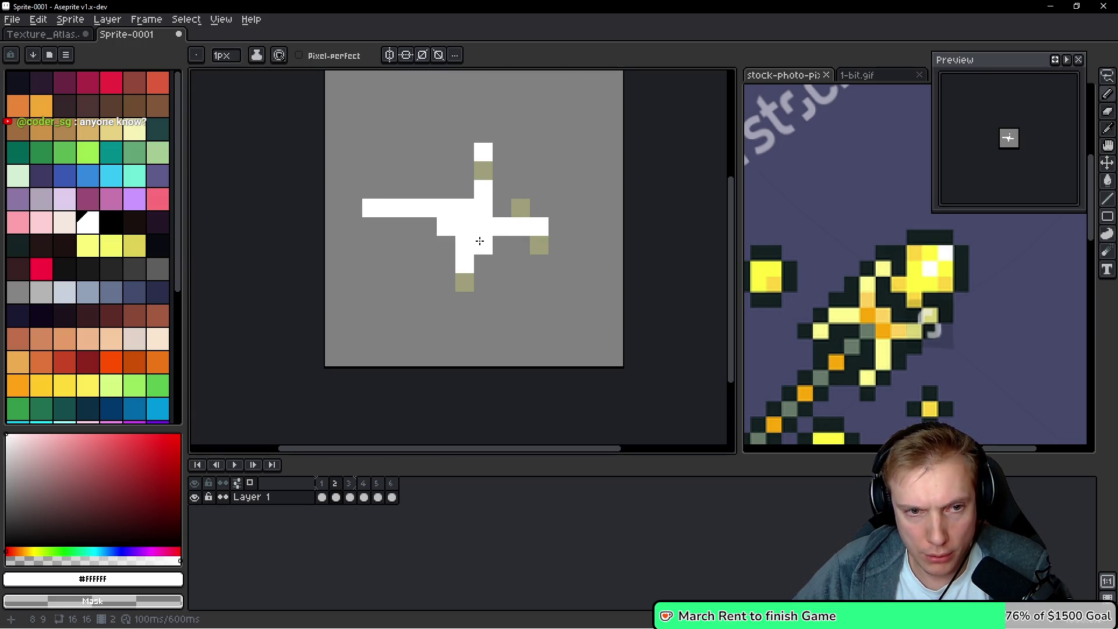
left_click(463, 281)
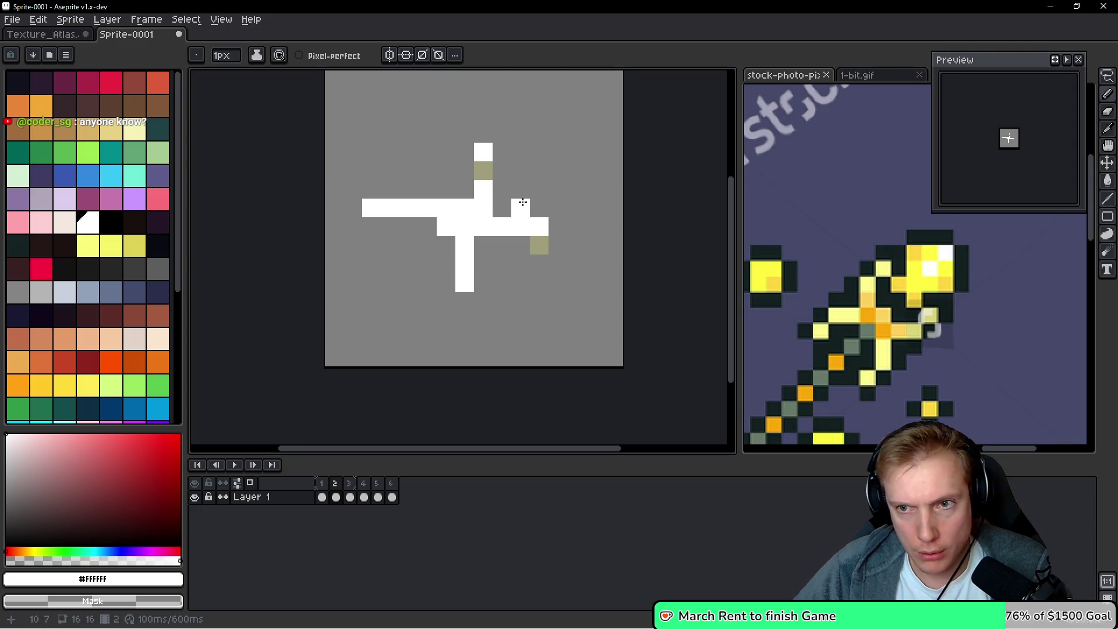
left_click(446, 190)
left_click(427, 189)
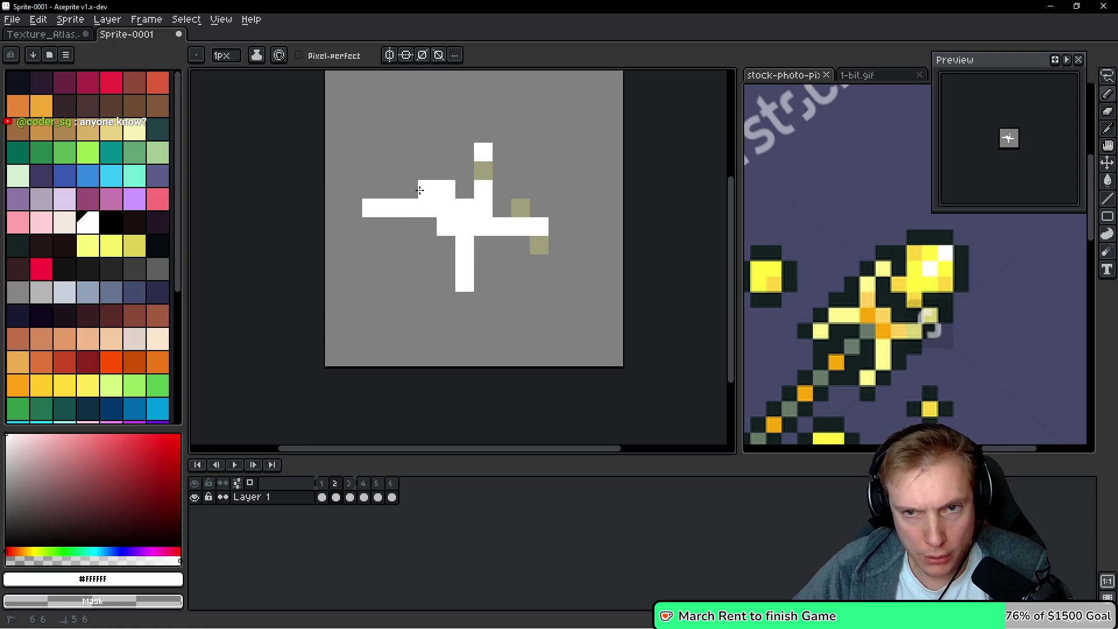
left_click(409, 189)
right_click(435, 203)
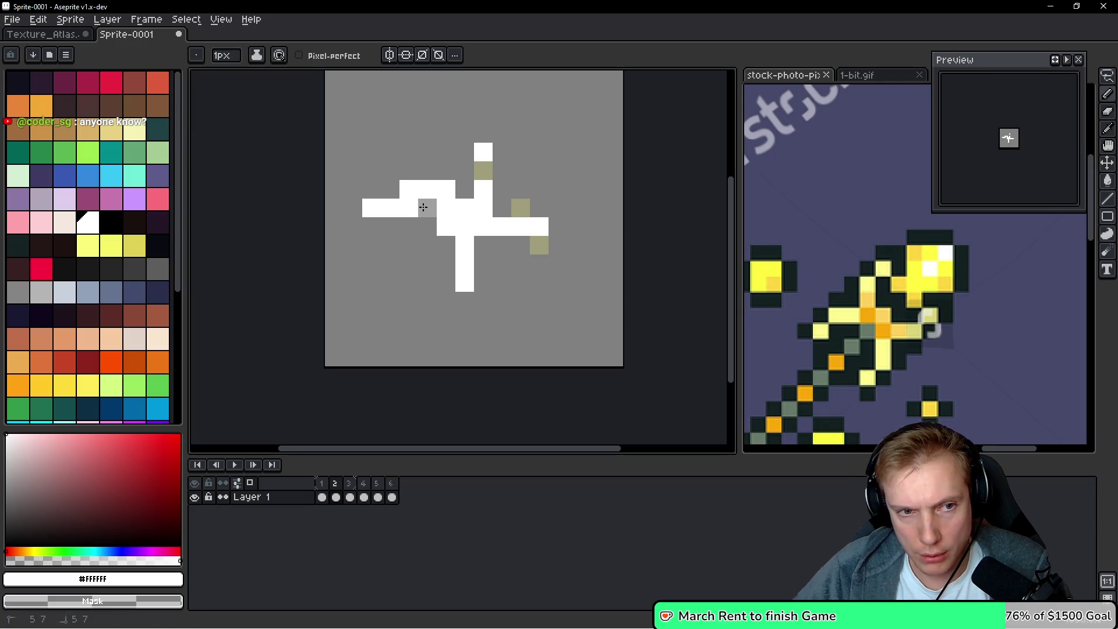
left_click(545, 237)
left_click_drag(521, 244, 502, 244)
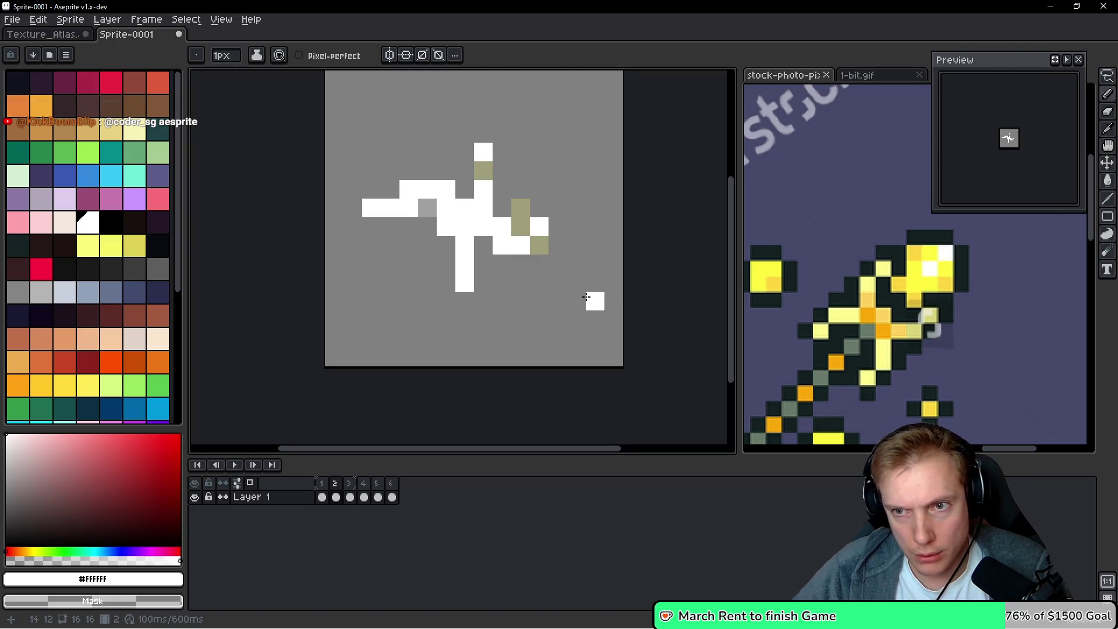
key("Left")
key("space")
key("Return")
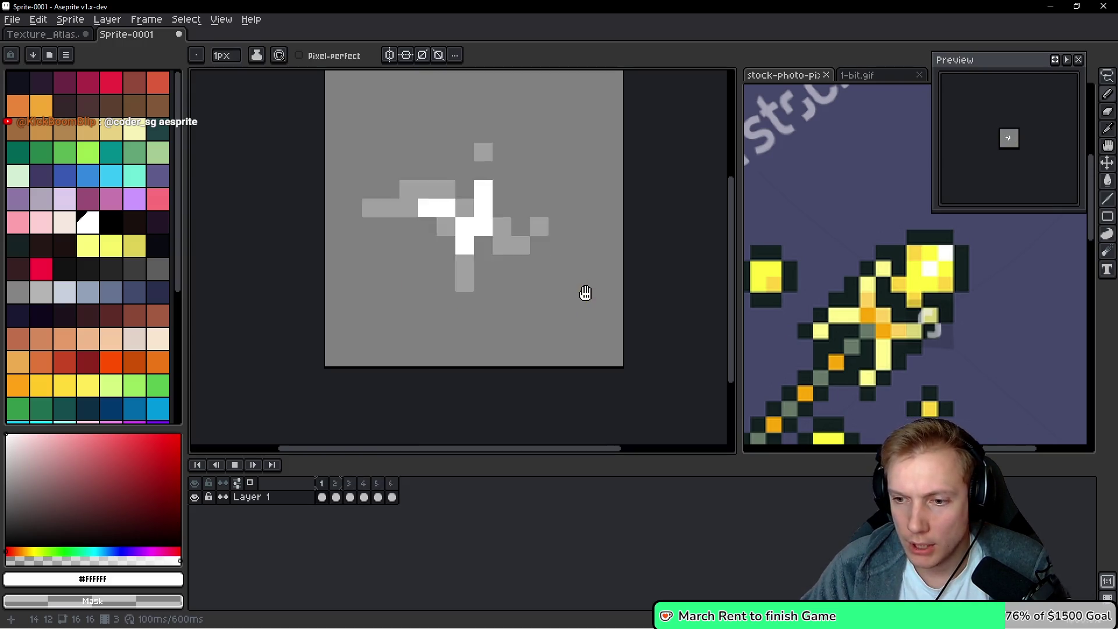
key("Return")
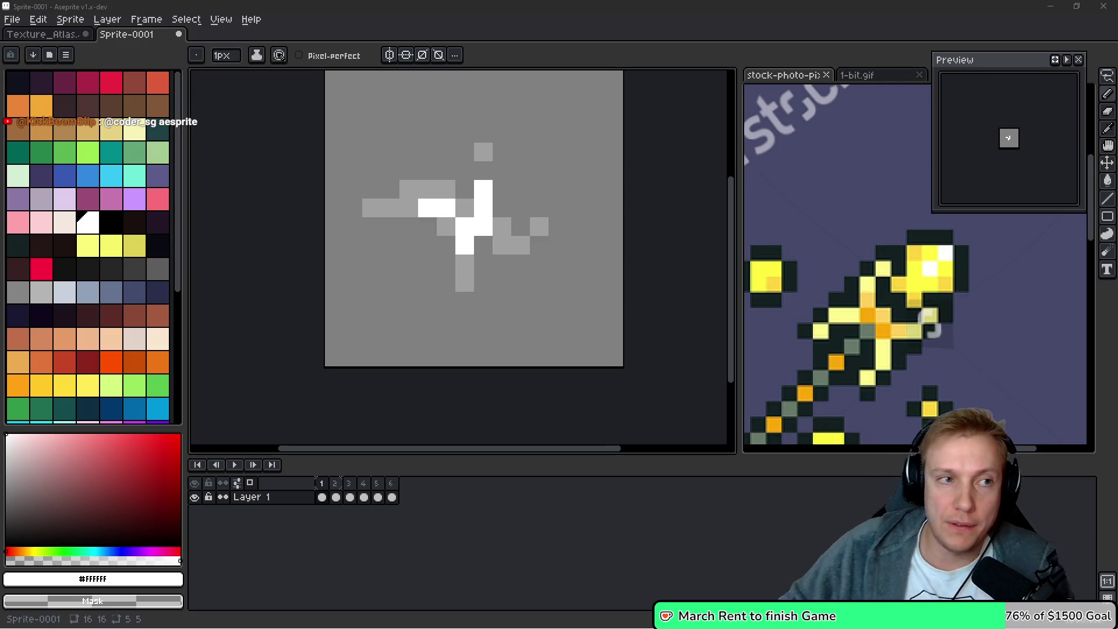
Bring up the Save File dialog for Sprite-0001 with Ctrl+S
scroll(553, 245, "down", 1)
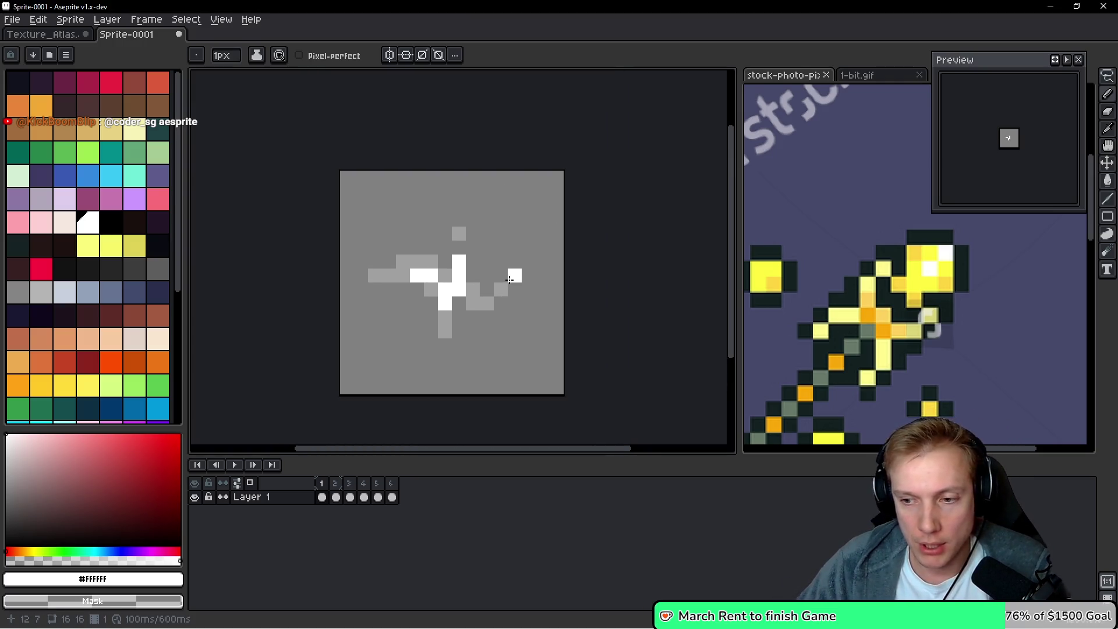
key("ctrl")
key("ctrl+s")
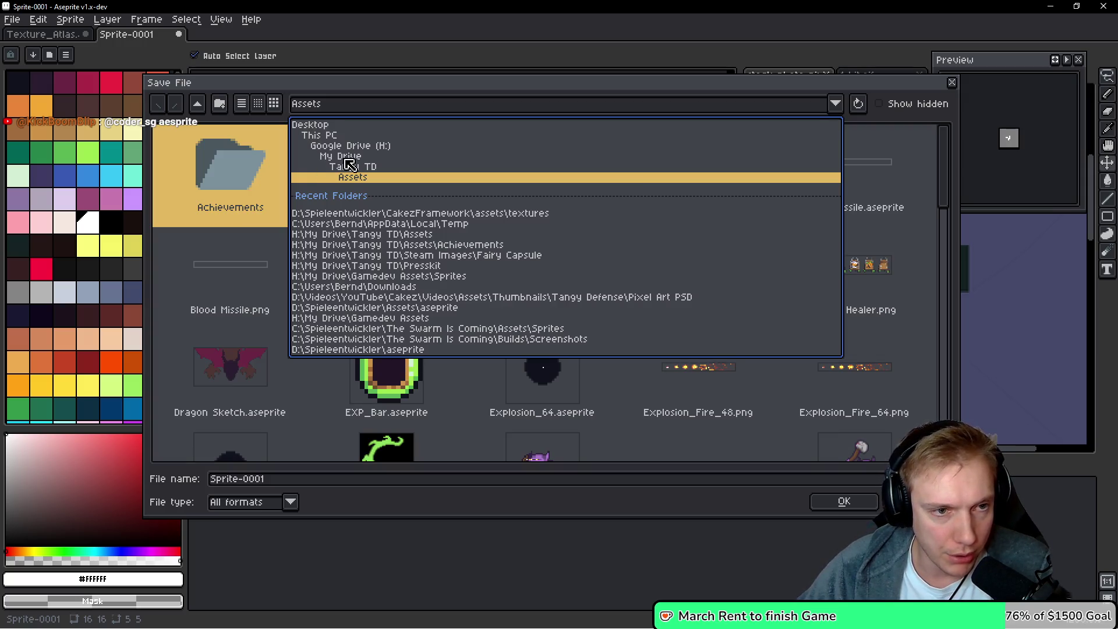
Save the animation as Sprites.aseprite in the Gamedev Assets\Sprites folder
key("Escape")
key("BackSpace")
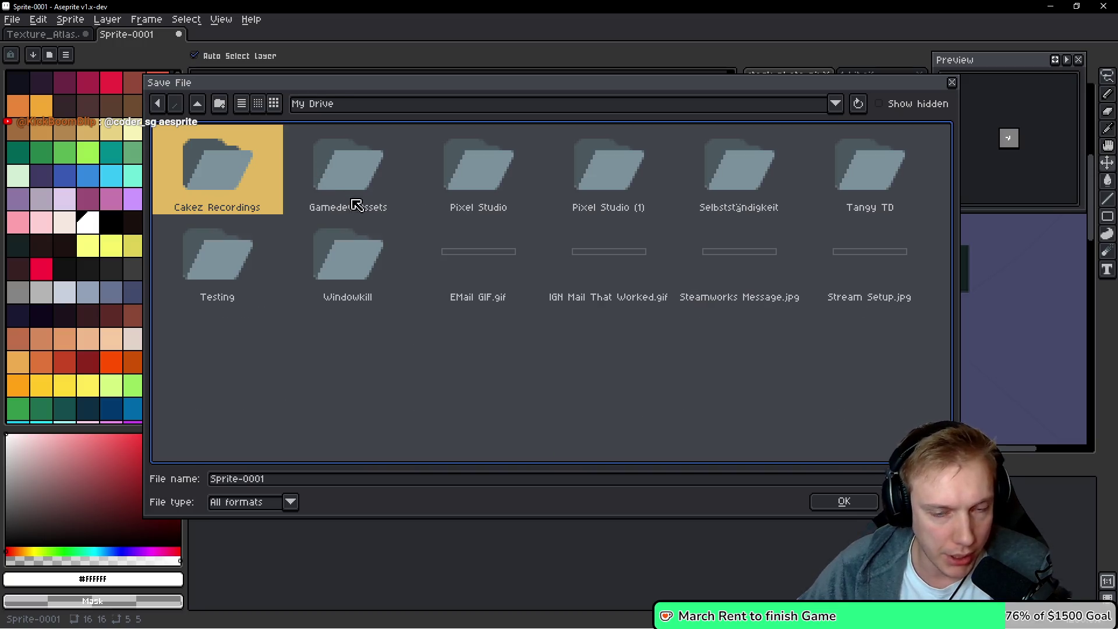
double_click(364, 171)
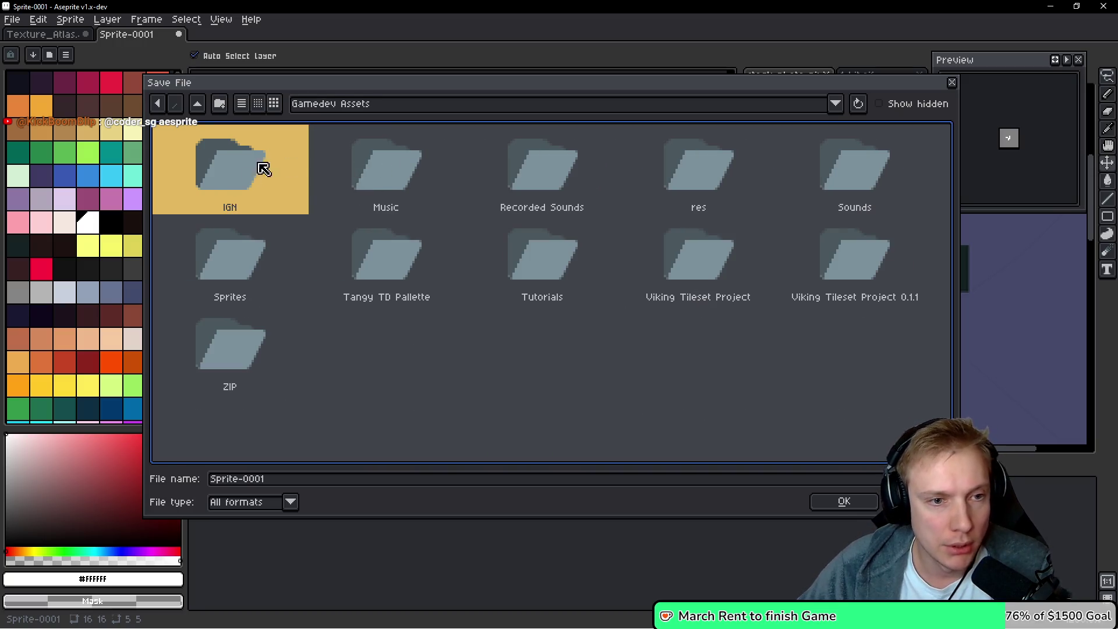
double_click(238, 275)
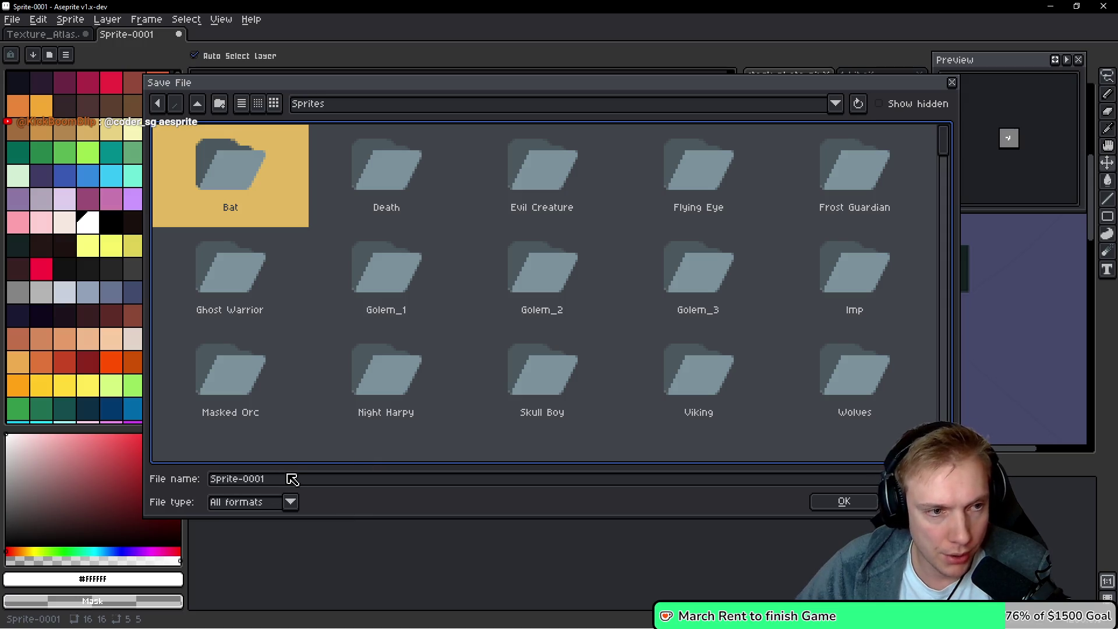
mouse_move(267, 482)
left_mouse_down()
mouse_move(209, 484)
mouse_move(287, 483)
mouse_move(198, 483)
left_mouse_up()
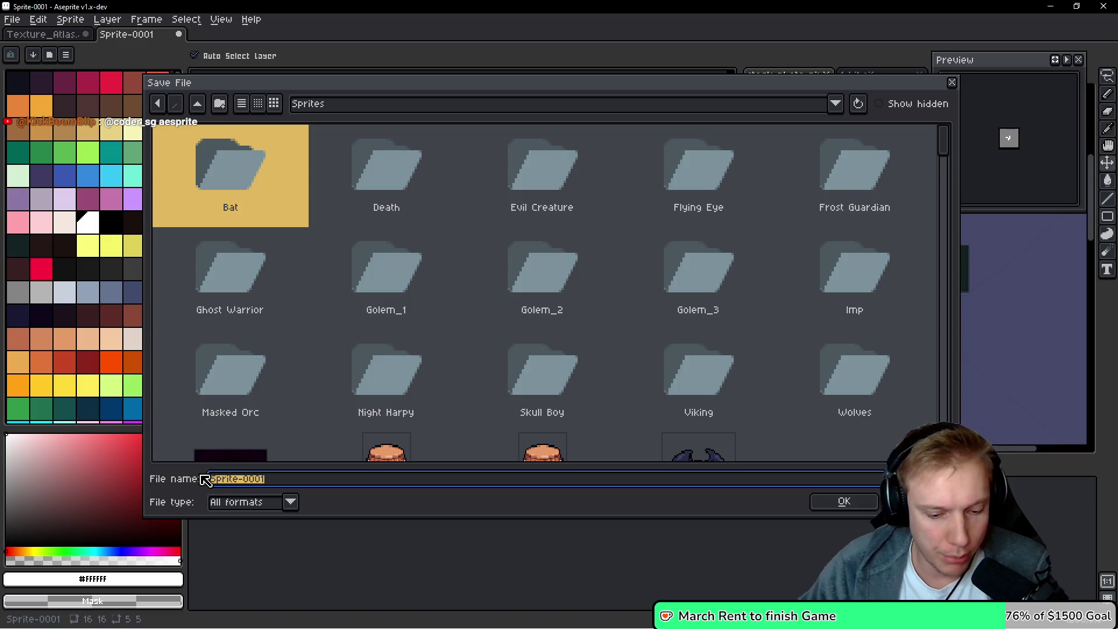
type("Spri")
key("Return")
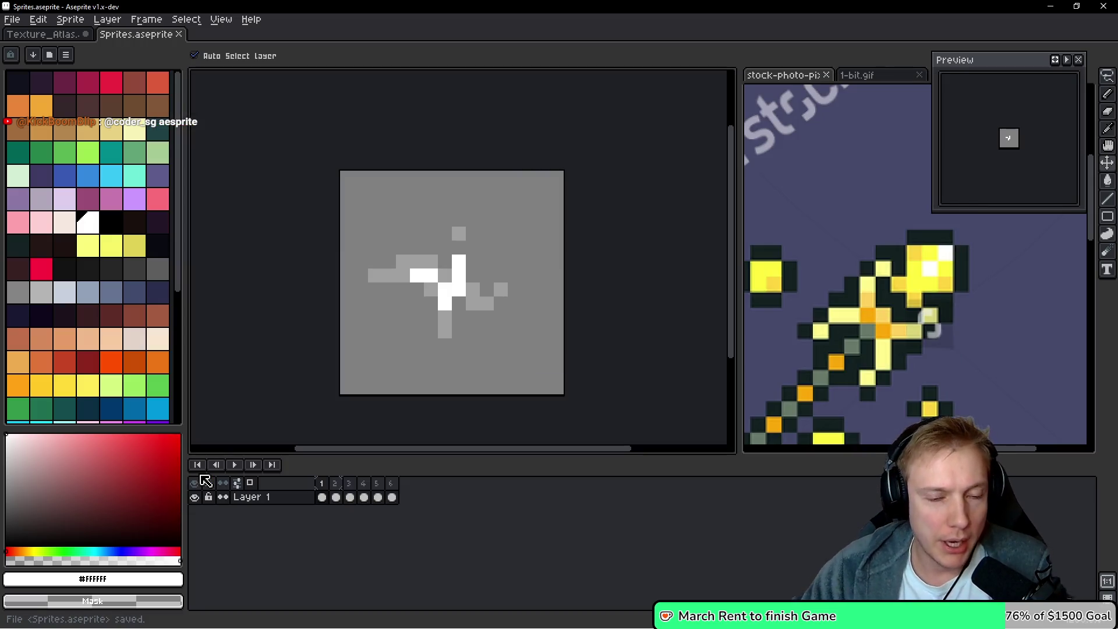
Export the six frames as the Sprites.png sprite sheet
key("ctrl+e")
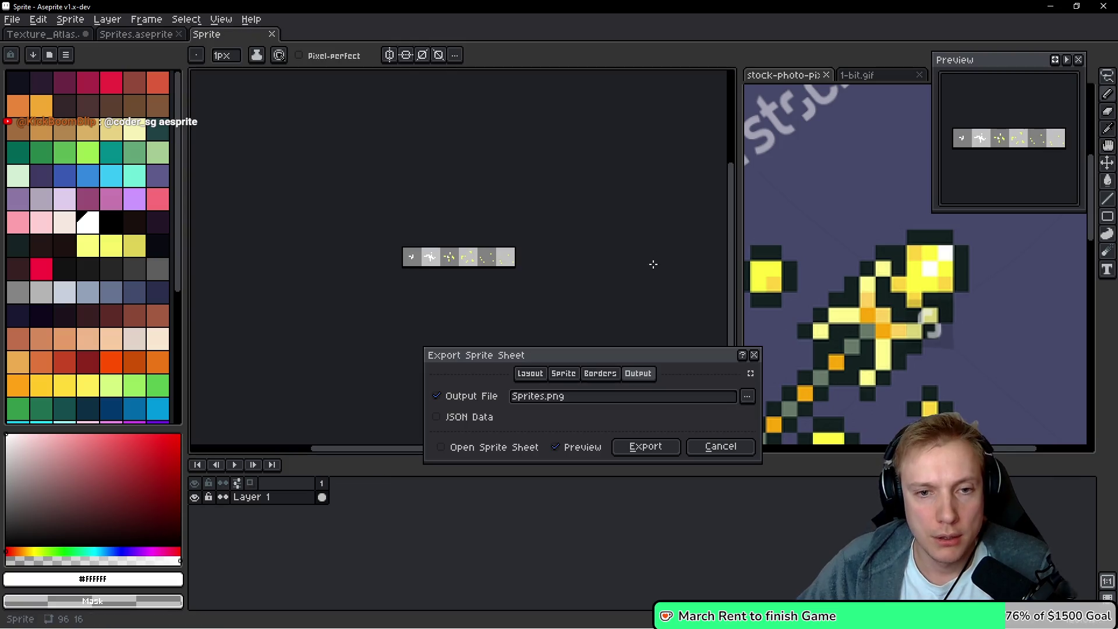
left_click(648, 454)
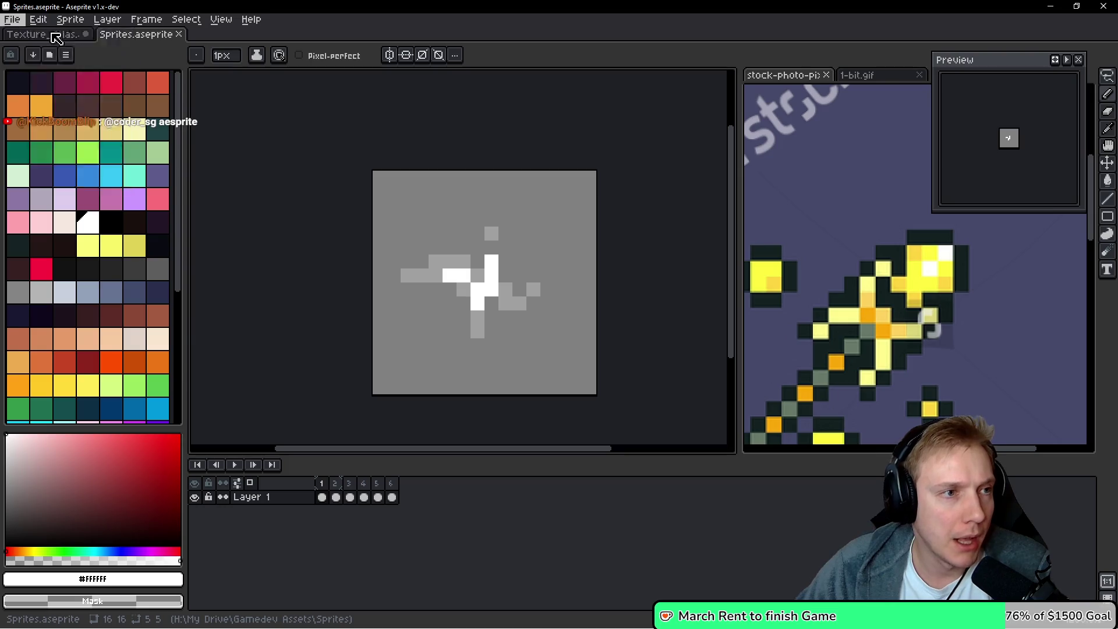
key("alt+f")
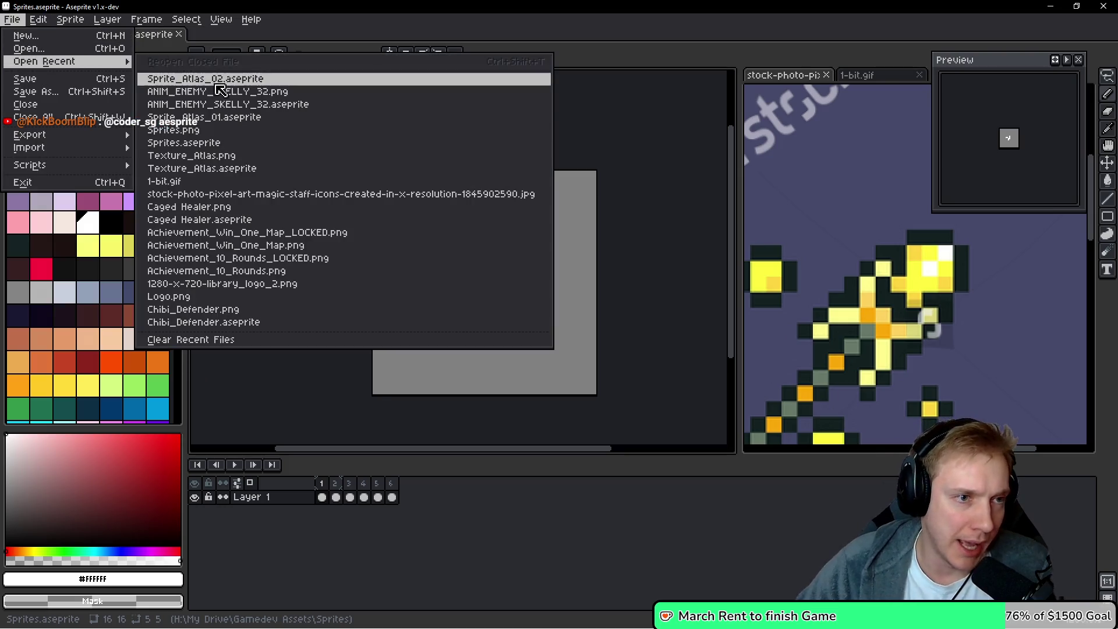
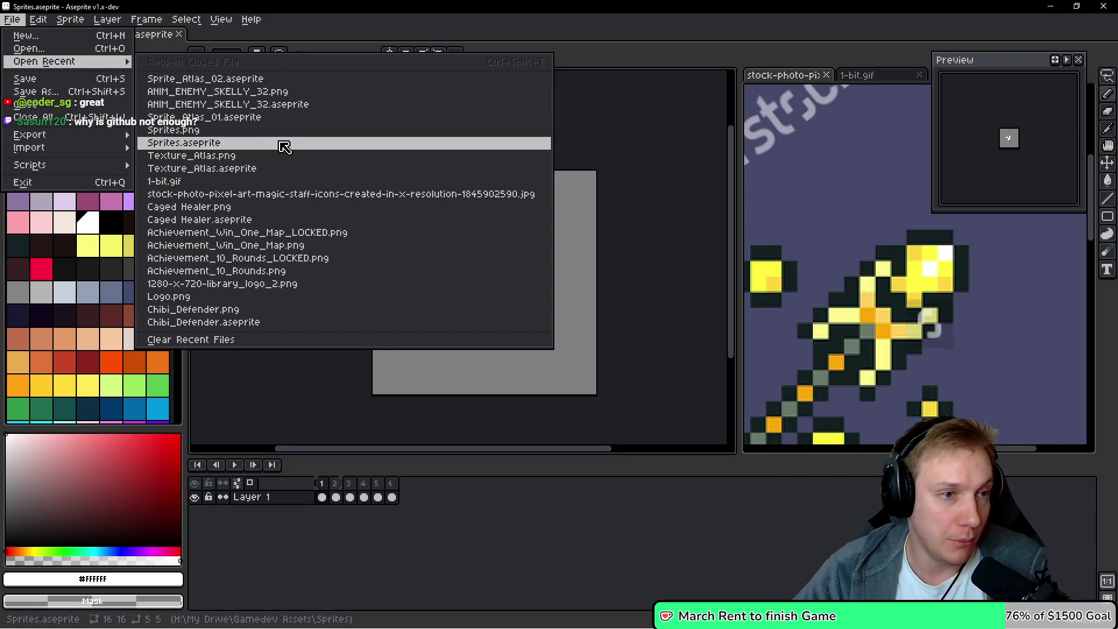
Open Sprites.png from recent files, then return to the Texture_Atlas document
left_click(210, 129)
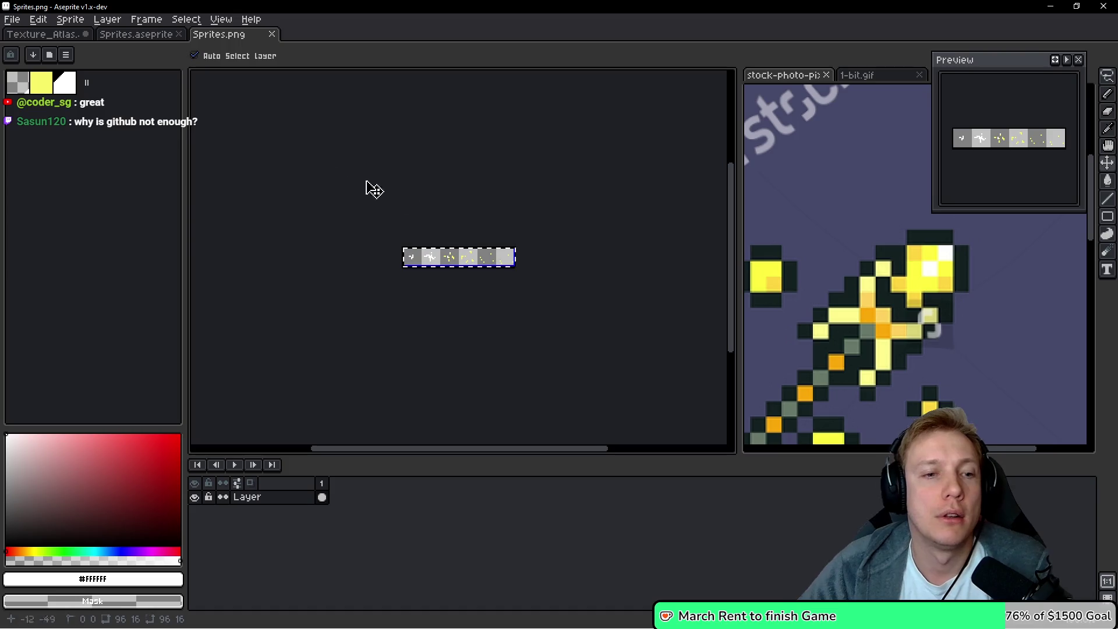
left_click(46, 34)
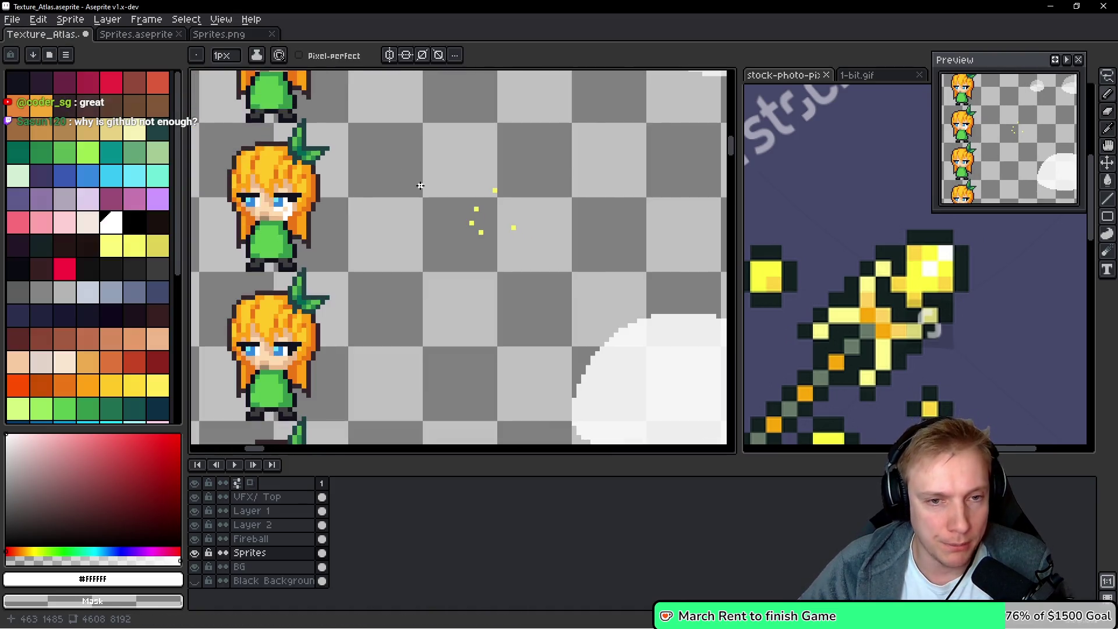
scroll(470, 209, "down", 1)
scroll(475, 215, "up", 4)
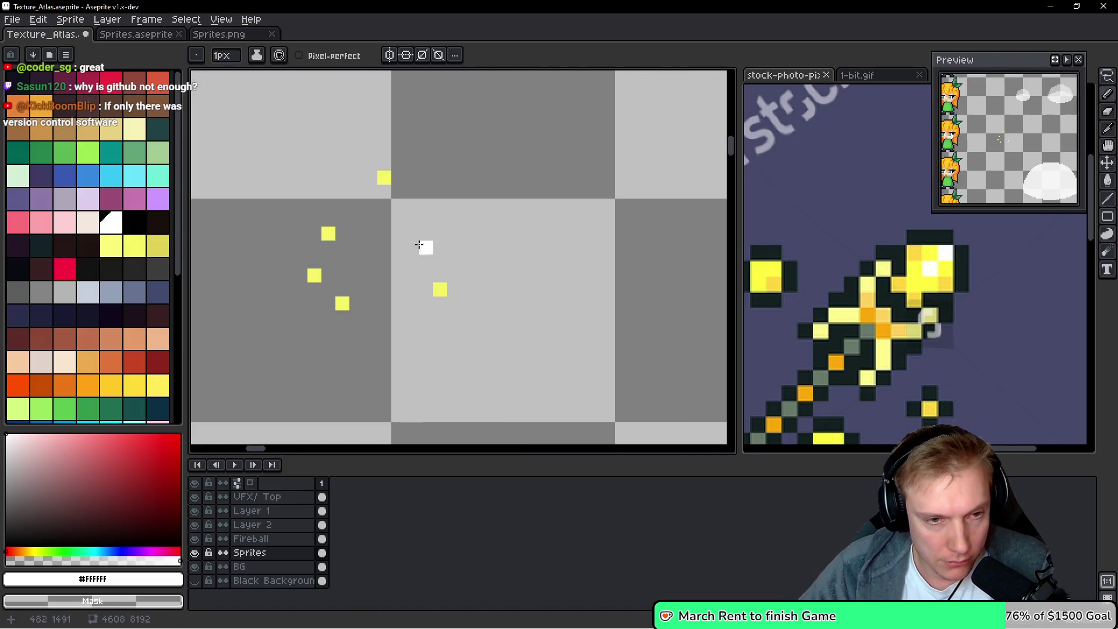
Erase the five stray yellow spark pixels from the texture atlas
right_click(385, 177)
right_click(314, 275)
right_click(328, 233)
right_click(343, 304)
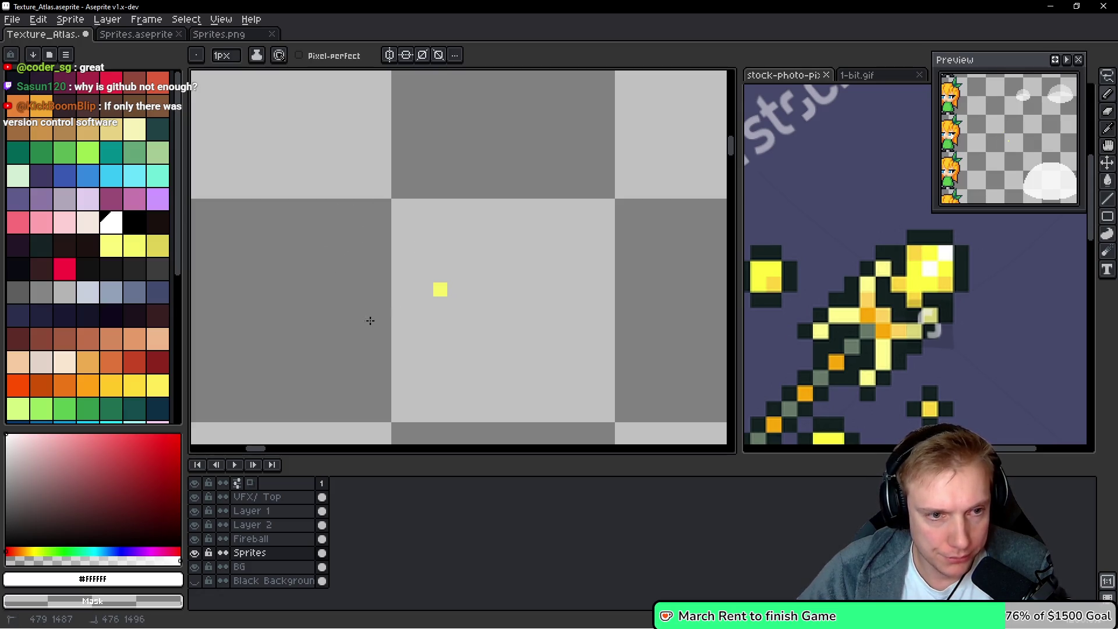
right_click(440, 289)
scroll(439, 262, "down", 6)
left_click_drag(408, 240, 462, 332)
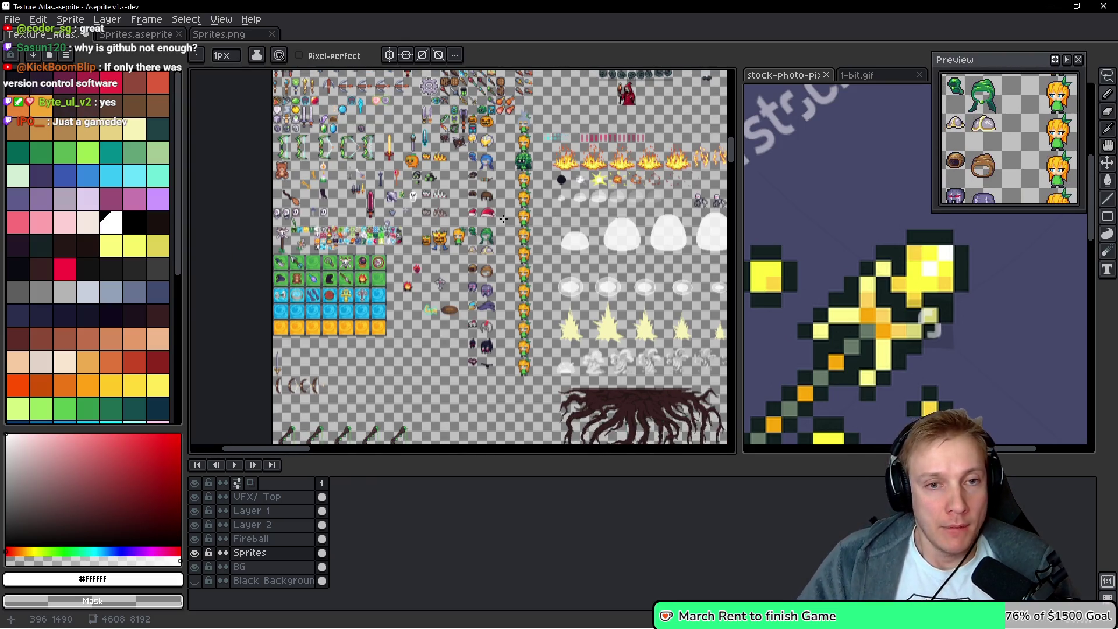
Bring the fire, cloud and explosion sprites into view to find free space
scroll(503, 219, "up", 2)
left_click_drag(392, 343, 393, 244)
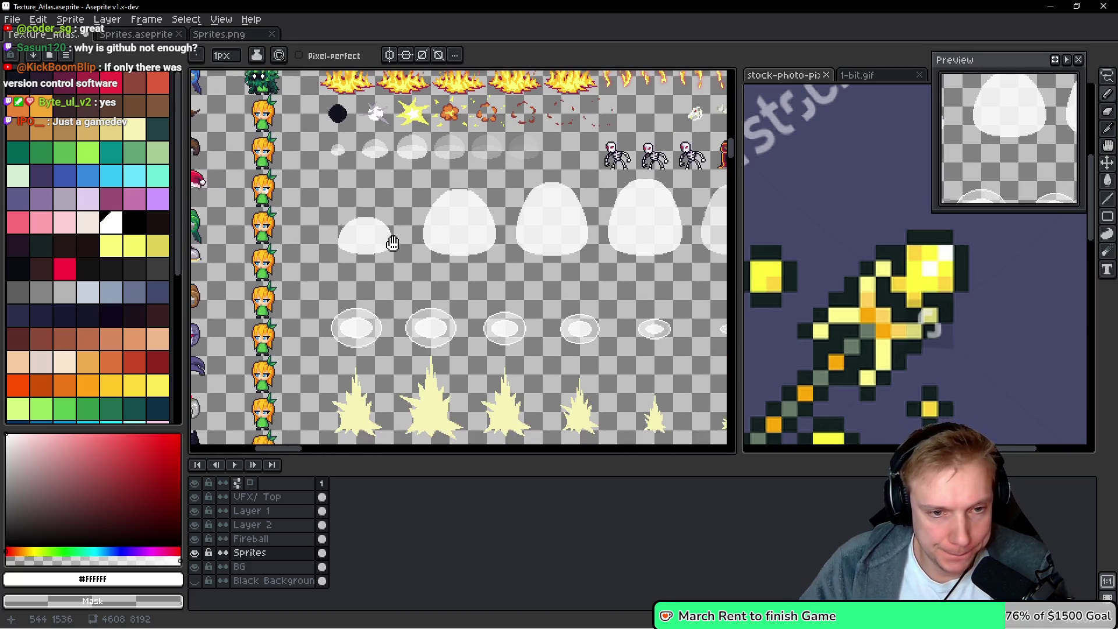
scroll(429, 215, "up", 2)
scroll(419, 185, "down", 1)
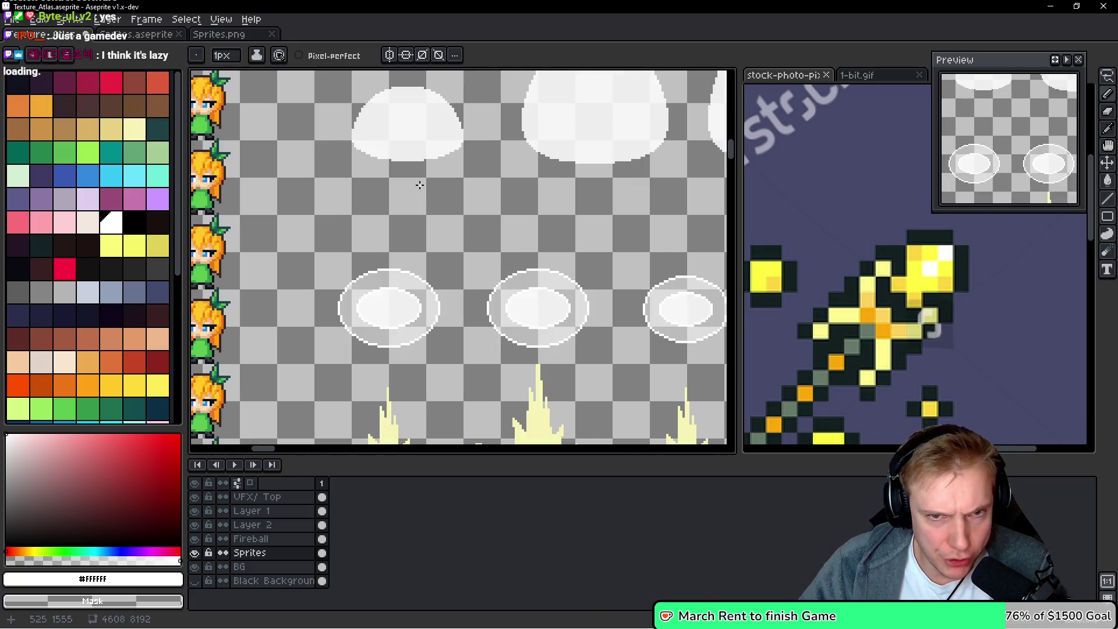
scroll(420, 185, "down", 2)
scroll(419, 203, "up", 1)
scroll(419, 239, "up", 1)
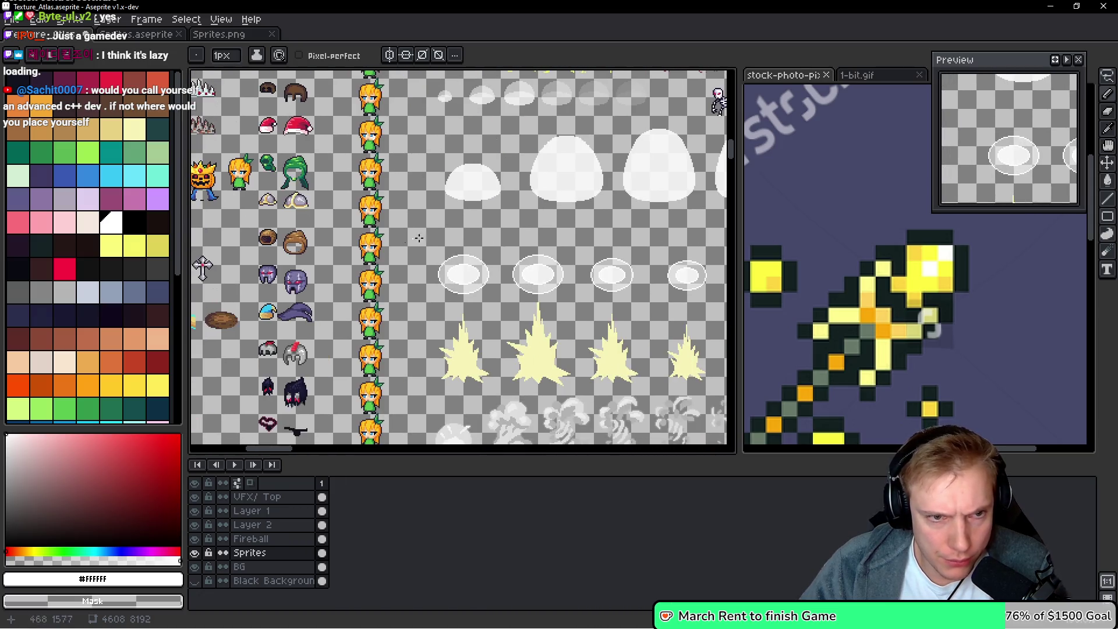
mouse_move(472, 209)
left_mouse_down()
mouse_move(457, 271)
mouse_move(392, 295)
mouse_move(260, 304)
mouse_move(469, 277)
mouse_move(487, 247)
mouse_move(619, 252)
mouse_move(606, 255)
left_mouse_up()
scroll(443, 307, "up", 3)
Paste the 96x16 spark strip and nudge it into the gap below the white puffs
key("ctrl+v")
scroll(542, 262, "down", 3)
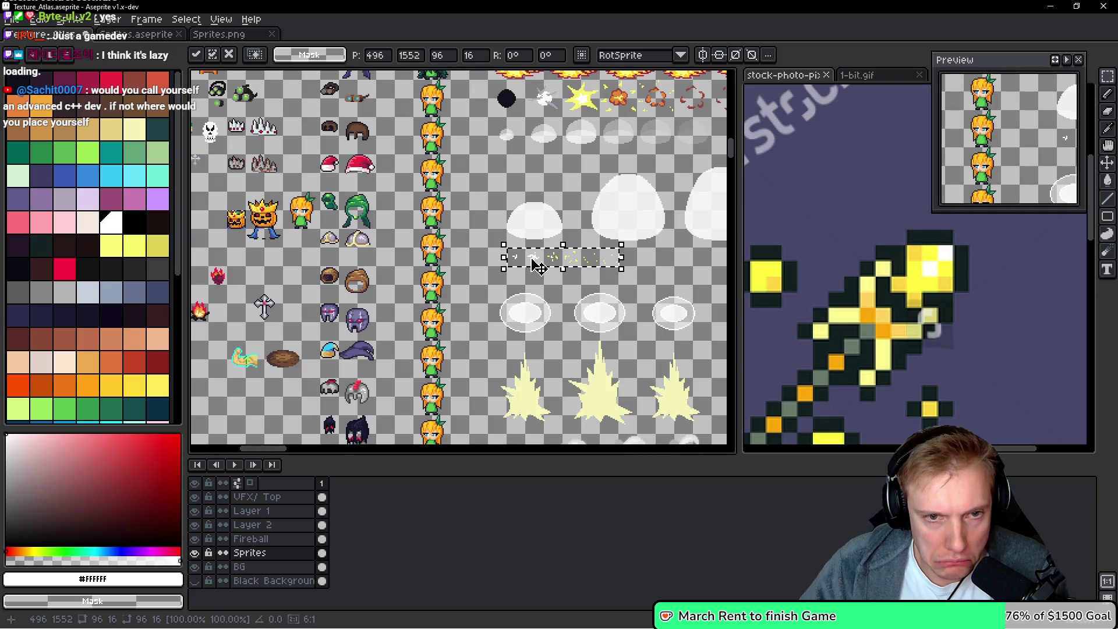
scroll(501, 263, "up", 2)
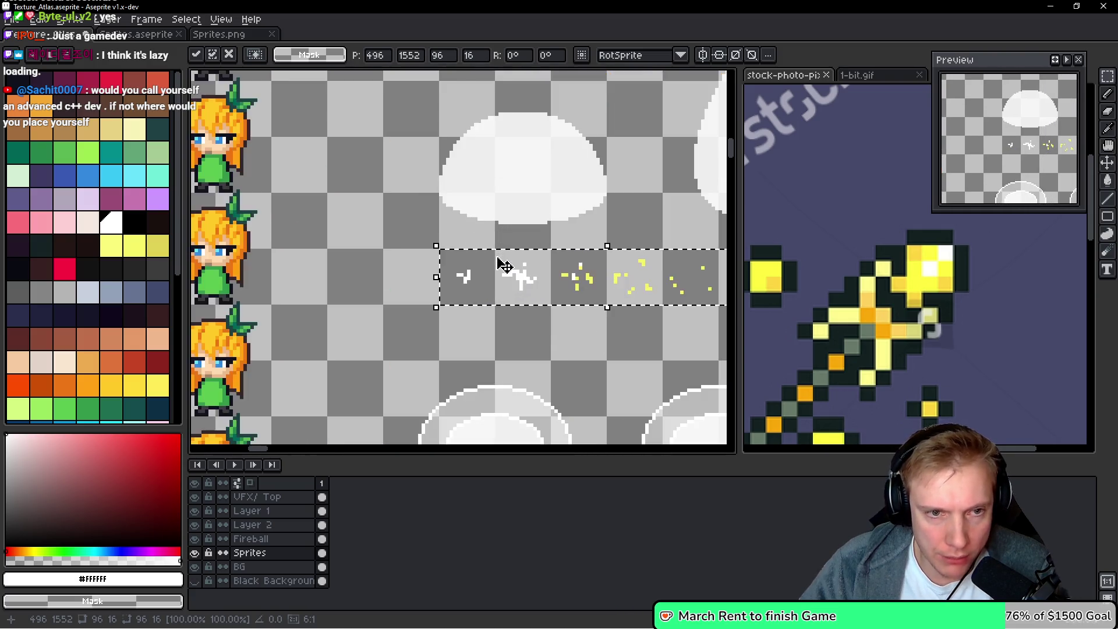
left_click_drag(511, 272, 473, 274)
key("Left")
scroll(461, 268, "up", 5)
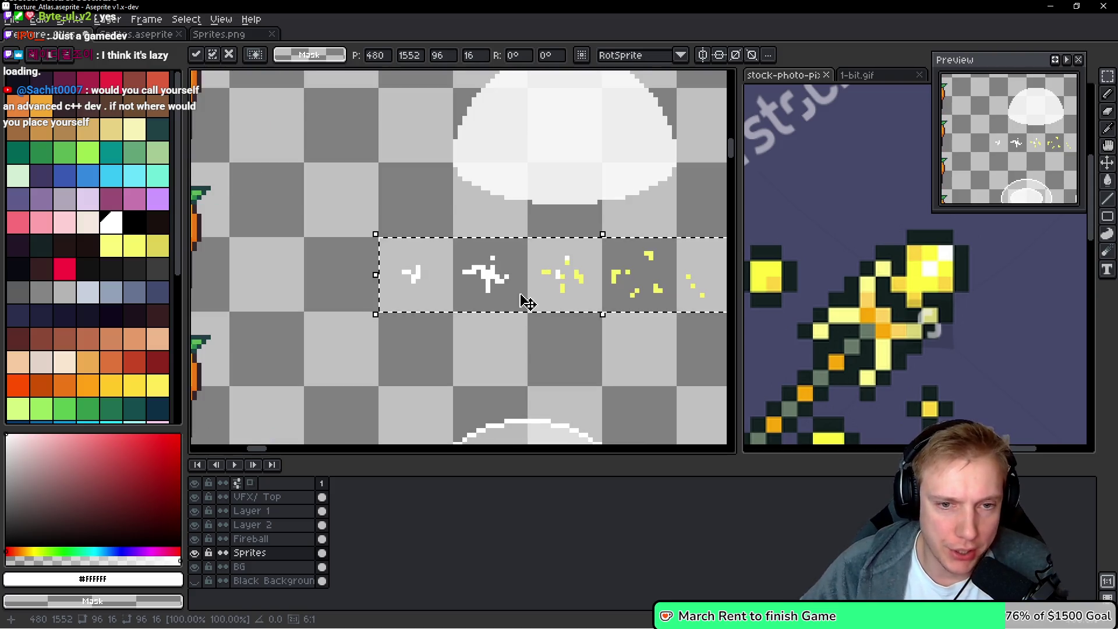
key("Return")
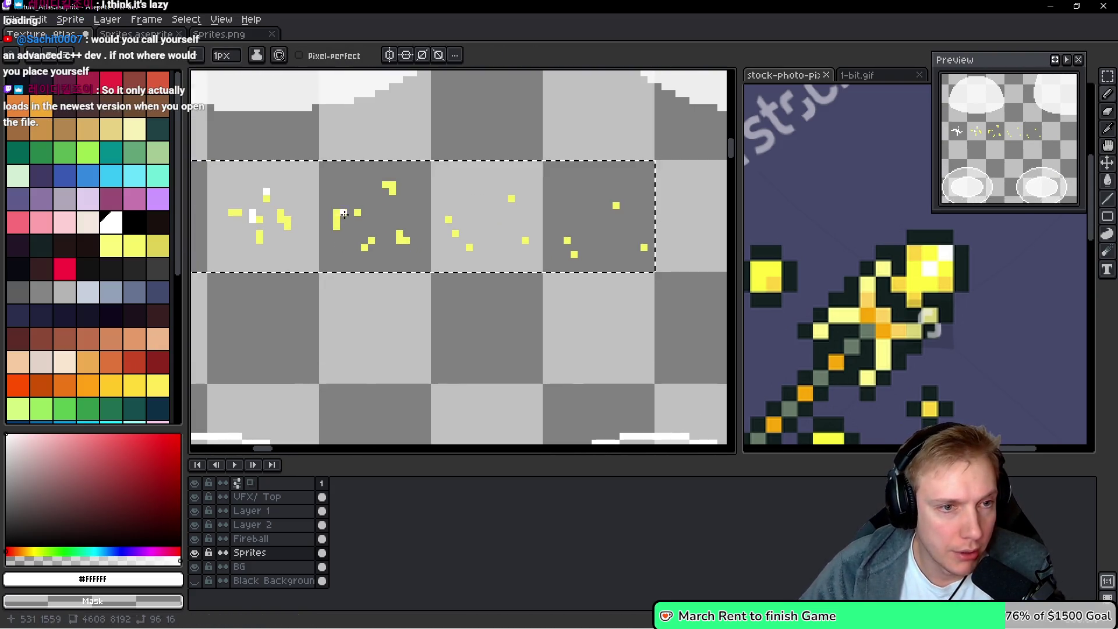
Sample a spark pixel's yellow, then pick a darker yellow swatch with the Pencil active
key("i")
left_click(345, 214)
left_click(134, 385)
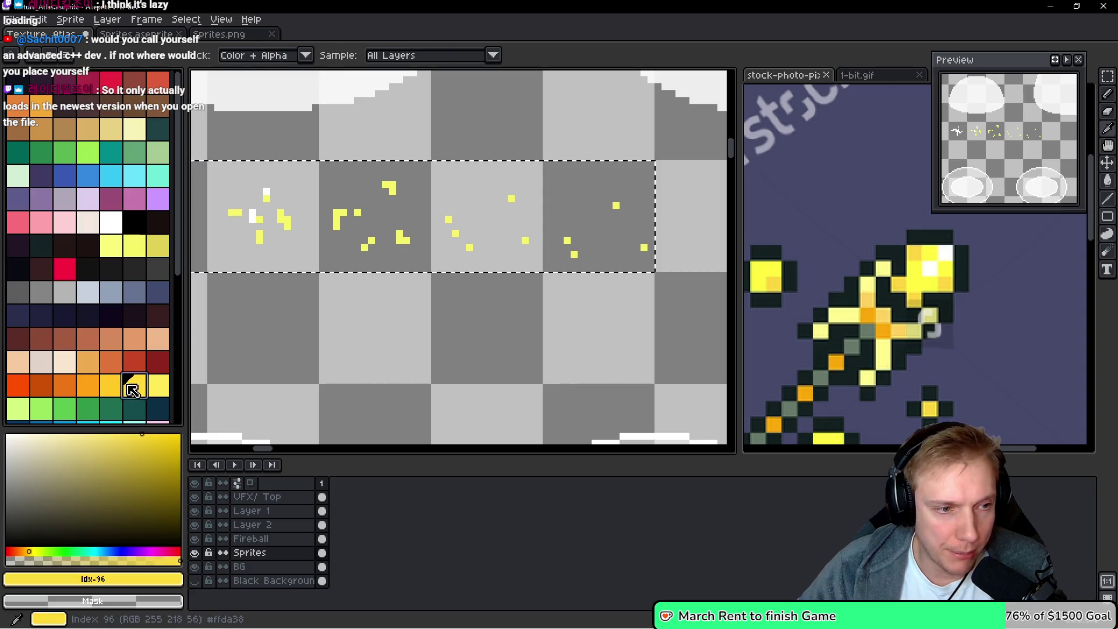
key("b")
Darken several spark pixels across the frames and save Texture_Atlas.aseprite
scroll(373, 272, "up", 2)
left_click_drag(373, 272, 370, 257)
left_click(356, 173)
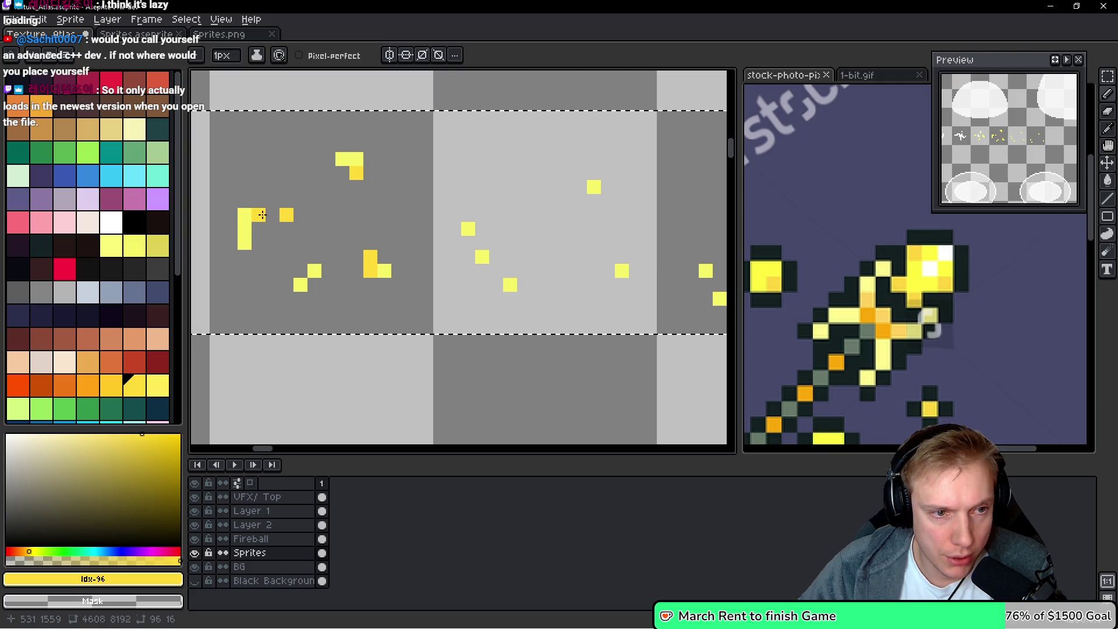
left_click_drag(453, 218, 344, 219)
left_click(344, 220)
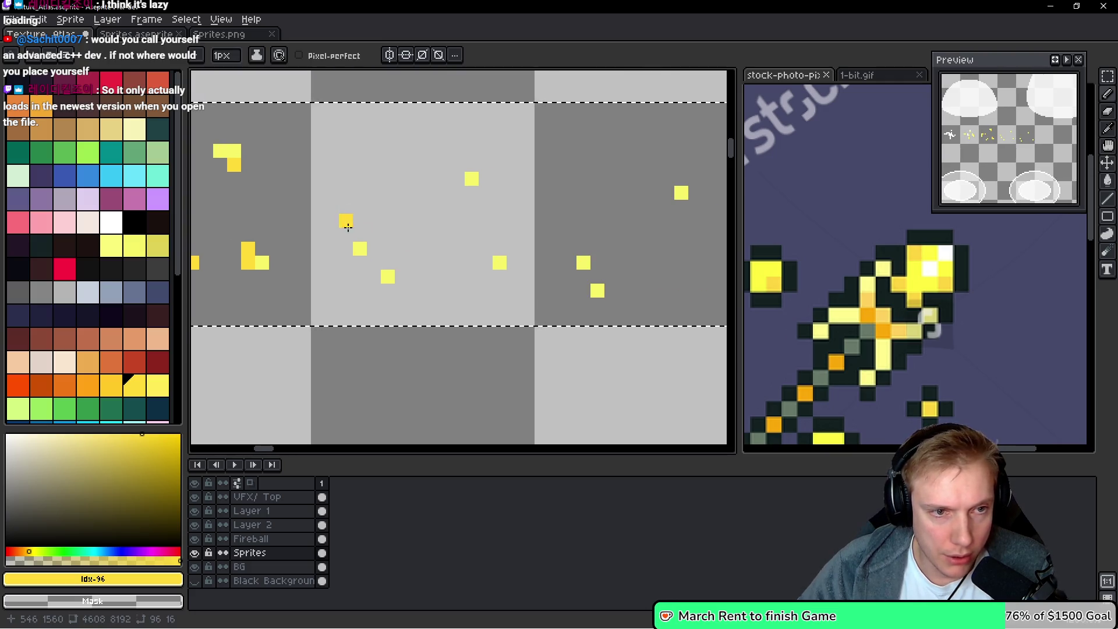
left_click(495, 278)
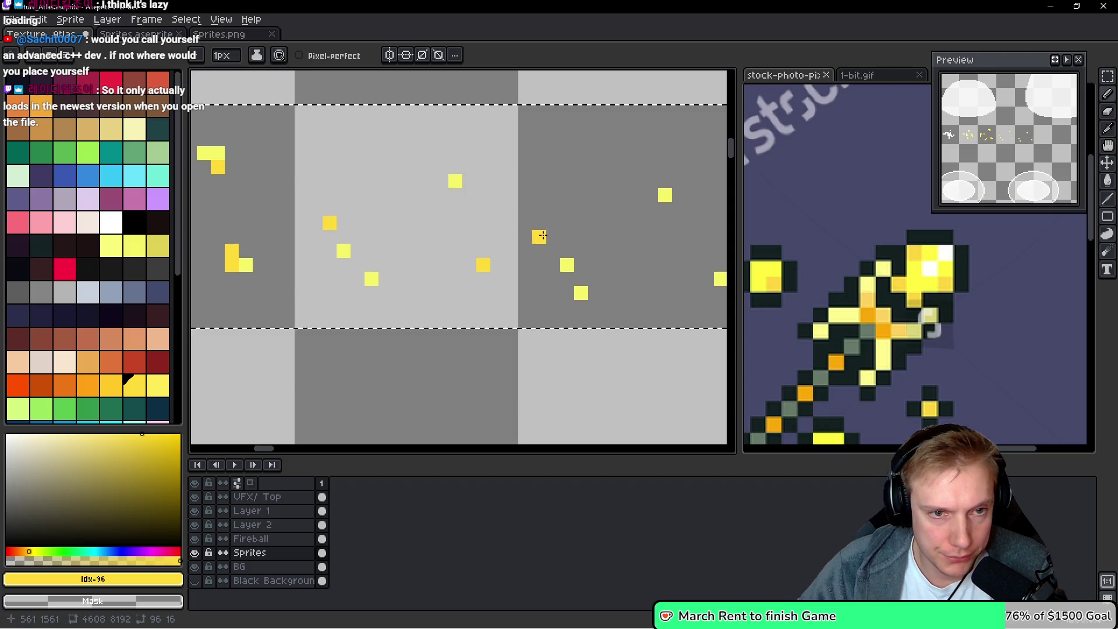
left_click_drag(536, 237, 336, 247)
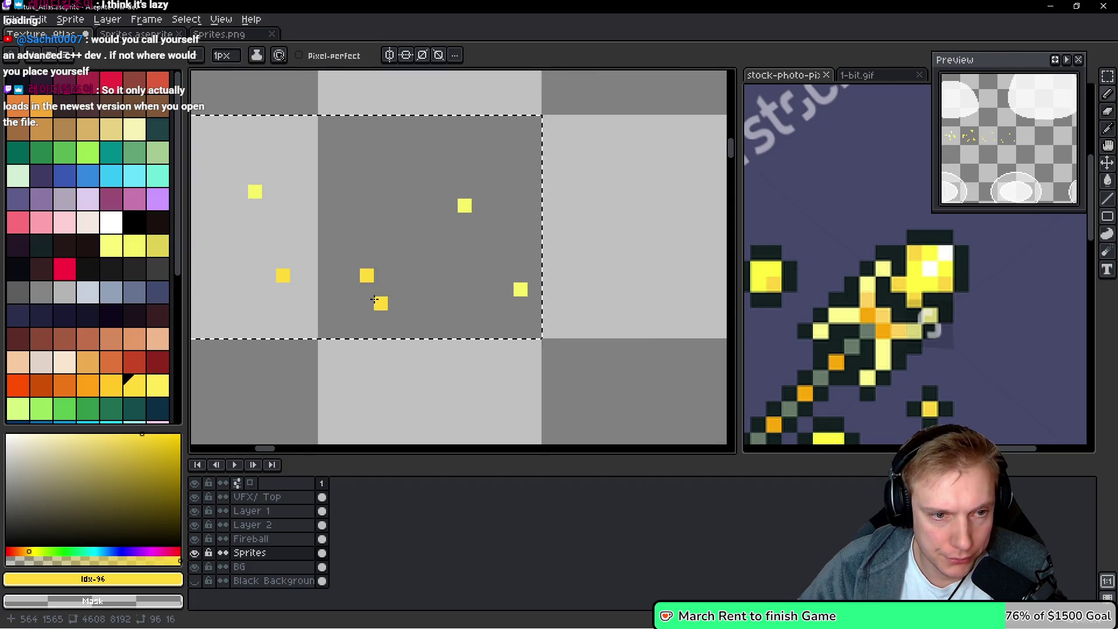
scroll(462, 258, "down", 2)
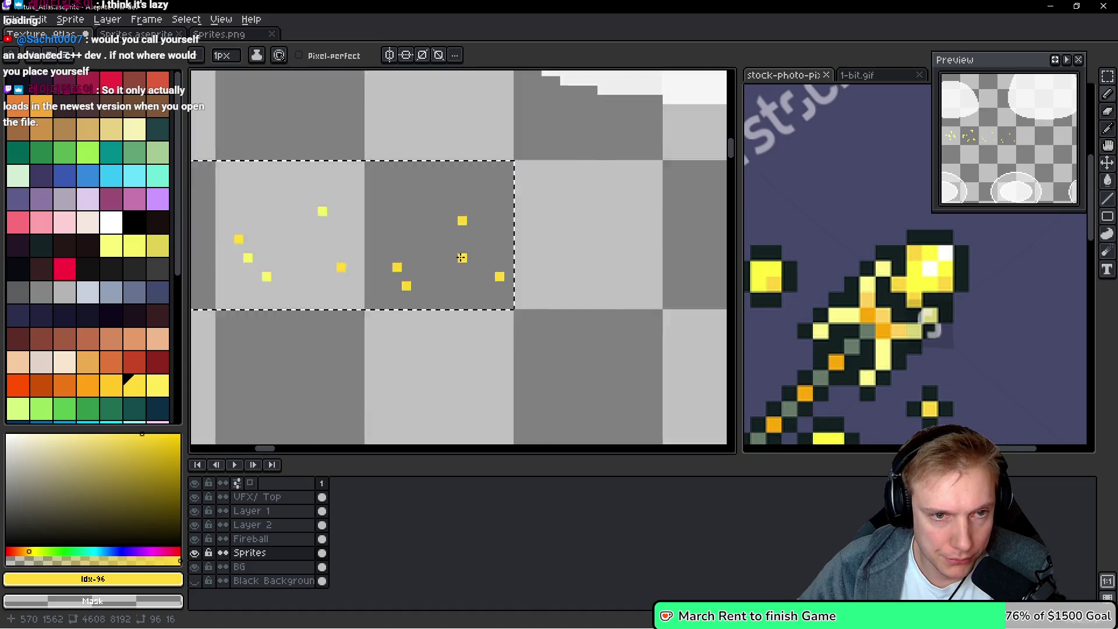
scroll(462, 257, "down", 5)
key("ctrl+s")
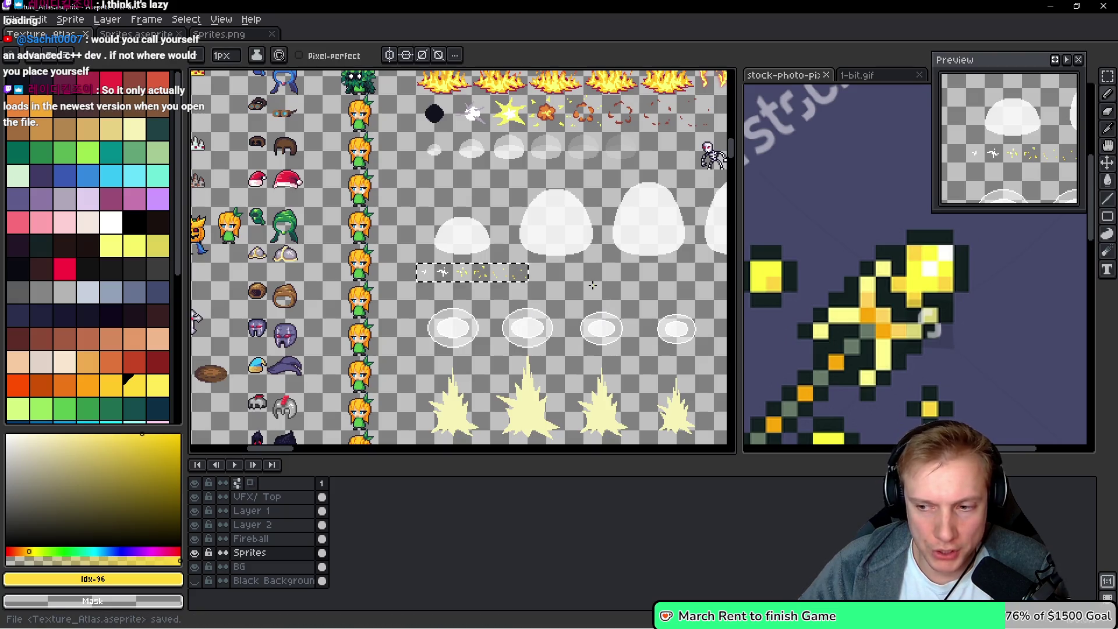
Export the atlas as a sprite sheet to Texture_Atlas.png
key("v")
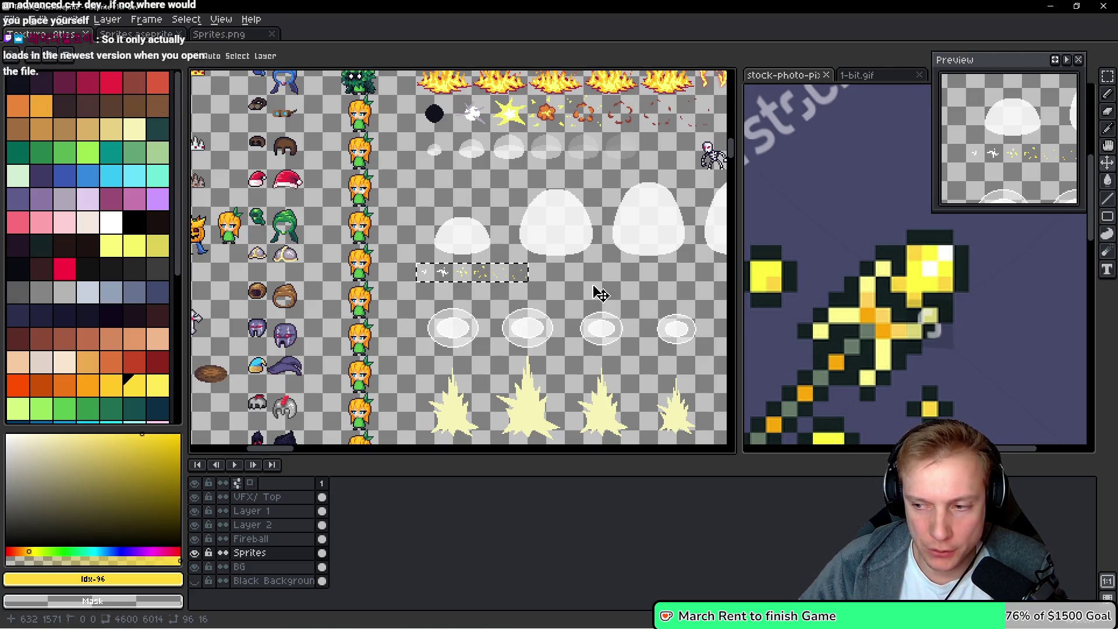
key("ctrl+e")
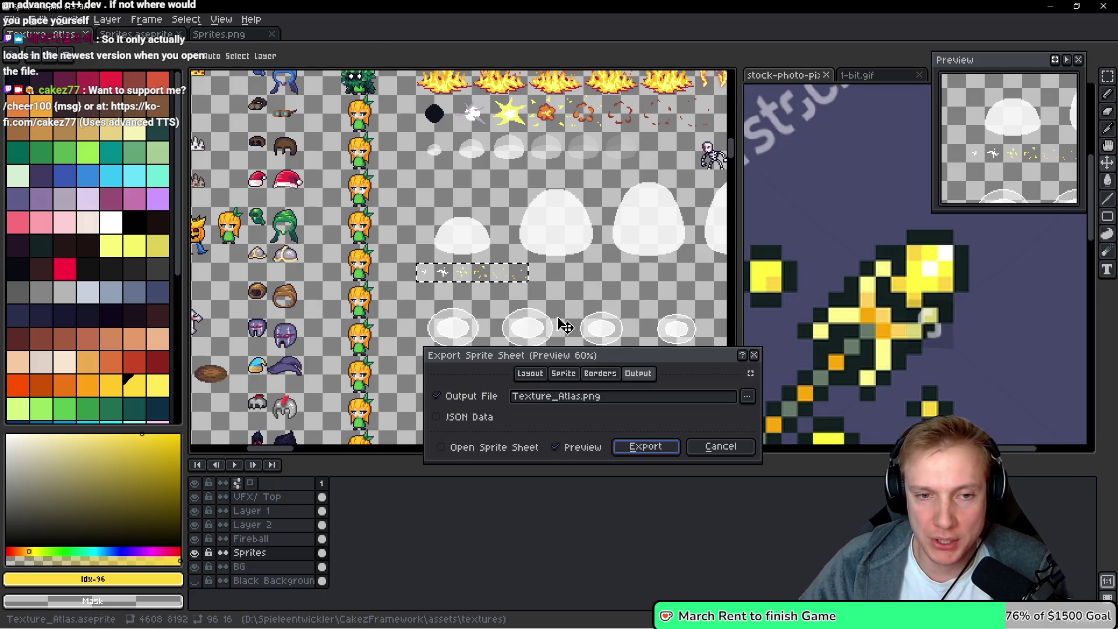
left_click(643, 447)
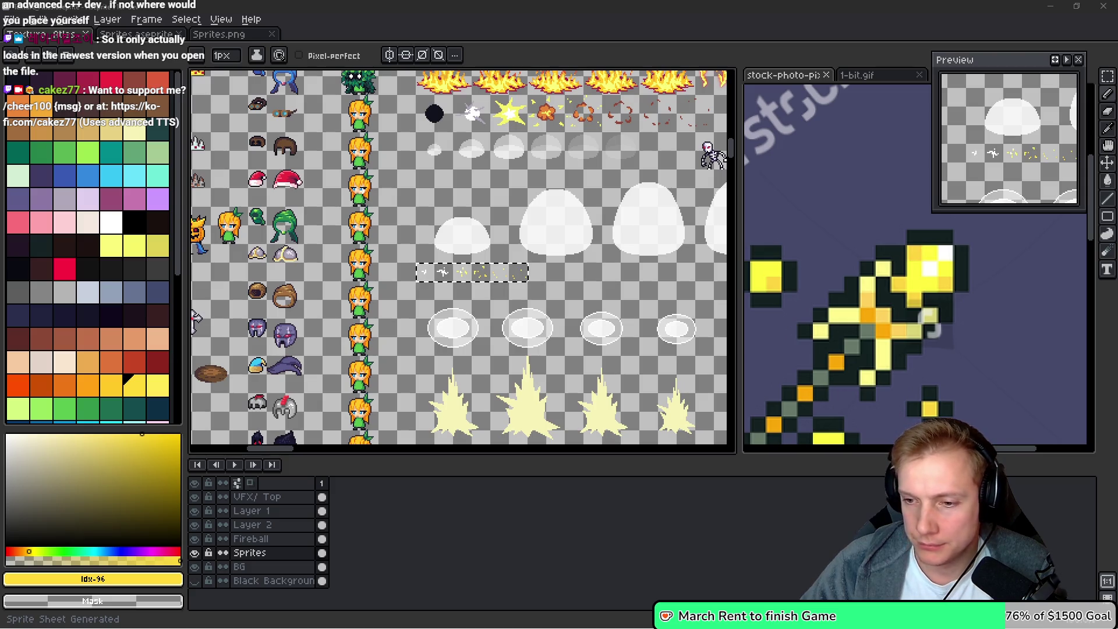
left_click_drag(581, 252, 548, 246)
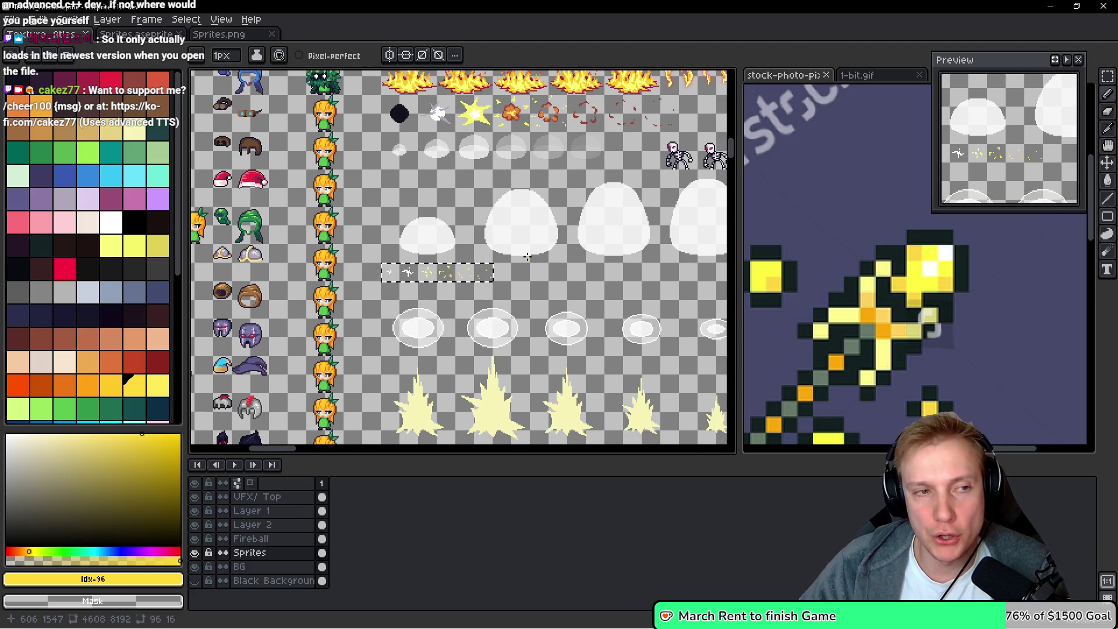
Save the atlas again and reopen the Export Sprite Sheet settings
key("ctrl+s")
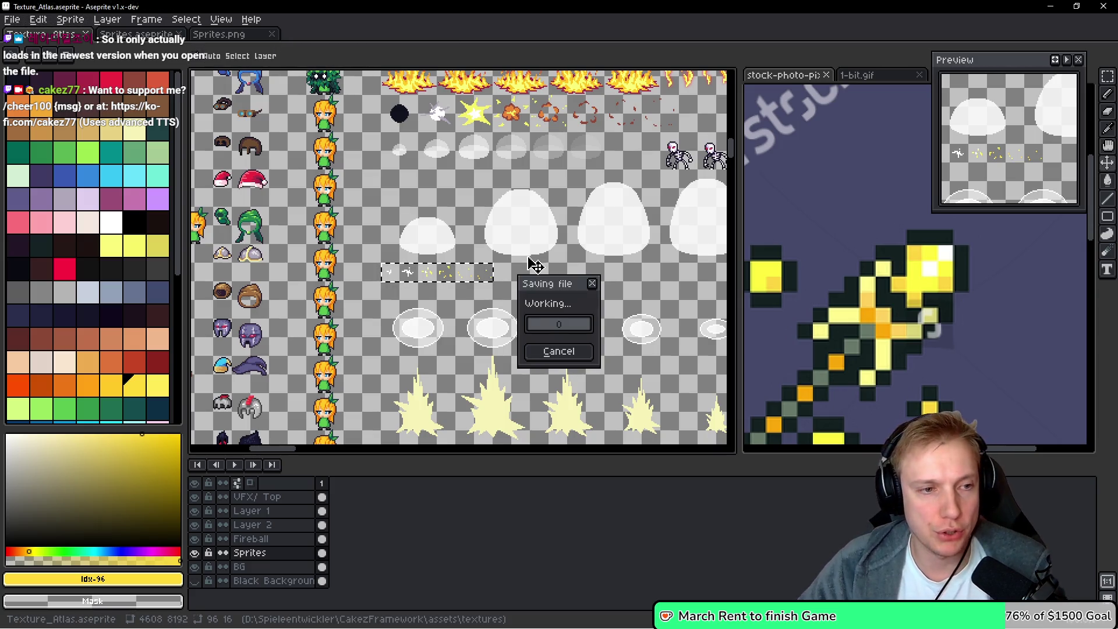
key("v")
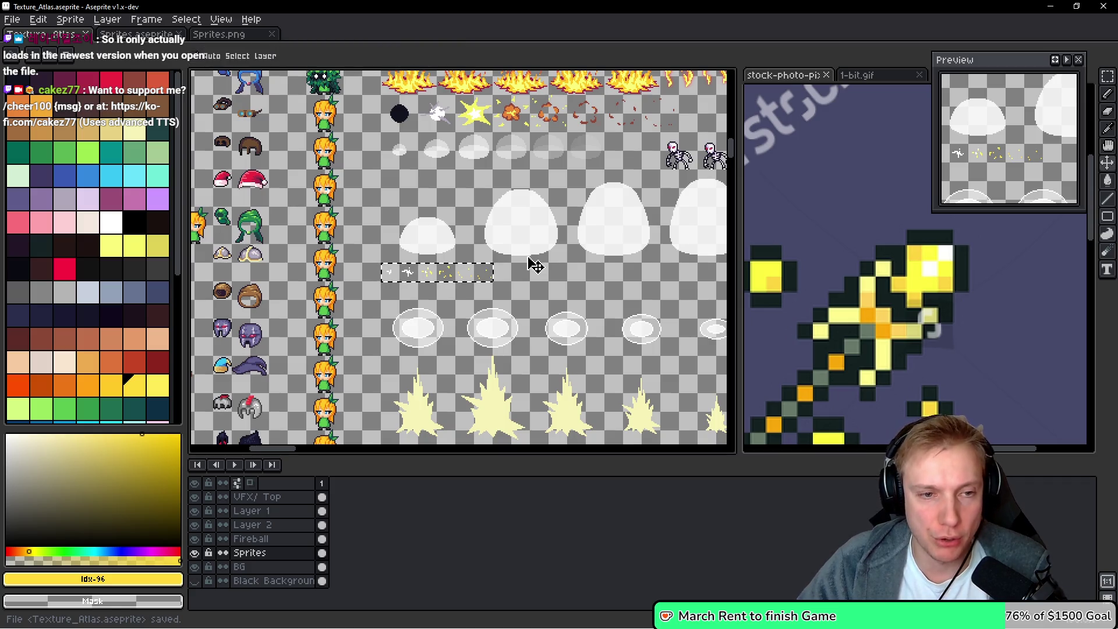
key("i")
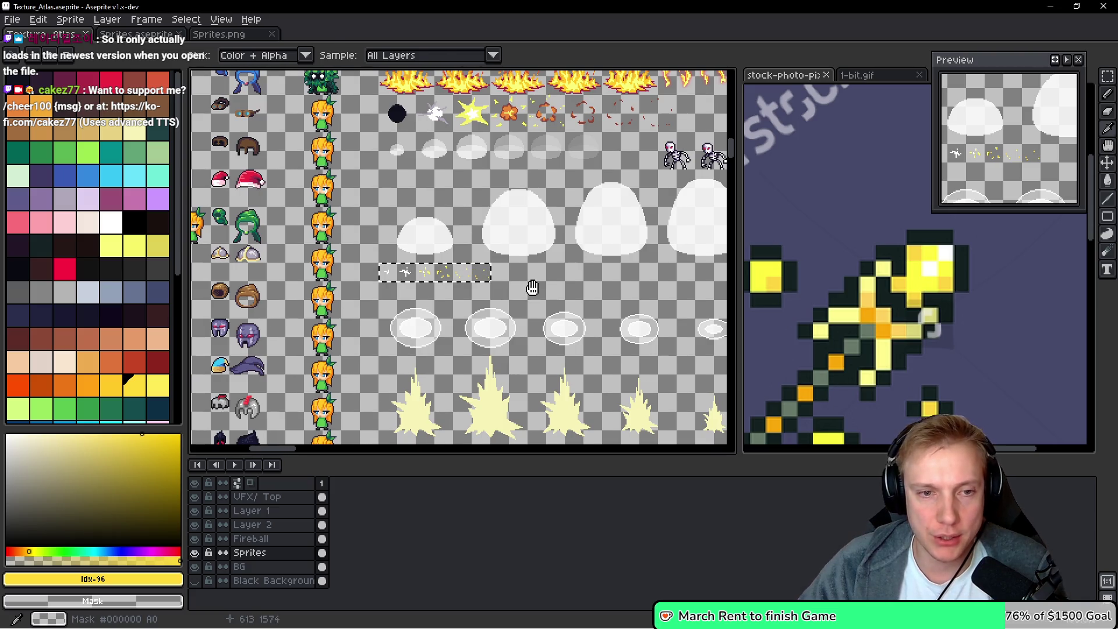
key("b")
key("ctrl+e")
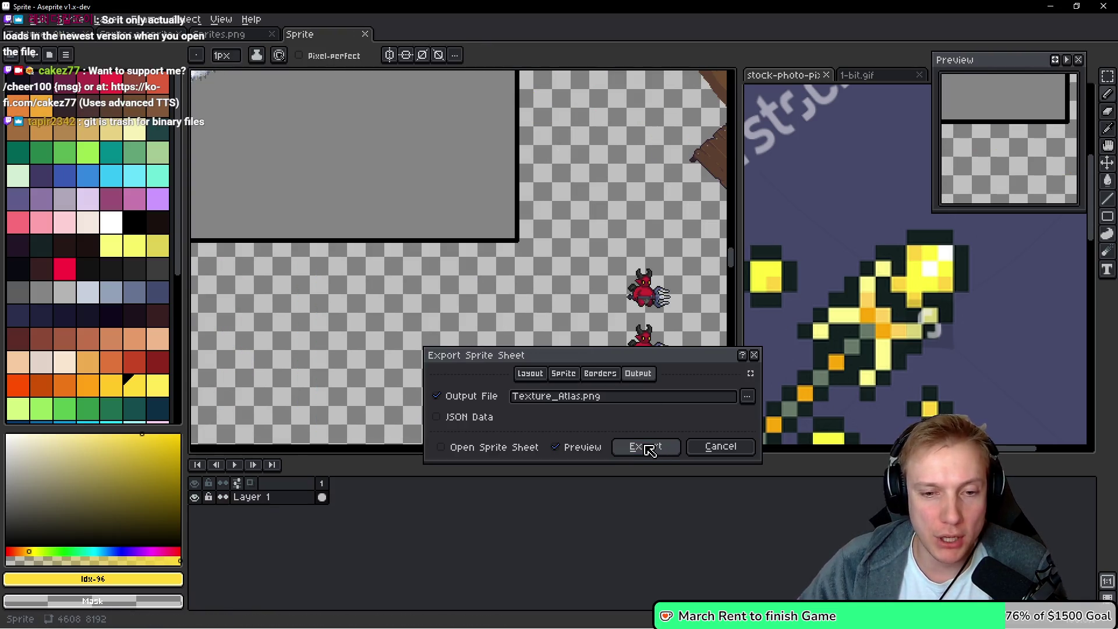
Export Texture_Atlas.png, then bring up game.cpp beside the atlas
left_click(644, 448)
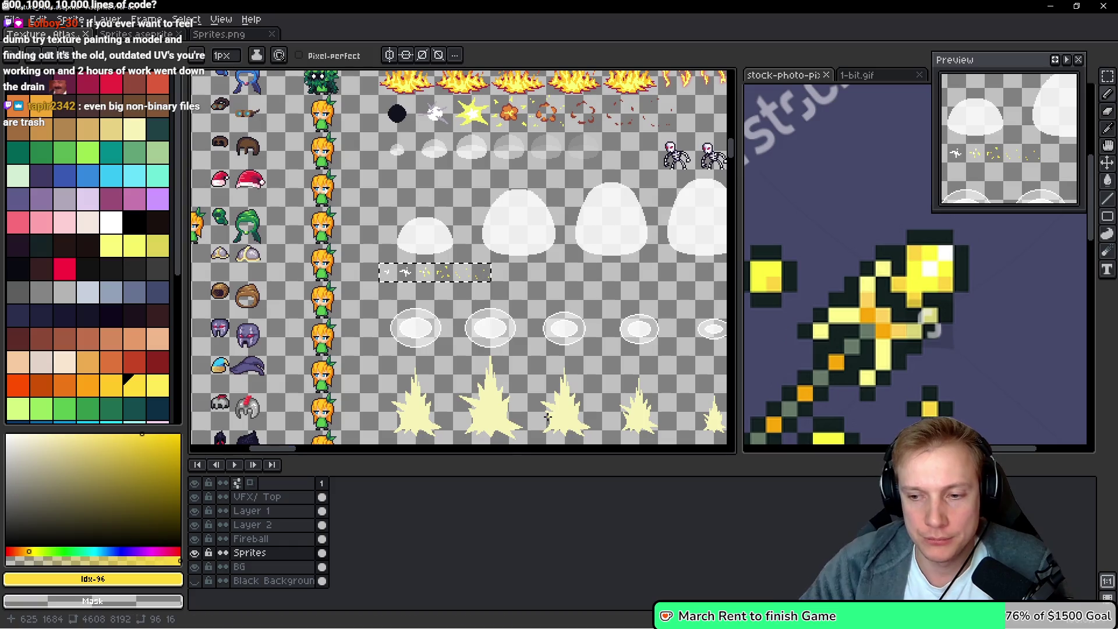
left_click_drag(505, 269, 483, 231)
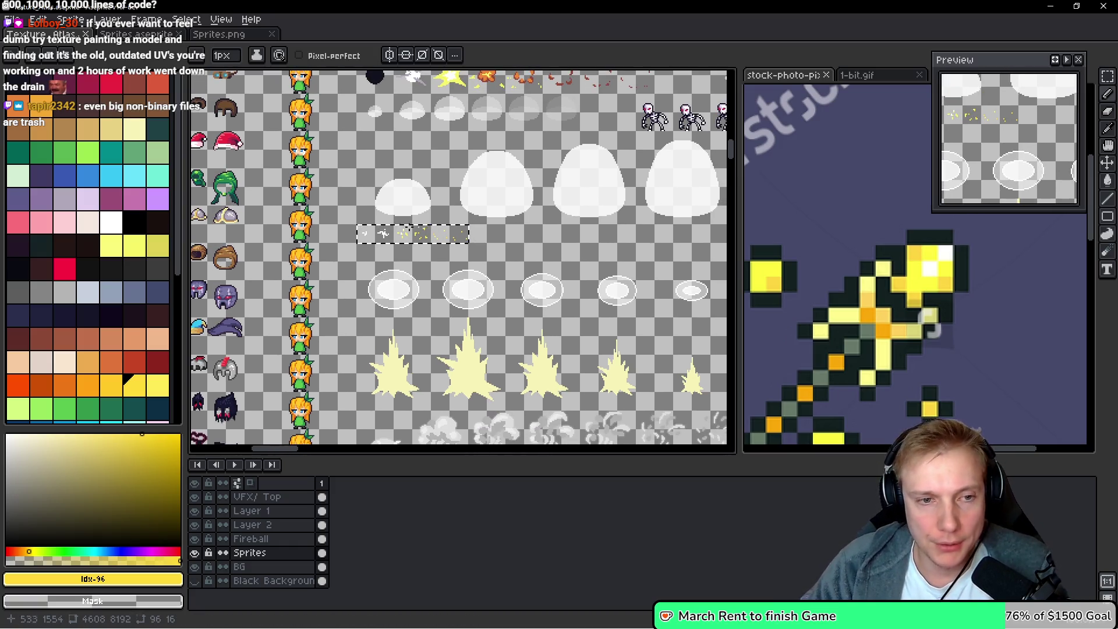
key("i")
key("alt+Tab")
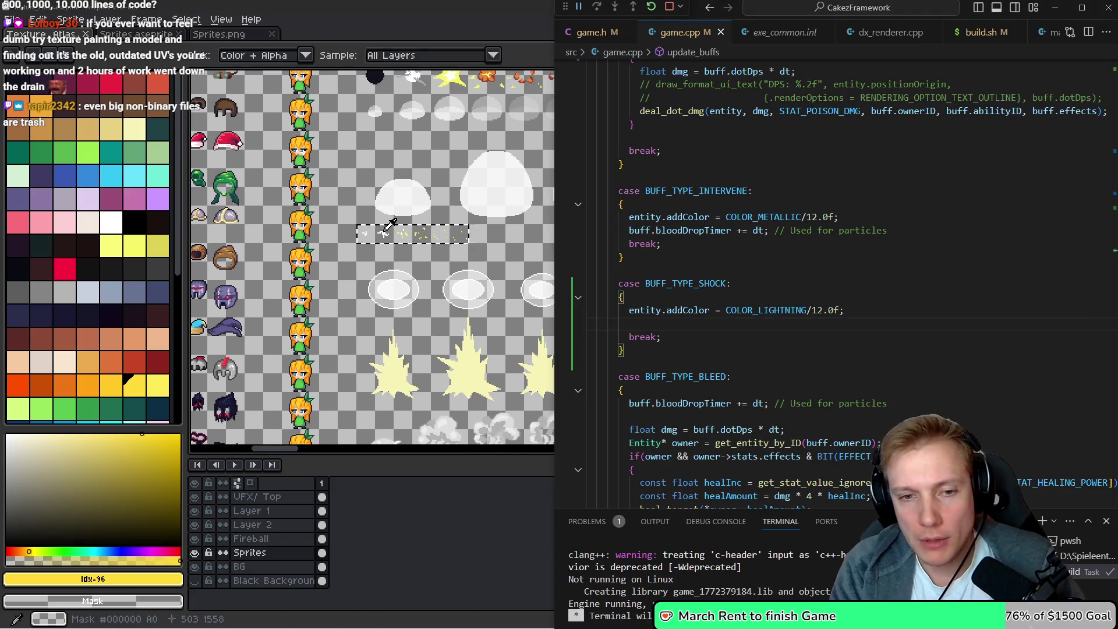
Switch to assets.h and search it for SPRITE_EFFECT
key("ctrl+Tab")
key("ctrl+Tab")
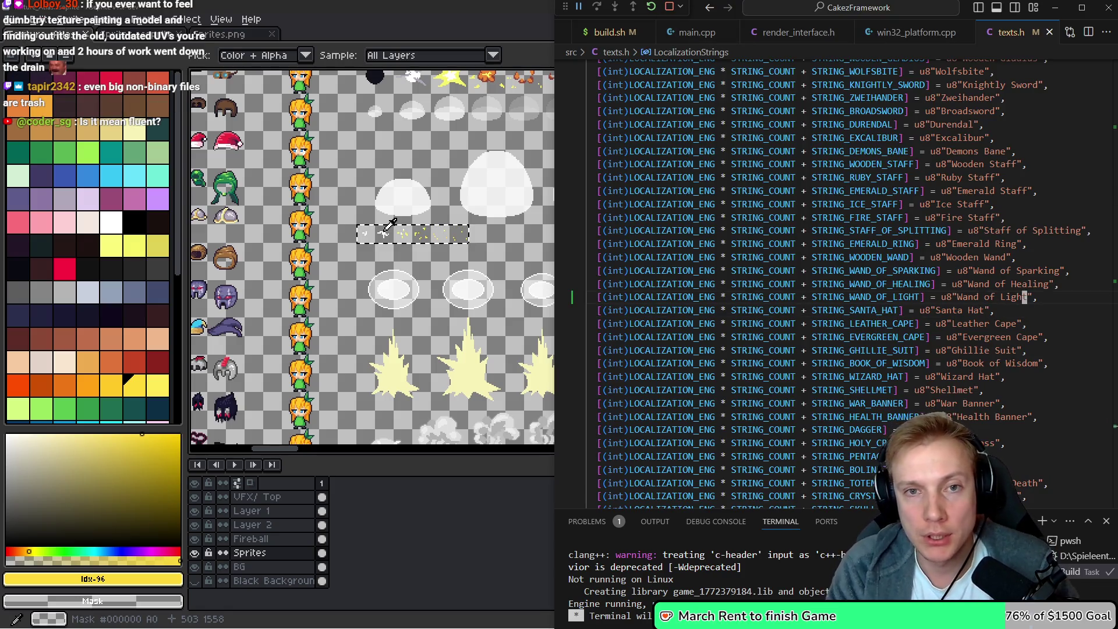
key("ctrl+Tab")
key("ctrl+Tab")
key("ctrl+Tab")
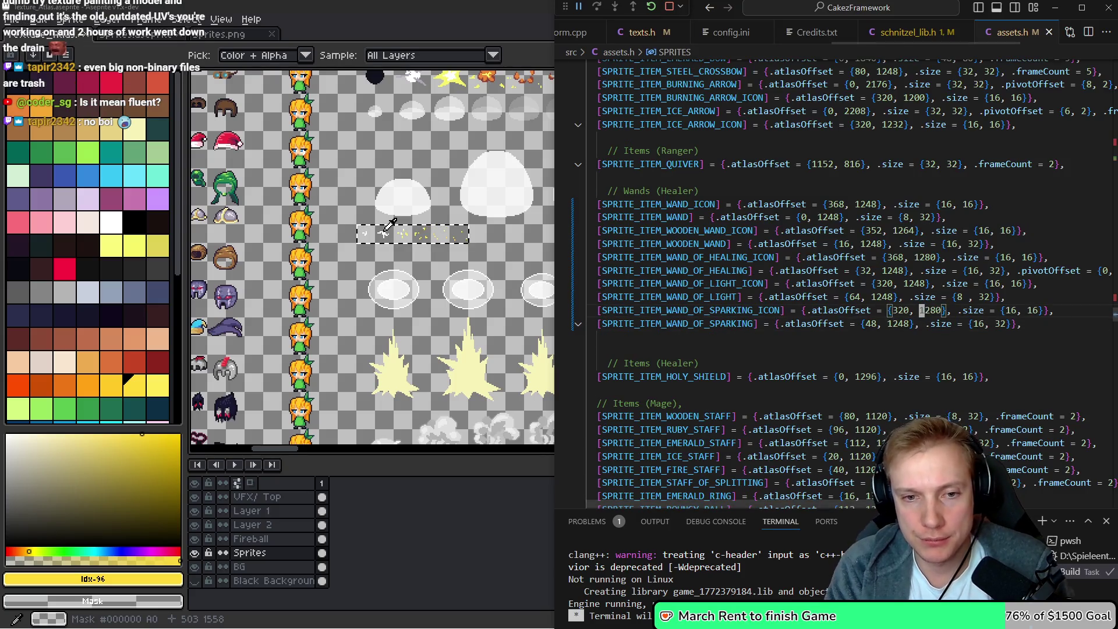
key("ctrl+f")
type("SPRITE_EFFECT")
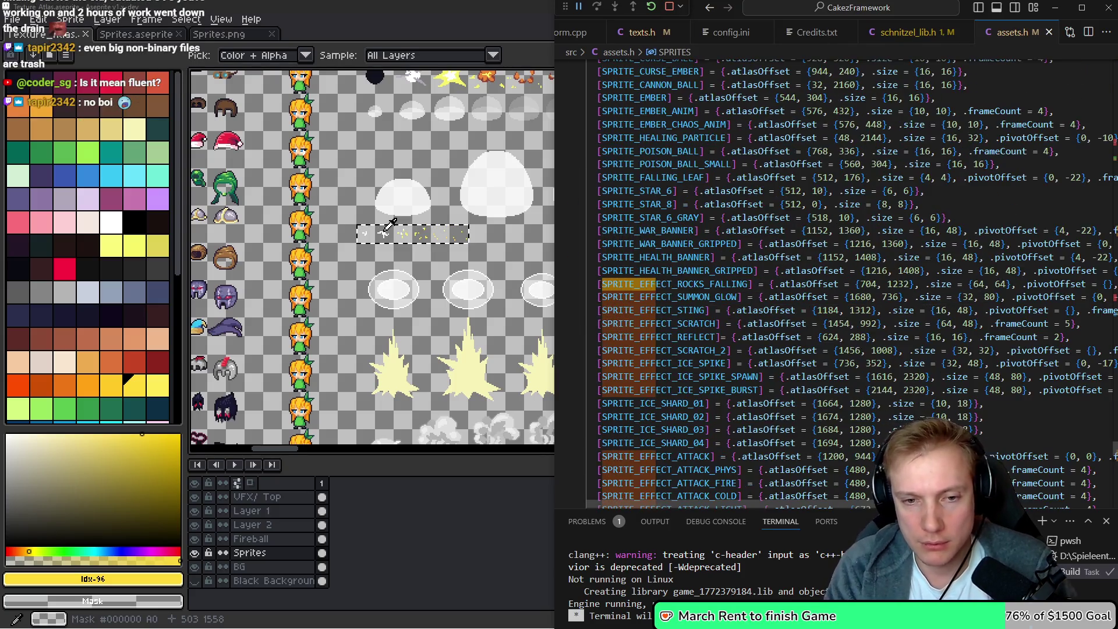
Step through the SPRITE_EFFECT entries, then bring Aseprite back full-screen
key("Escape")
key("Down")
key("Down")
key("Down")
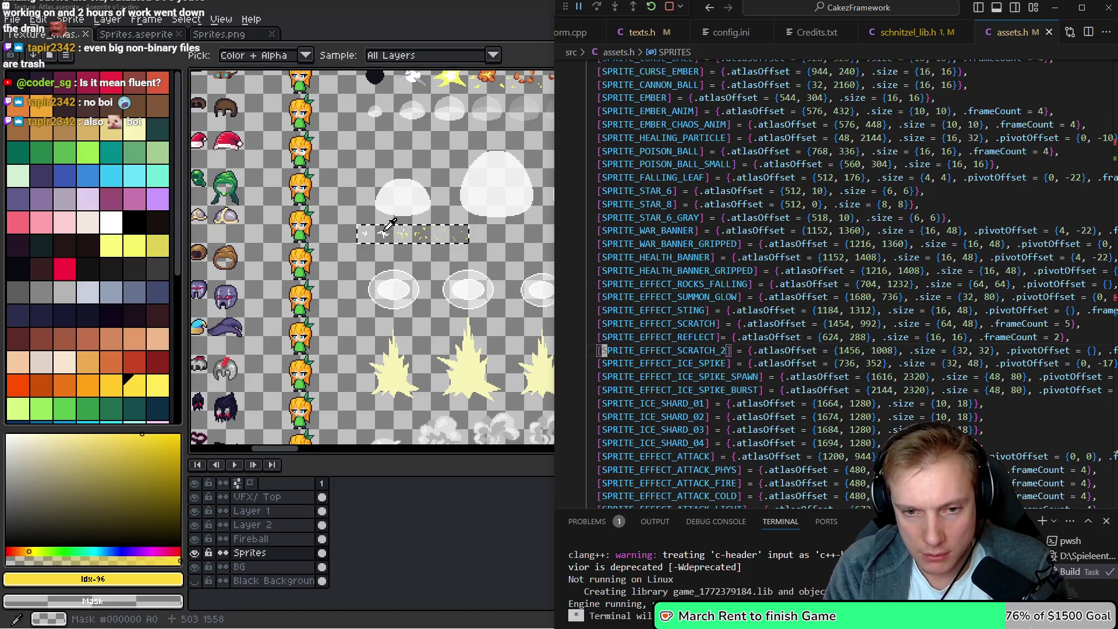
key("Down")
key("Down")
key("Down")
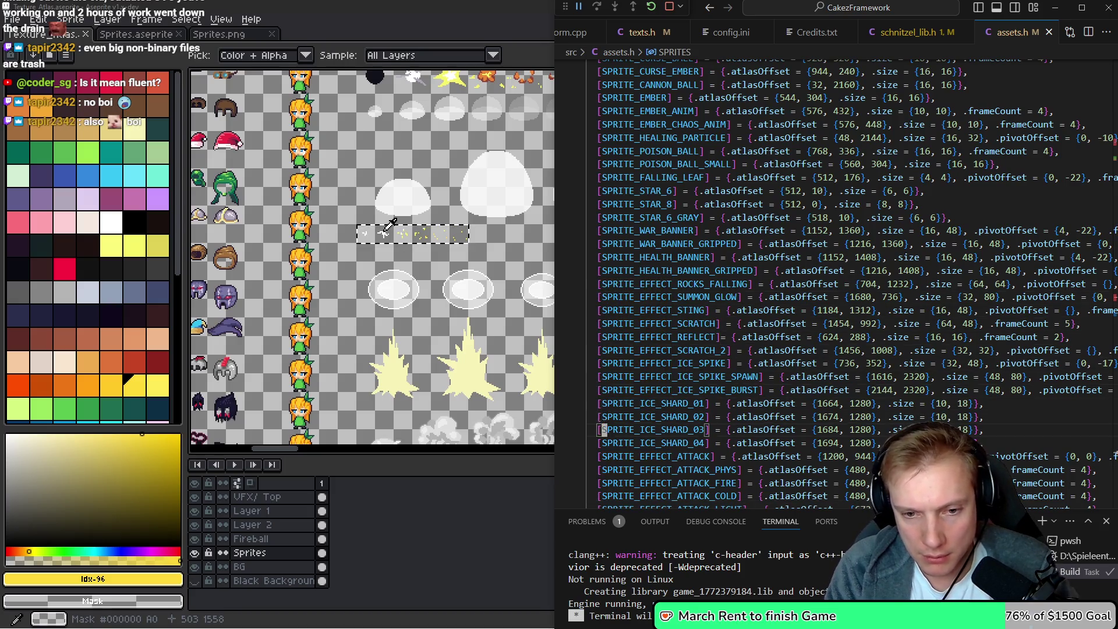
key("Down")
key("Down")
key("Down")
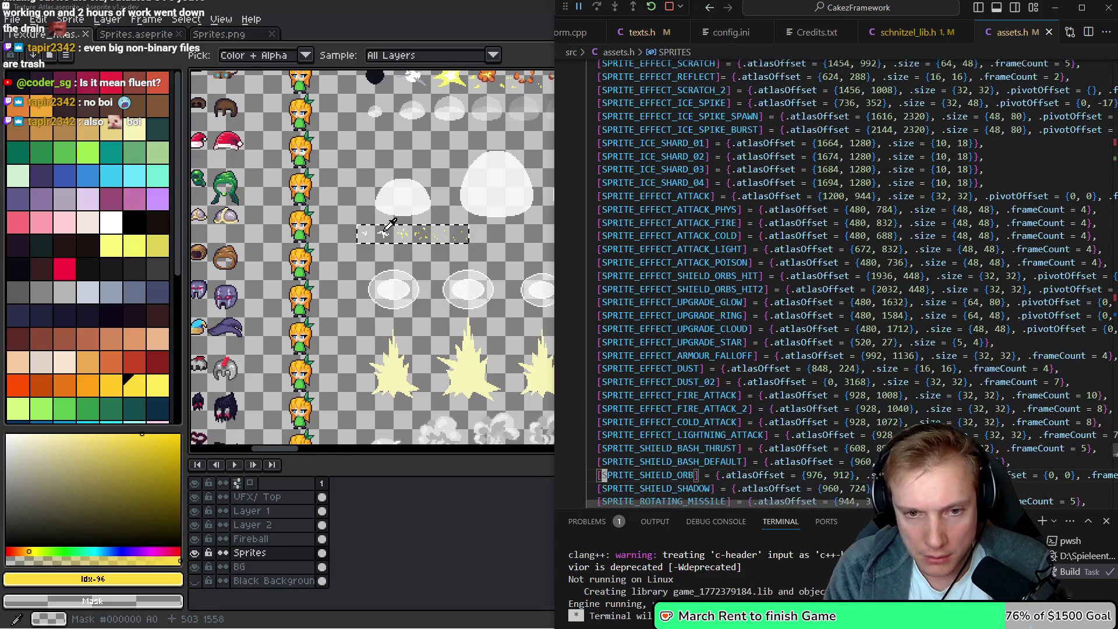
key("Up")
key("Up")
key("Up")
key("Down")
key("Down")
key("Down")
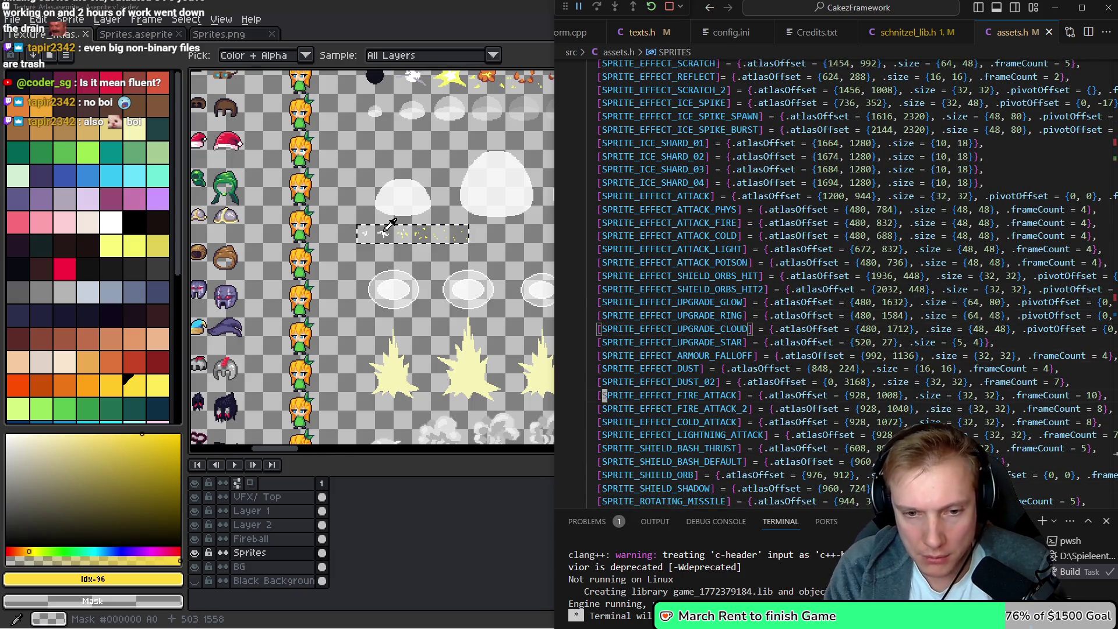
key("Down")
key("Down")
key("Down")
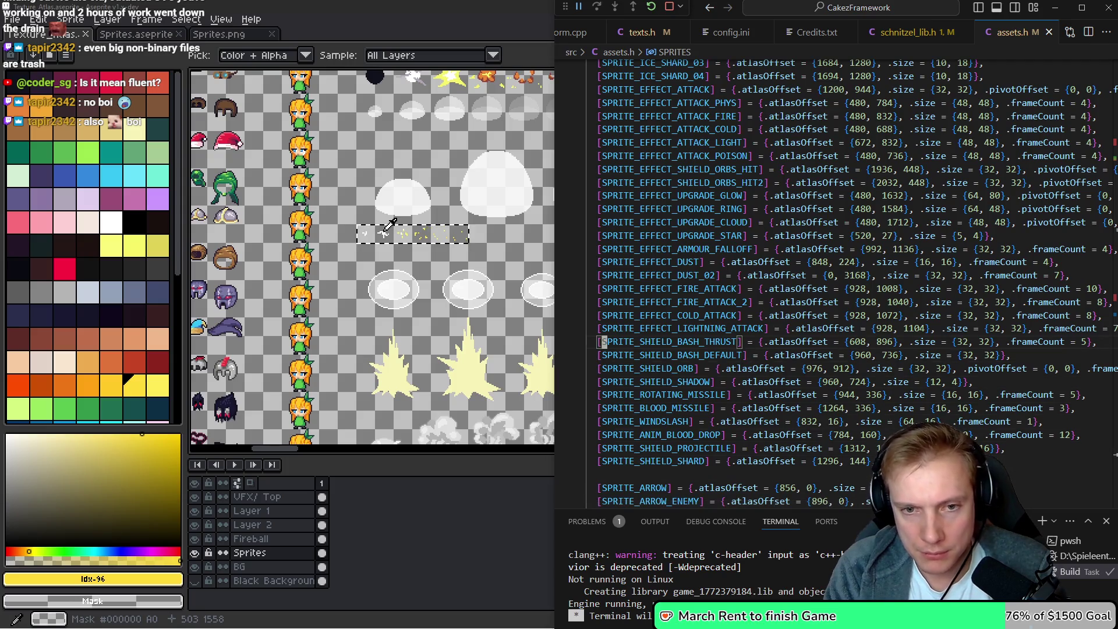
key("Up")
key("Up")
key("Up")
key("Down")
key("Down")
key("Down")
key("Down")
key("Down")
key("Down")
key("Up")
key("Up")
key("Up")
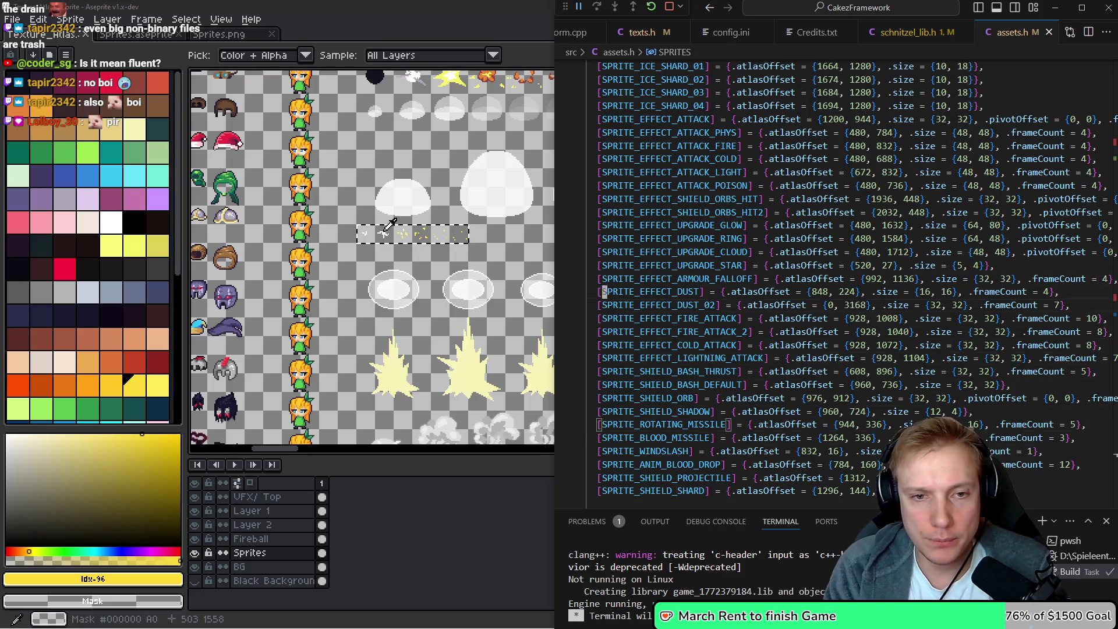
key("super+Up")
scroll(460, 262, "down", 10)
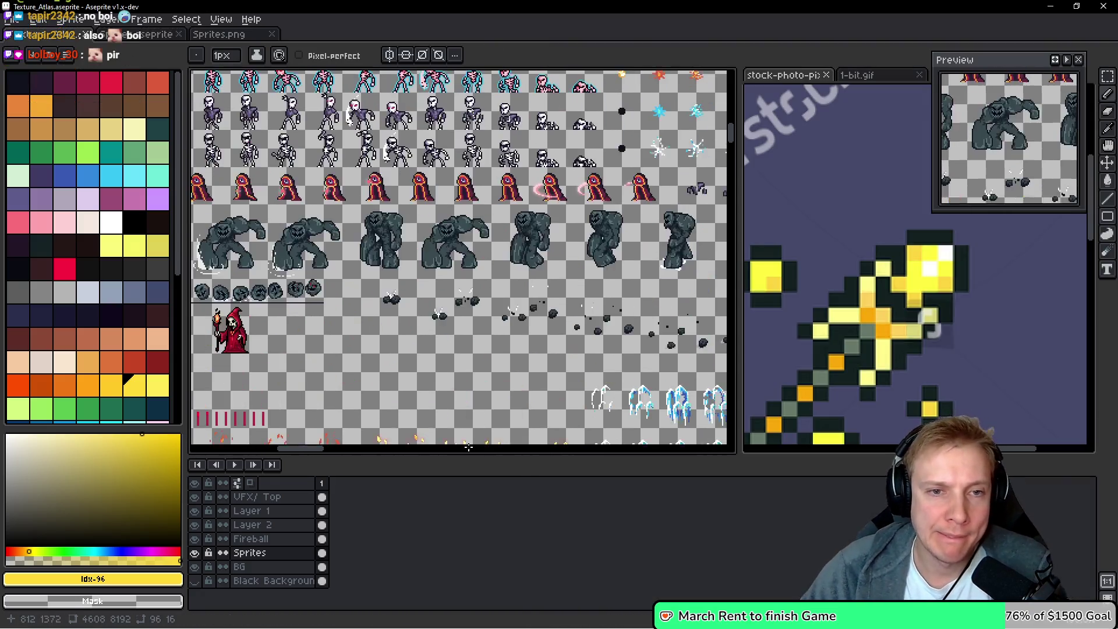
Zoom and pan onto the orange and pink spark dot rows, then return to assets.h
scroll(502, 234, "up", 10)
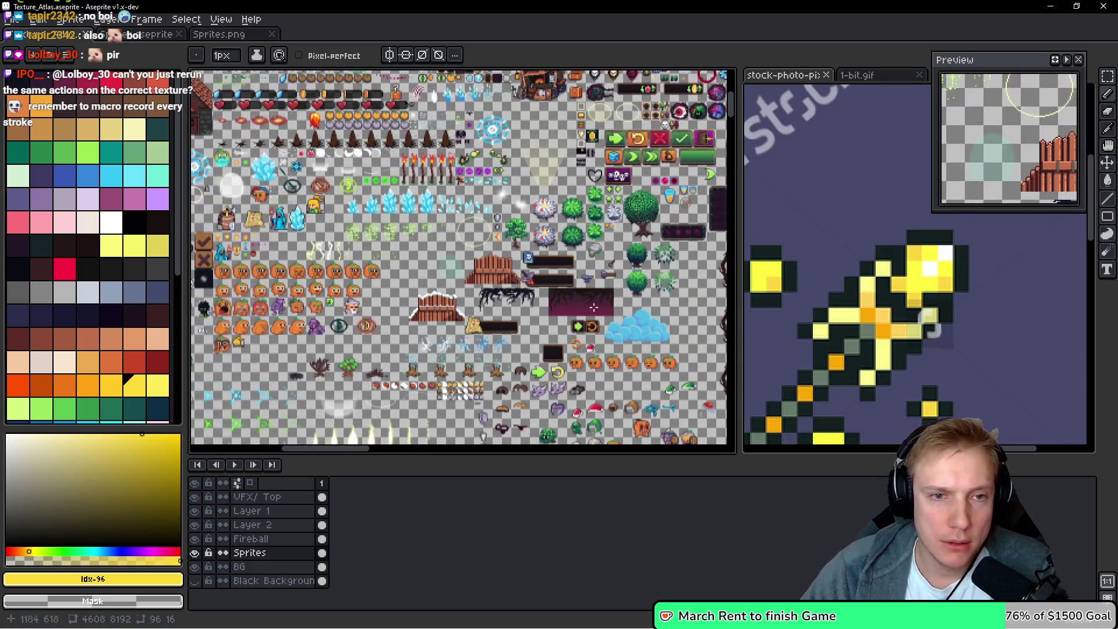
scroll(449, 261, "up", 2)
scroll(449, 261, "up", 1)
left_click_drag(449, 260, 526, 285)
scroll(527, 285, "down", 2)
scroll(537, 228, "up", 1)
left_click_drag(538, 229, 575, 236)
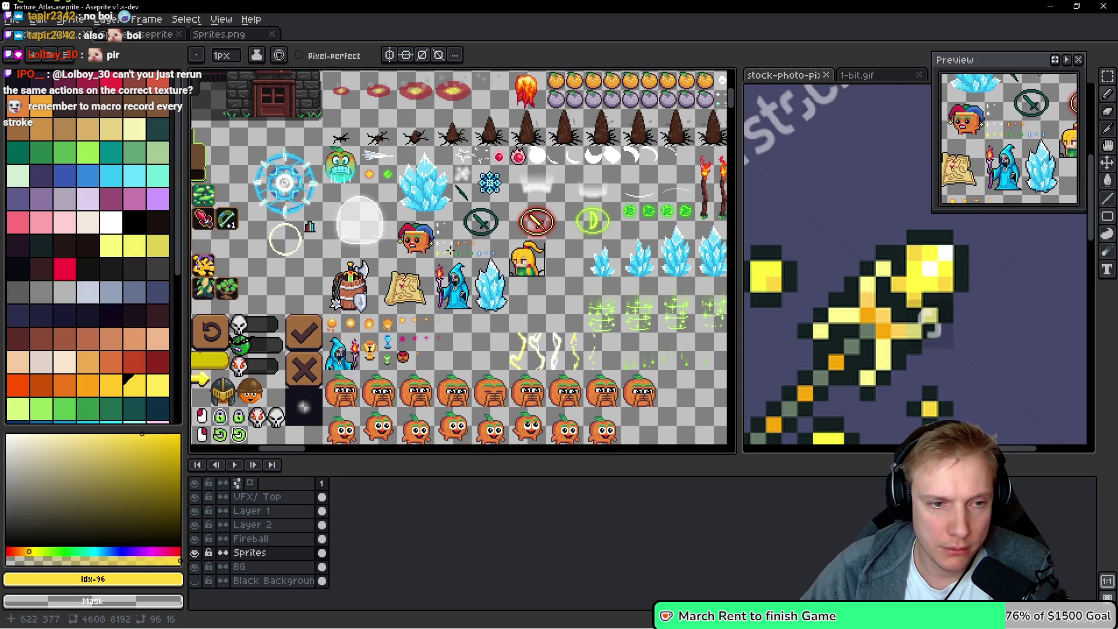
scroll(401, 341, "up", 3)
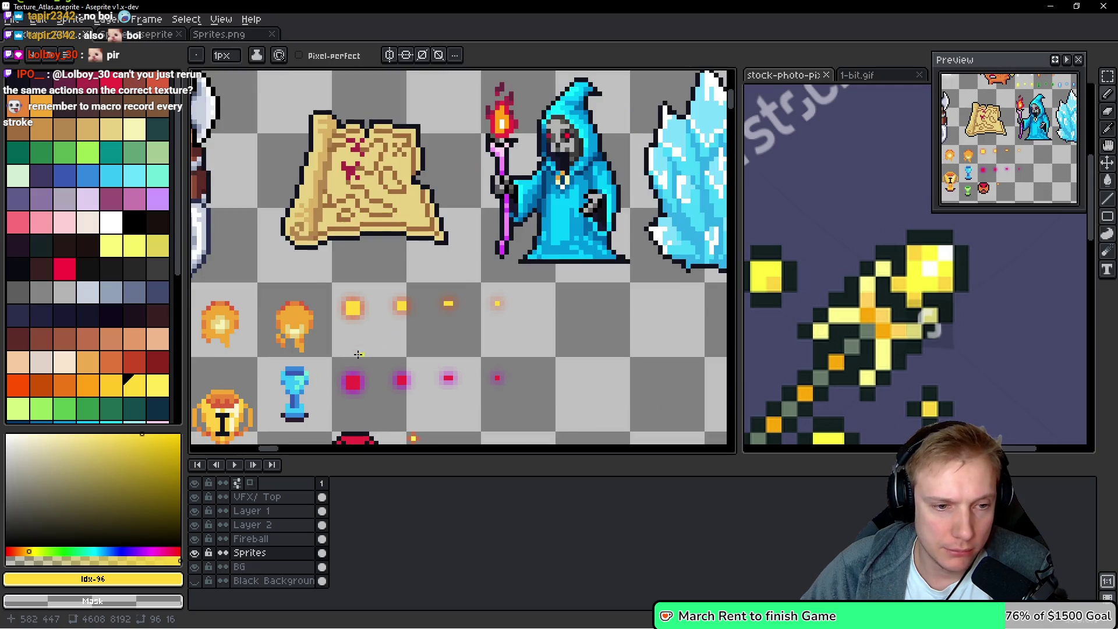
mouse_move(390, 335)
left_mouse_down()
mouse_move(429, 322)
mouse_move(469, 274)
left_mouse_up()
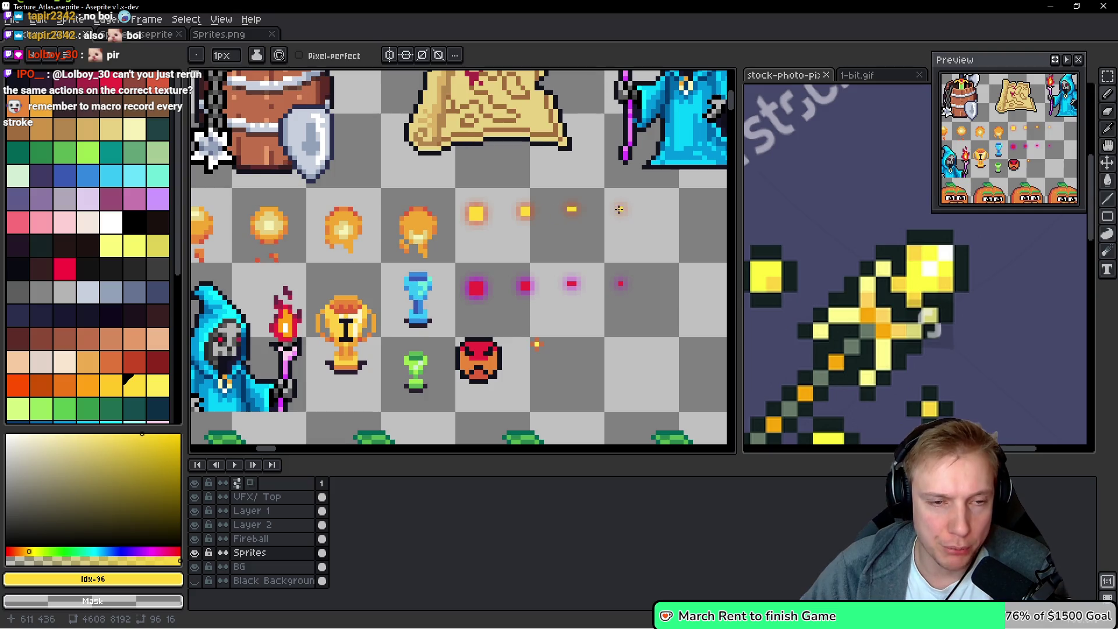
key("alt+Tab")
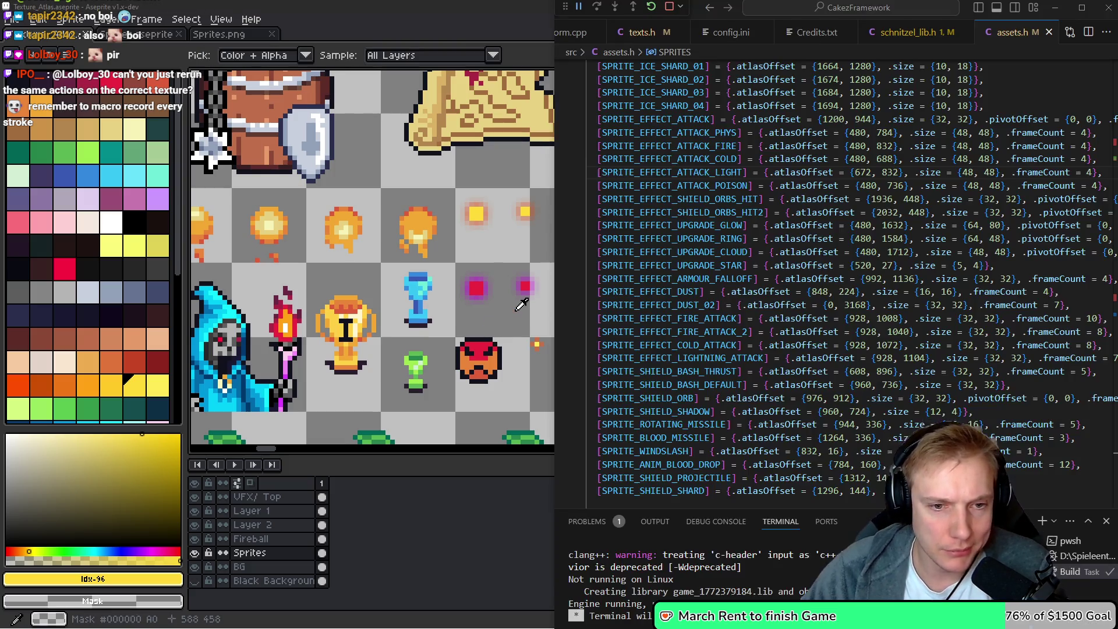
Add SPRITE_EFFECT_SPARK to the SpriteID enum above SPRITE_EFFECT_ATTACK_PHYS
key("Up")
key("Up")
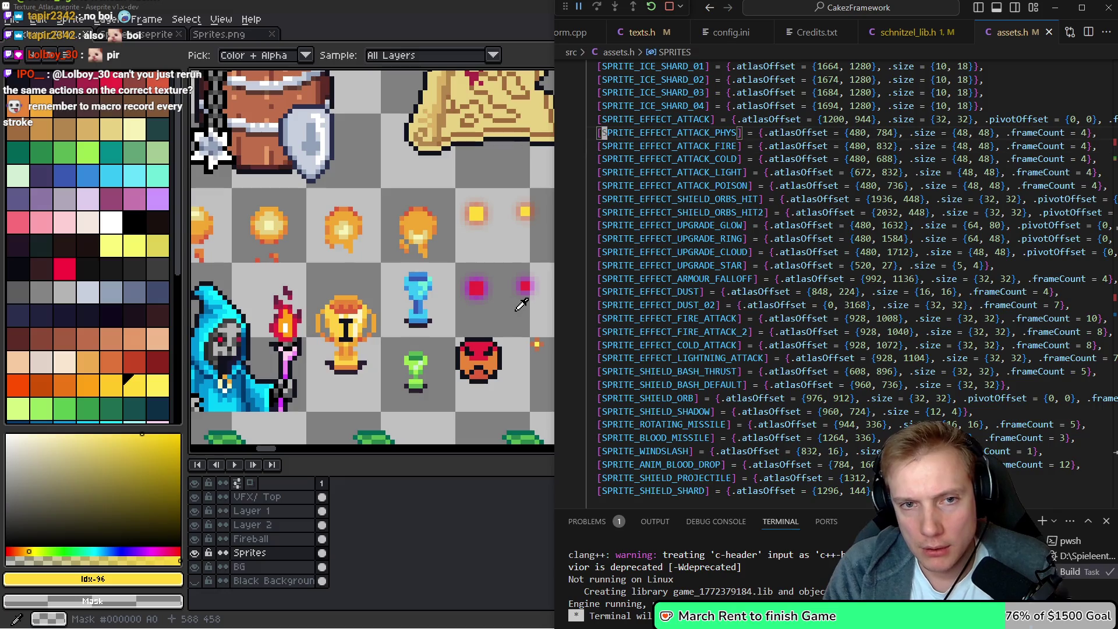
key("F12")
key("shift+alt+Up")
key("Right")
key("BackSpace")
key("BackSpace")
key("BackSpace")
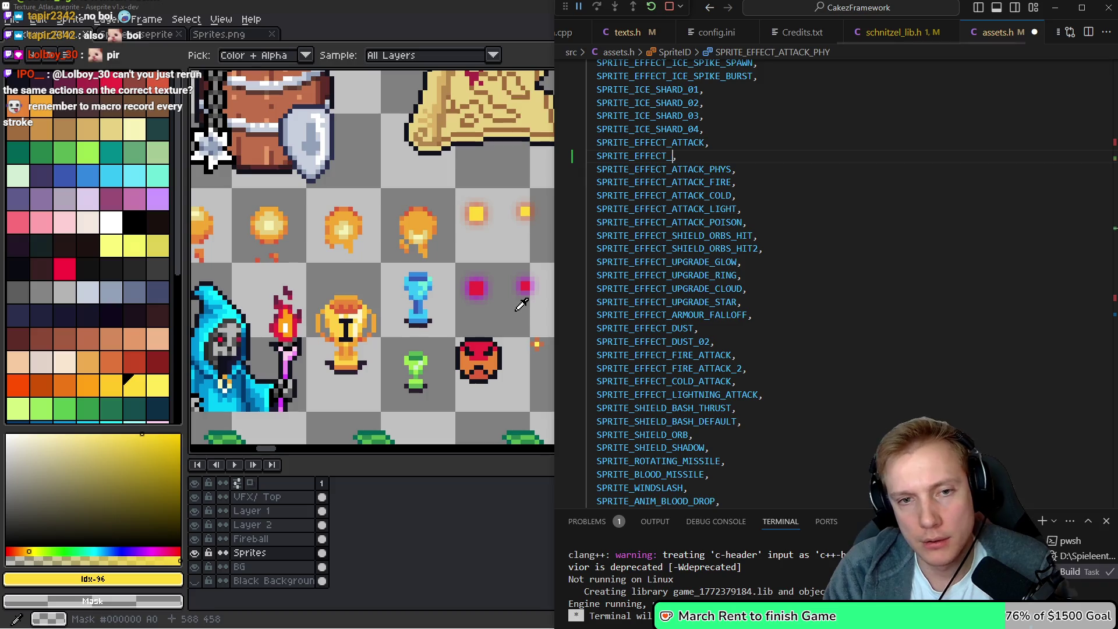
type("SHO")
key("BackSpace")
key("BackSpace")
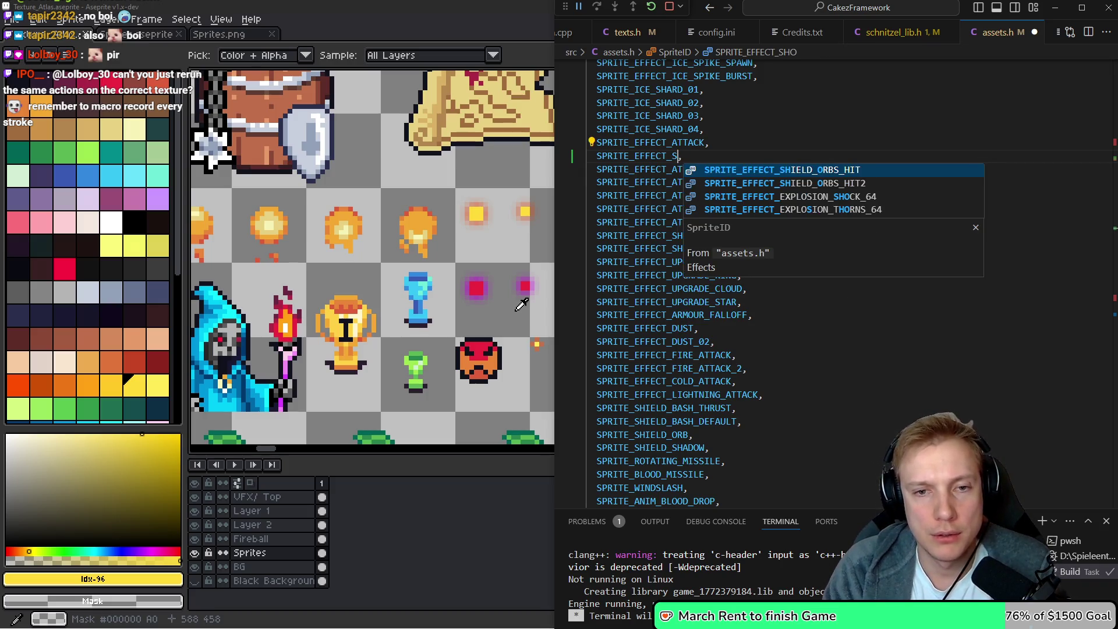
type("PARK")
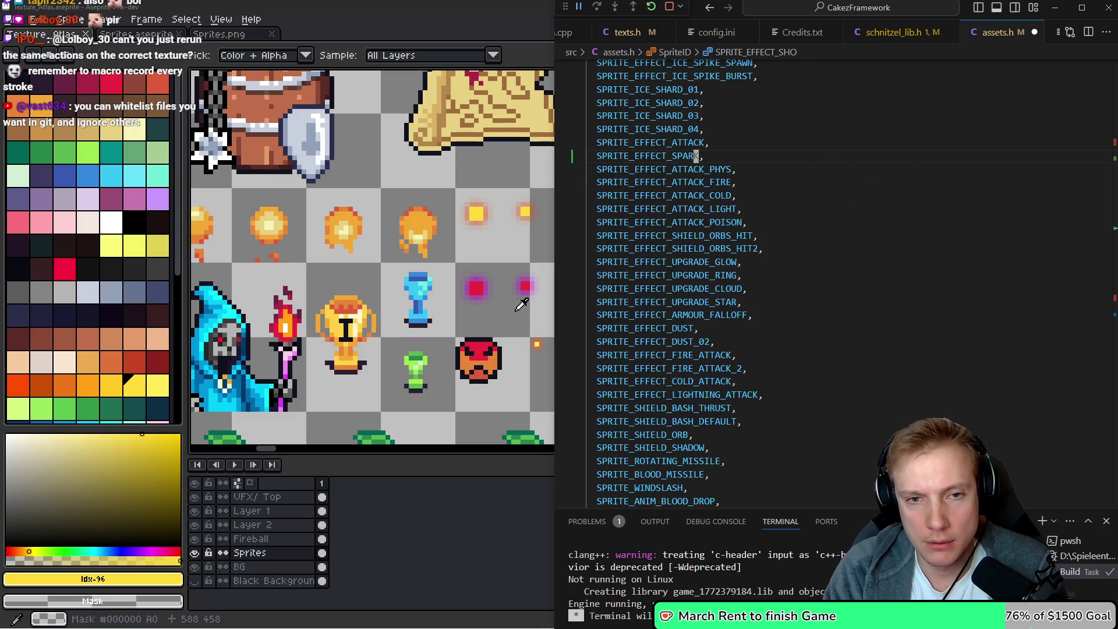
Add a [SPRITE_EFFECT_SPARK] SPRITES entry with size {16,16}, empty atlasOffset and frameCount
key("ctrl+c")
key("alt+Left")
key("Return")
key("ctrl+v")
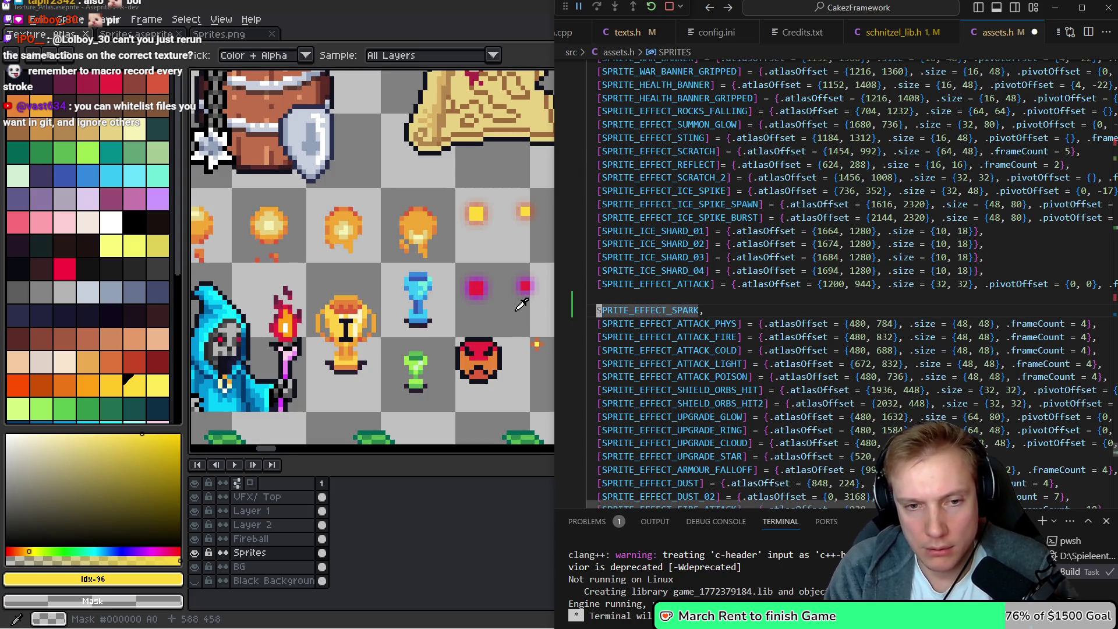
key("BackSpace")
type("[")
key("End")
key("Left")
type("] ")
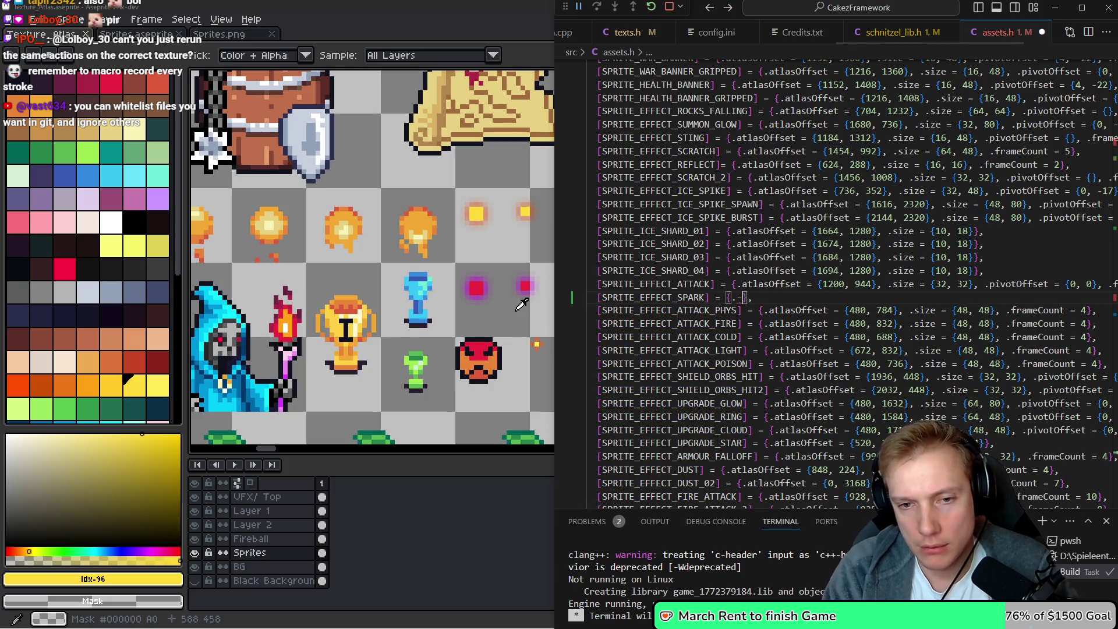
type(".atlasOffset ")
type("= {}, .")
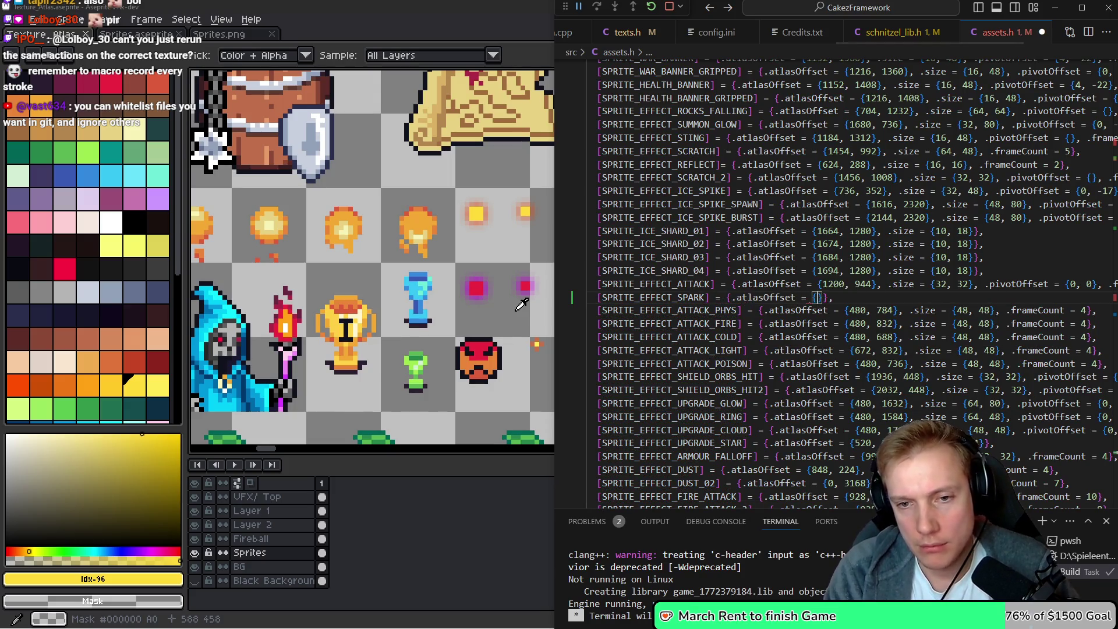
type("size = {16,1")
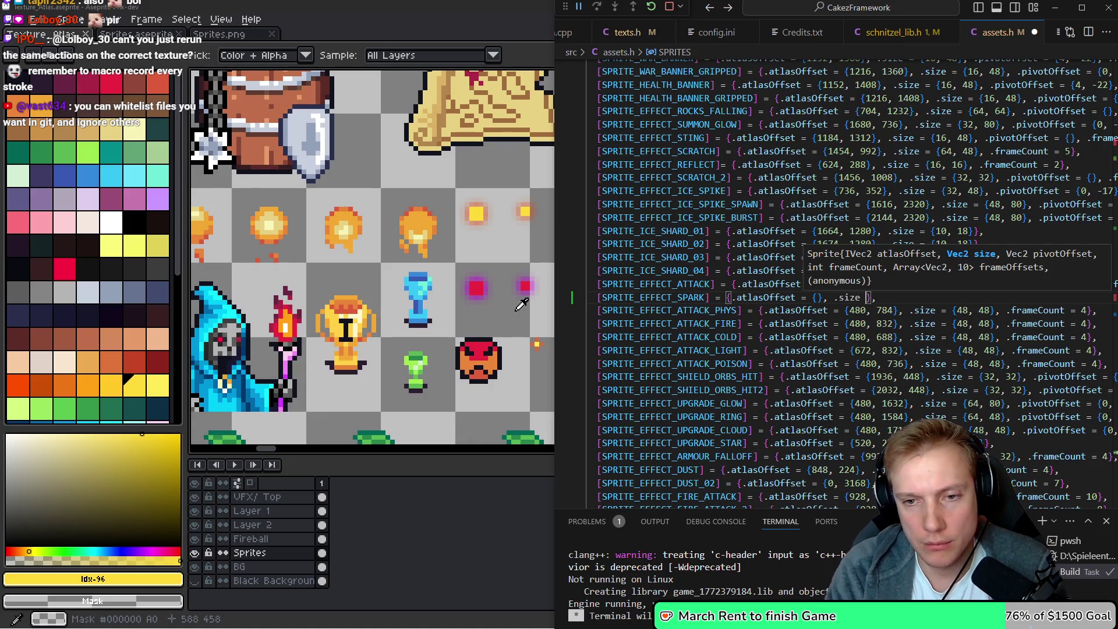
type("6}, .frameCou")
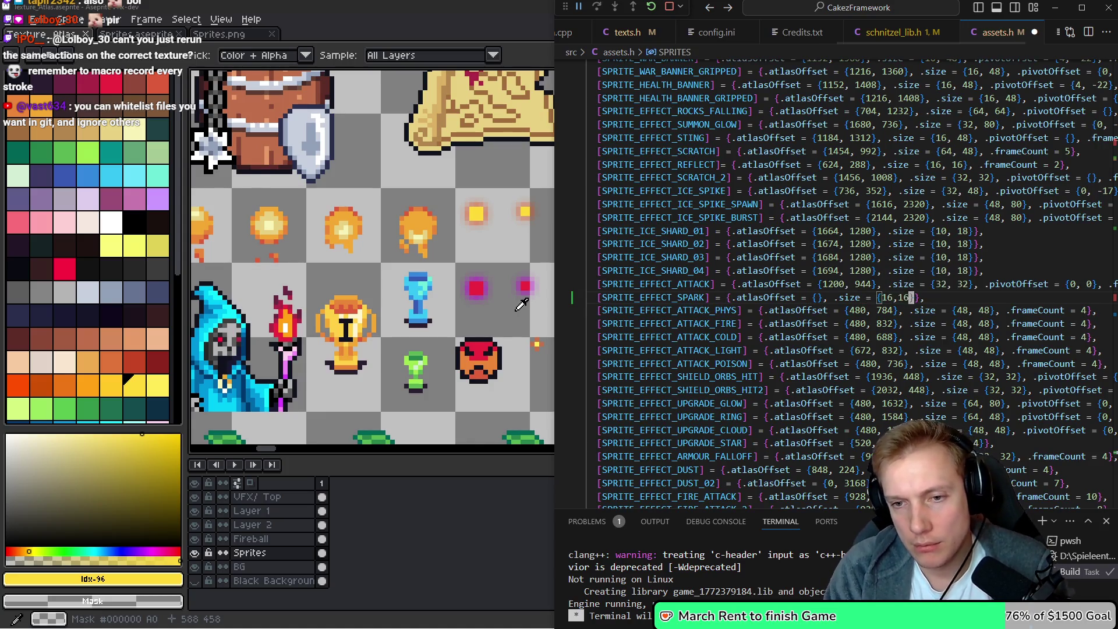
type("nt =")
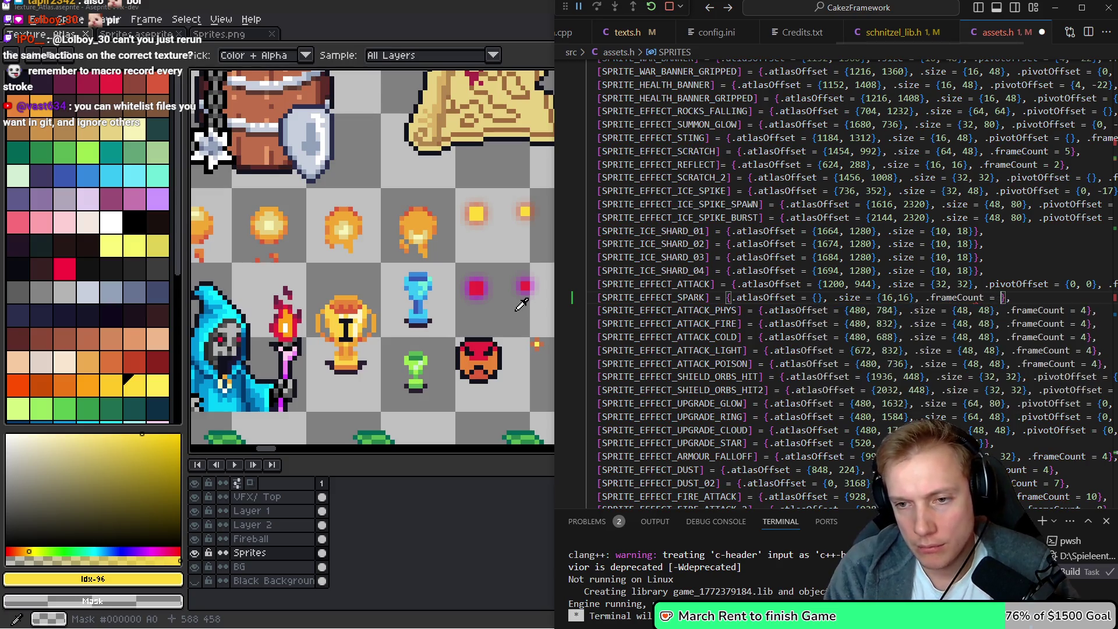
left_click(519, 302)
Count the spark frames in the atlas and set frameCount to 6
scroll(598, 291, "down", 5)
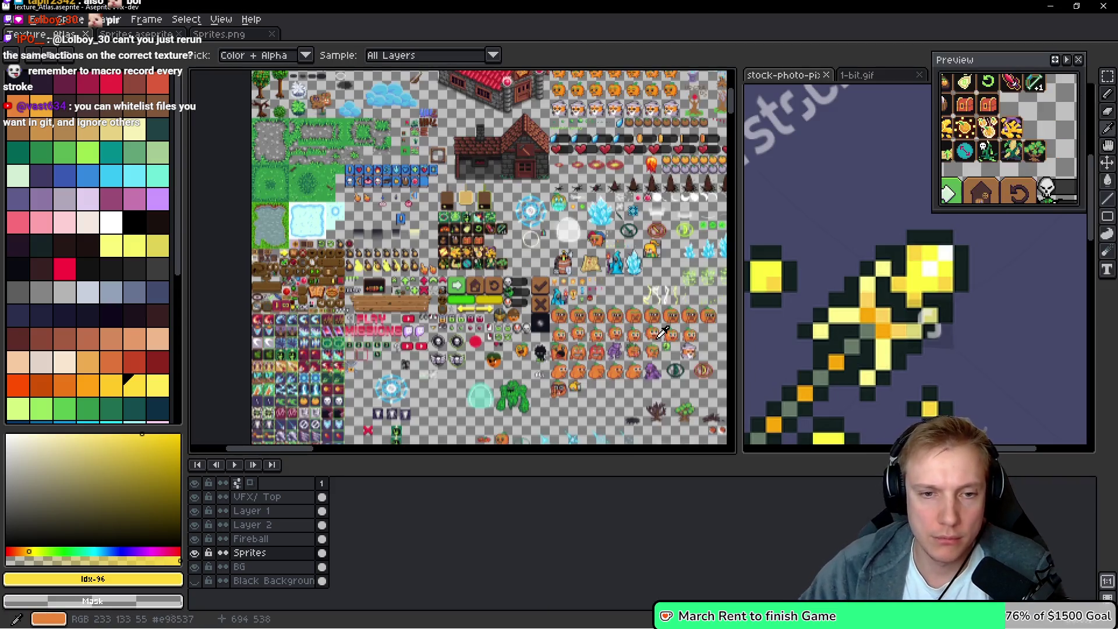
scroll(511, 283, "down", 5)
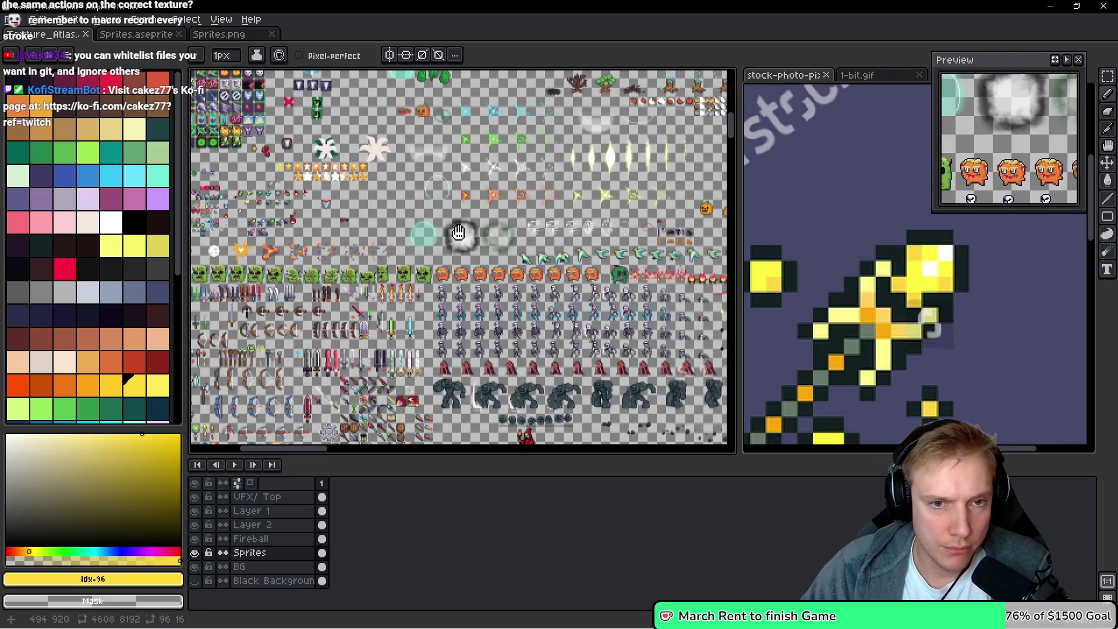
scroll(534, 361, "down", 3)
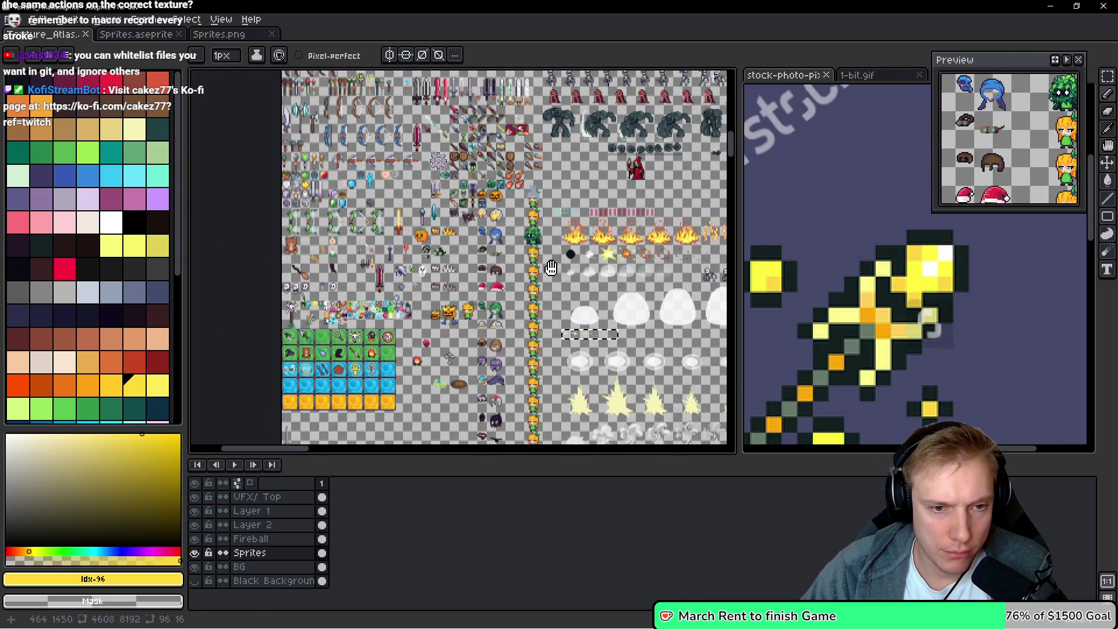
scroll(510, 362, "up", 5)
scroll(510, 361, "down", 2)
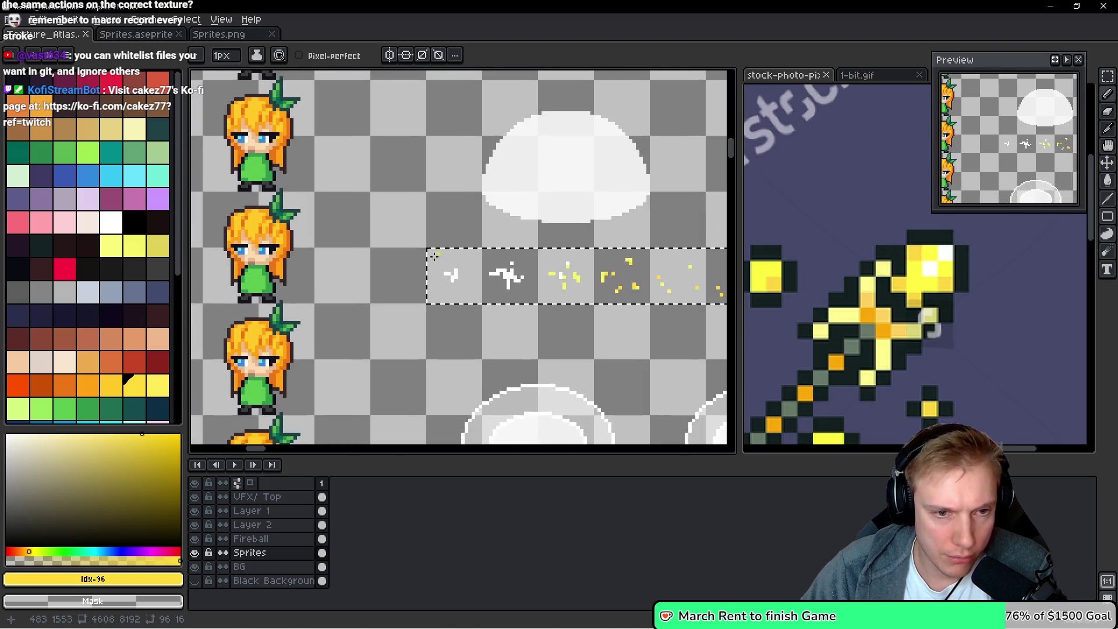
scroll(424, 231, "up", 5)
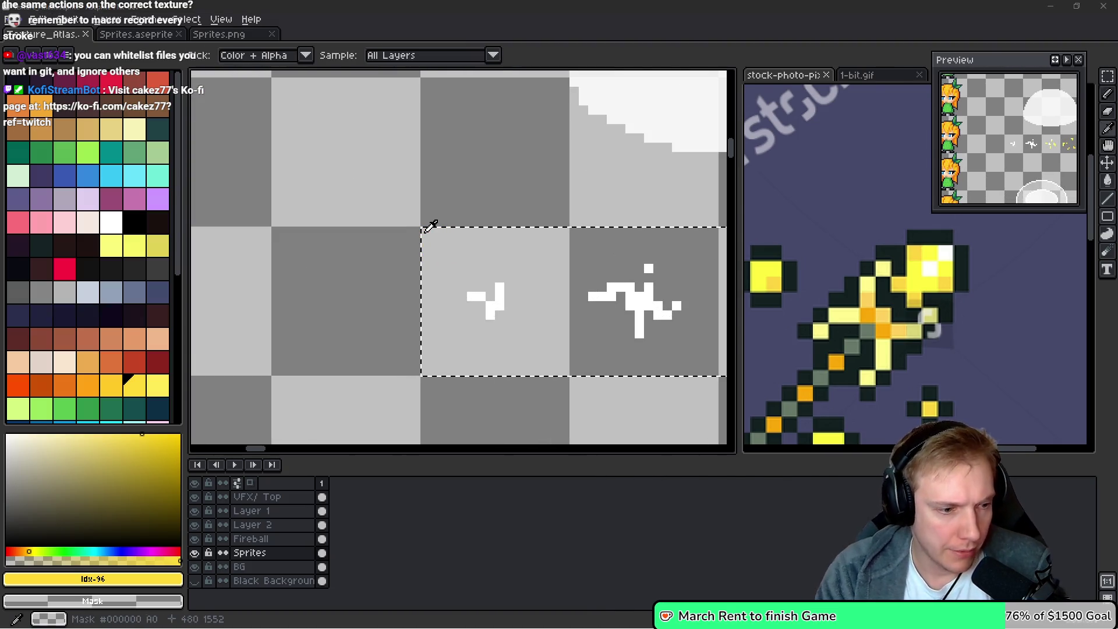
key("alt+Tab")
key("BackSpace")
key("BackSpace")
key("BackSpace")
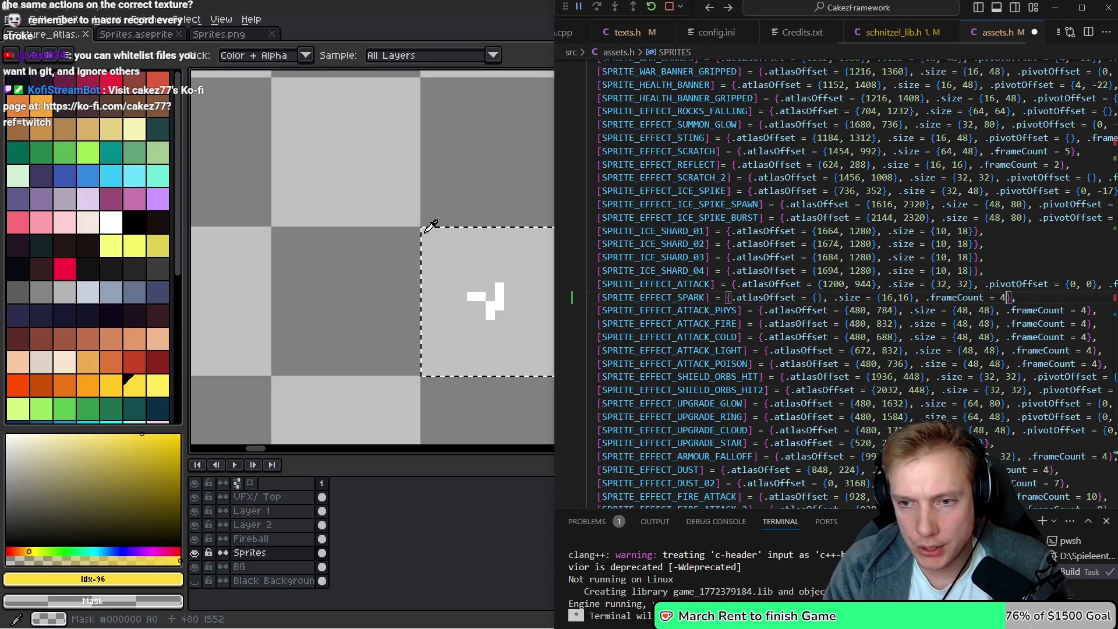
key("alt+Tab")
scroll(361, 254, "down", 5)
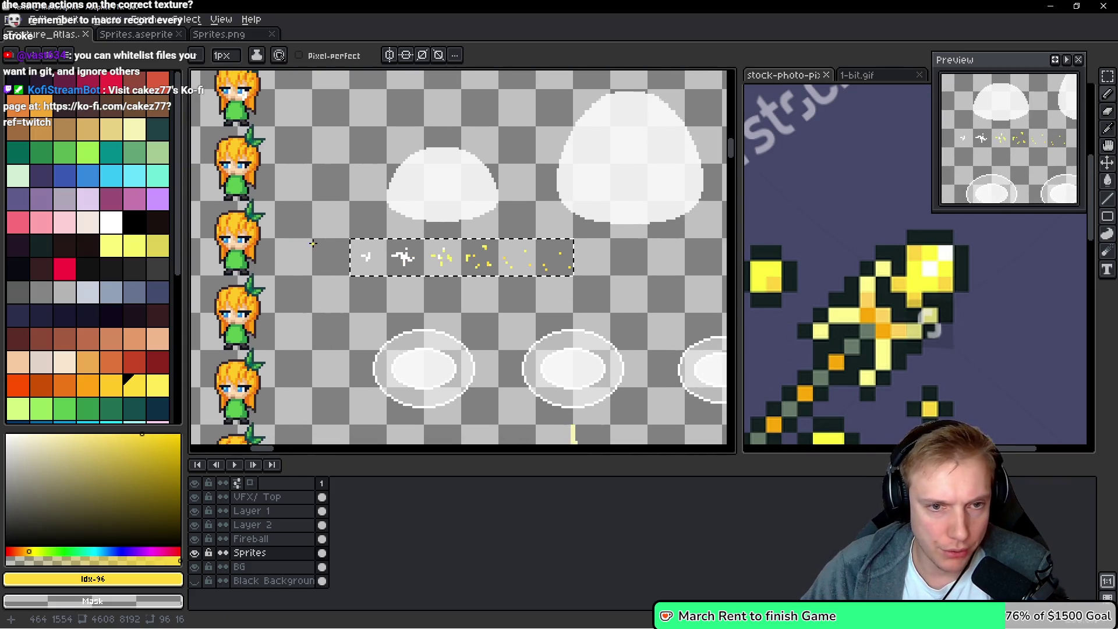
key("alt+Tab")
type("6")
Set the spark's atlasOffset to {480, 1552} from the atlas coordinates
key("ctrl+Left")
key("ctrl+Left")
key("ctrl+Left")
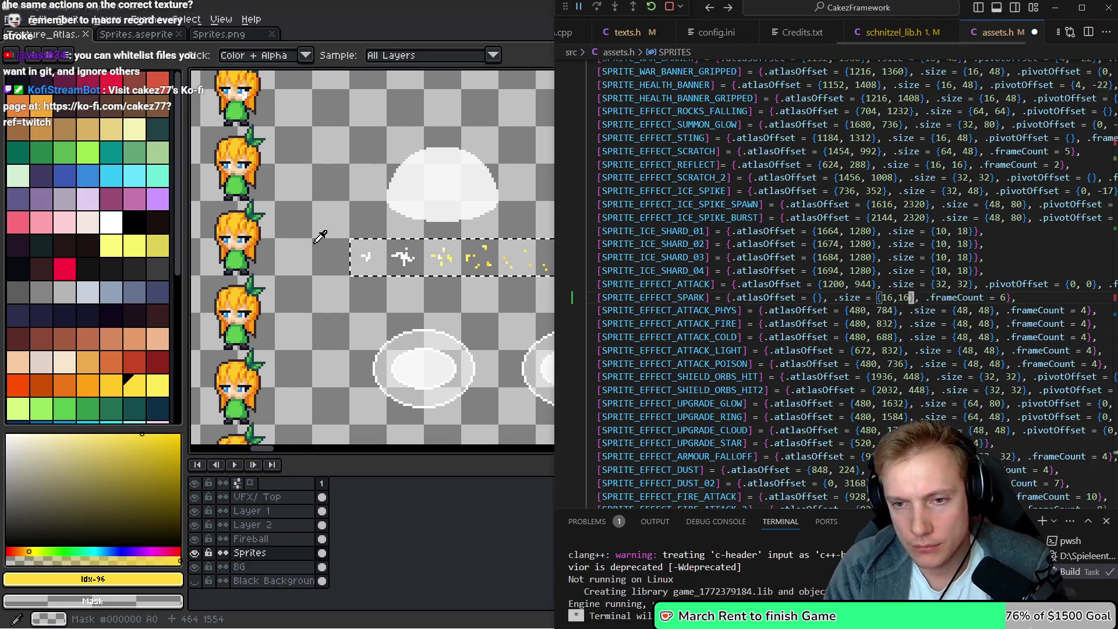
key("ctrl+Left")
key("ctrl+Left")
key("ctrl+Left")
key("alt+Tab")
scroll(387, 217, "up", 6)
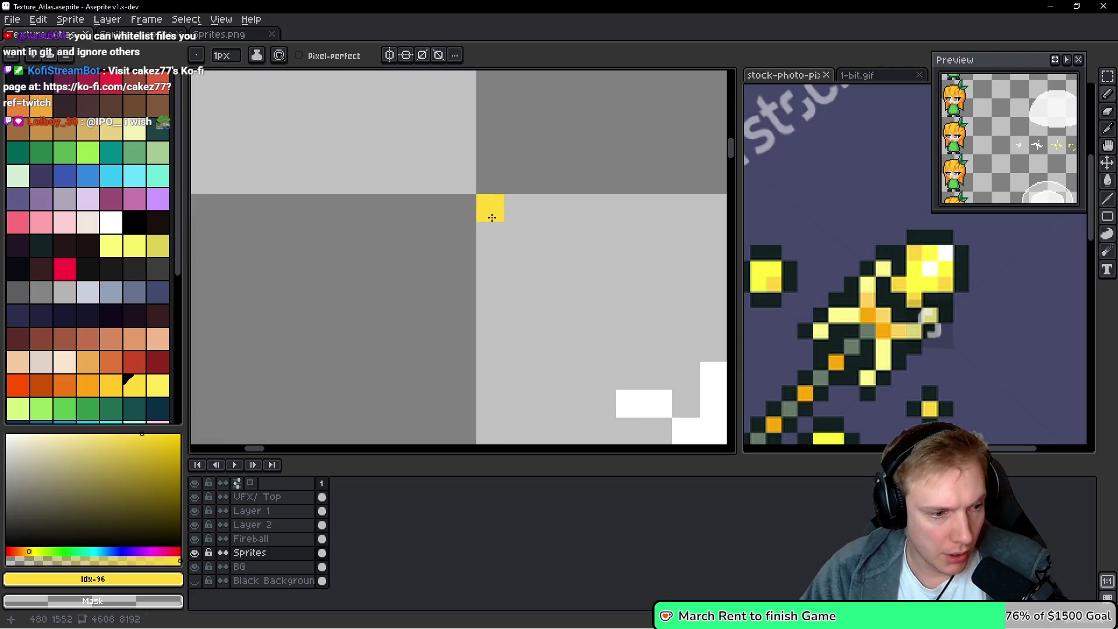
key("alt+Tab")
type("480,")
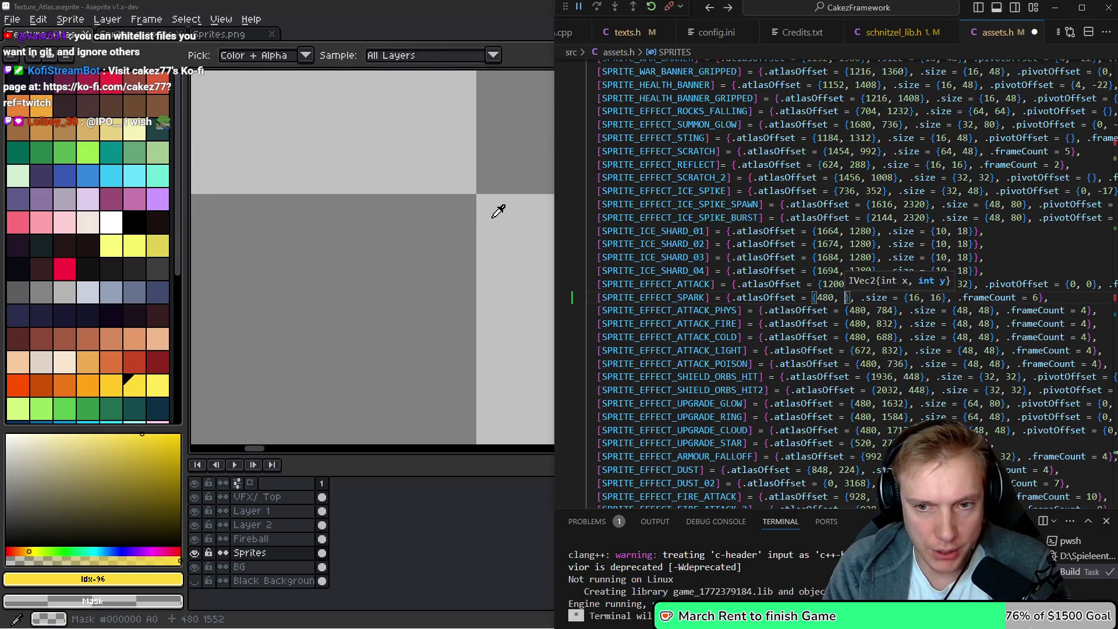
key("alt+Tab")
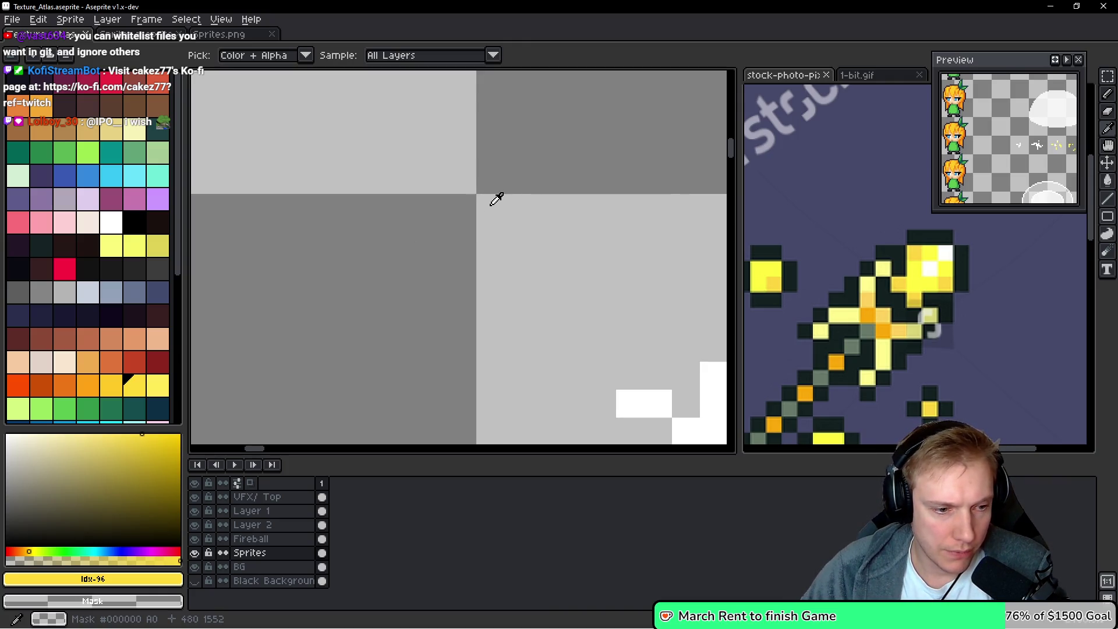
key("alt+Tab")
type("1552")
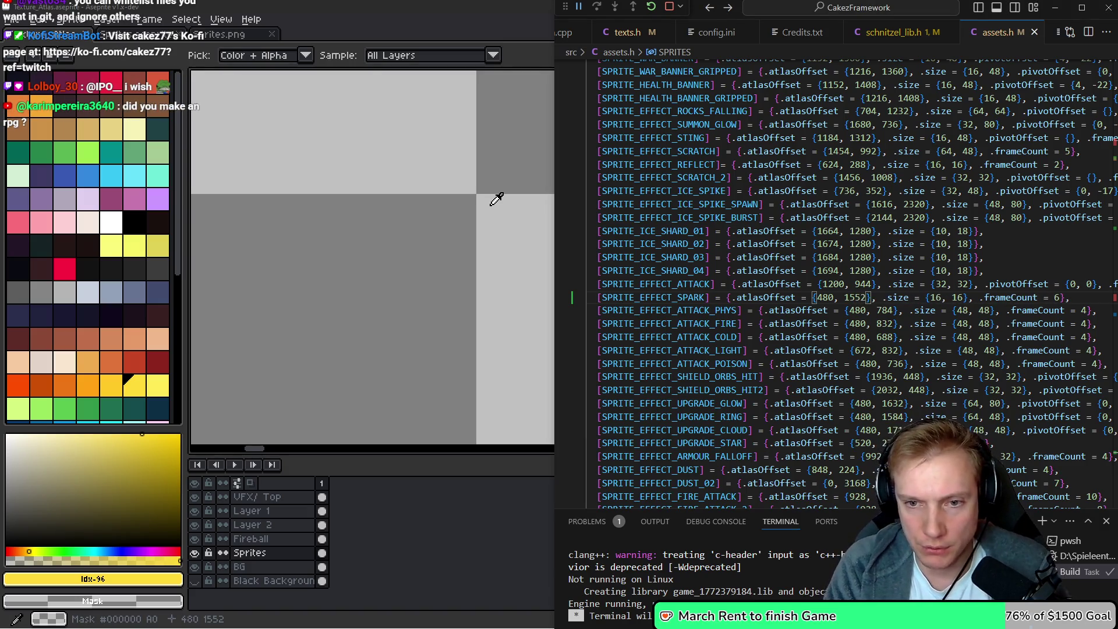
Rebuild the game and switch to game.cpp
key("ctrl+shift+b")
key("ctrl+Tab")
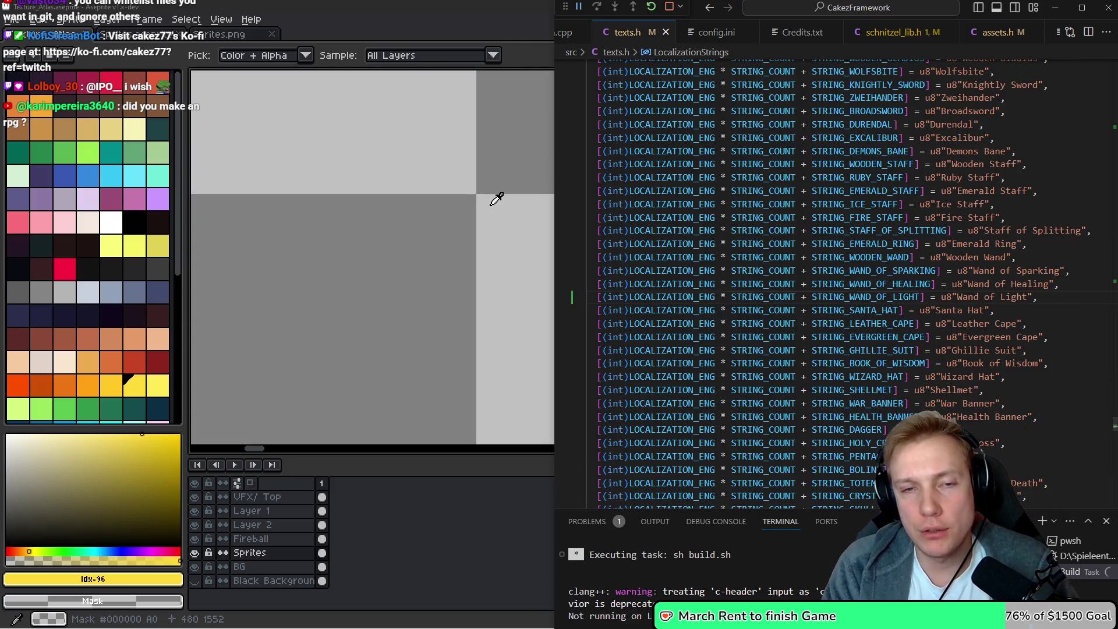
key("ctrl+Tab")
Copy the buff.bloodDropTimer += dt line into the BUFF_TYPE_SHOCK case
key("Up")
key("Up")
key("Up")
key("Up")
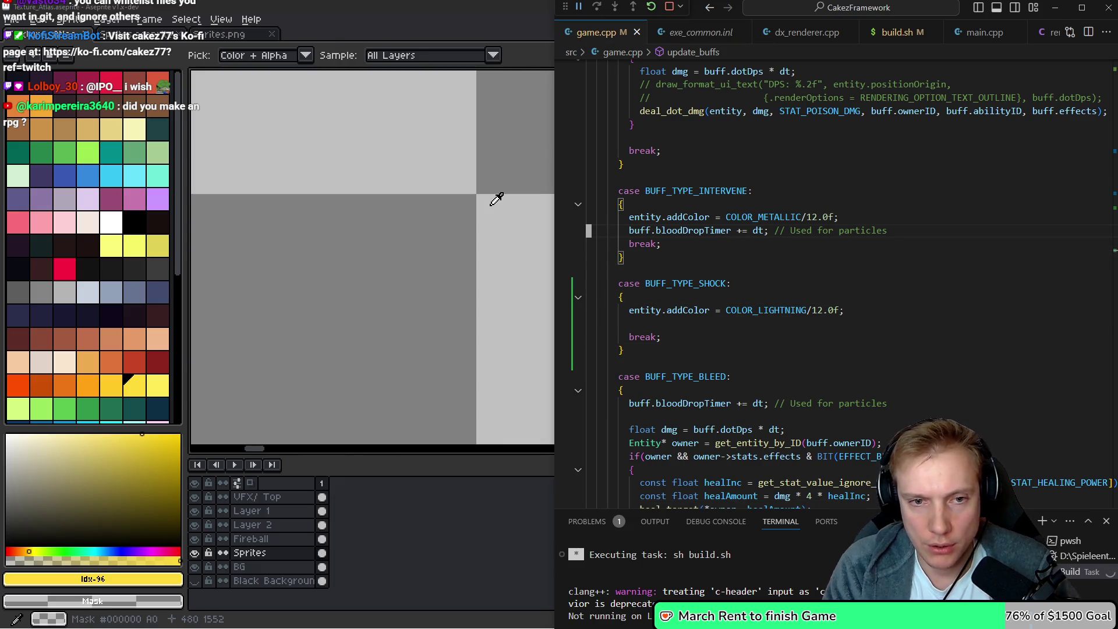
key("ctrl+c")
key("Down")
key("Down")
key("Down")
key("ctrl+v")
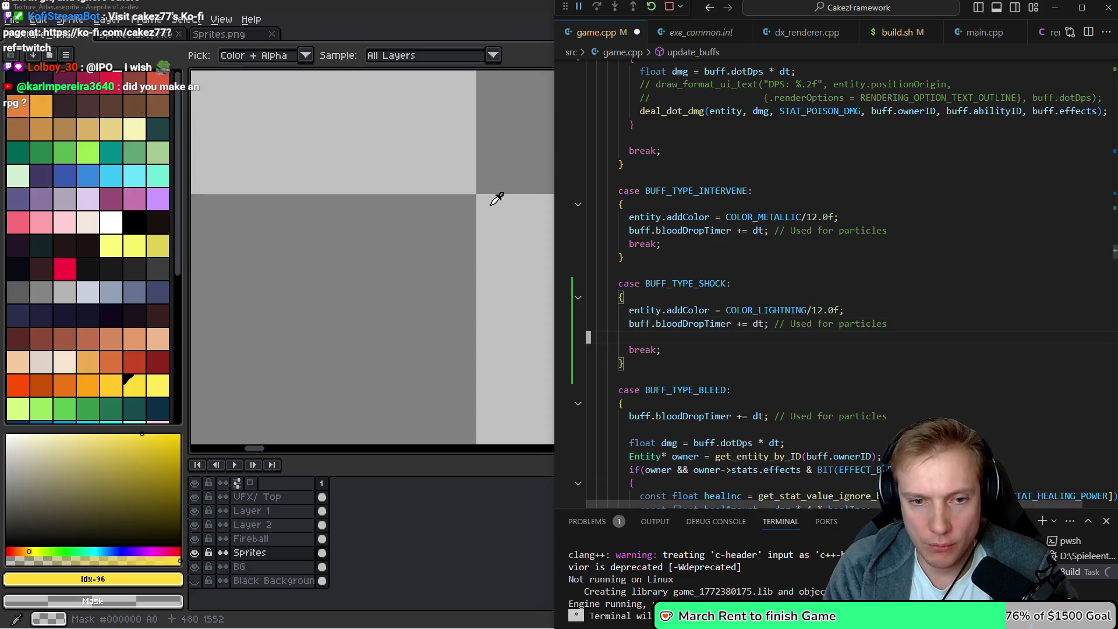
key("Home")
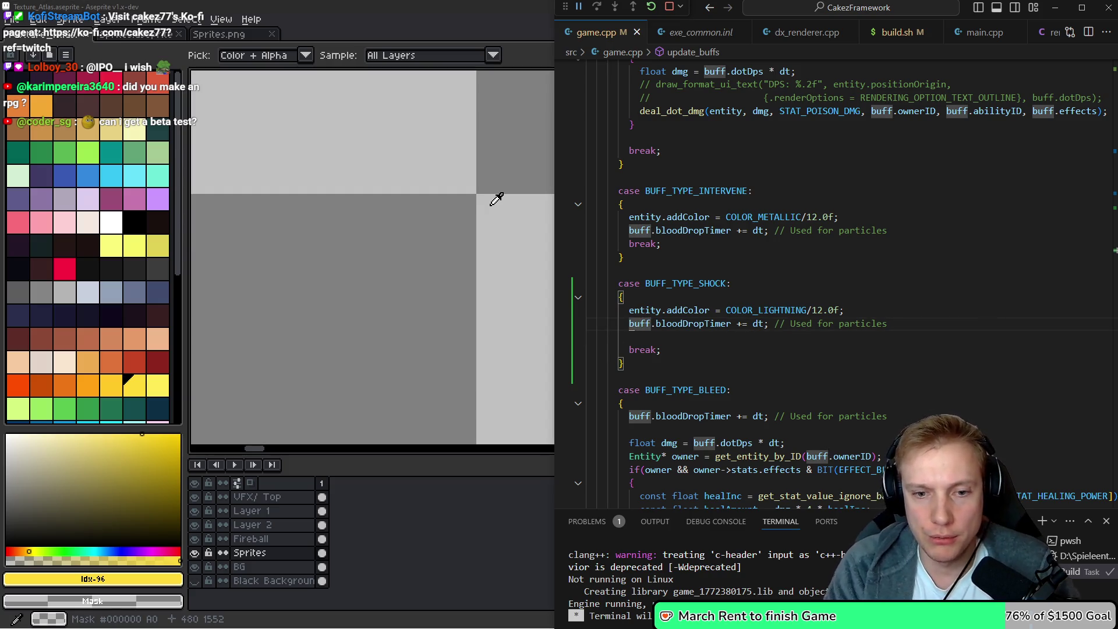
Find the ABILITY_INTERVENE case, fold its block, and return to the SHOCK case
key("F3")
key("F3")
key("Escape")
key("Down")
key("Down")
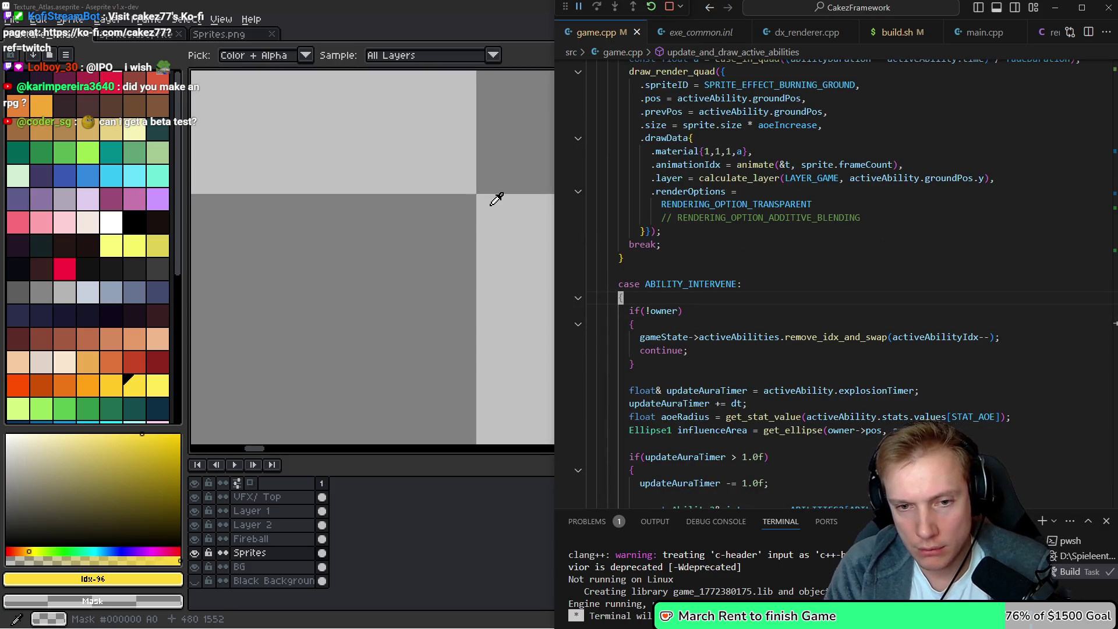
key("ctrl+shift+bracketleft")
key("alt+Left")
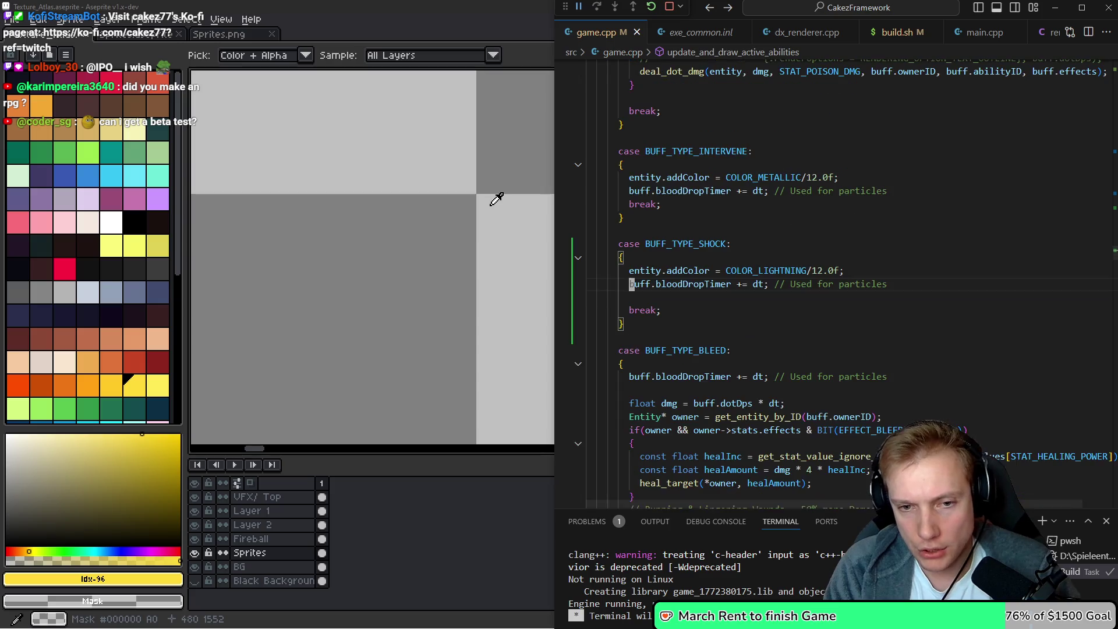
Search for bleed and paste the bloodDropTimer line on a new line above BUFF_TYPE_BLEED
key("Right")
key("Right")
key("Right")
type("/bleed")
key("Return")
key("n")
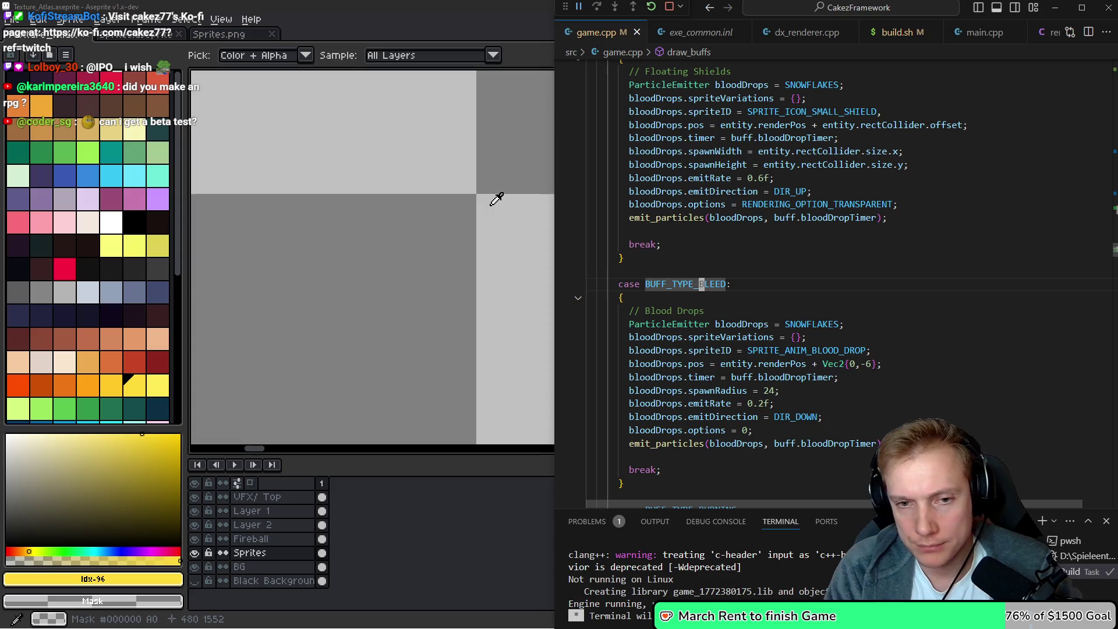
key("shift+o")
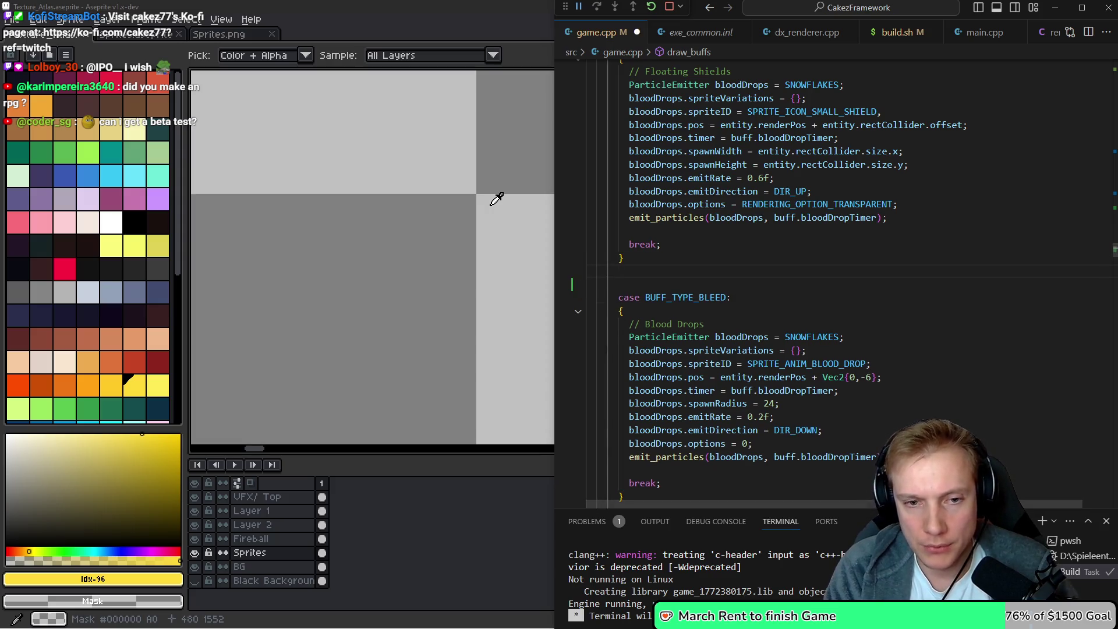
key("Escape")
key("shift+p")
key("j")
key("j")
key("shift+v")
Yank the BUFF_TYPE_BLEED case block in Vim and paste a copy of it below
key("j")
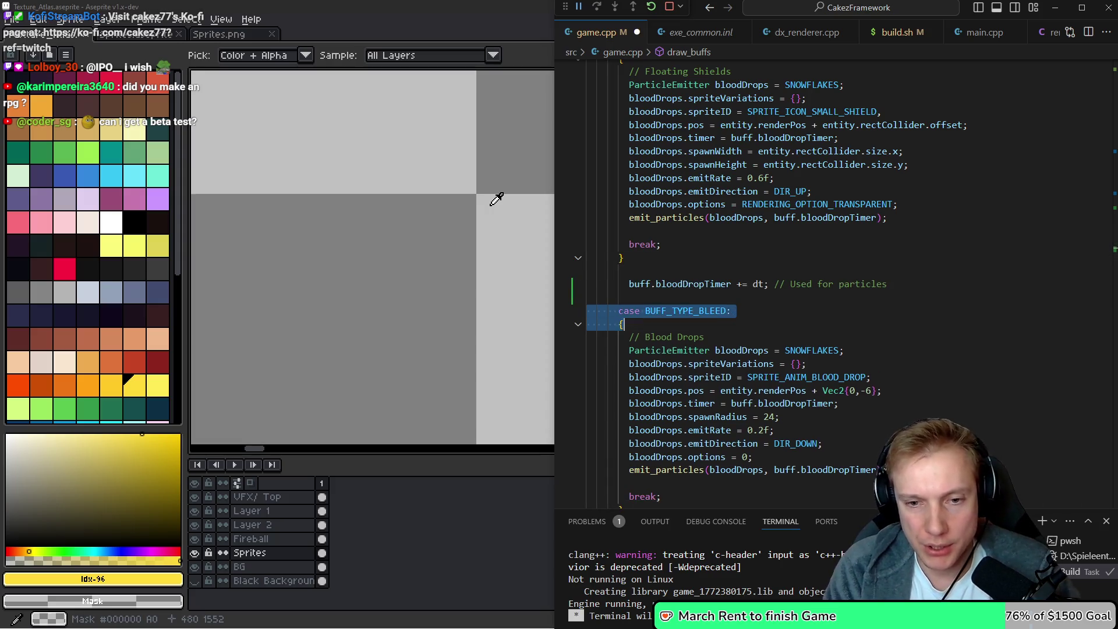
key("j")
key("j")
key("j")
key("y")
key("k")
key("k")
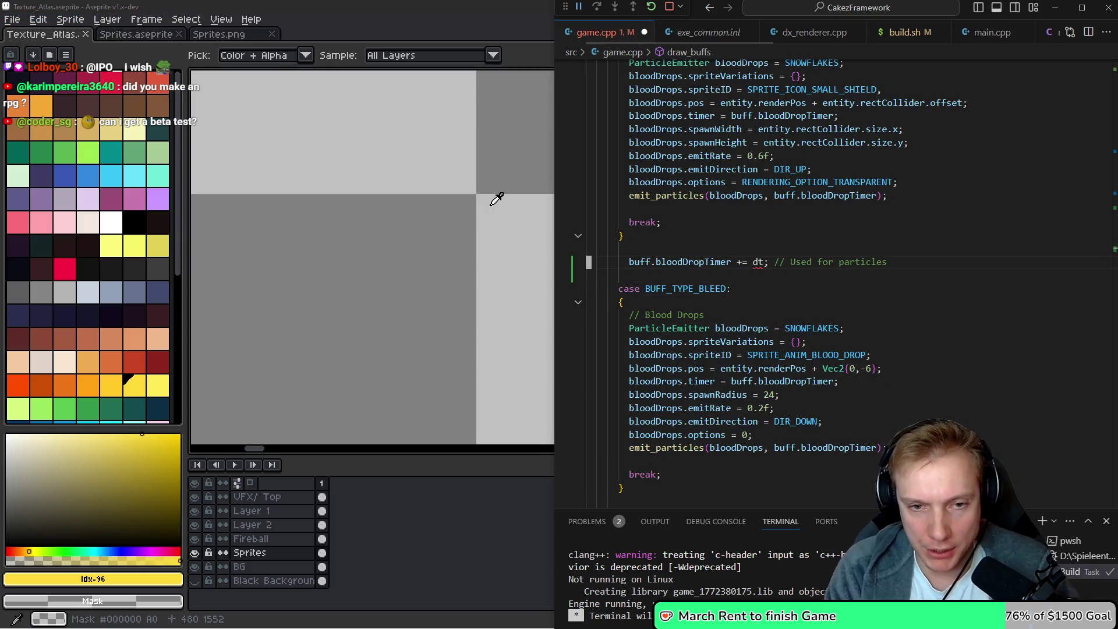
key("p")
key("d")
key("j")
Rename the copied case from BUFF_TYPE_BLEED to BUFF_TYPE_SHOCK
key("j")
key("k")
key("$")
key("i")
key("BackSpace")
key("BackSpace")
key("BackSpace")
type("SHOCK")
key("Escape")
key("j")
key("j")
Set the copied emitter's spriteID to SPRITE_EFFECT_SPARK
type("$cb")
type("_")
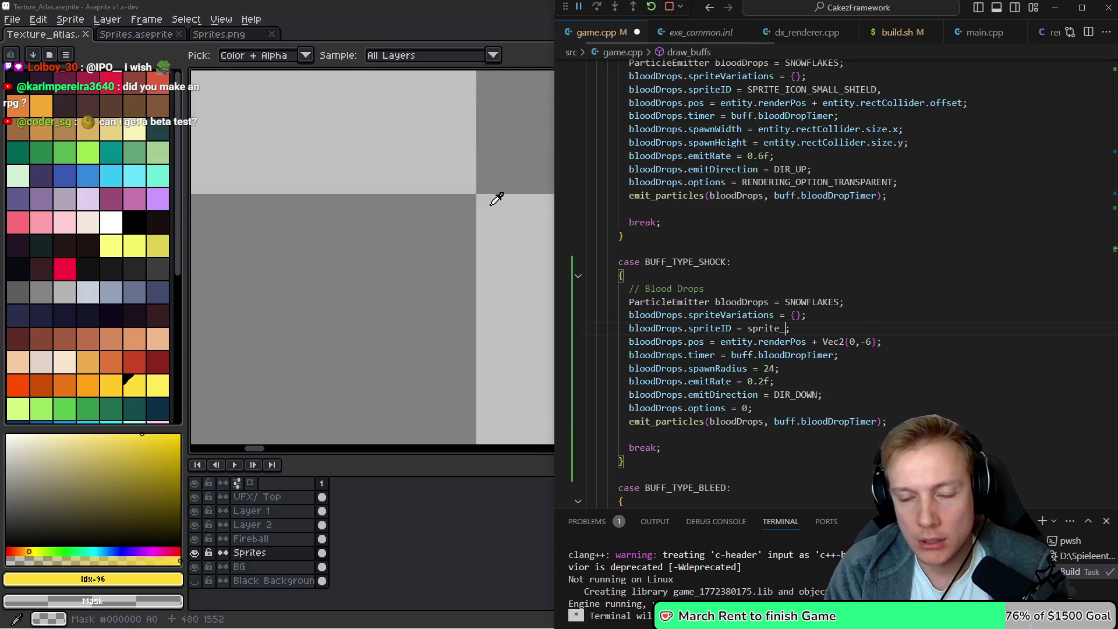
type("ffect_sh")
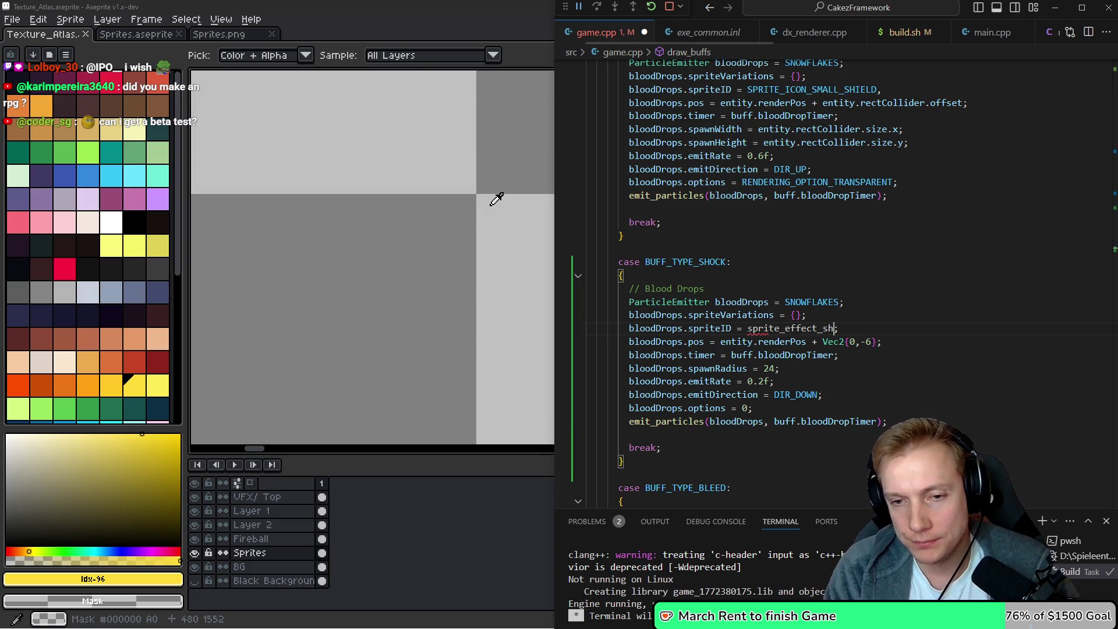
type("p")
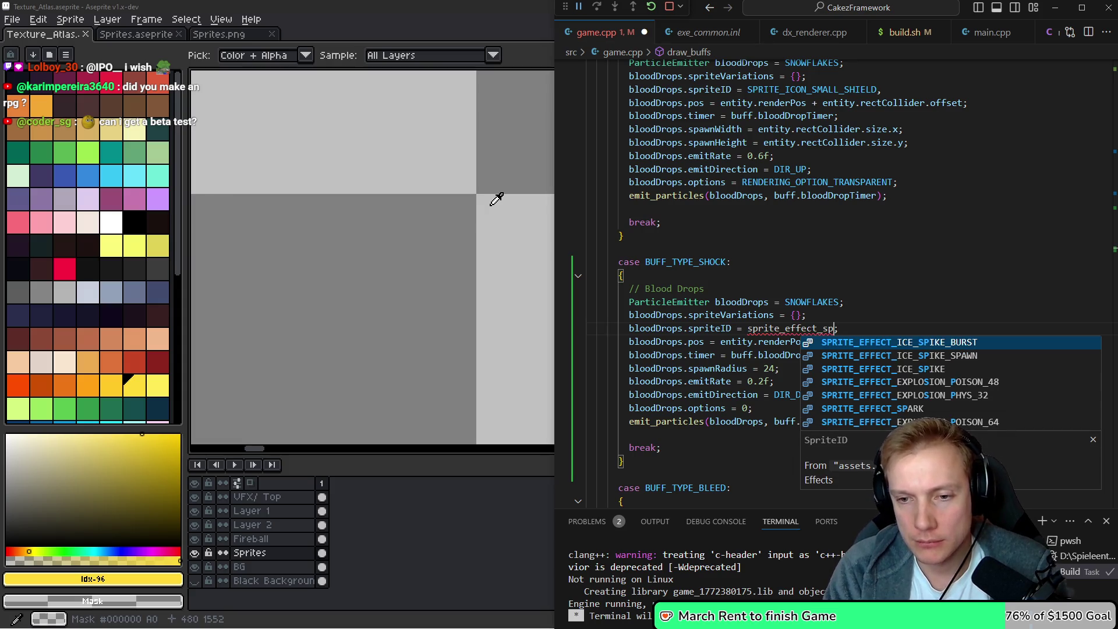
key("Down")
key("Down")
key("Down")
key("Return")
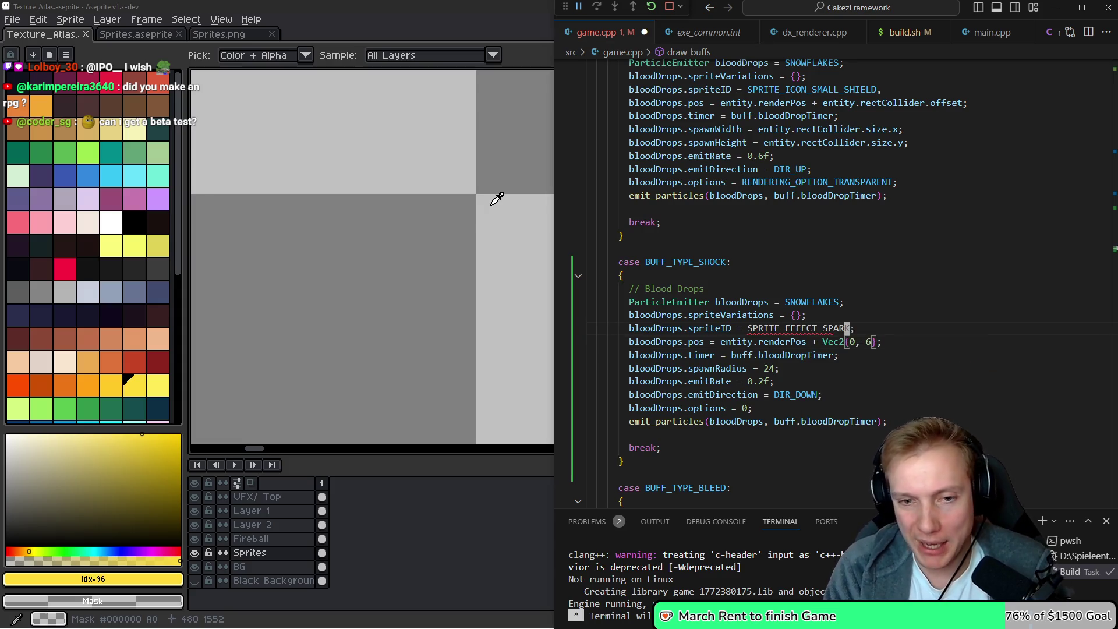
Change the spawn position to entity.renderPos + entity.rectCollider.offset, dropping the Vec2{0,-6} offset
key("Down")
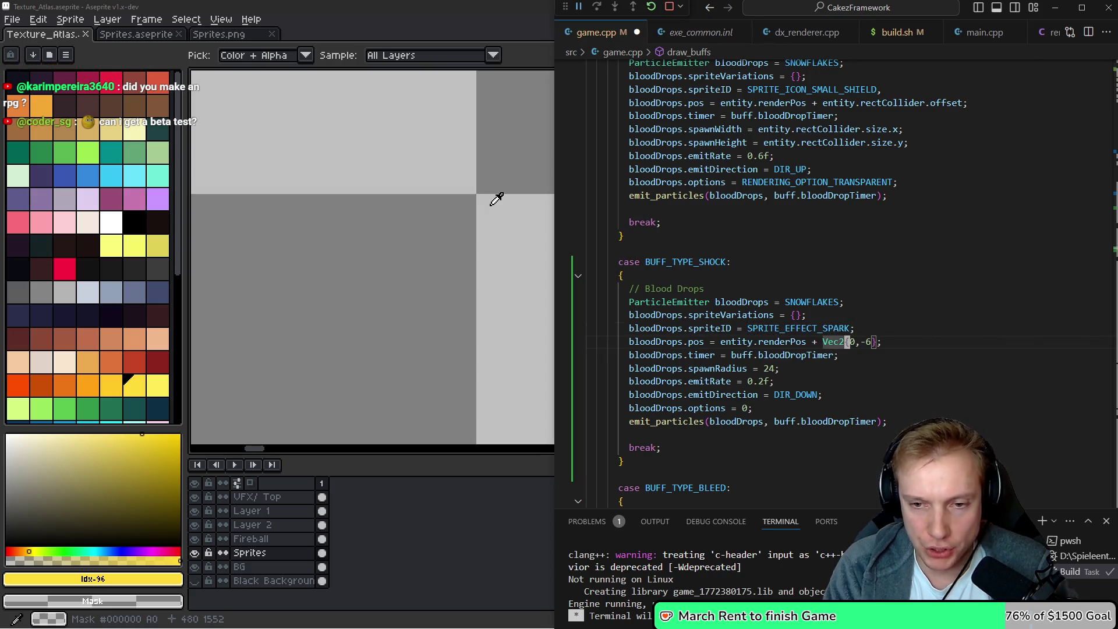
key("End")
key("Left")
key("BackSpace")
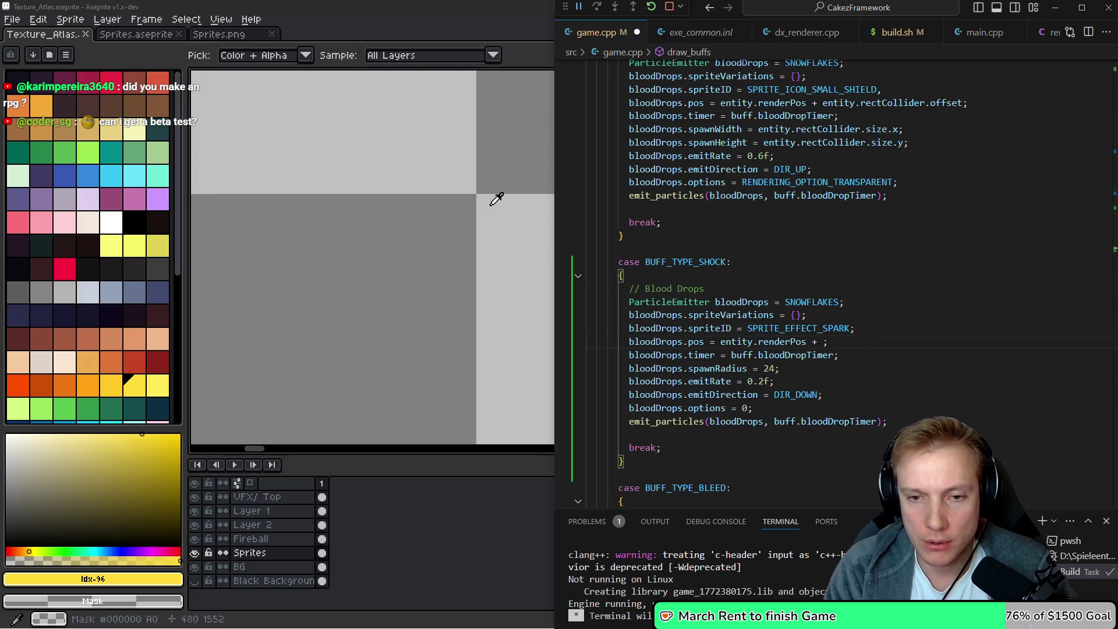
type("entity.r")
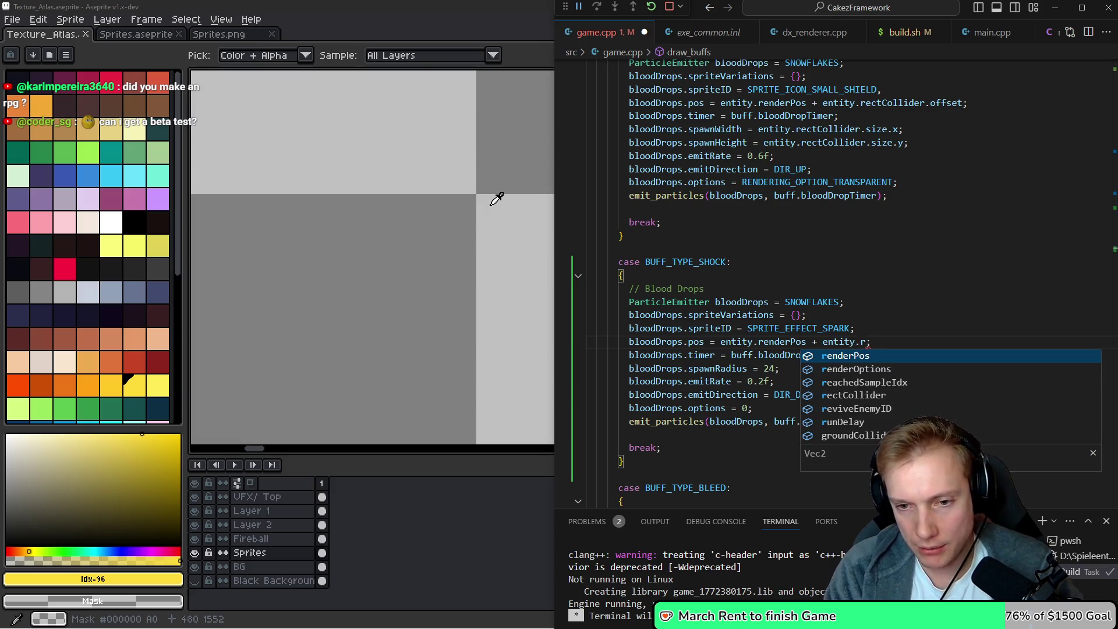
key("Down")
key("Down")
key("Down")
key("Tab")
type(".")
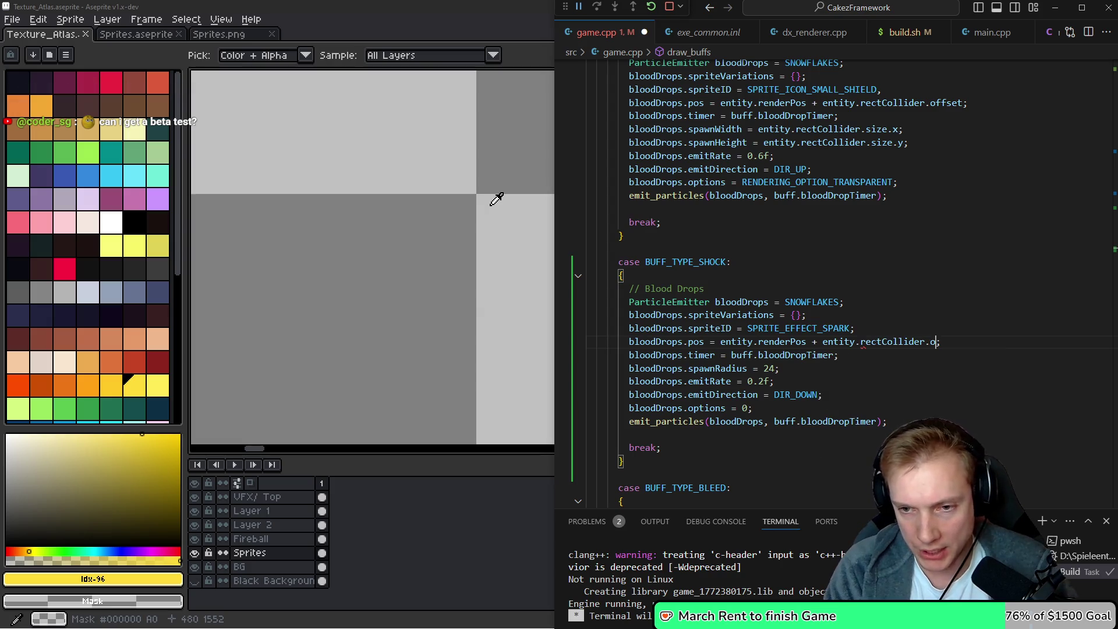
key("Tab")
key("Up")
key("Up")
key("Up")
key("Return")
Move the position expression into a const Vec2 center variable and set pos to center
type("const Vec2 c")
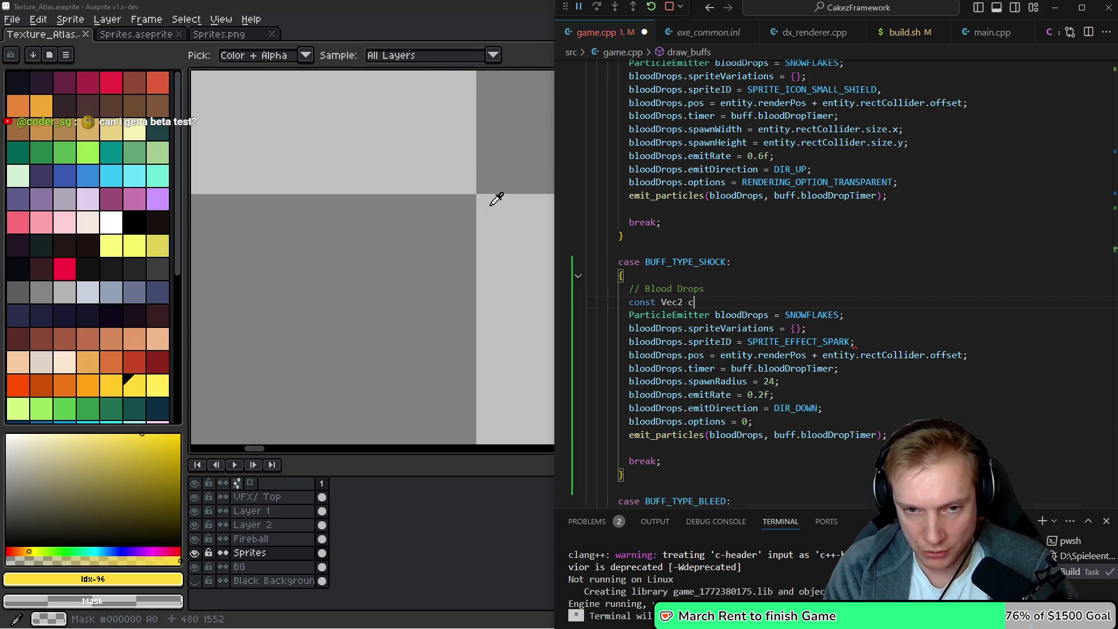
type("enter =")
key("Down")
key("Down")
key("Down")
key("ctrl+Left")
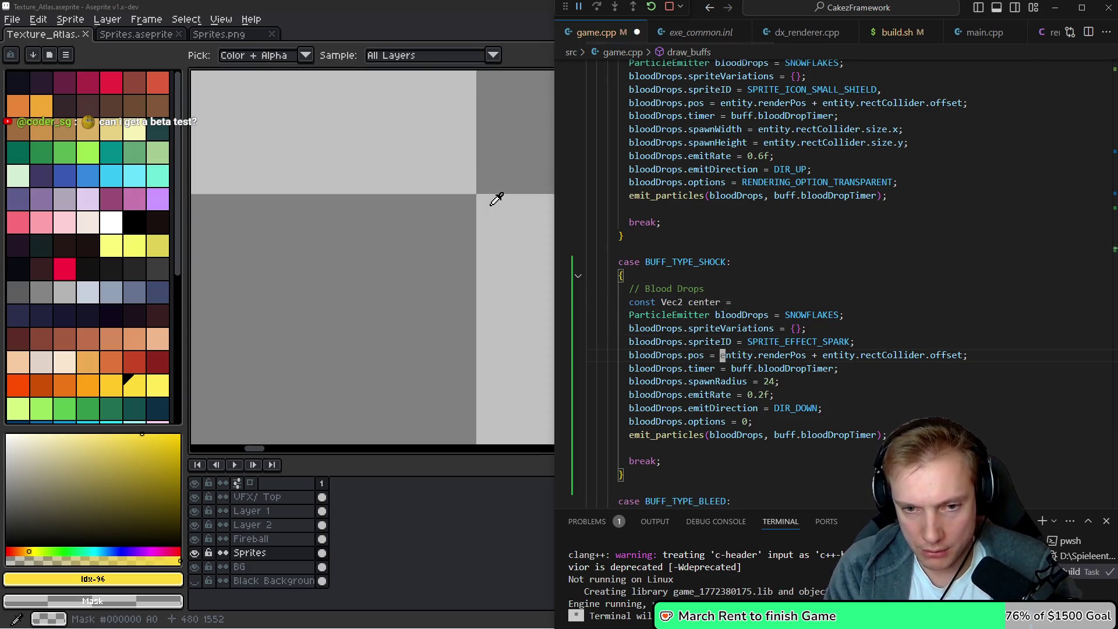
key("shift+End")
key("ctrl+x")
key("Up")
key("Up")
key("Up")
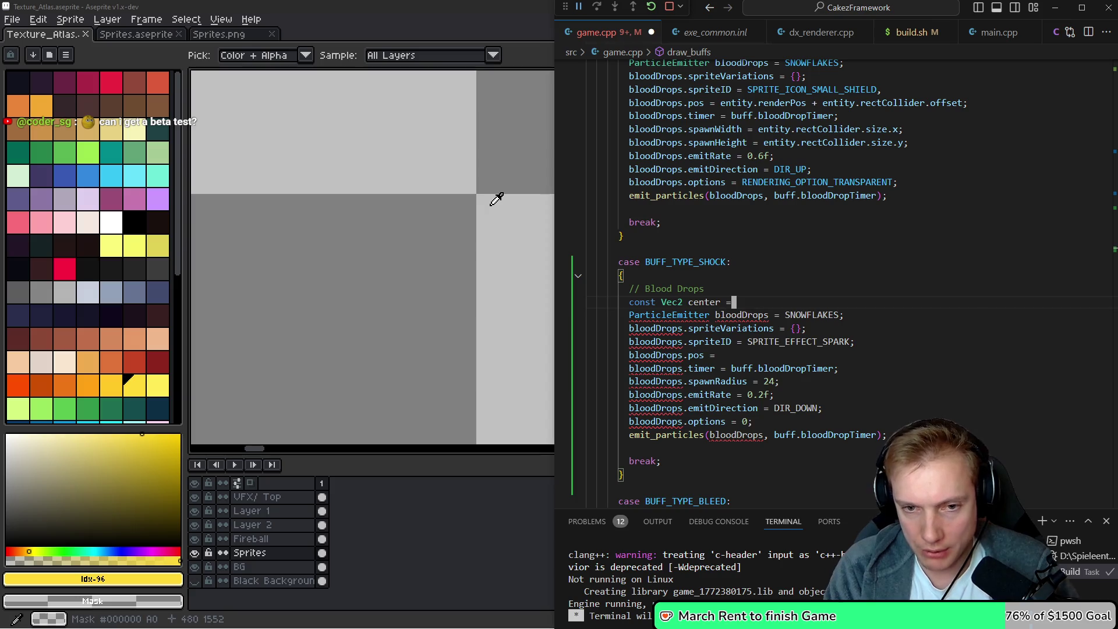
key("End")
key("ctrl+v")
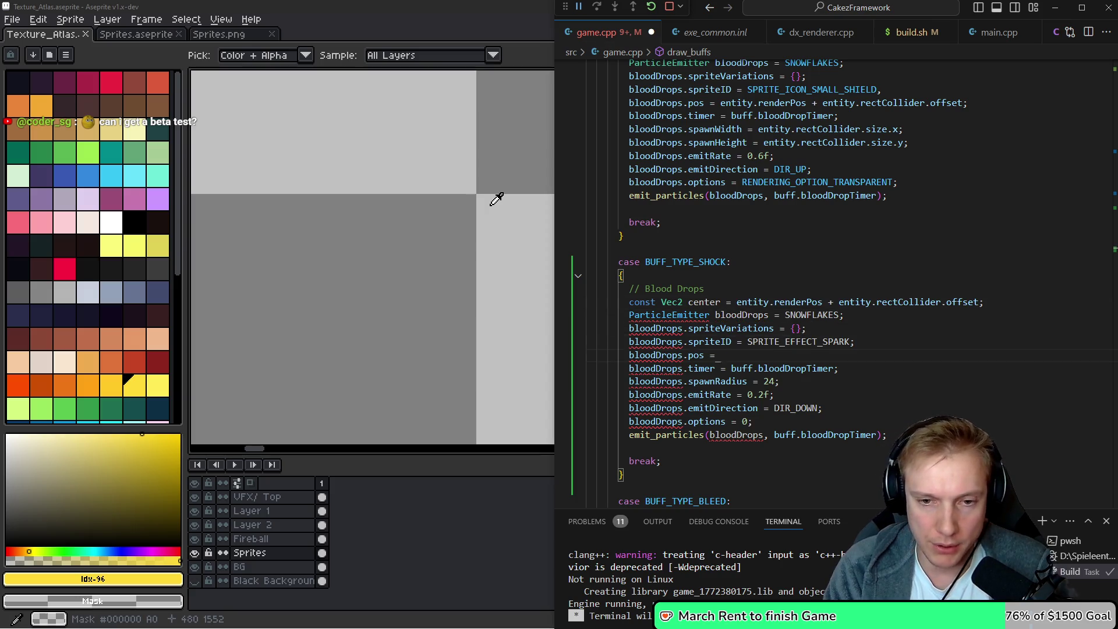
type("center;")
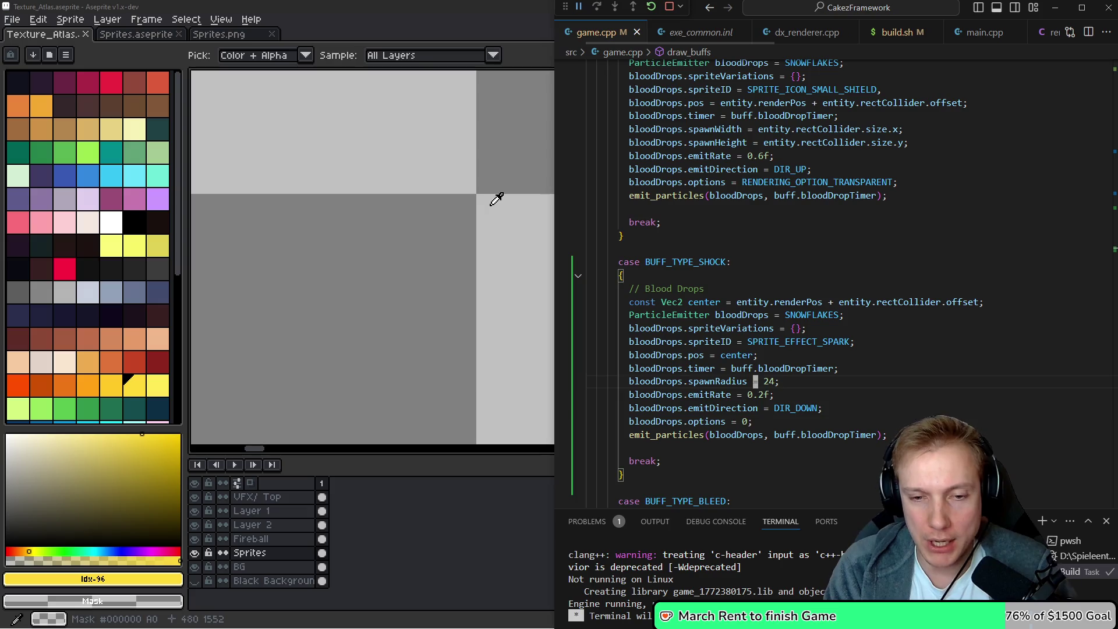
Replace the spawnRadius line with bloodDrops.spawnWidth and bloodDrops.spawnHeight lines
key("ctrl+shift+k")
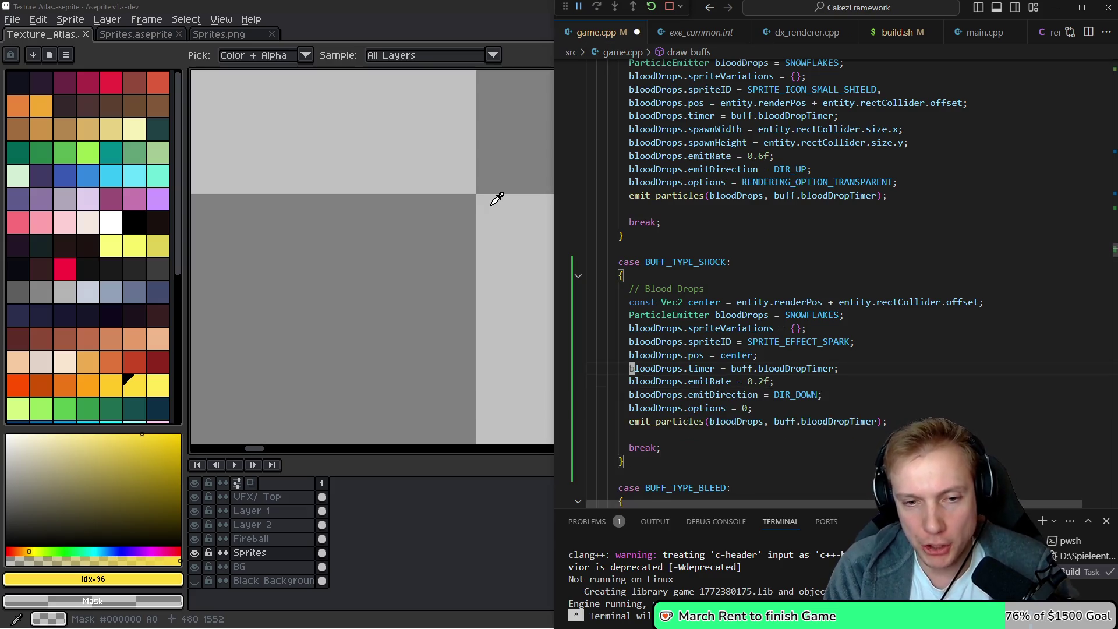
key("ctrl+shift+Return")
type("bloo")
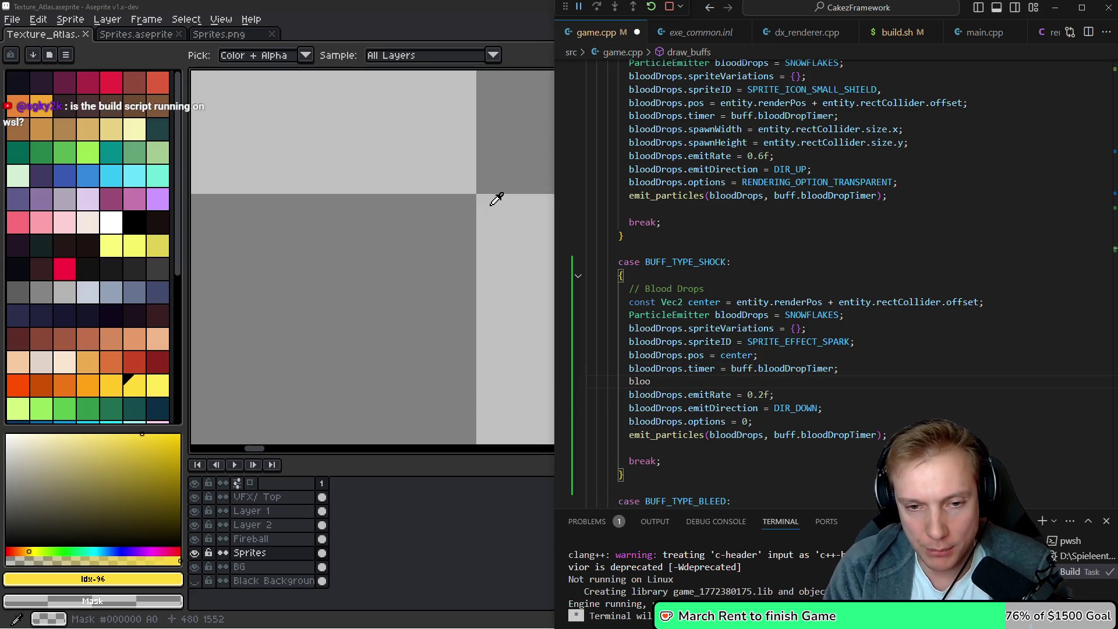
key("Tab")
type(".s")
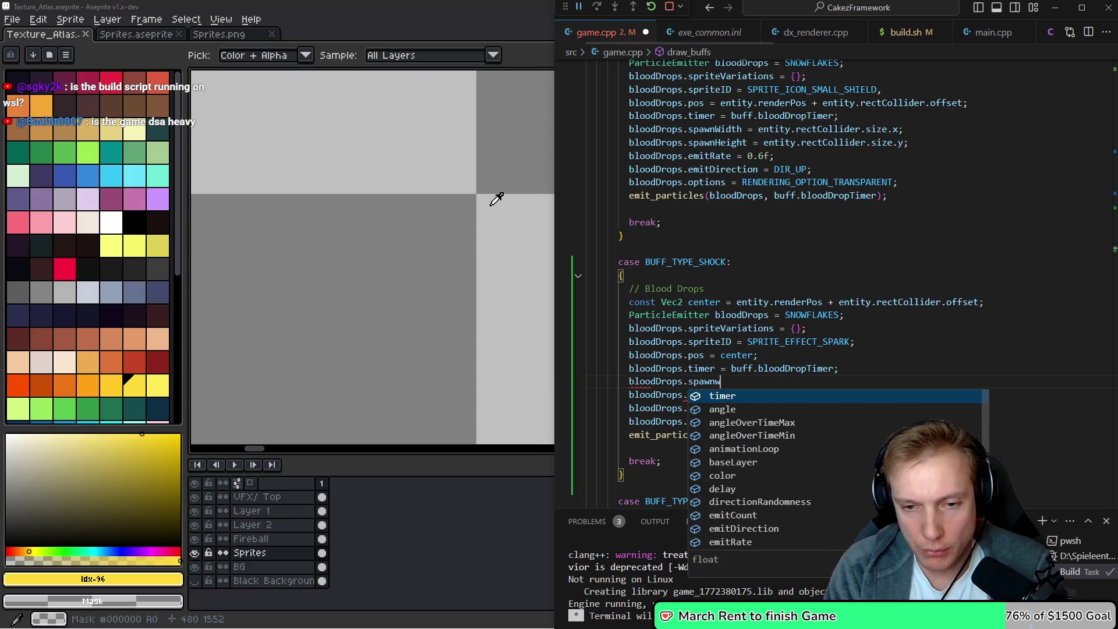
key("Tab")
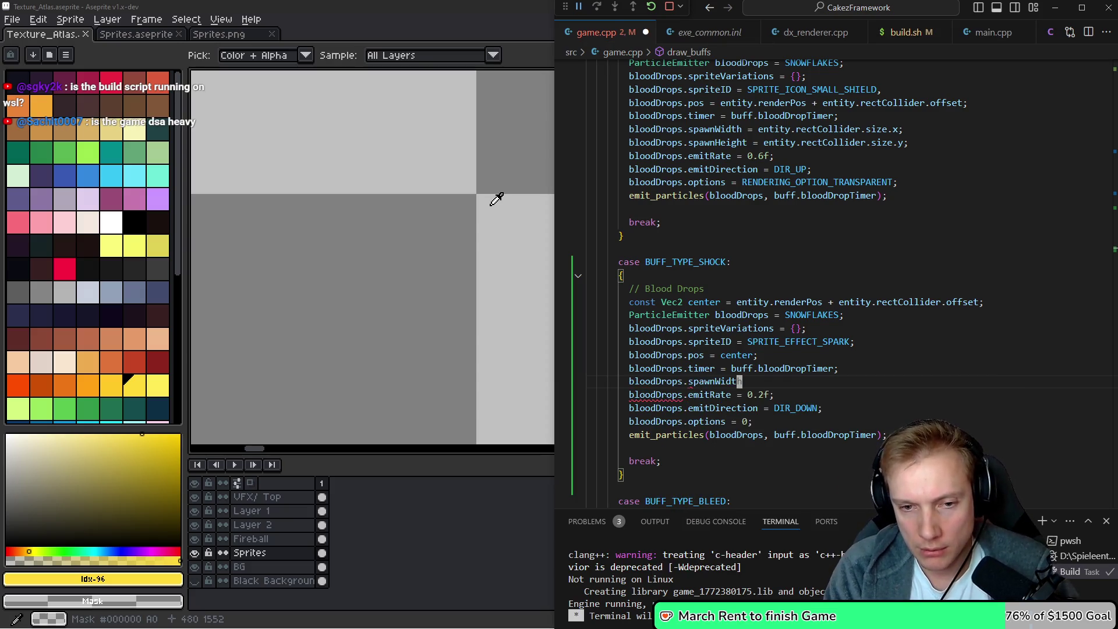
key("shift+alt+Down")
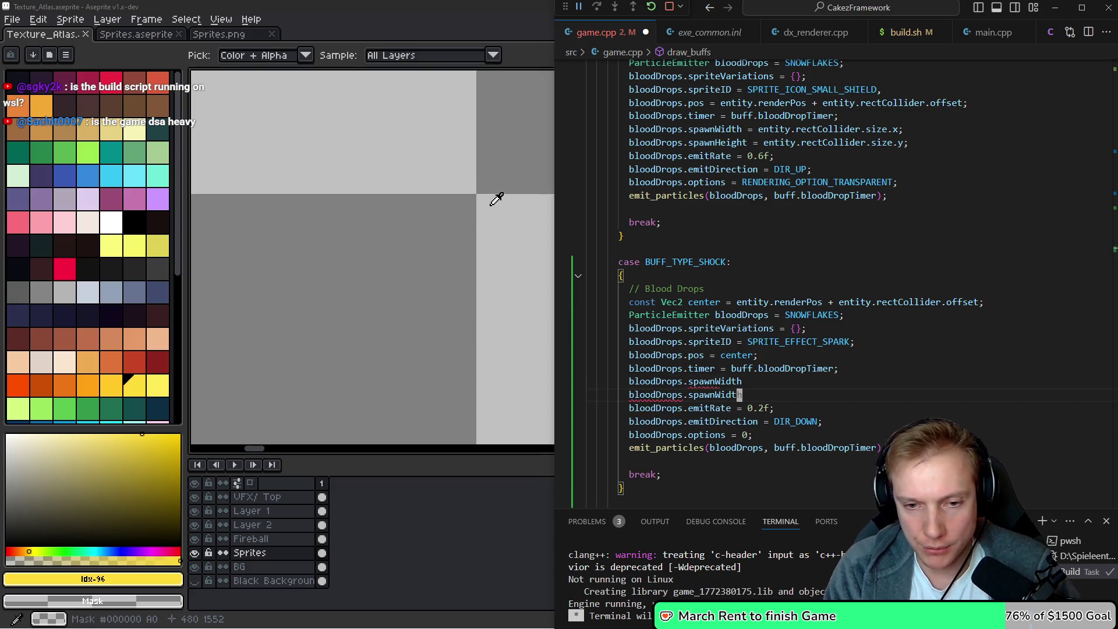
key("BackSpace")
key("BackSpace")
key("BackSpace")
type("eight")
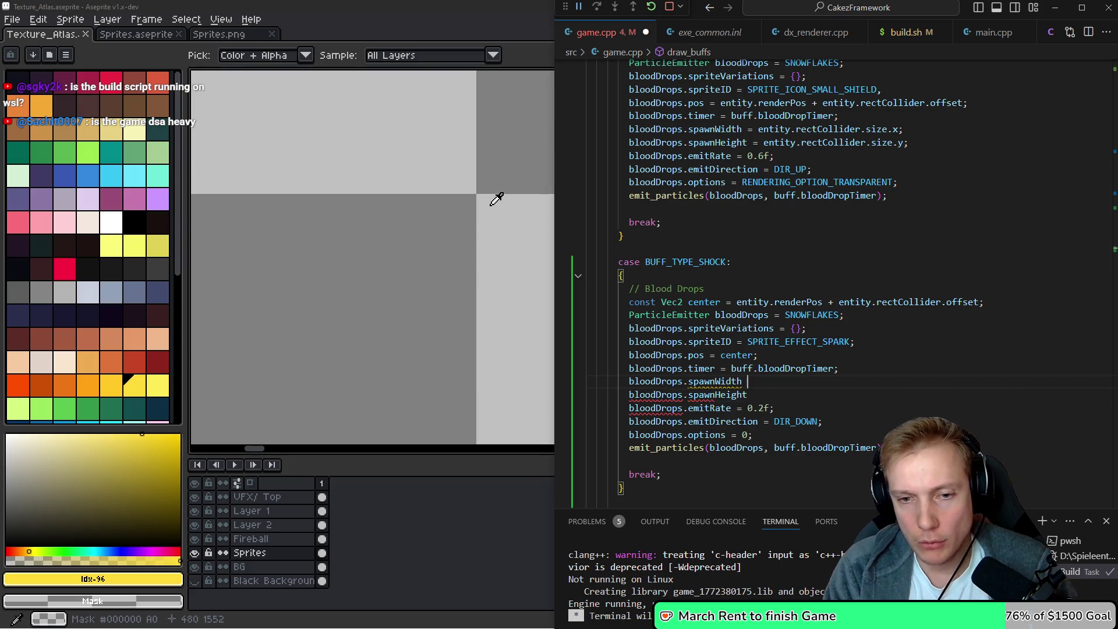
key("BackSpace")
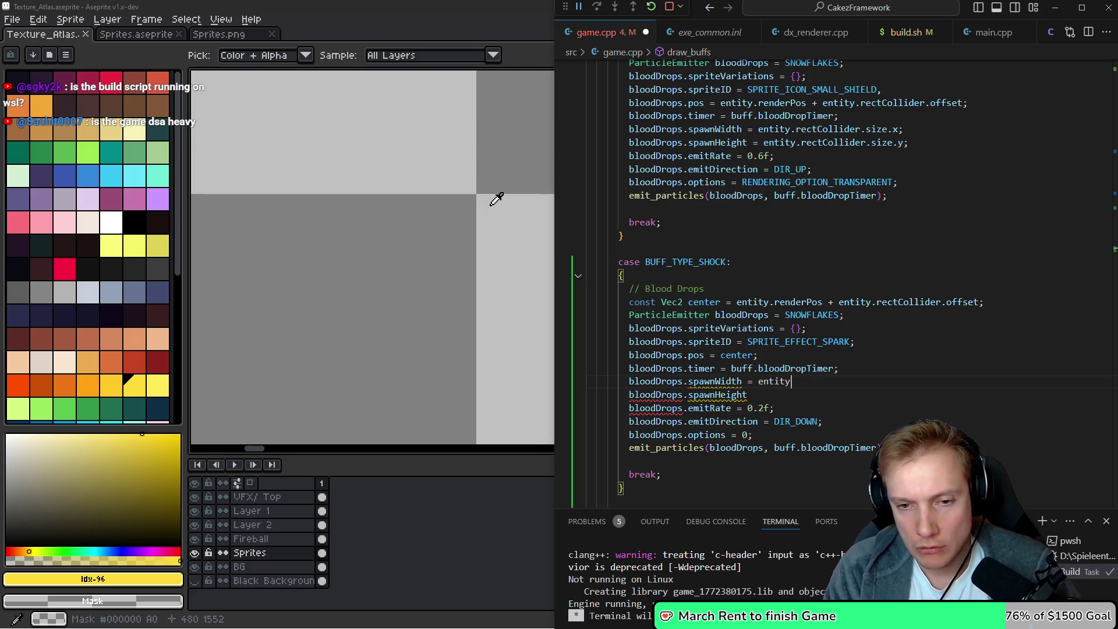